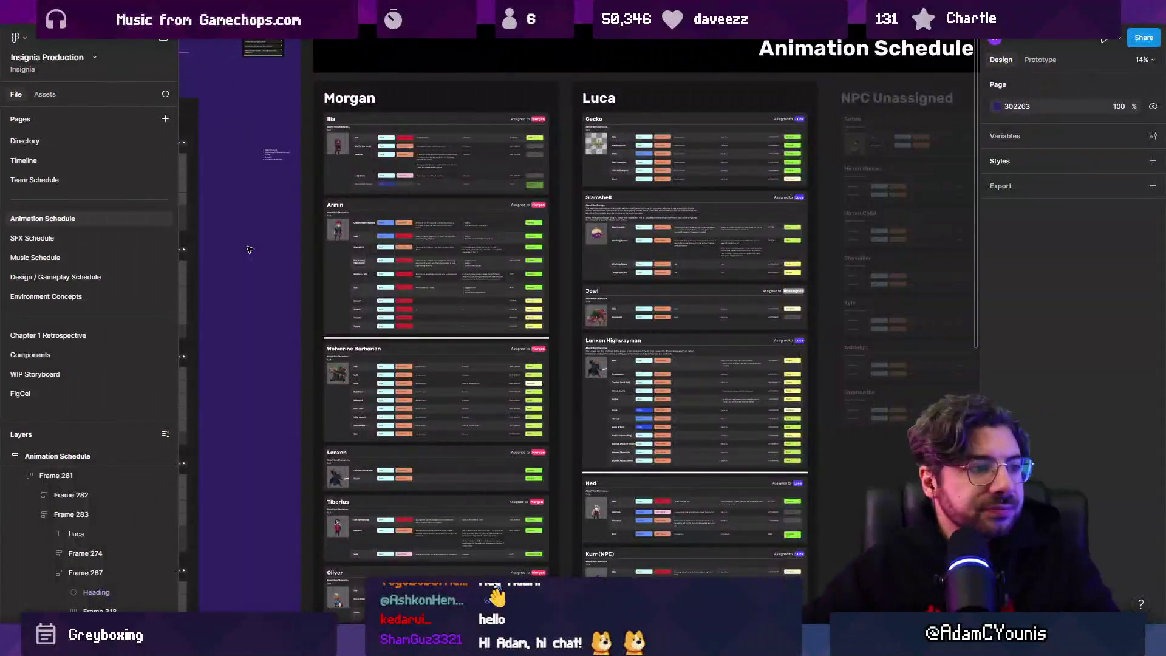
Zoom out and pan the Figma board, then switch to the Insignia - Working Design Document file.
scroll(636, 371, "down", 10)
left_click_drag(636, 371, 673, 336)
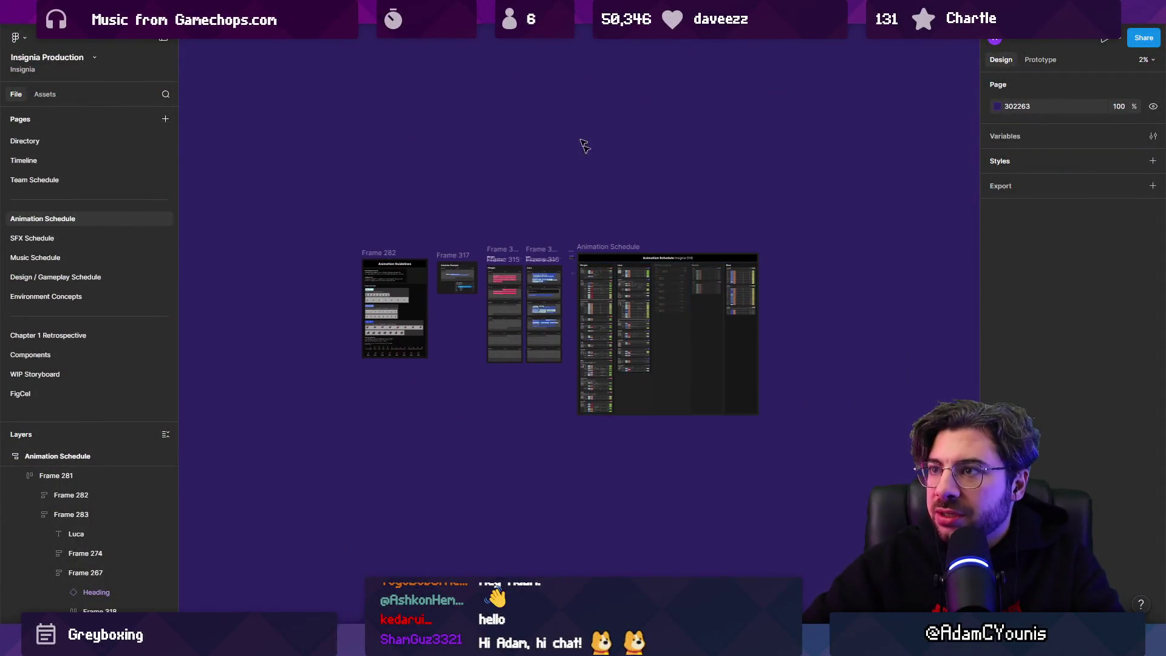
left_click(182, 12)
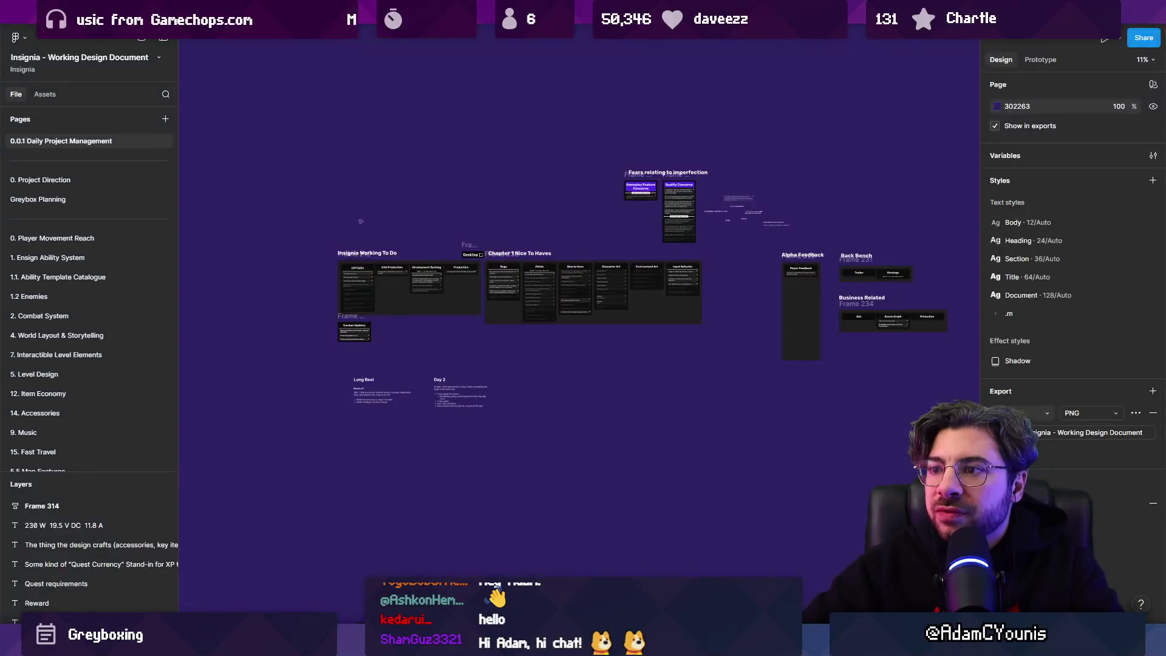
Look over The Desktop drafts file, then switch to the Unity Ohrenstead project.
left_click(79, 137)
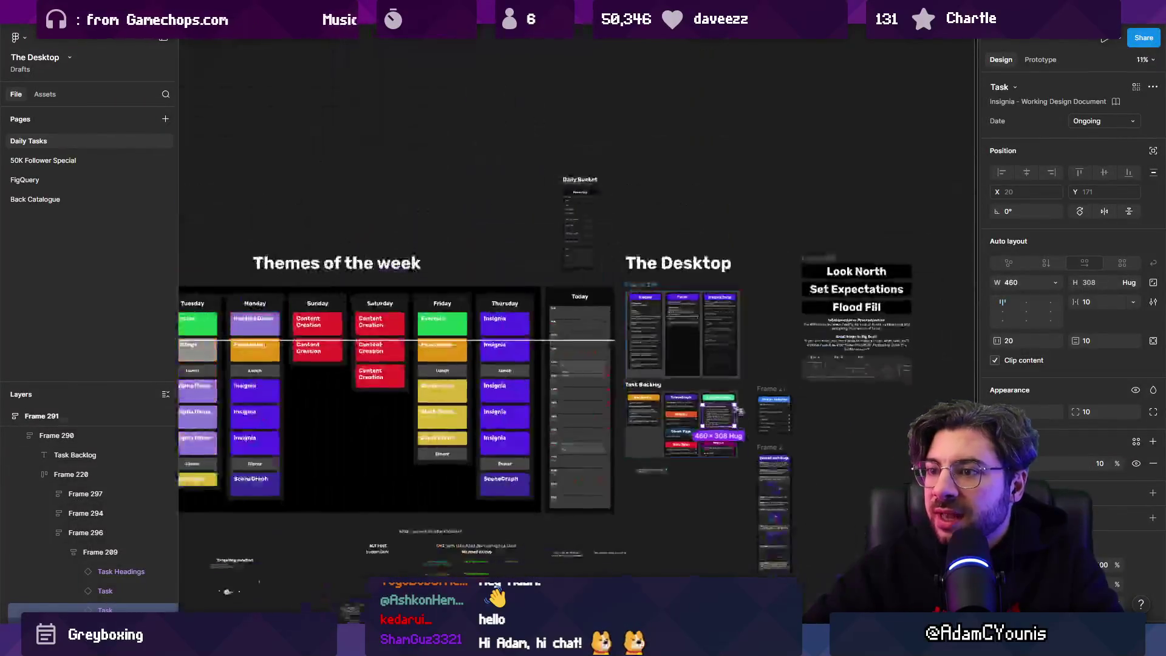
scroll(623, 349, "up", 1)
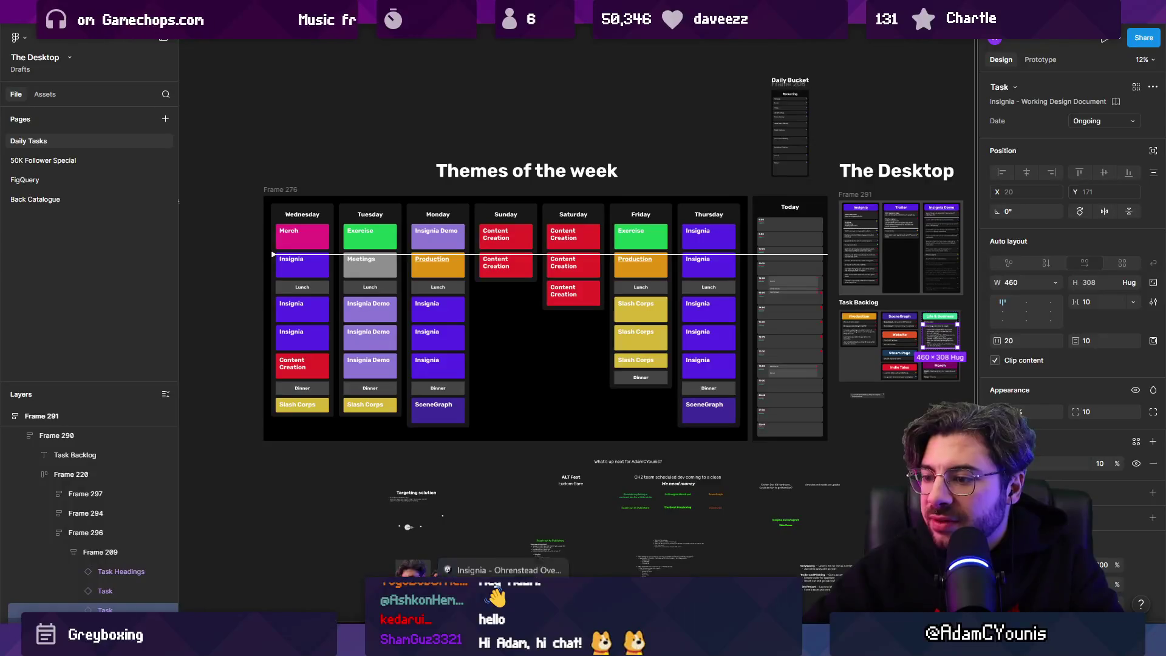
left_click(505, 644)
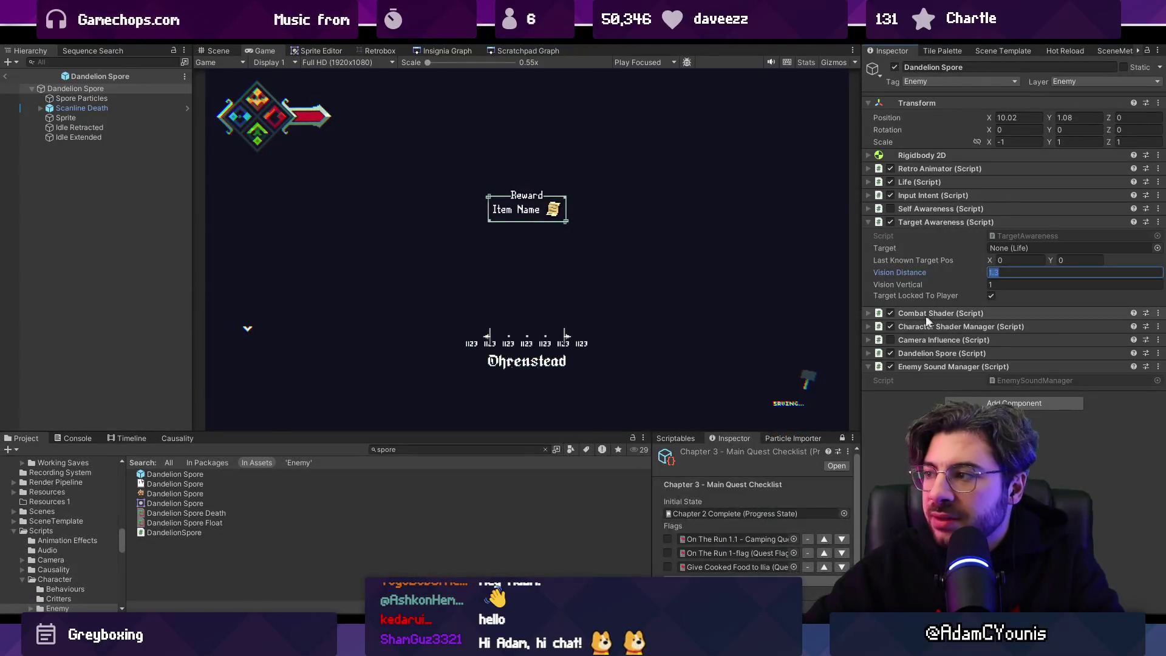
Show the Dandelion Spore in Unity's Scene view, make the view taller, and clear the 'spore' asset search.
left_click(219, 51)
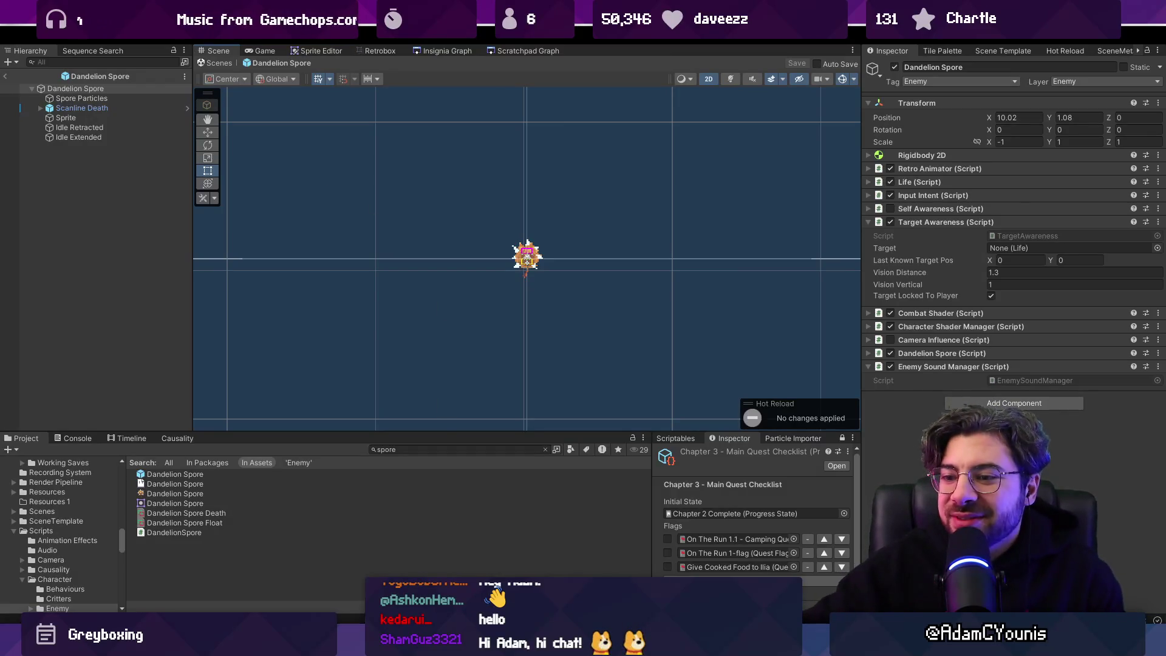
left_click_drag(441, 431, 453, 459)
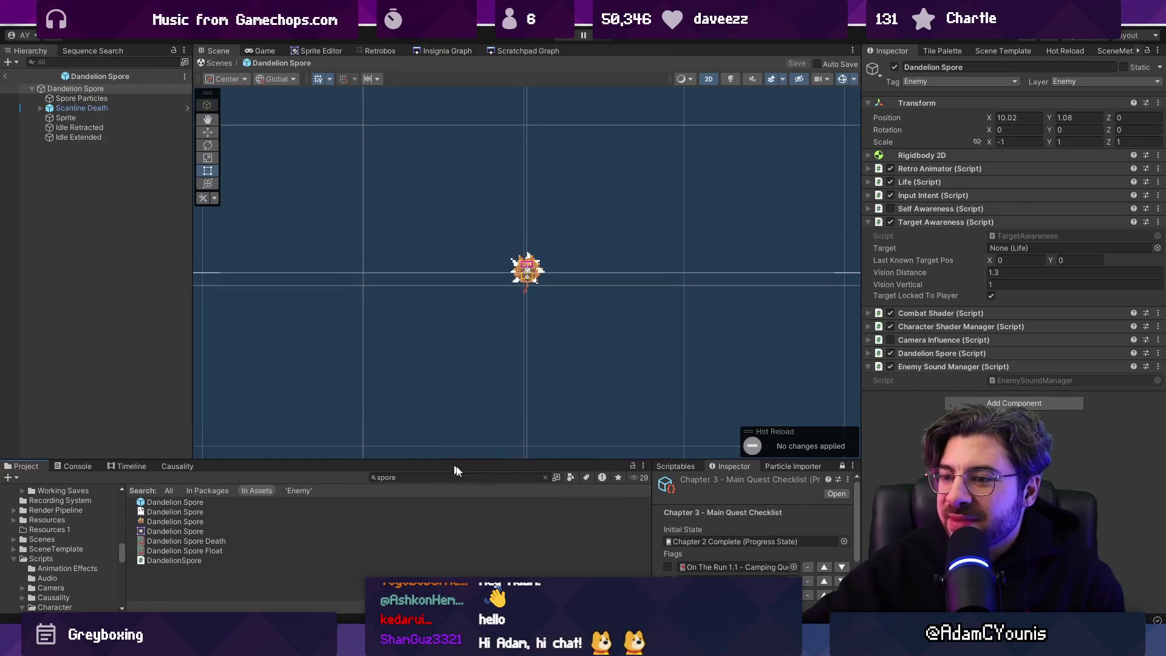
left_click(545, 478)
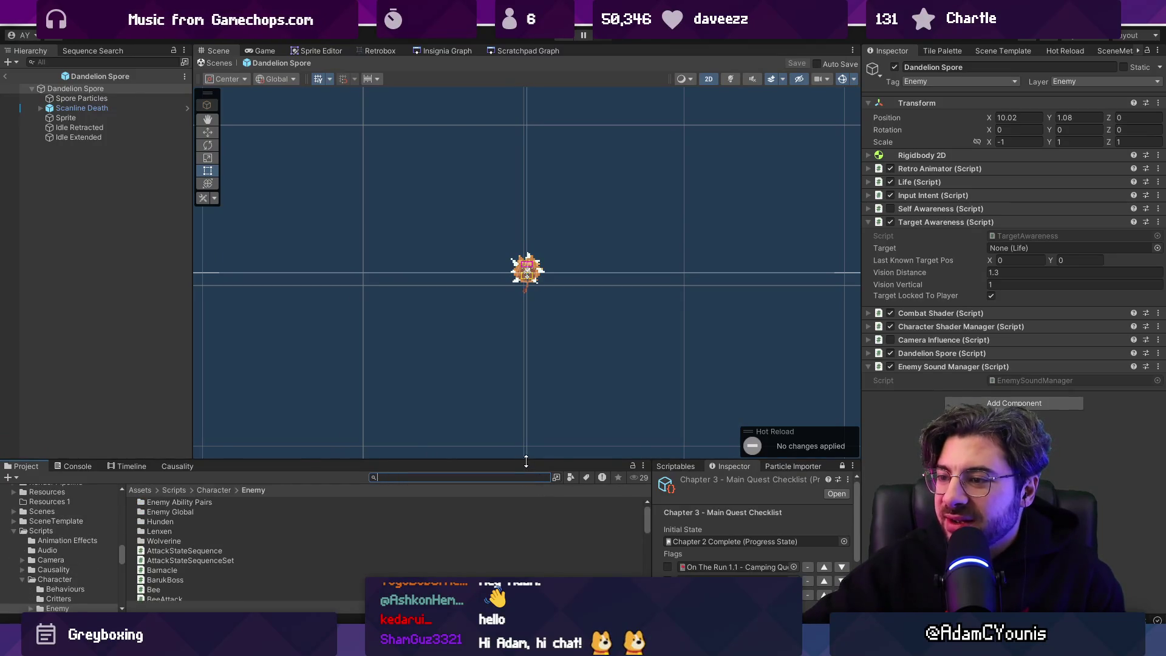
left_click_drag(526, 461, 525, 466)
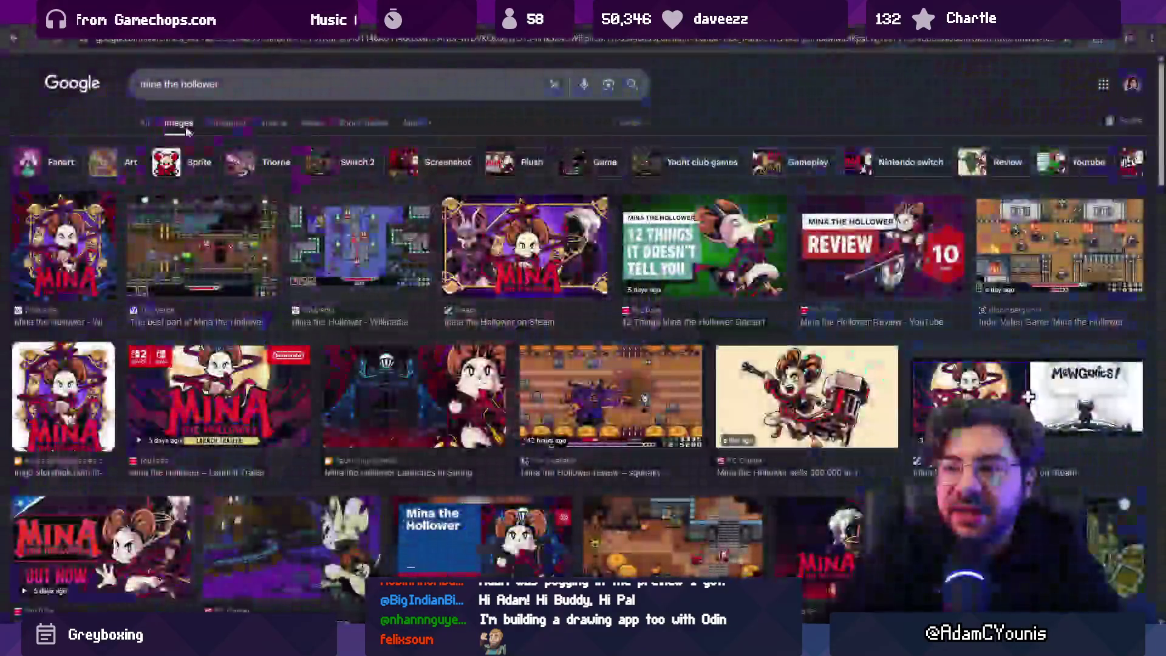
Open The Verge's Mina the Hollower article from the image results, skim it, and return.
left_click(208, 258)
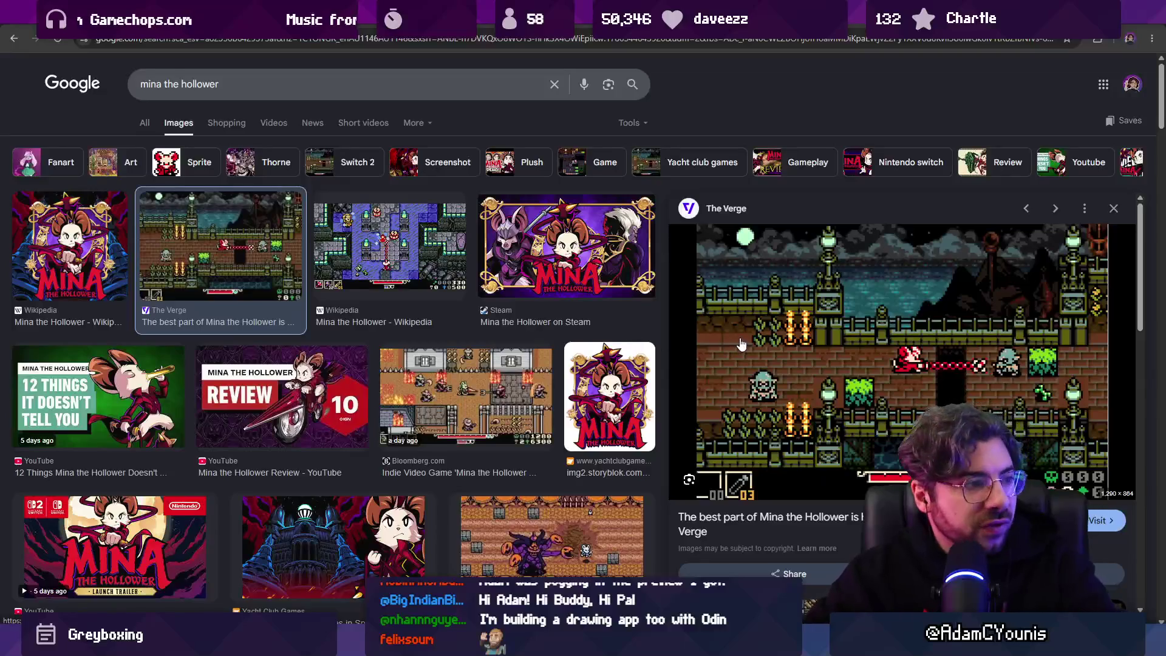
left_click(742, 344)
scroll(478, 329, "down", 4)
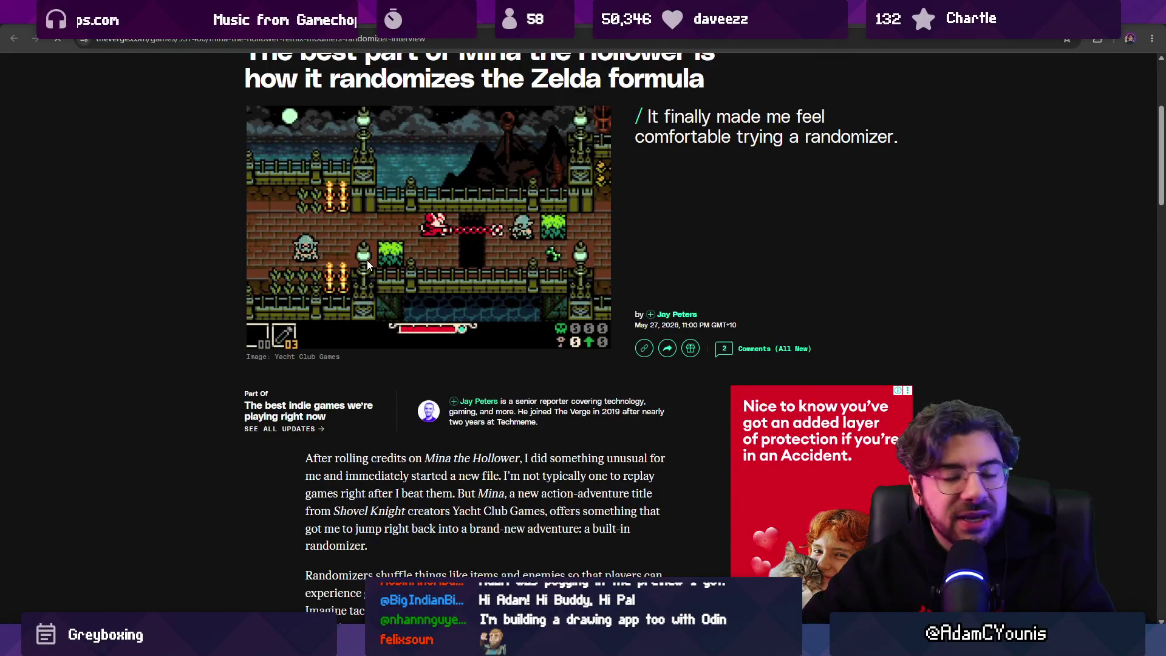
scroll(359, 250, "up", 2)
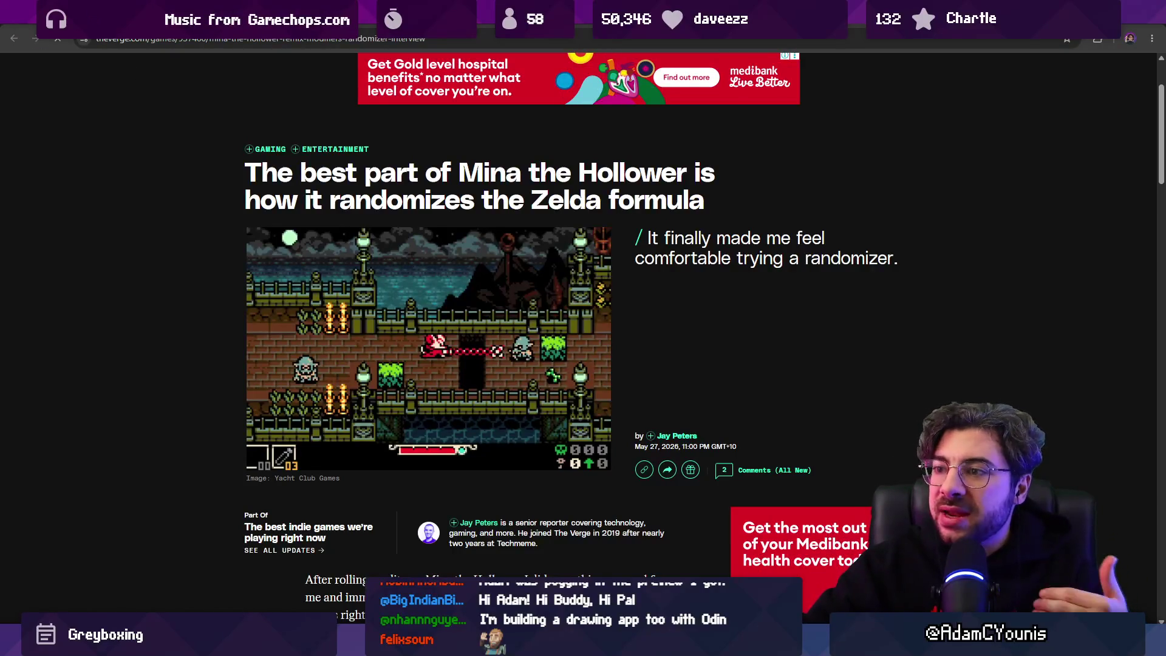
left_click(14, 38)
Preview the Guardian review and RPGFan gameplay screenshots, scrolling further down the results.
scroll(657, 261, "down", 5)
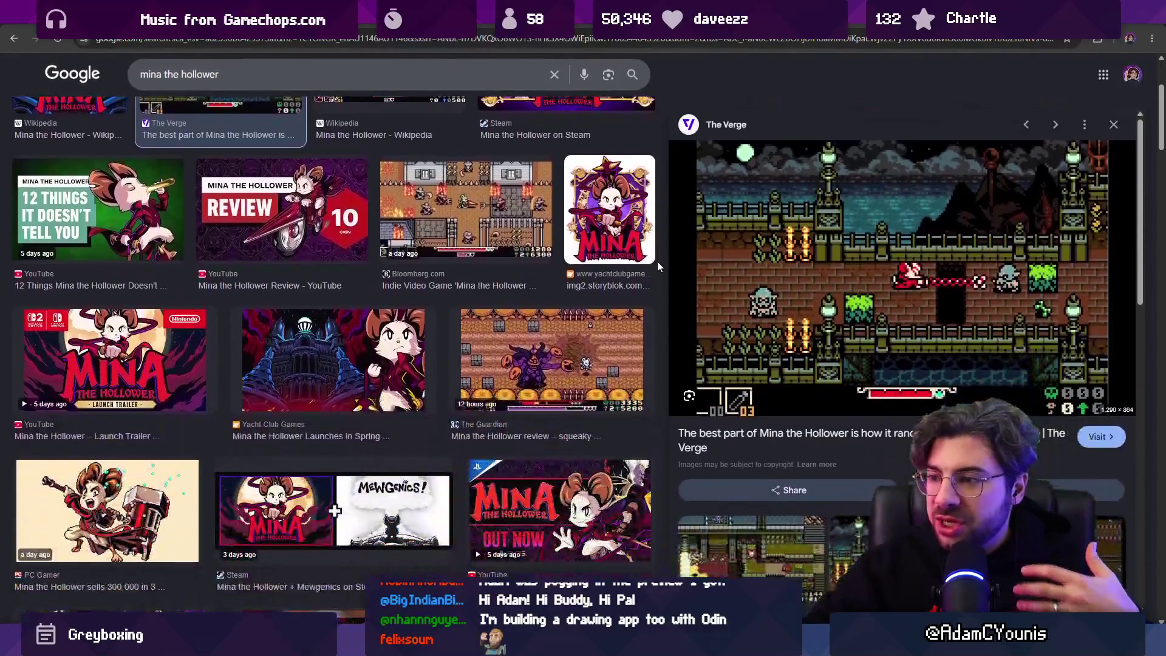
left_click(566, 243)
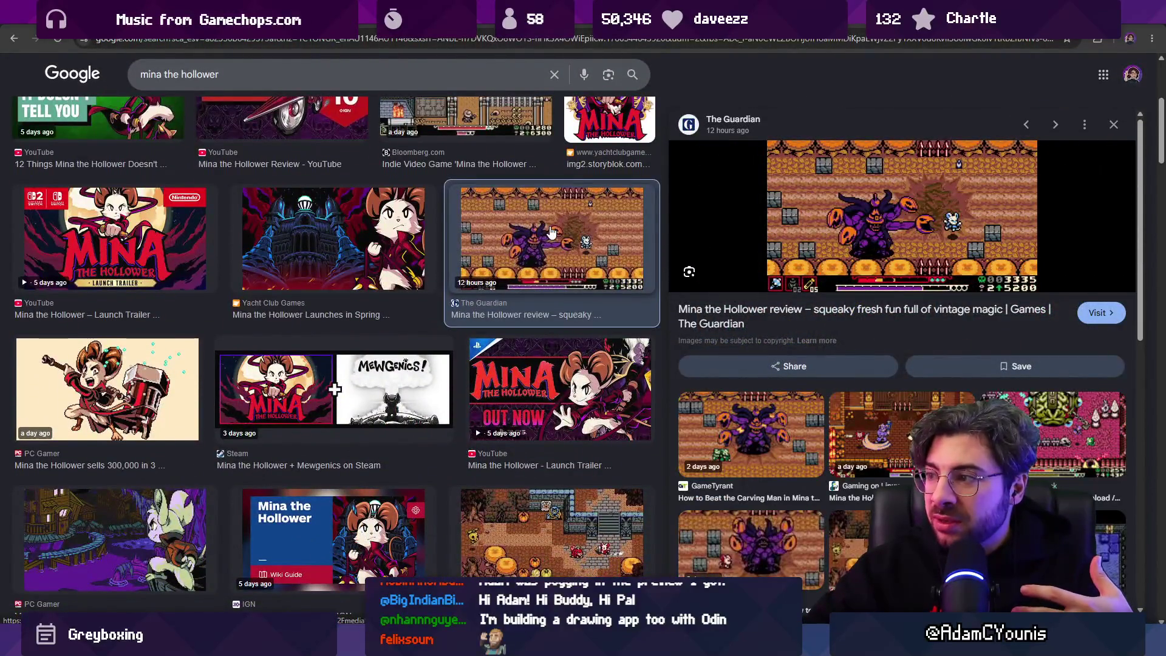
scroll(437, 347, "down", 3)
left_click(516, 345)
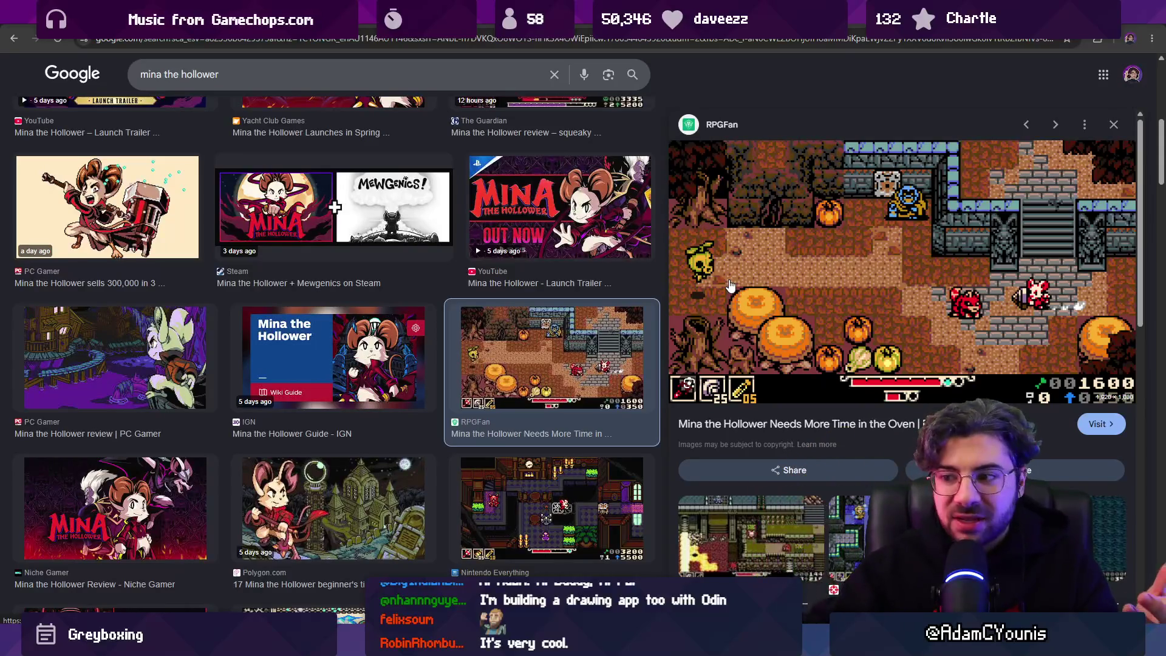
scroll(661, 283, "down", 2)
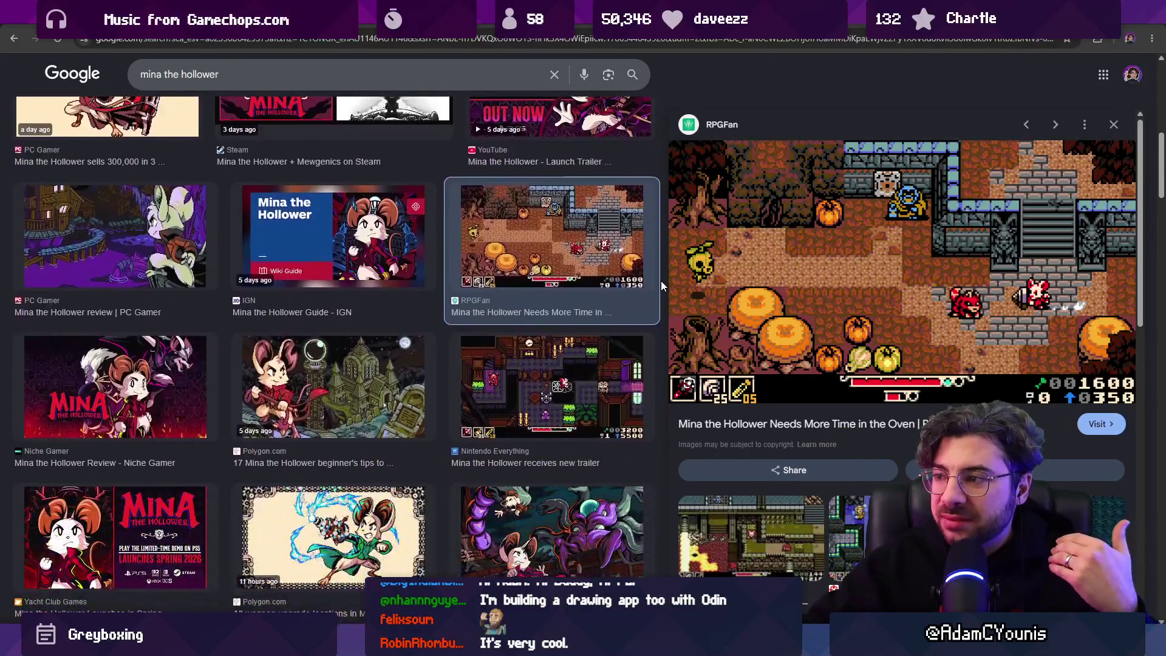
scroll(663, 281, "down", 1)
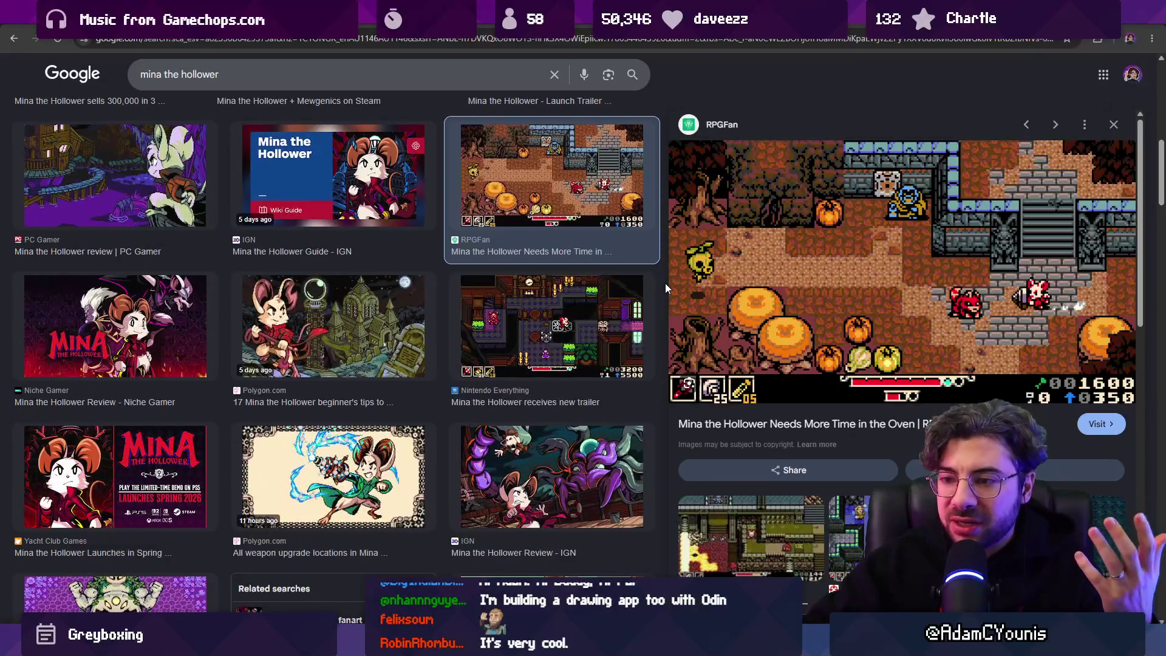
scroll(665, 283, "down", 2)
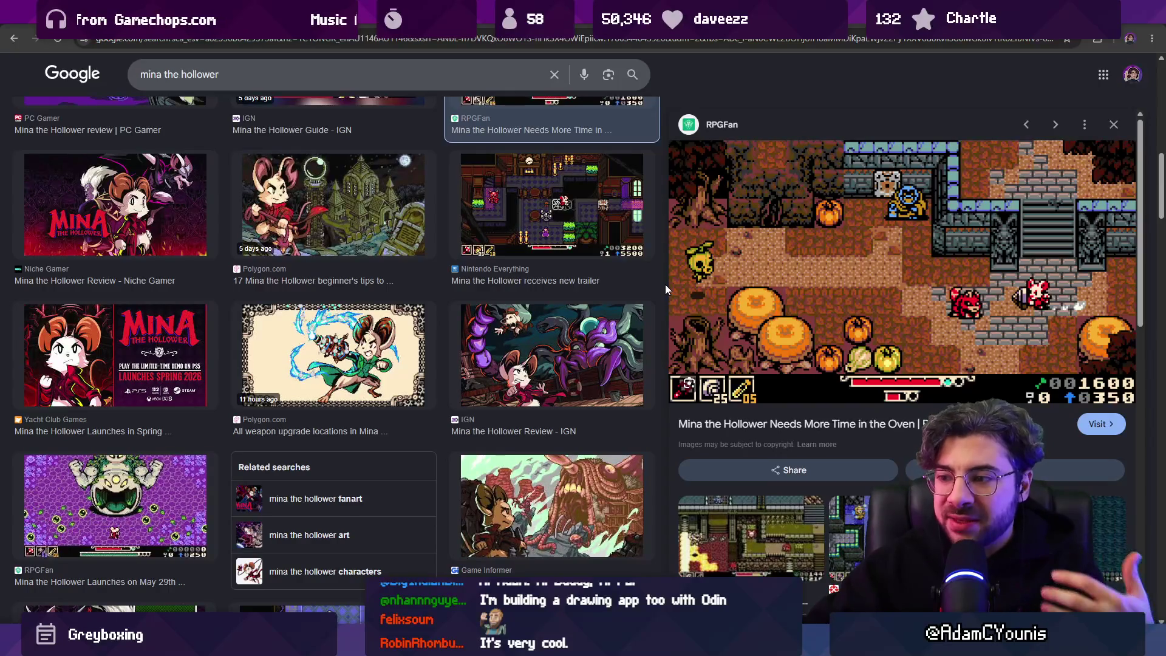
scroll(712, 299, "down", 4)
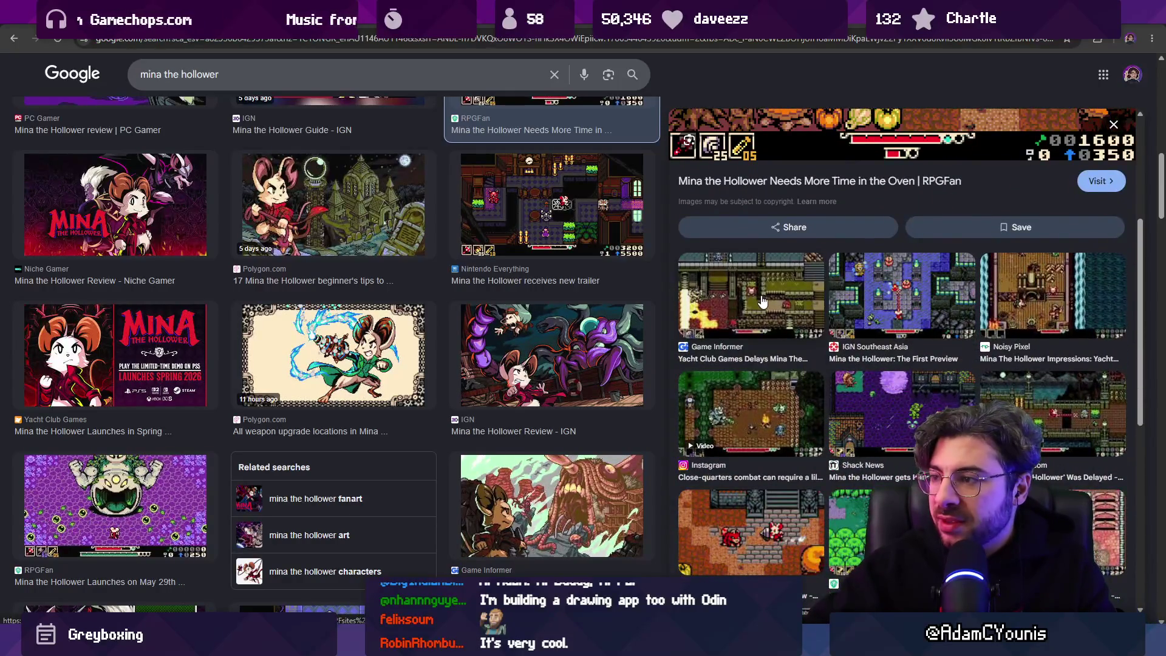
Preview the Game Informer and Nintendo eShop screenshots among the image results.
left_click(763, 302)
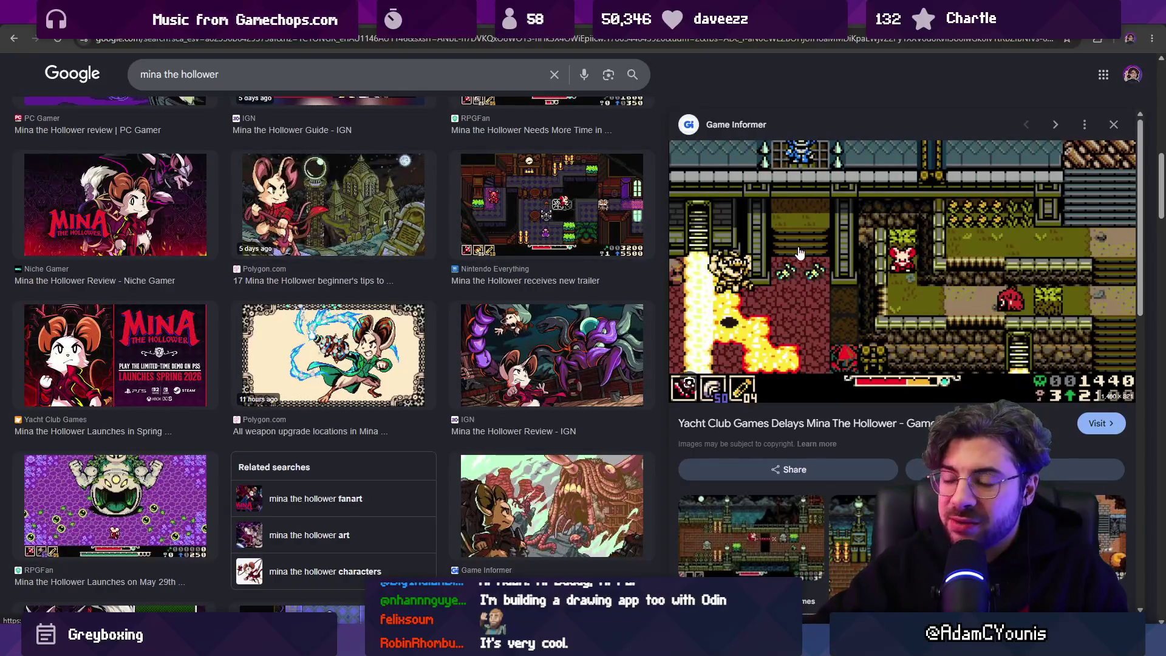
scroll(802, 258, "down", 8)
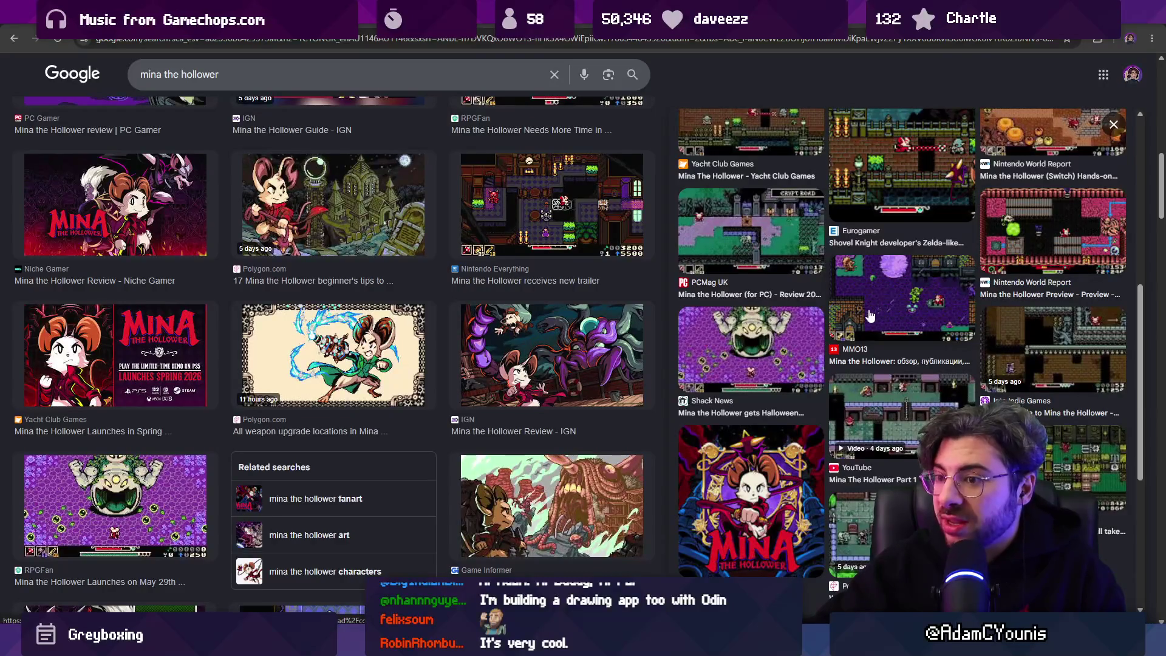
scroll(869, 315, "down", 5)
scroll(870, 315, "up", 15)
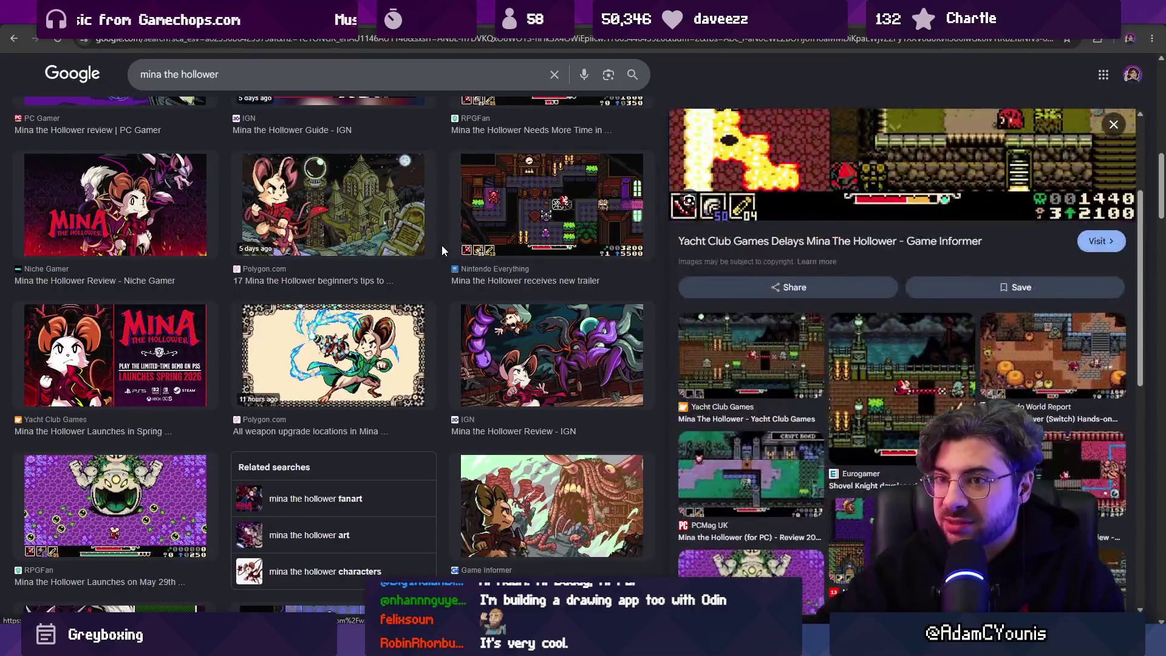
scroll(442, 246, "down", 5)
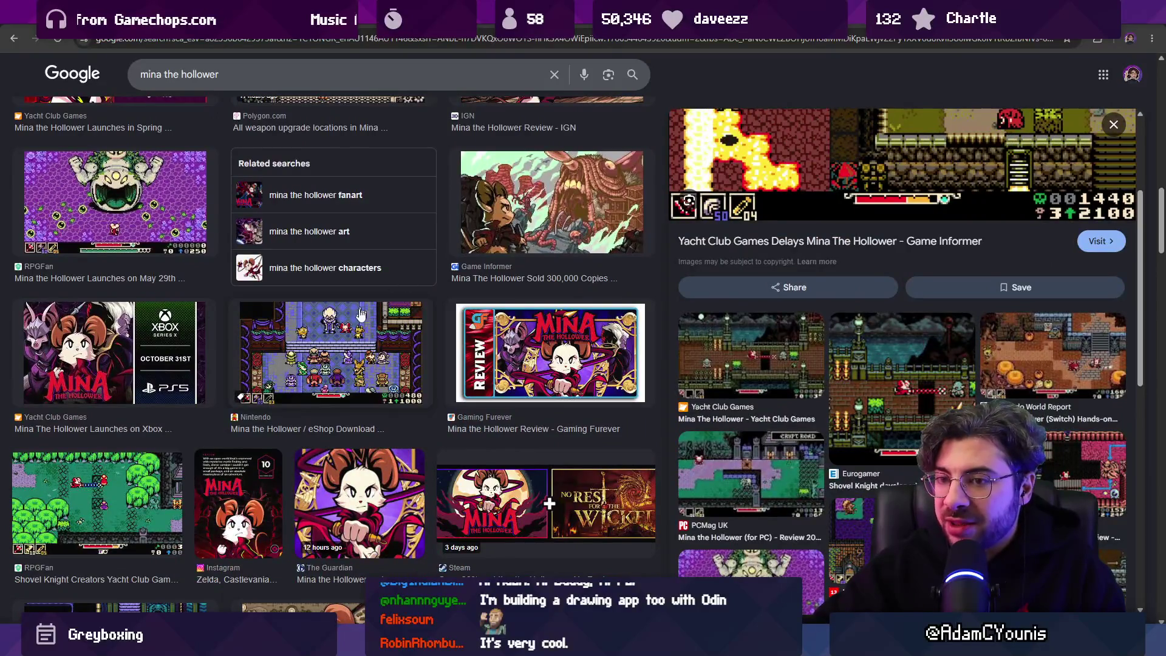
left_click(361, 330)
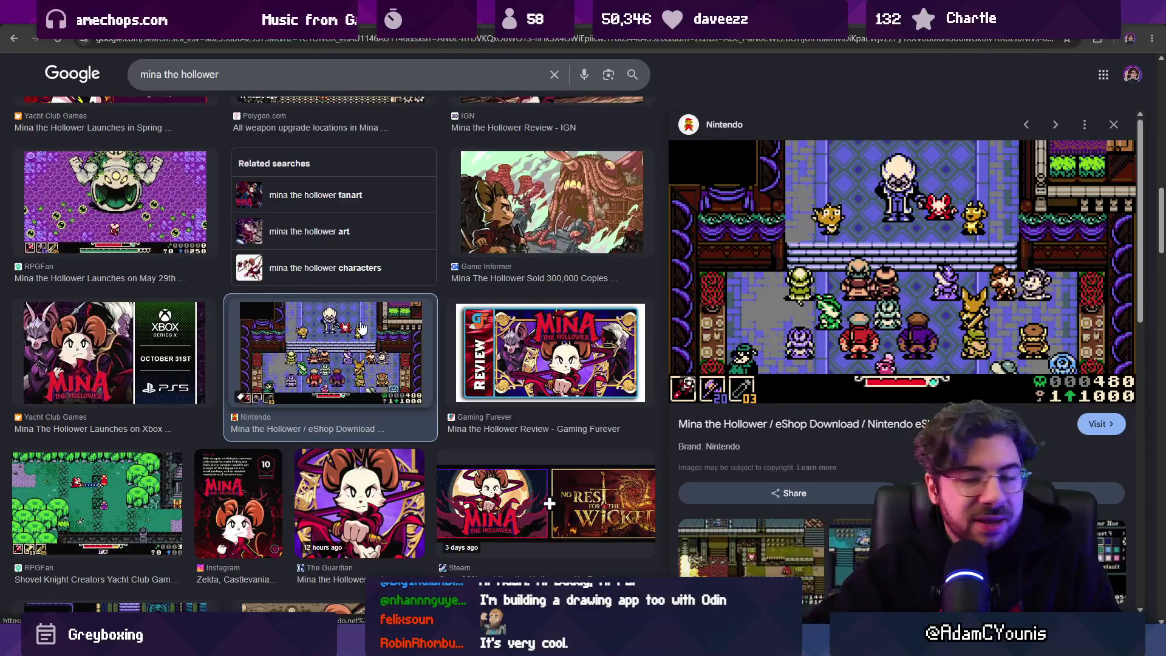
scroll(480, 211, "up", 10)
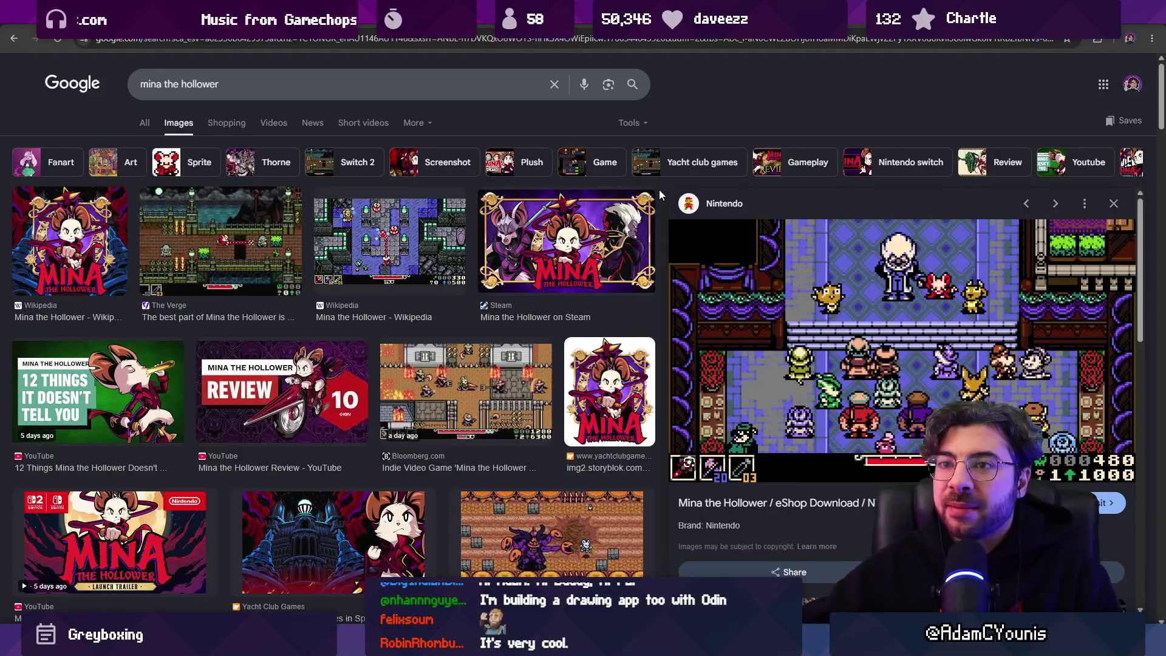
Search images for 'mina the hollower map' and open the MapGenie Mina the Hollower page.
left_click(359, 78)
type("map")
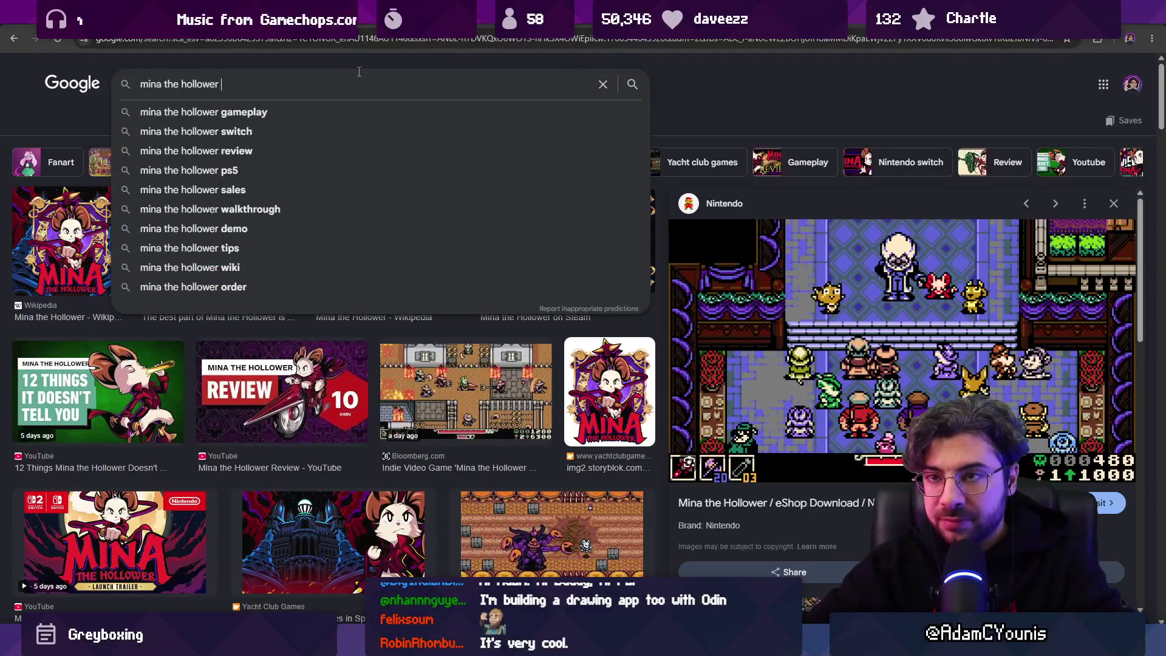
key("Return")
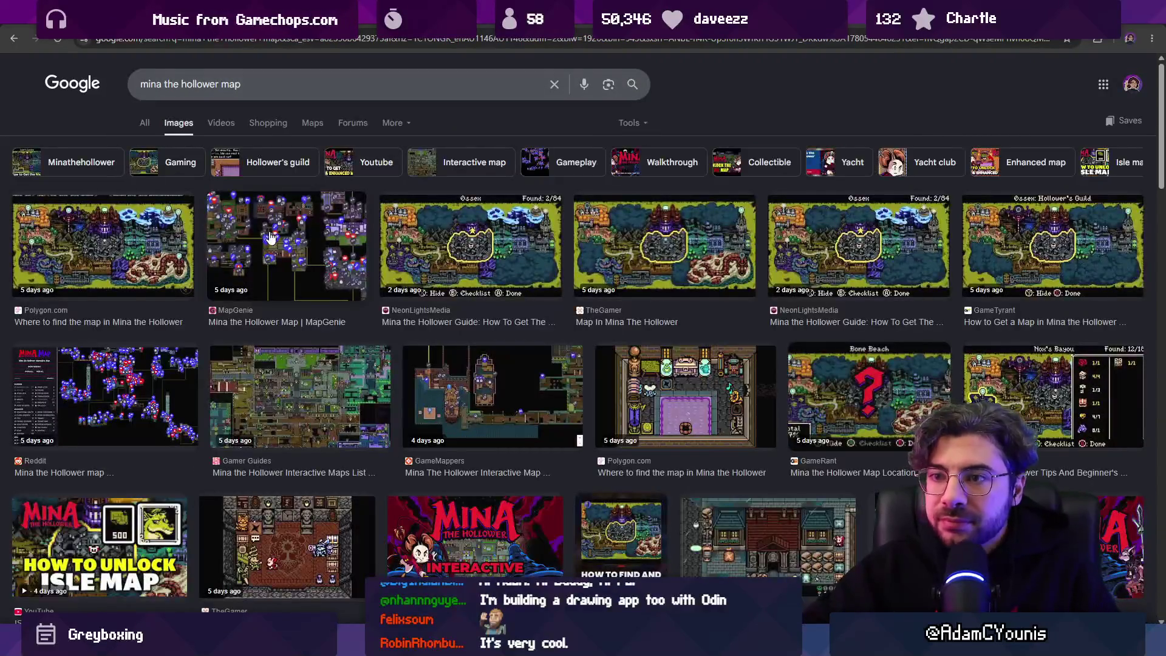
left_click(356, 262)
left_click(837, 335)
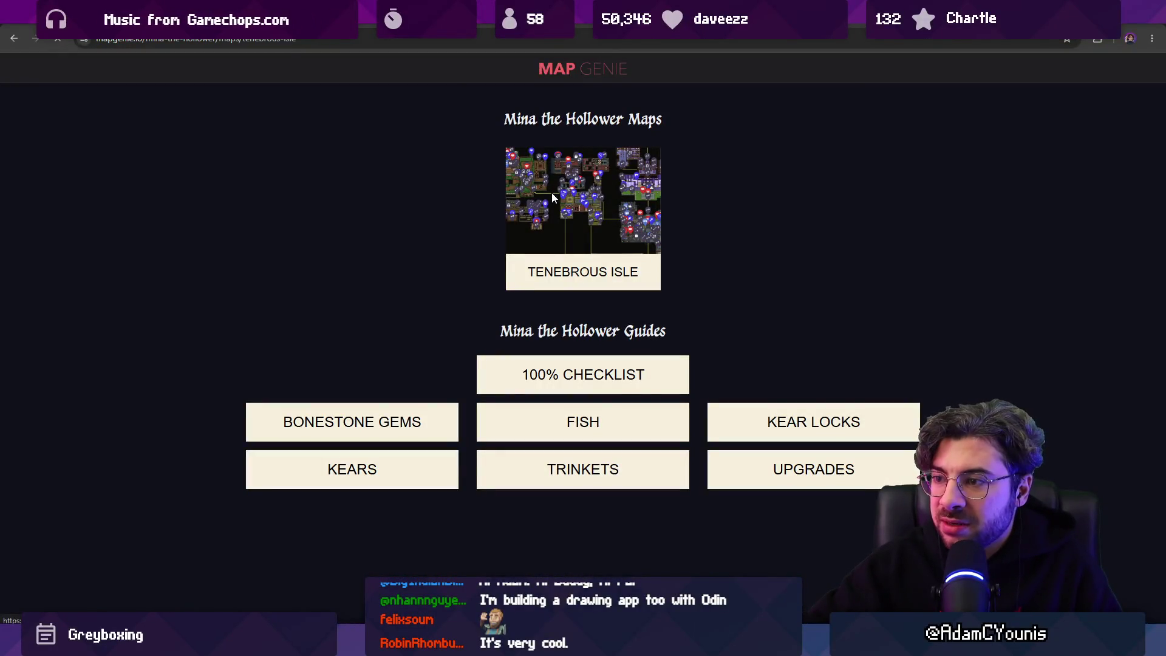
Open the Tenebrous Isle interactive map and pan around its rooms, including the brown locked area.
left_click(552, 196)
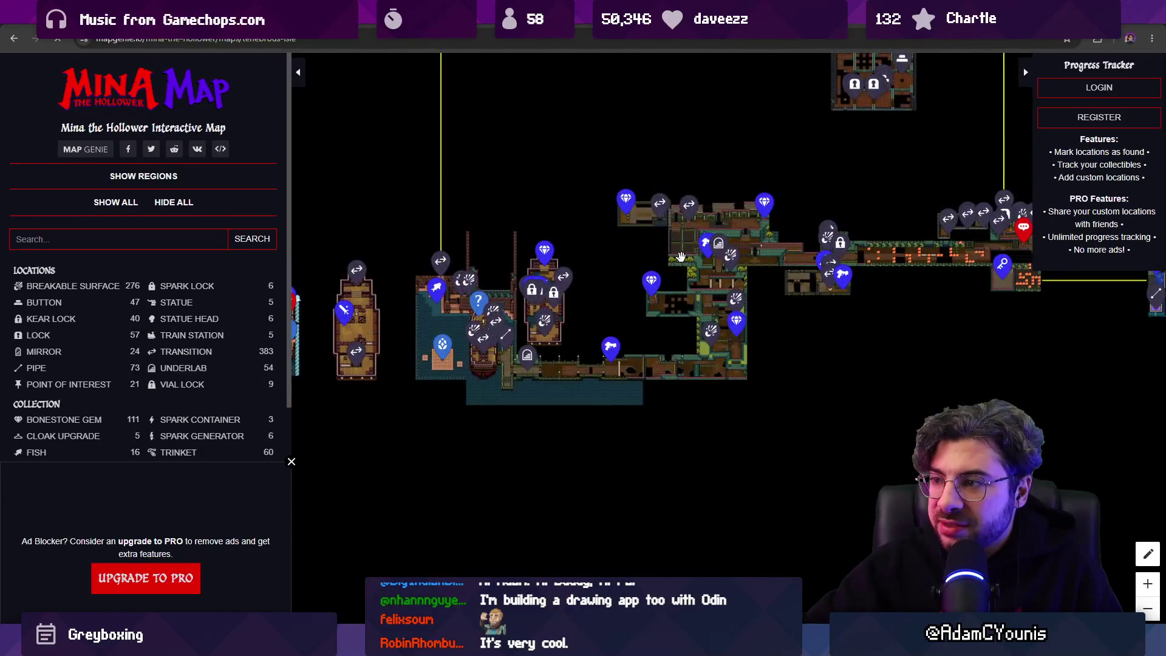
scroll(680, 257, "down", 2)
scroll(529, 461, "up", 2)
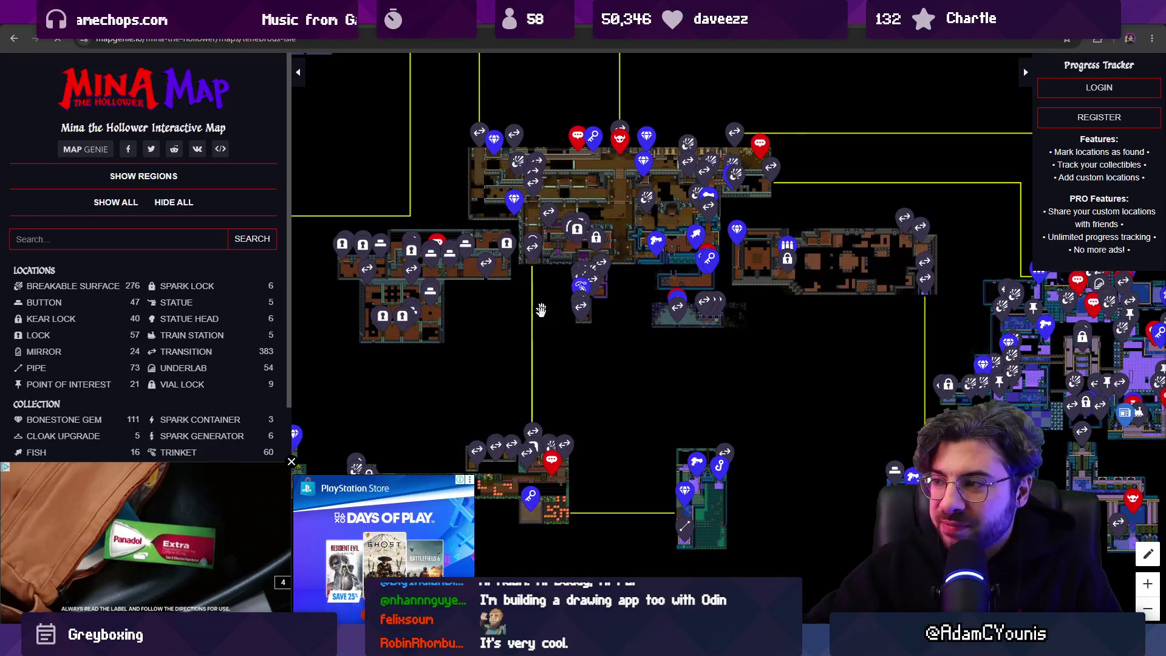
left_click_drag(540, 311, 281, 287)
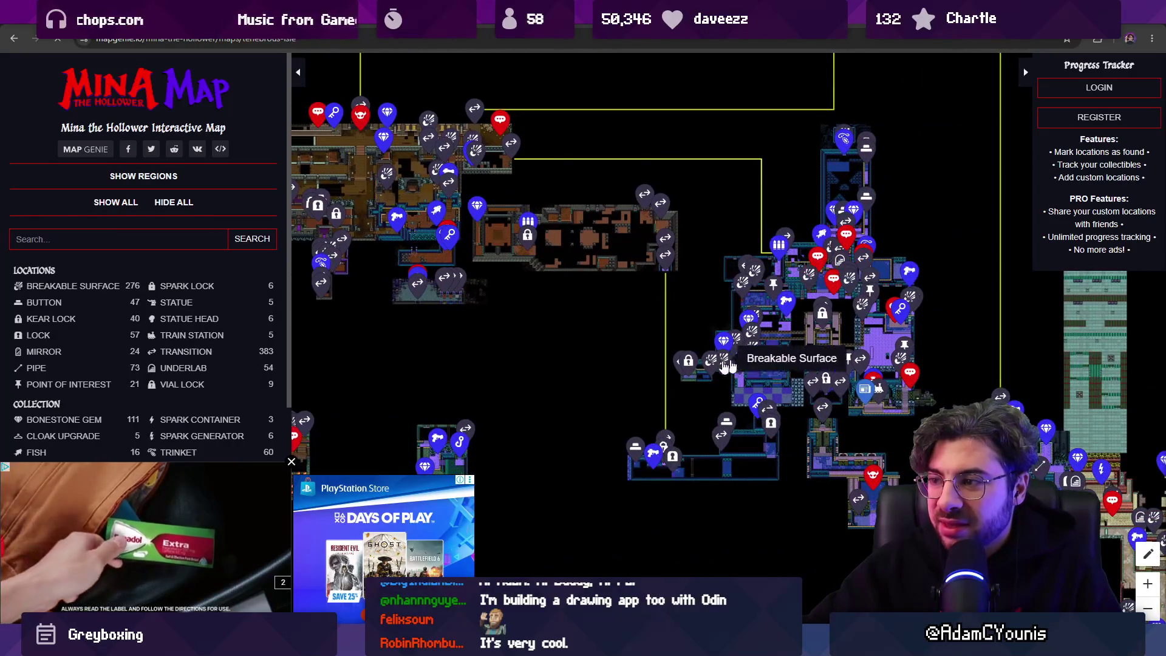
left_click_drag(541, 309, 857, 419)
left_click_drag(664, 130, 685, 432)
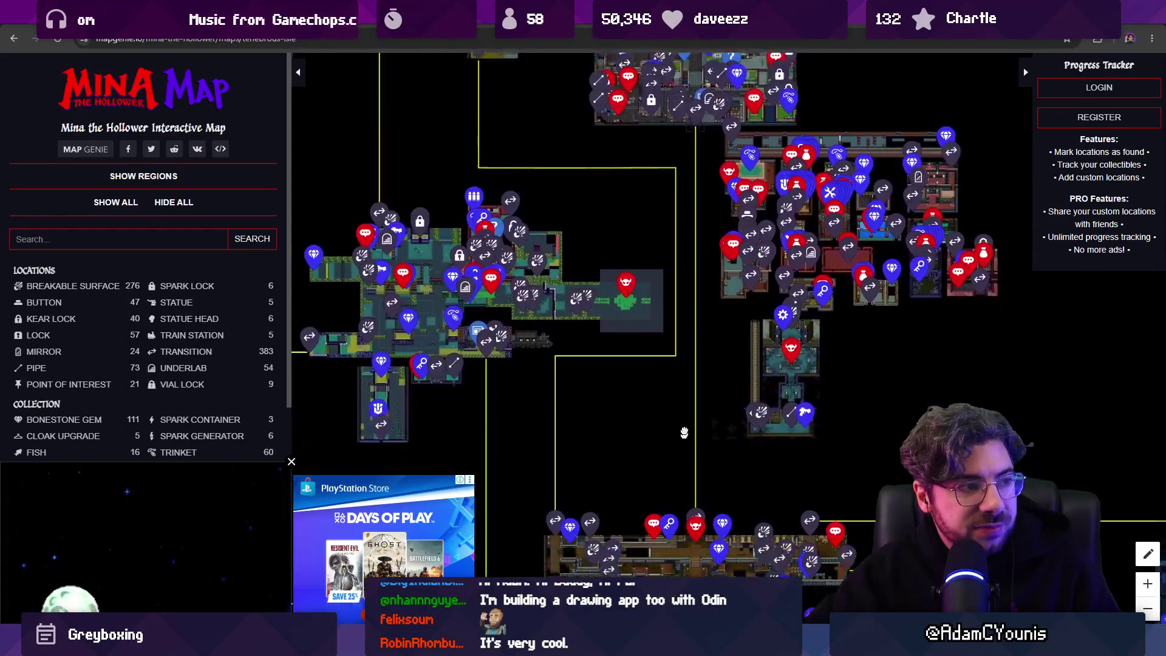
scroll(685, 433, "down", 3)
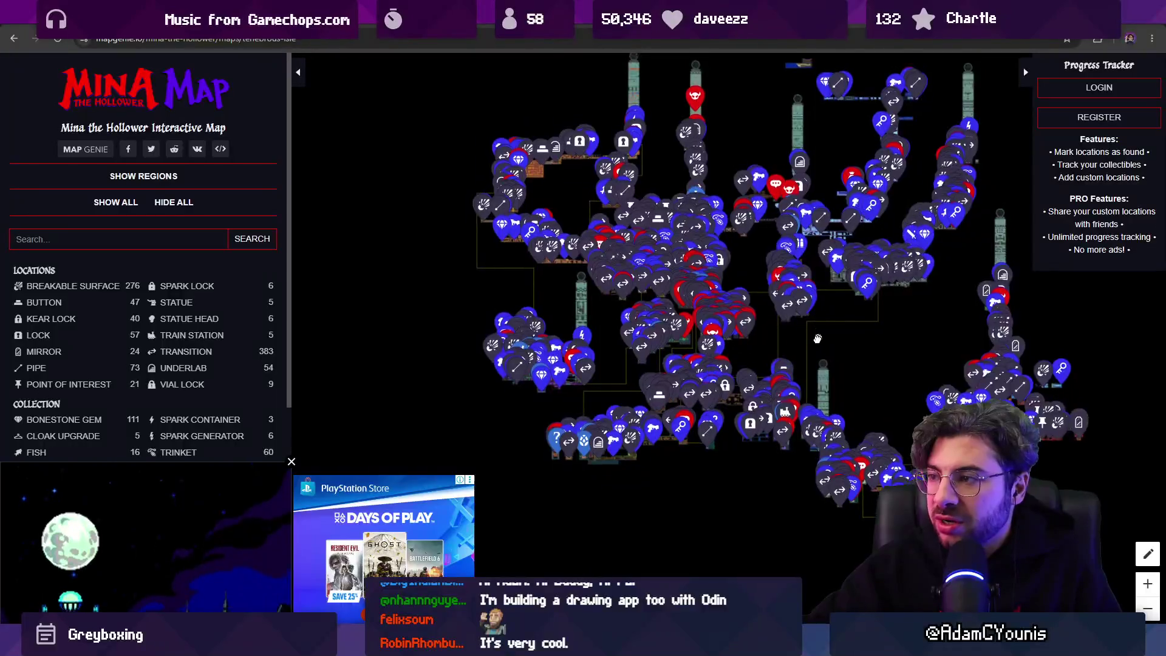
scroll(818, 339, "up", 1)
left_click_drag(818, 338, 652, 436)
scroll(615, 409, "up", 4)
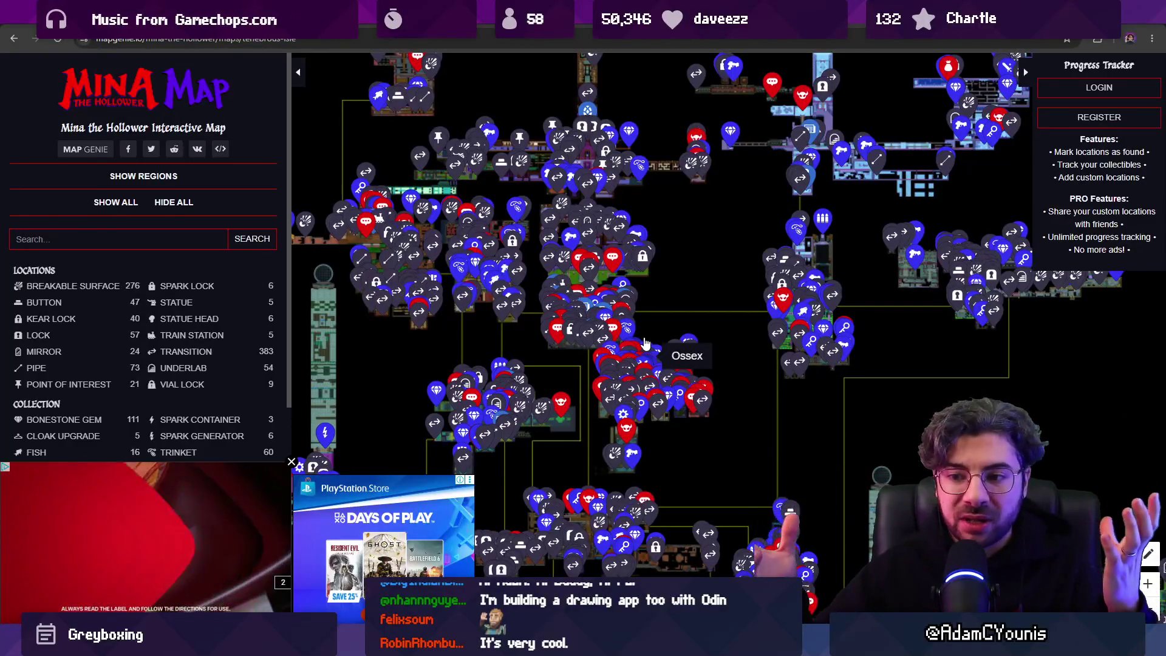
scroll(712, 351, "down", 3)
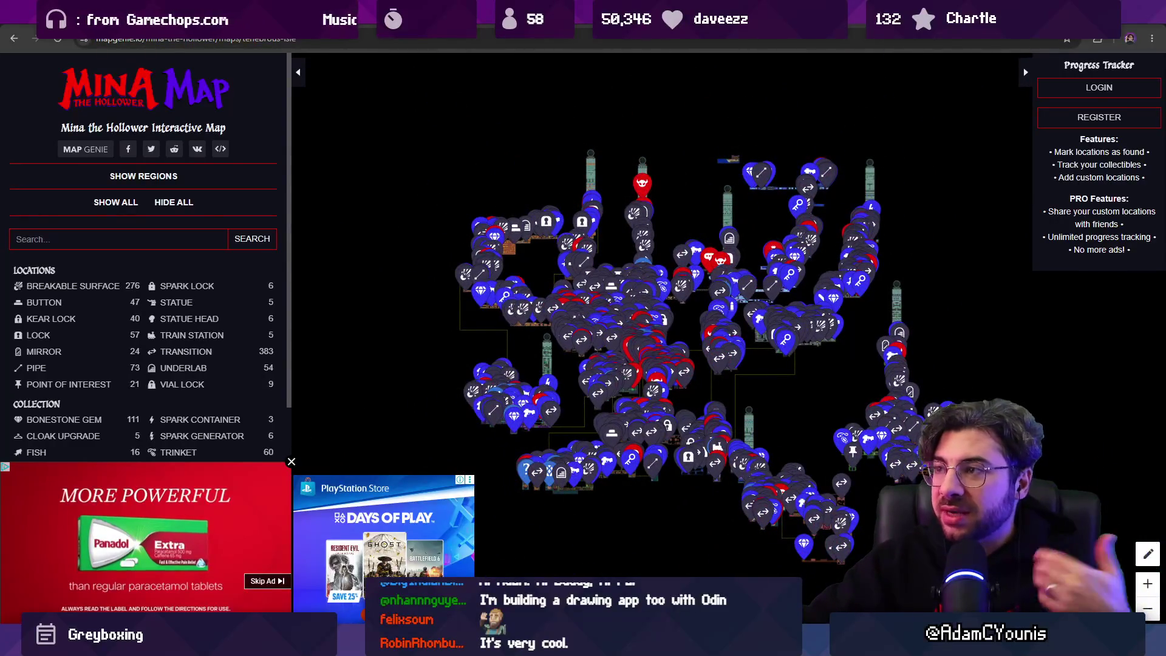
Go back to the image results, preview the GameTyrant Ossex map, then switch to the Best MQTT tab.
key("alt+Left")
left_click(533, 402)
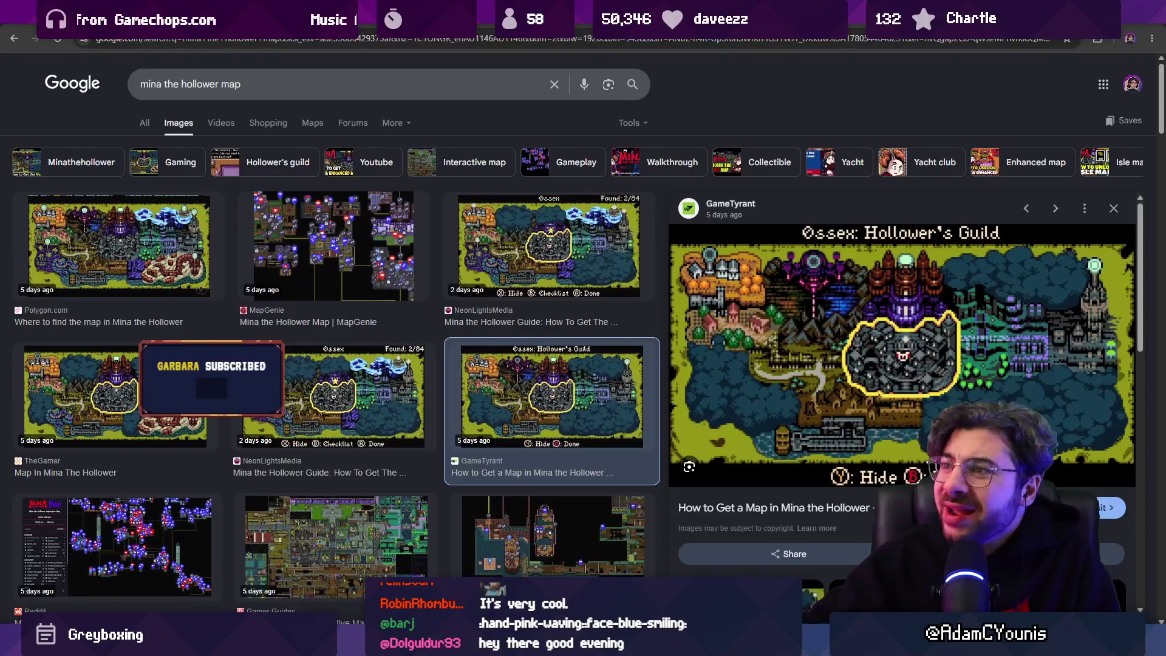
left_click(855, 25)
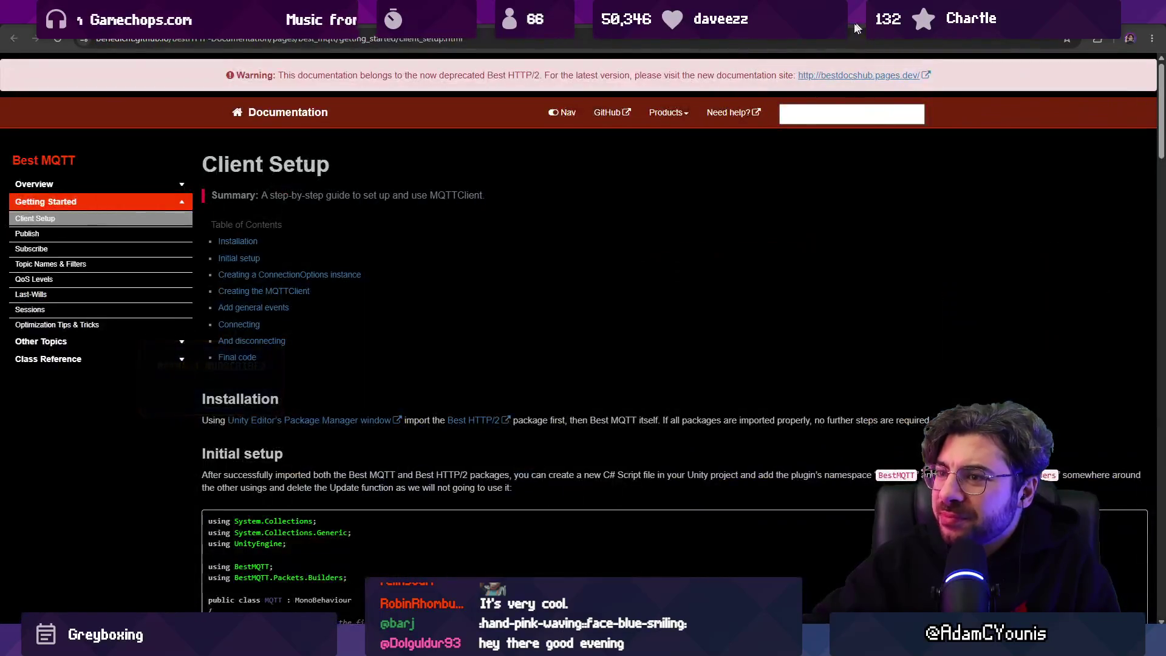
Cycle through the Timespinner and Owlboy Steam store tabs, then return to the Unity editor.
key("ctrl+Tab")
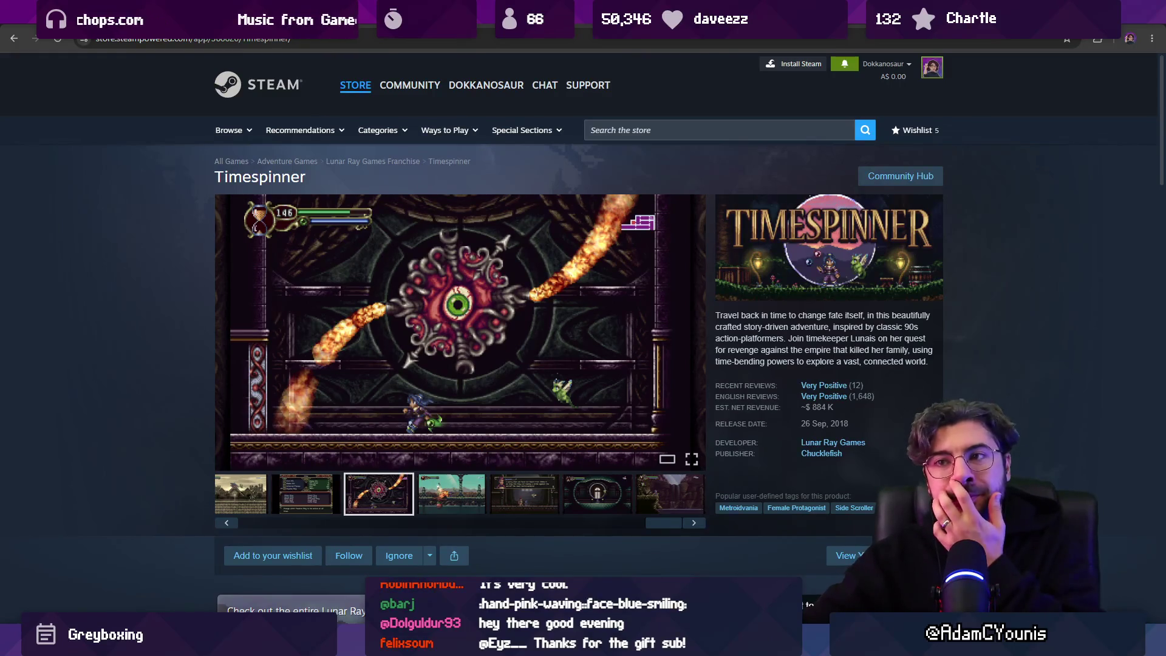
key("ctrl+shift+Tab")
key("ctrl+Tab")
key("ctrl+Tab")
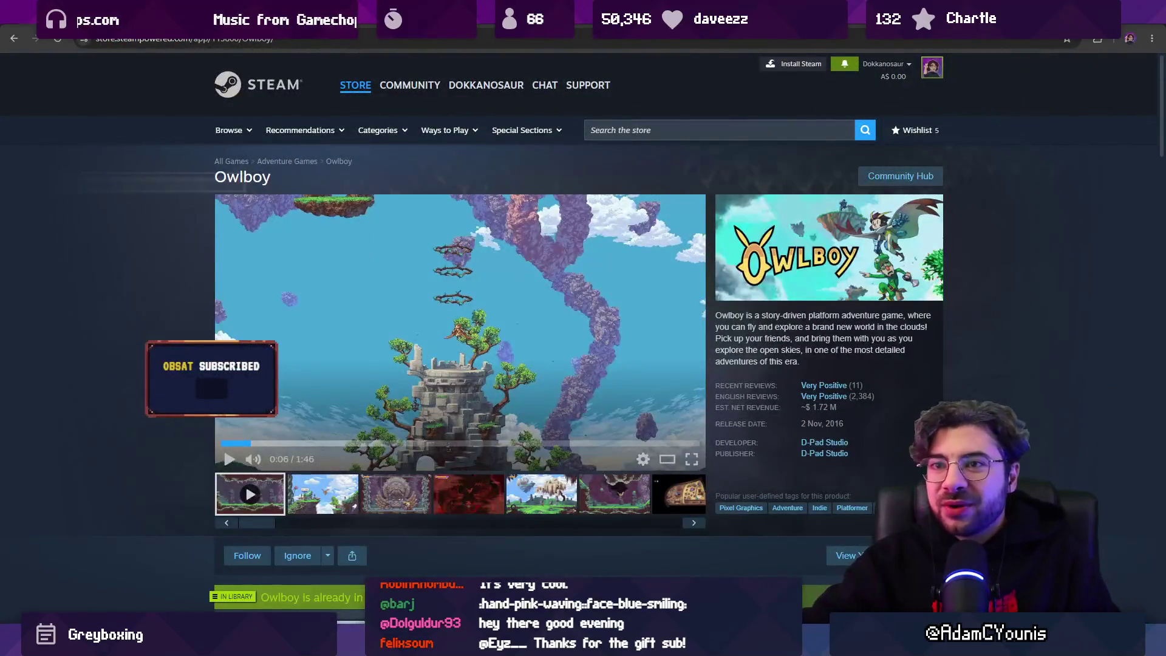
key("alt+Tab")
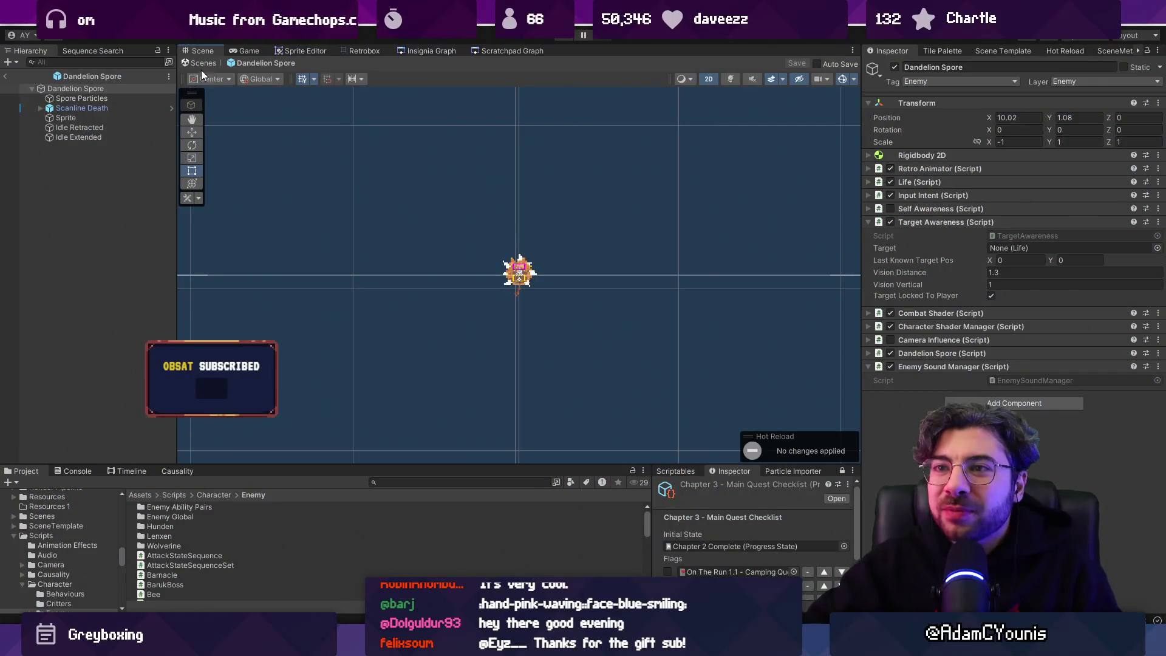
Exit the Dandelion Spore prefab and zoom out over the Ohrenstead Overlook level, then open a new browser window.
left_click(205, 62)
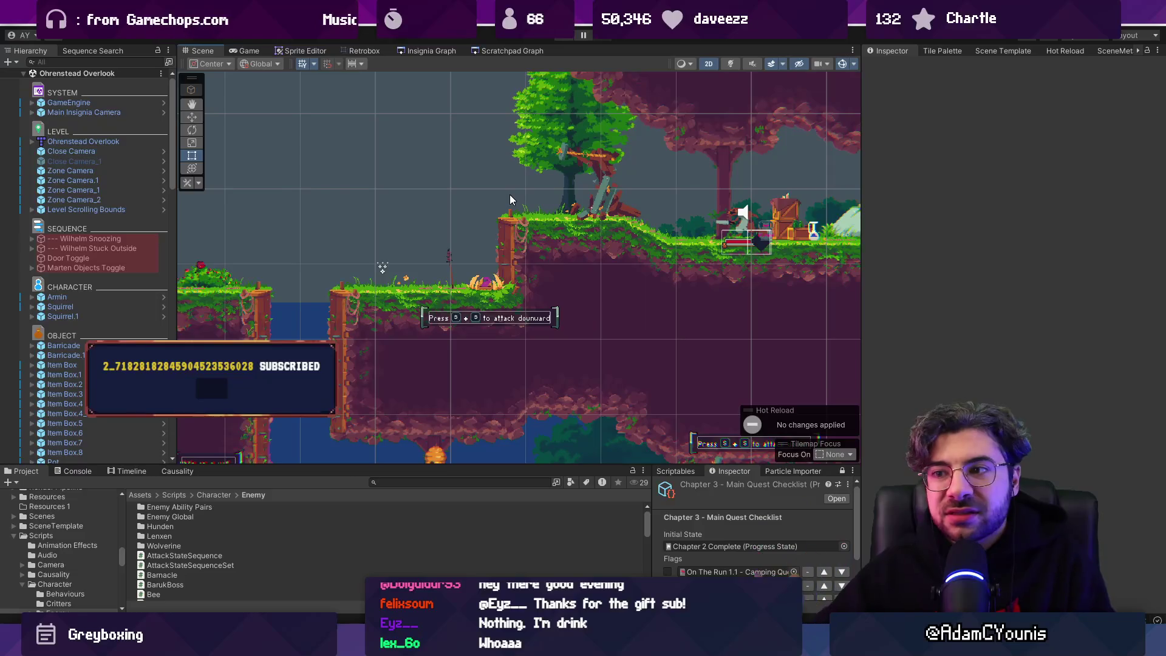
scroll(493, 151, "down", 3)
scroll(572, 221, "down", 2)
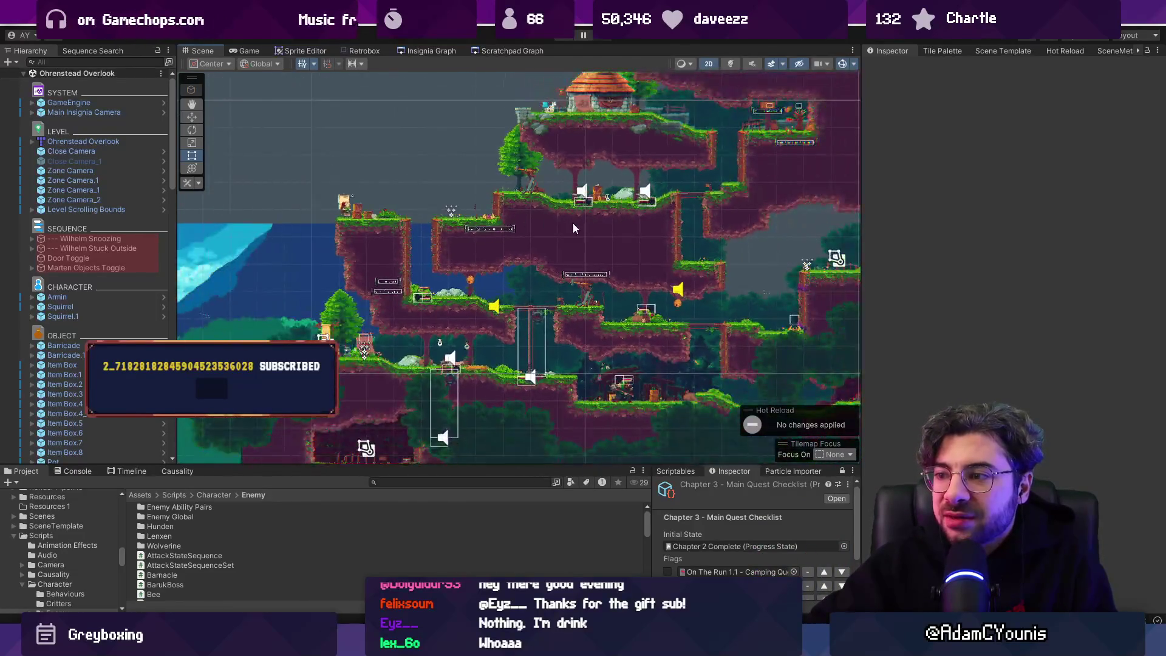
left_click_drag(572, 222, 473, 221)
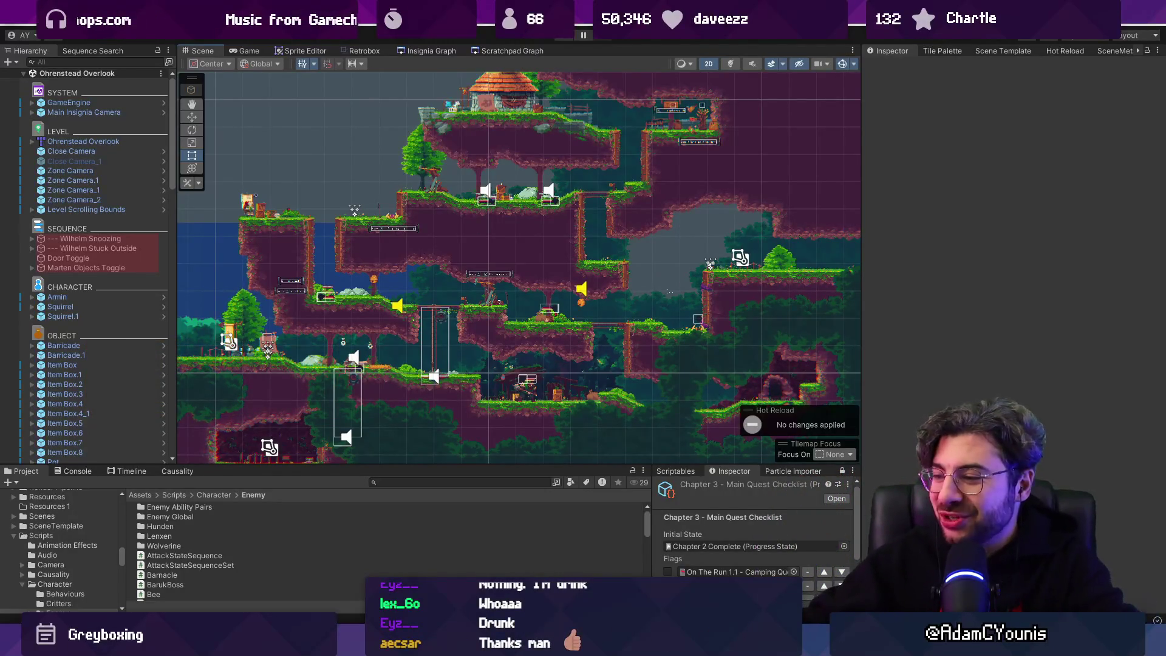
mouse_move(691, 644)
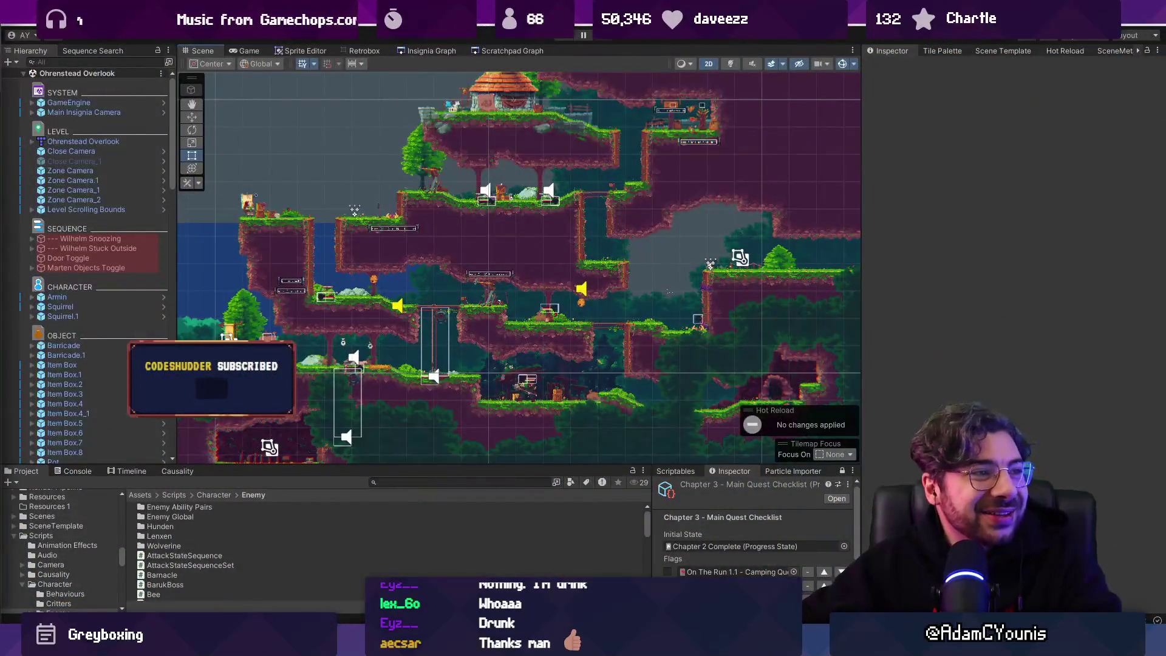
left_click(691, 644)
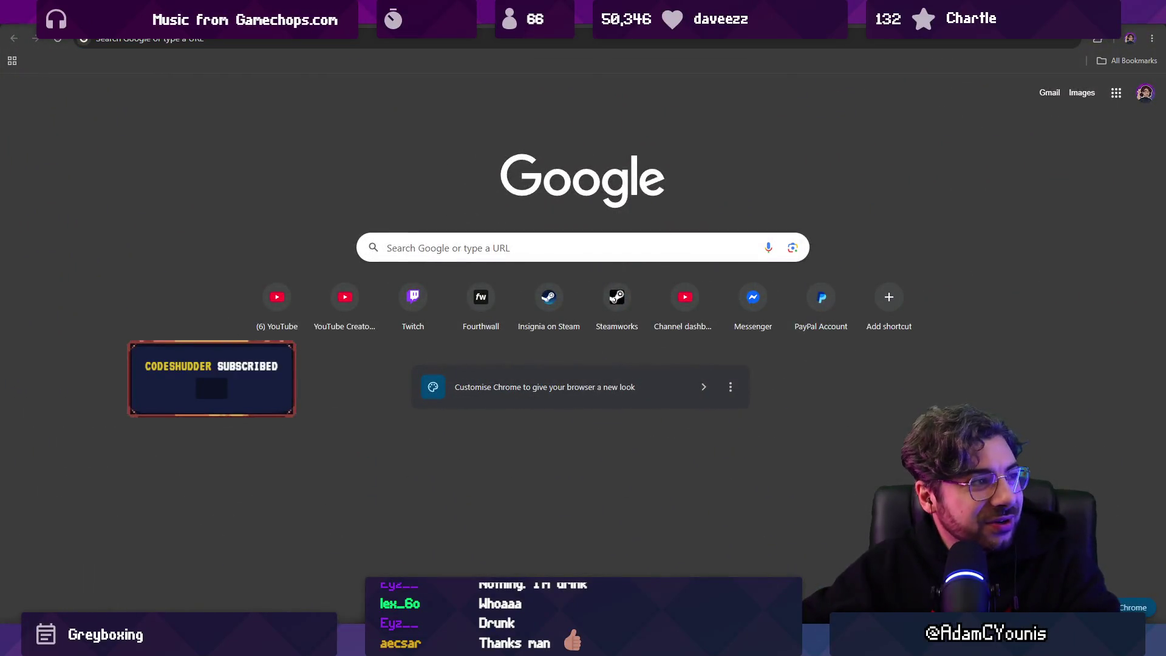
Google 'mina the hollower gameplay' and open the 11:46:47 full-game walkthrough on YouTube.
left_click(396, 41)
key("Escape")
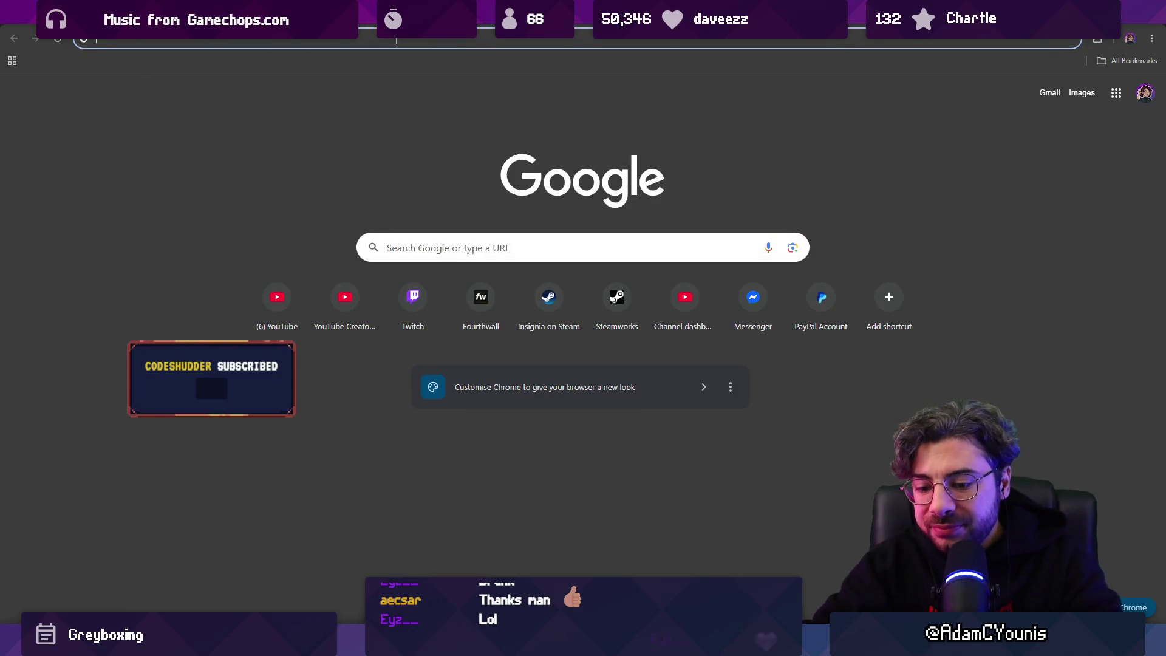
type("mine a")
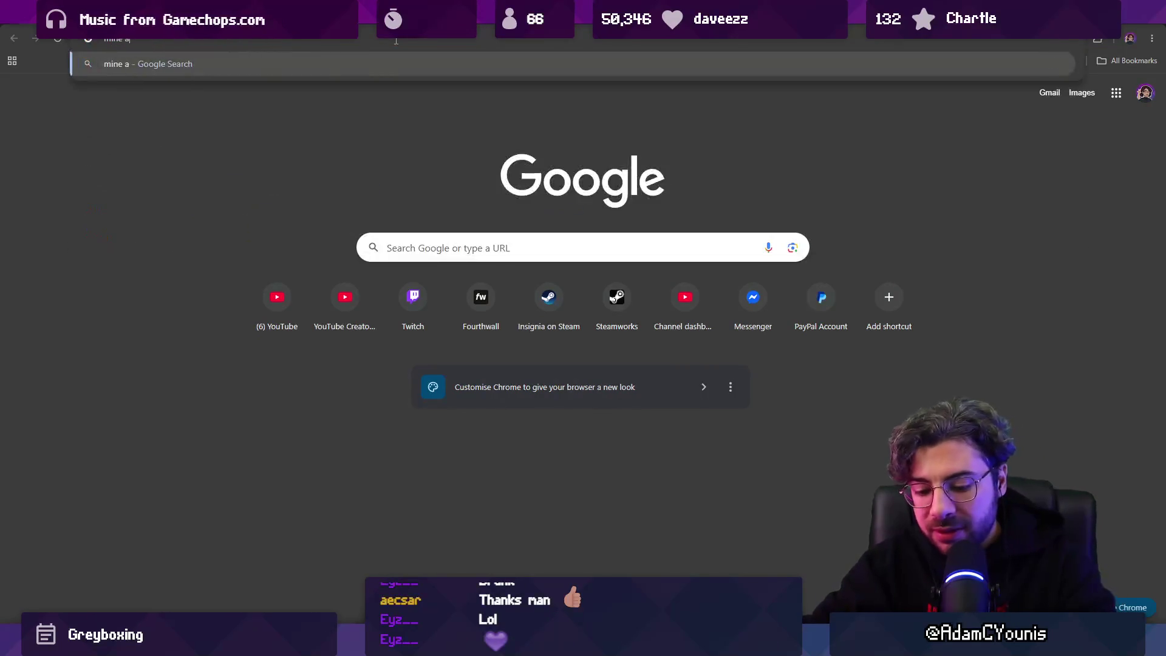
key("BackSpace")
key("BackSpace")
type("a the hollower g")
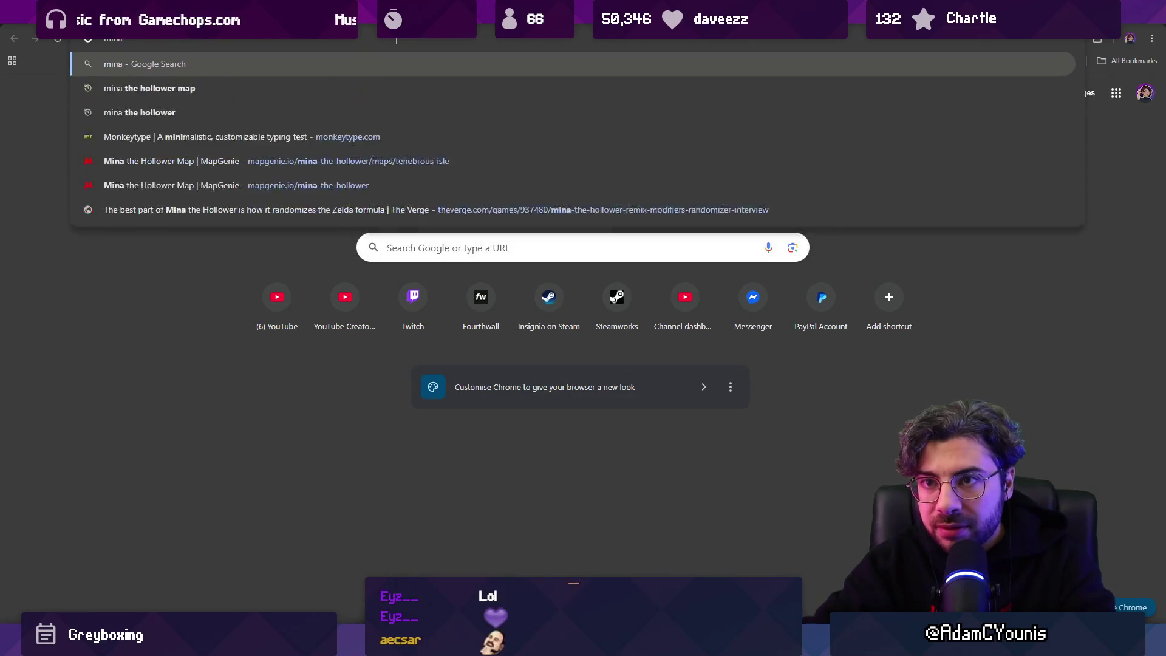
type("ampl")
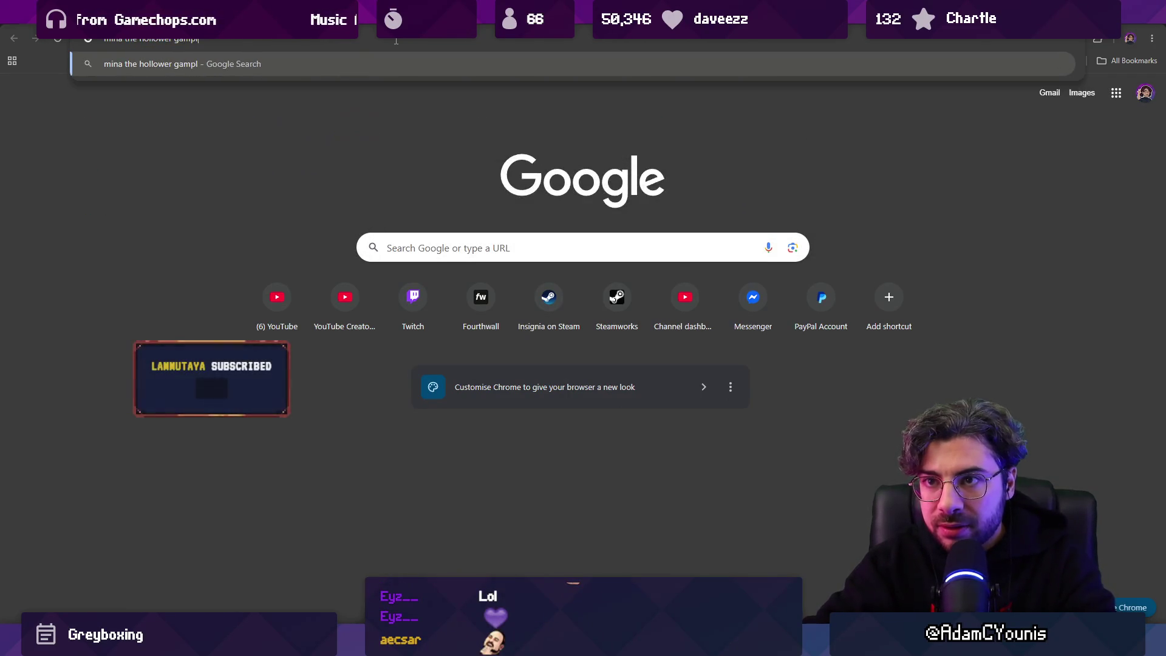
type("epla")
key("Return")
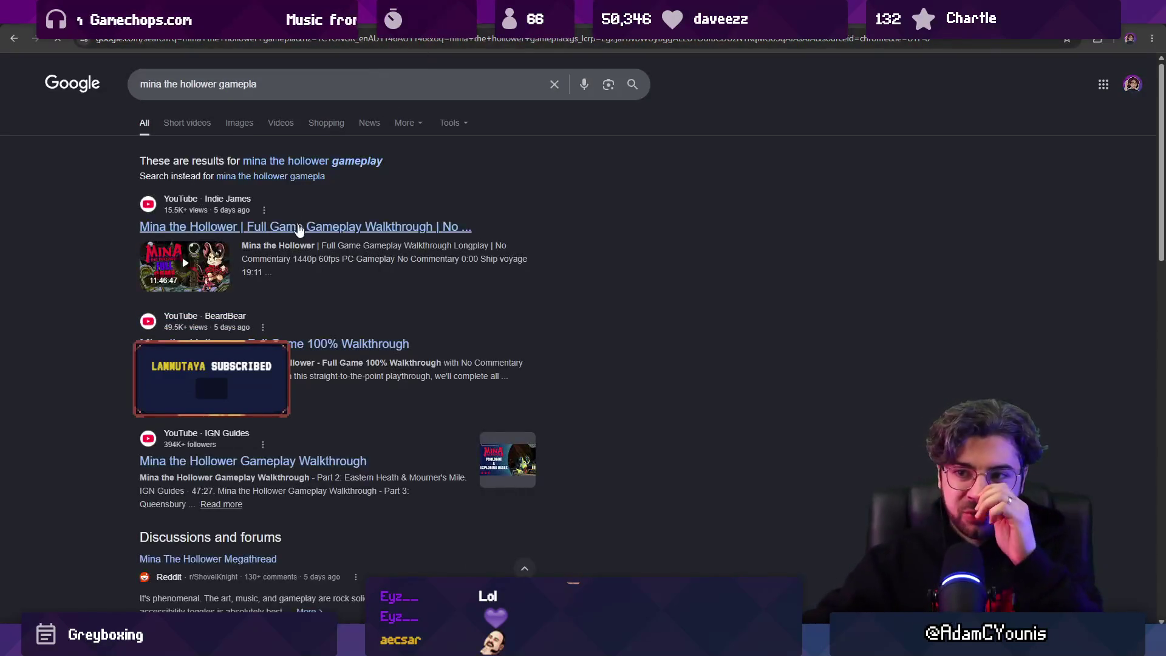
left_click(297, 225)
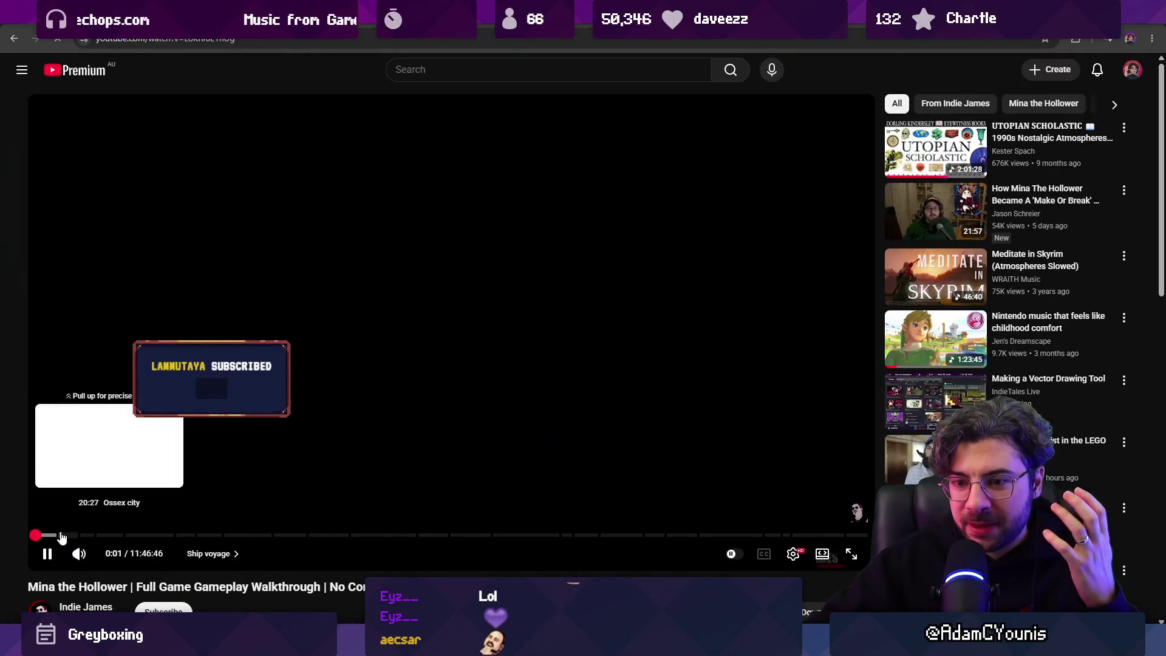
Scrub the walkthrough to the Queensbury crypt chapter and pause it at 1:19:36.
left_click(56, 535)
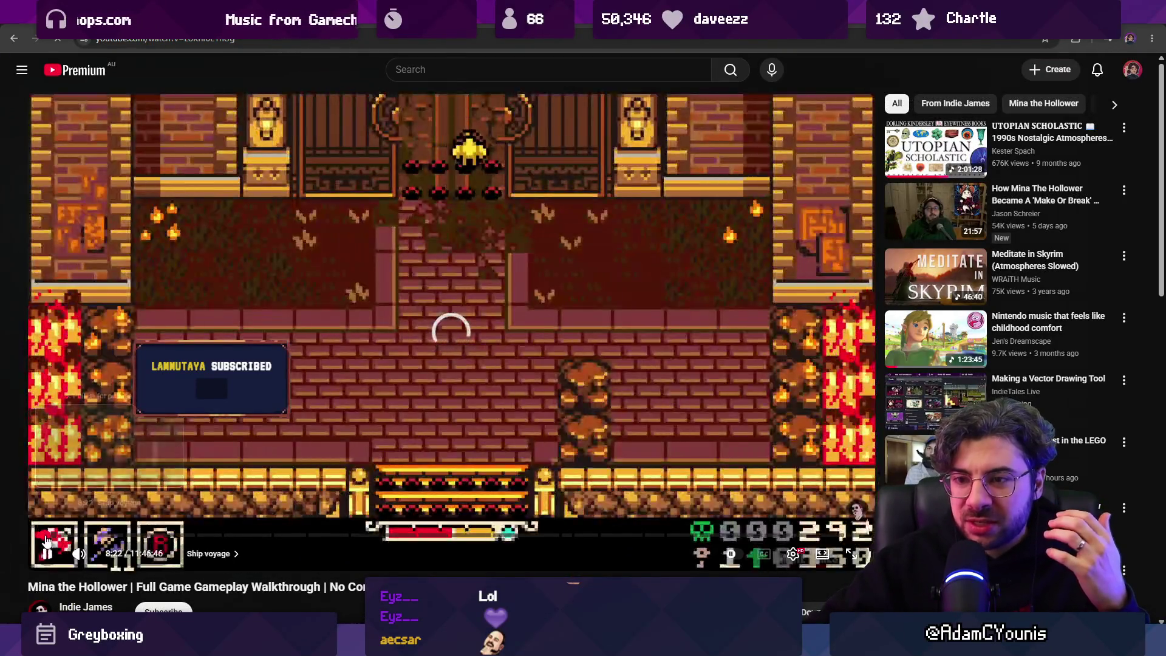
left_click(45, 535)
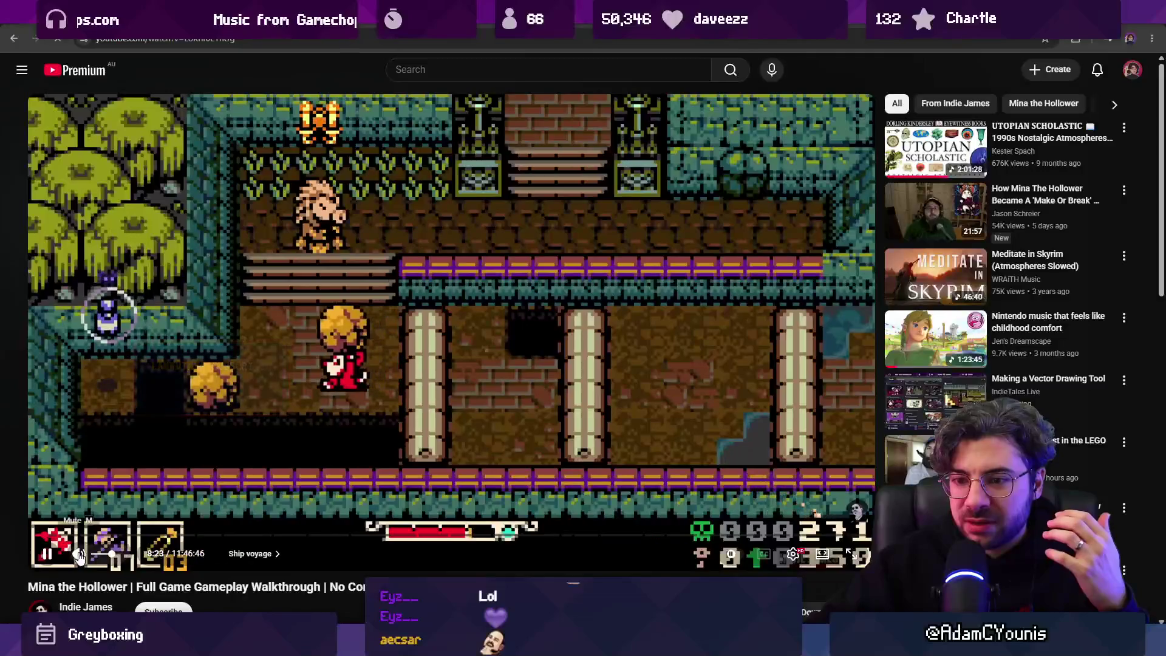
left_click(102, 535)
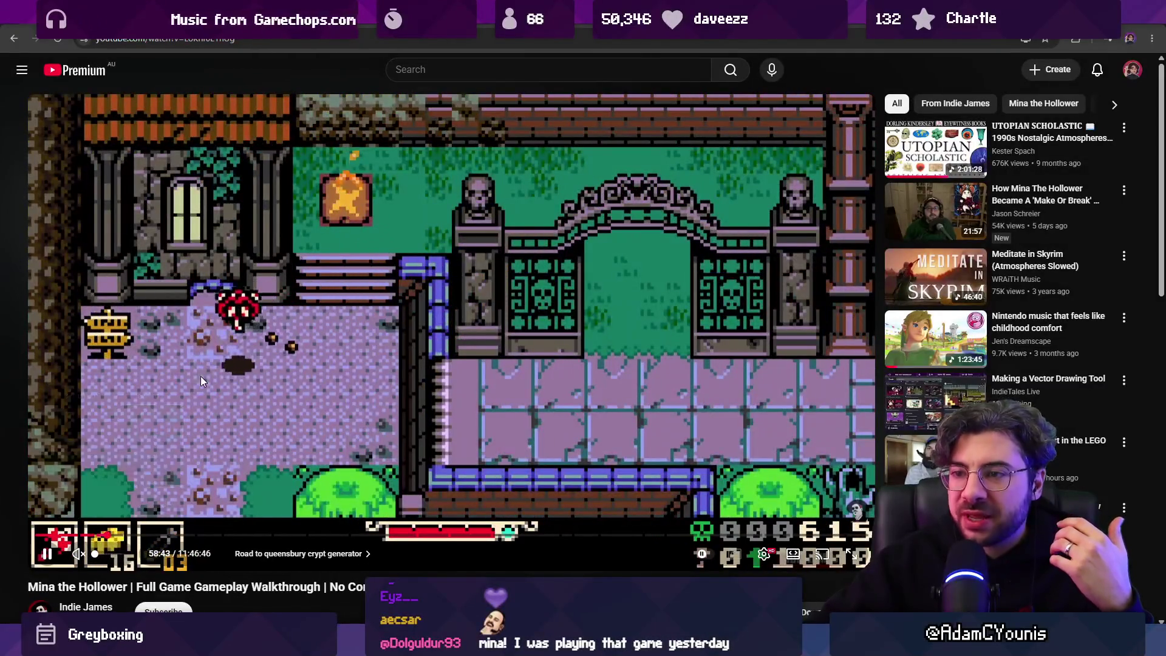
left_click(210, 374)
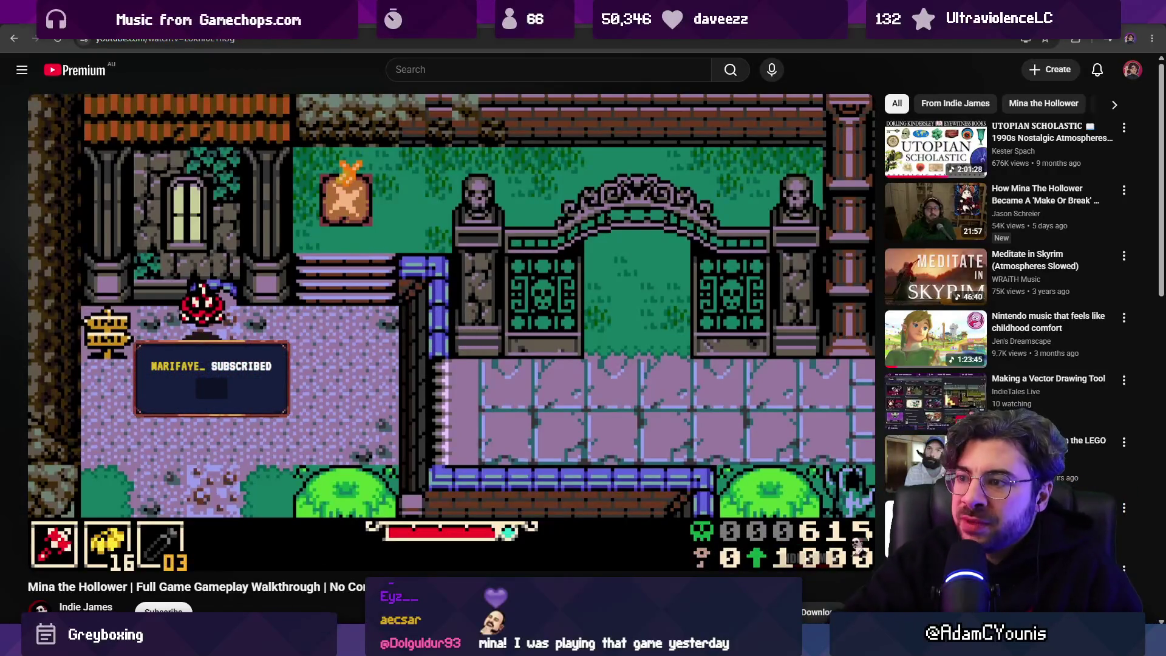
key("space")
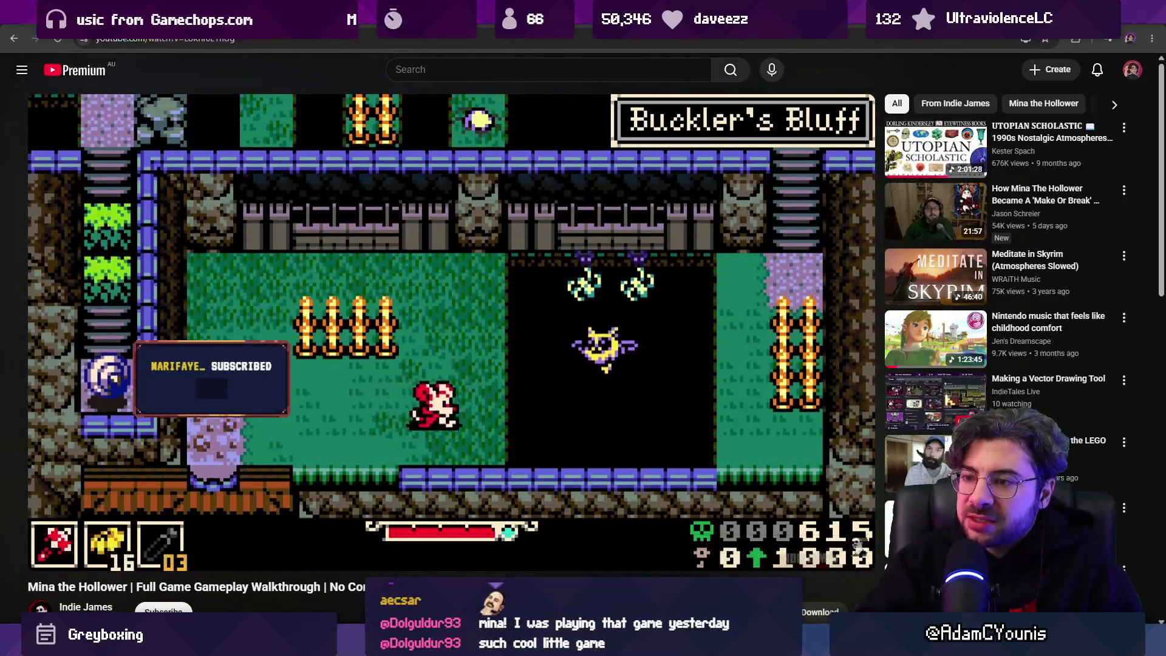
left_click_drag(130, 537, 176, 469)
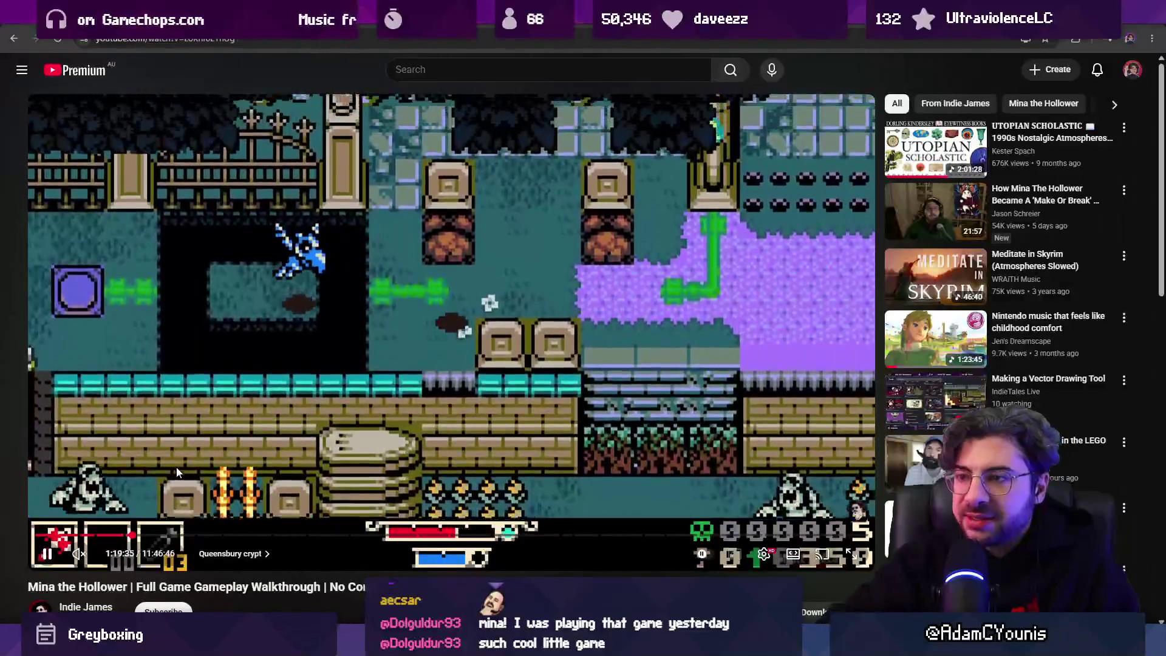
left_click(177, 468)
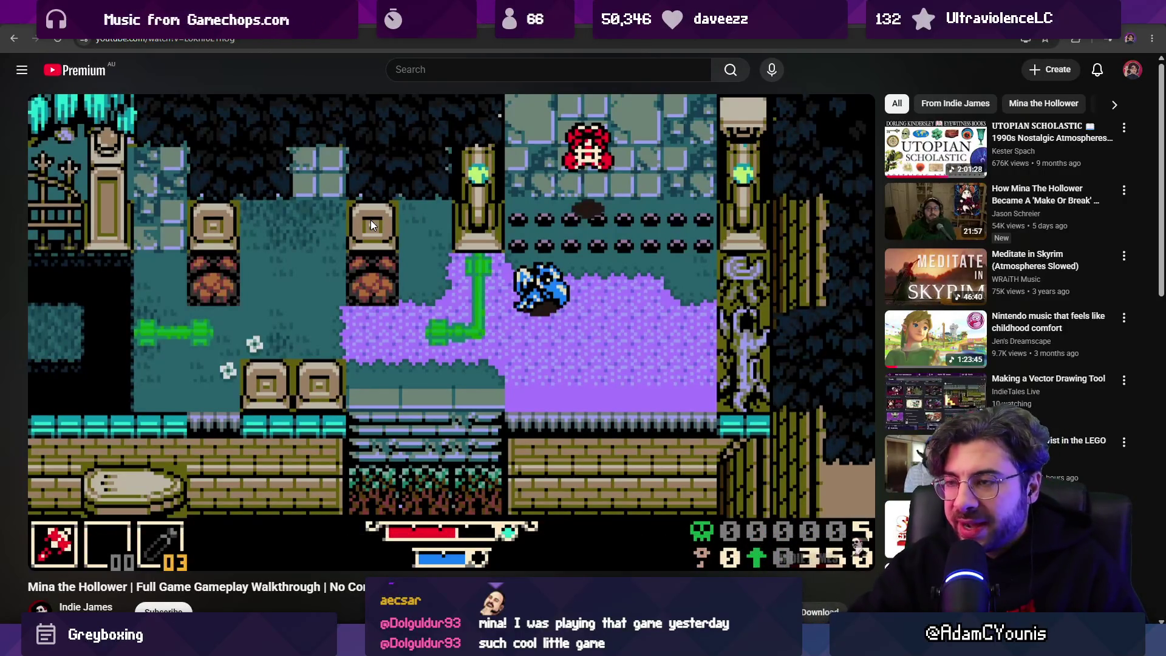
Rewind the crypt section a few seconds, then play through the boss encounter with brief pauses.
key("Left")
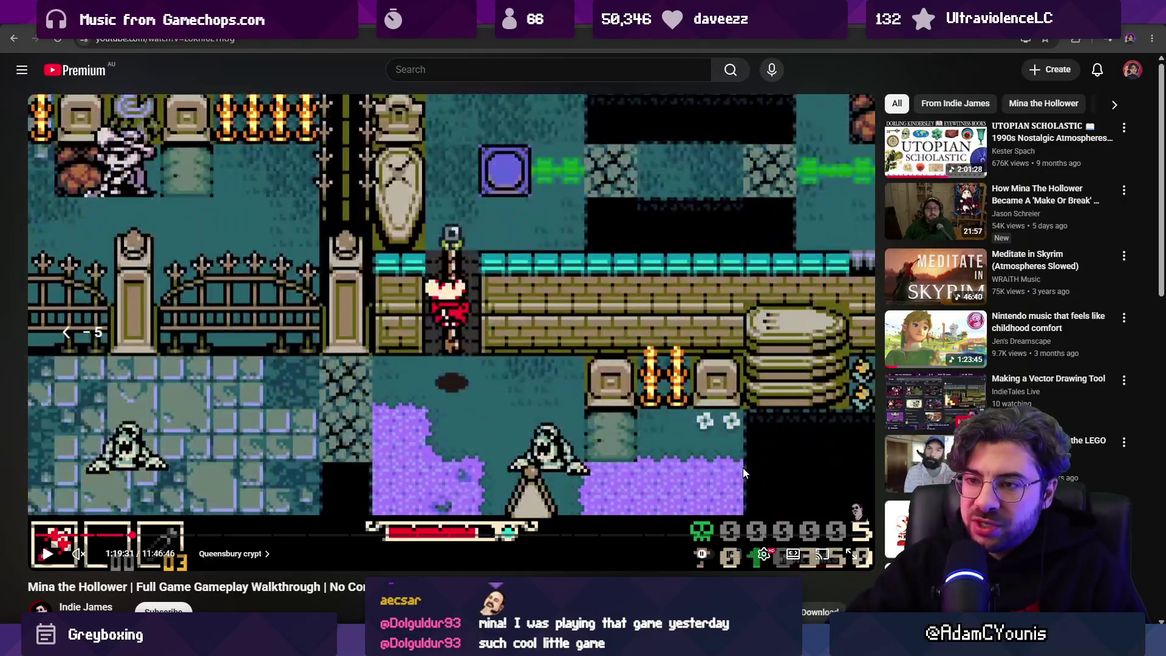
key("space")
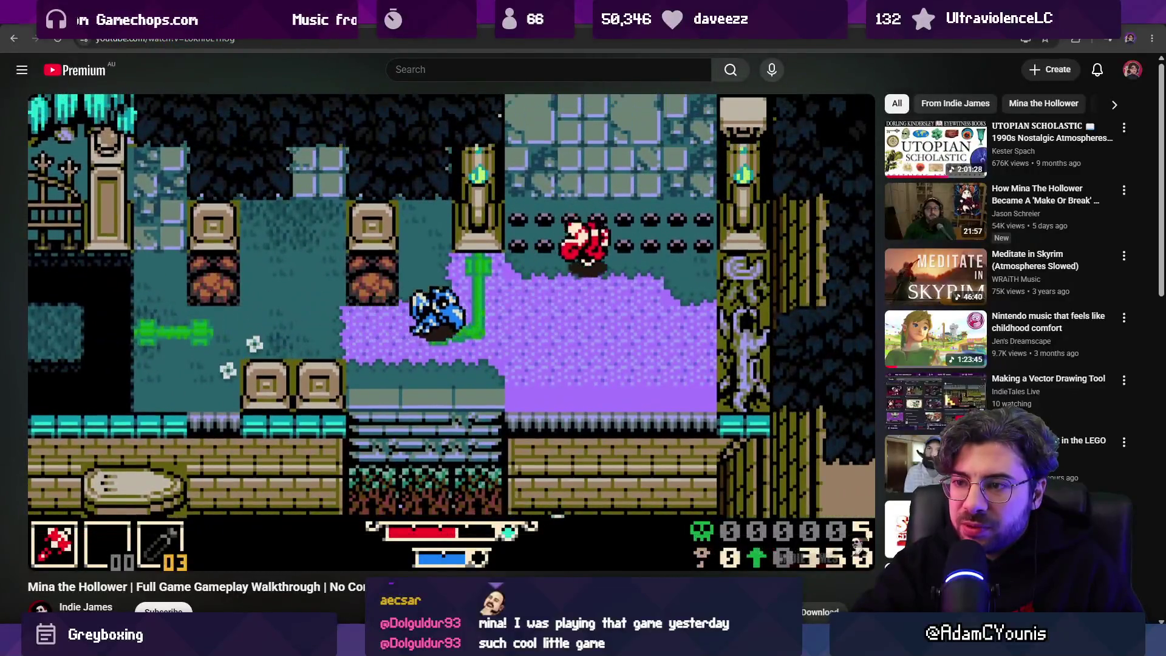
left_click(742, 468)
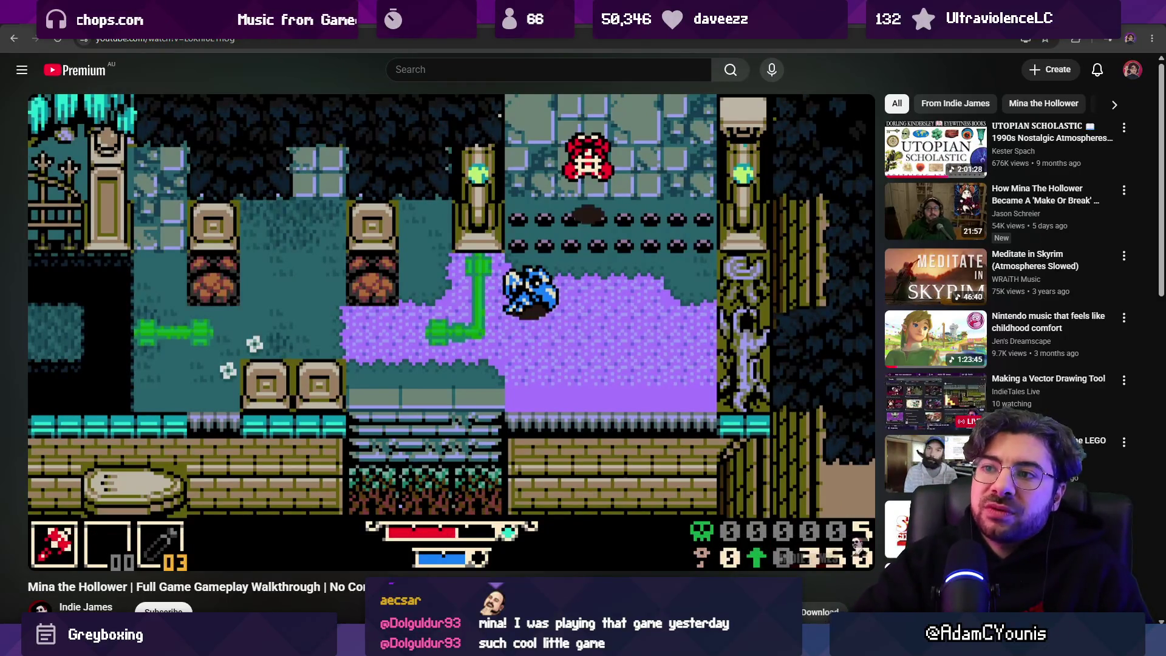
left_click(742, 467)
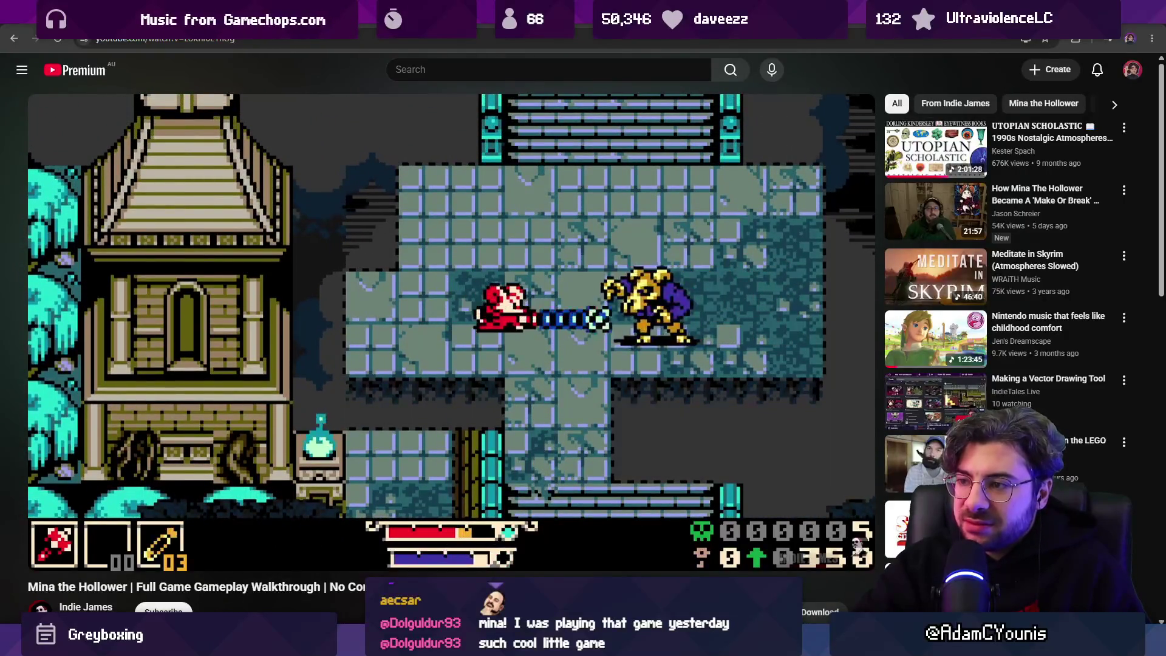
left_click(743, 468)
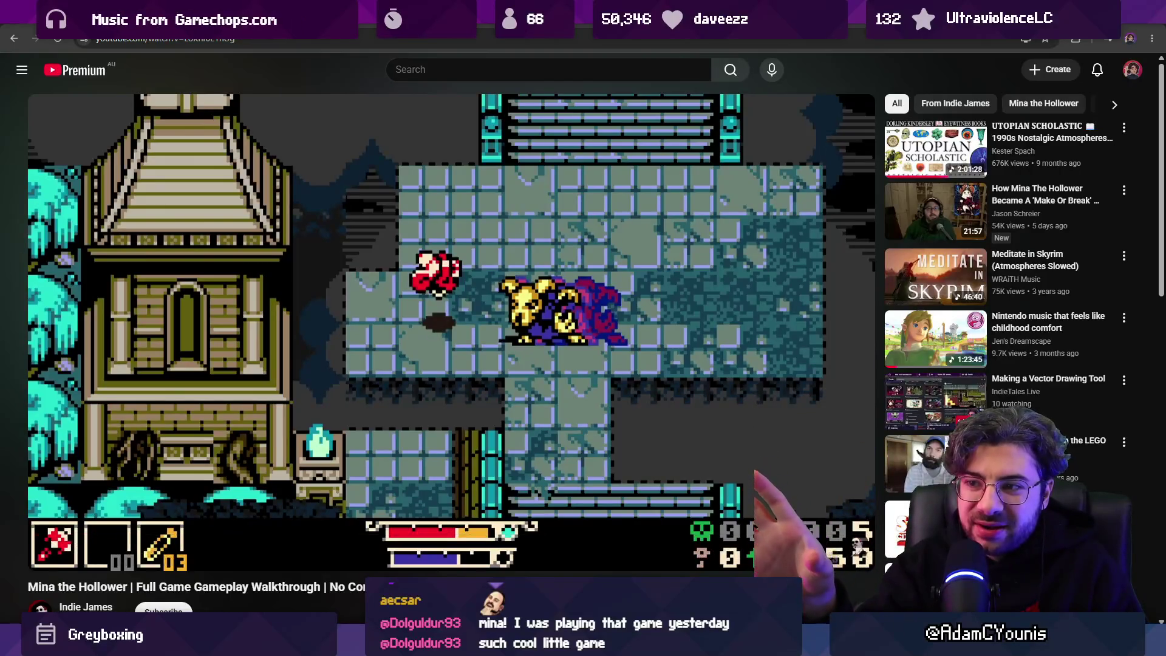
left_click(742, 468)
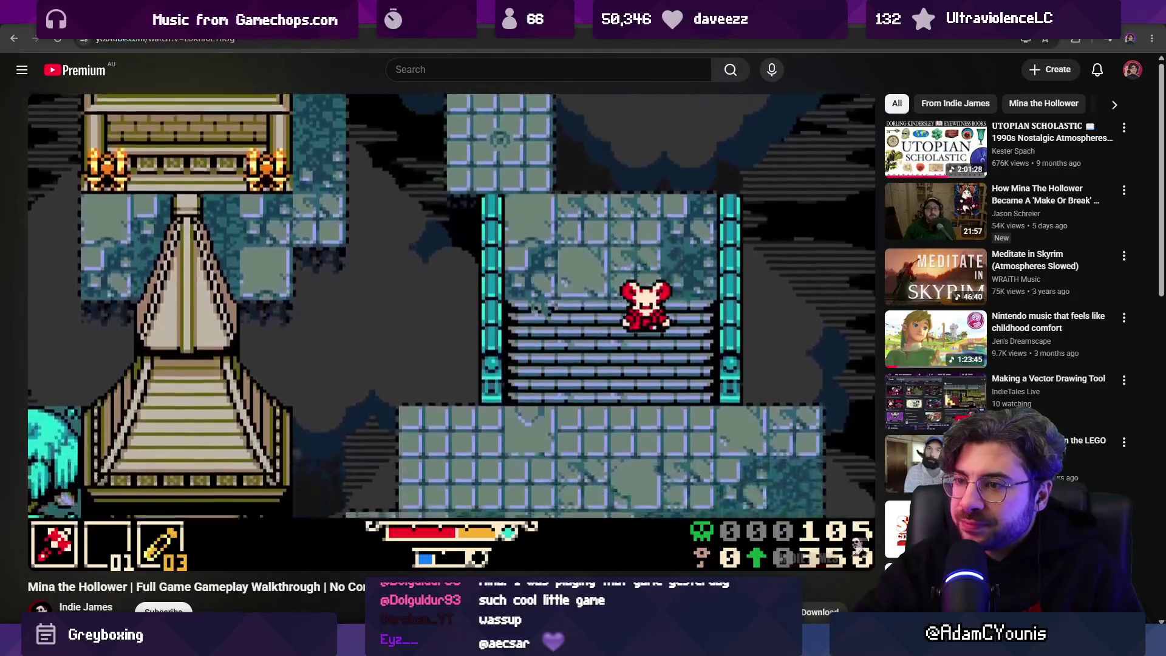
Seek the walkthrough to 1:28:58 in the Queensbury crypt and pause it.
key("Right")
key("Right")
key("Right")
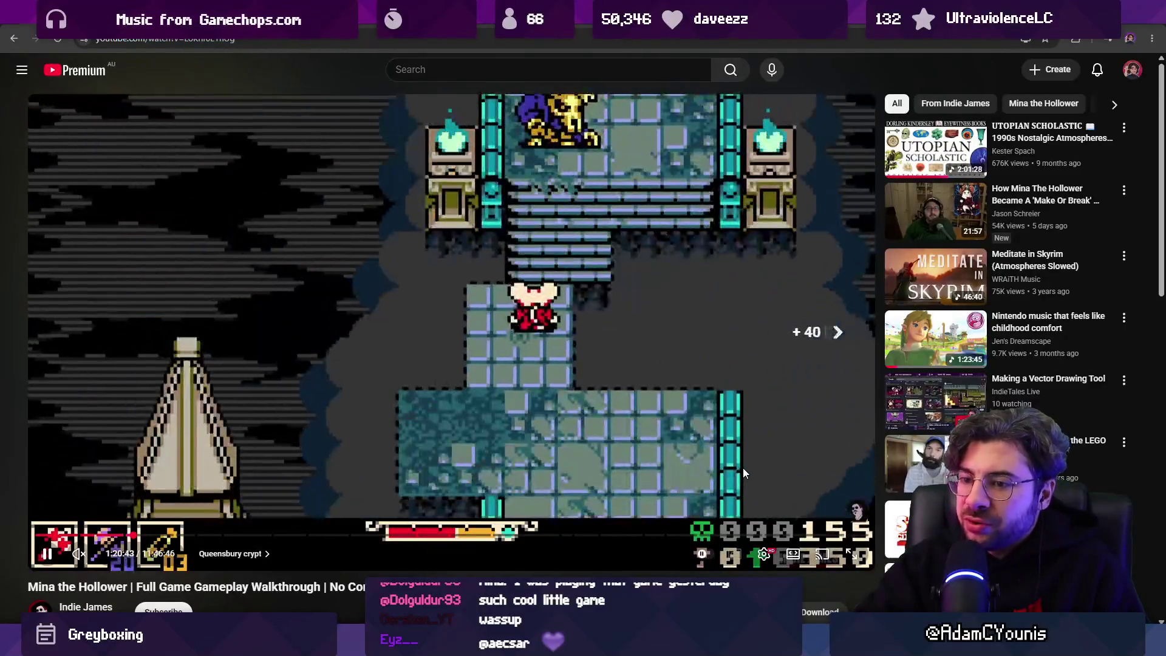
key("Right")
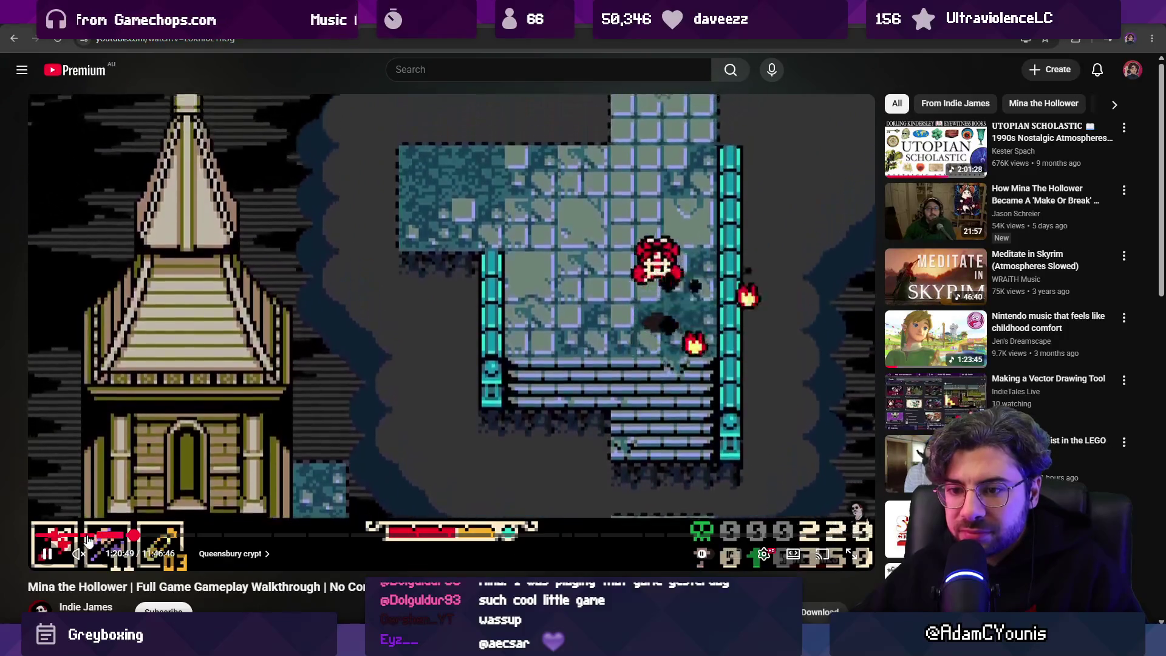
left_click(86, 536)
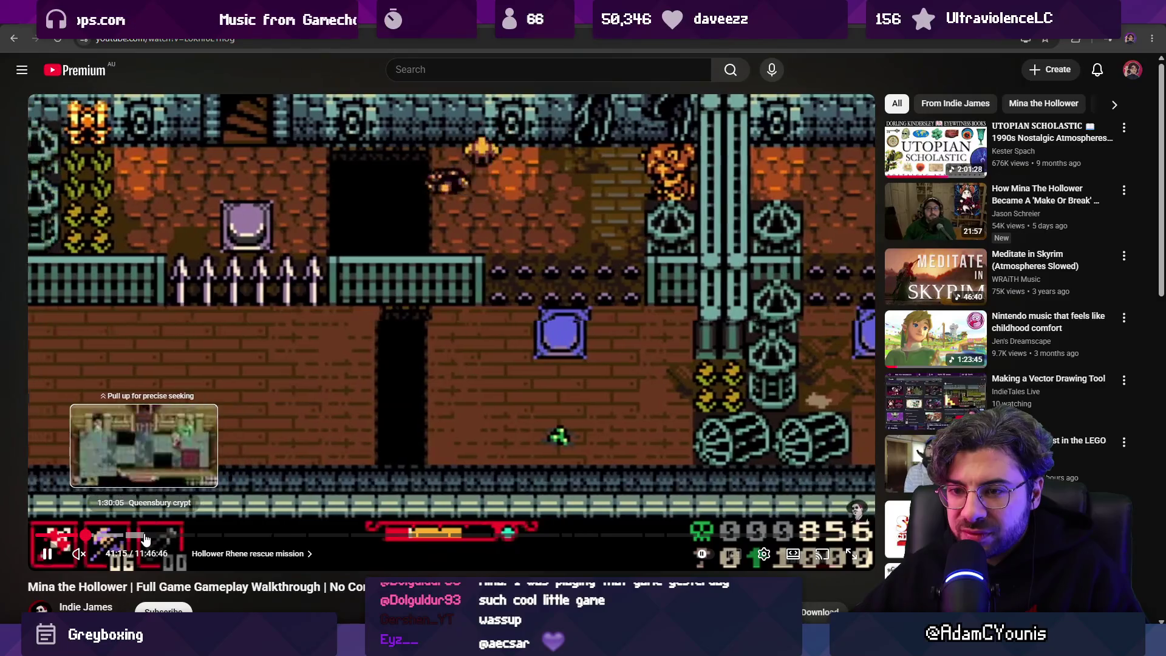
left_click(144, 538)
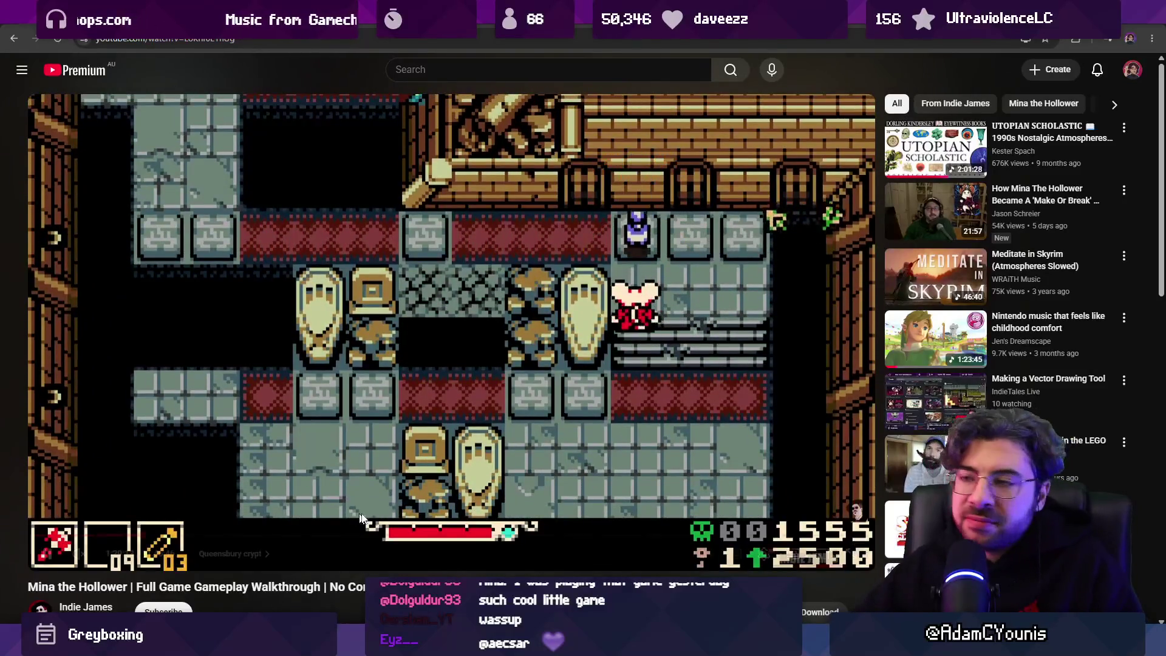
mouse_move(378, 493)
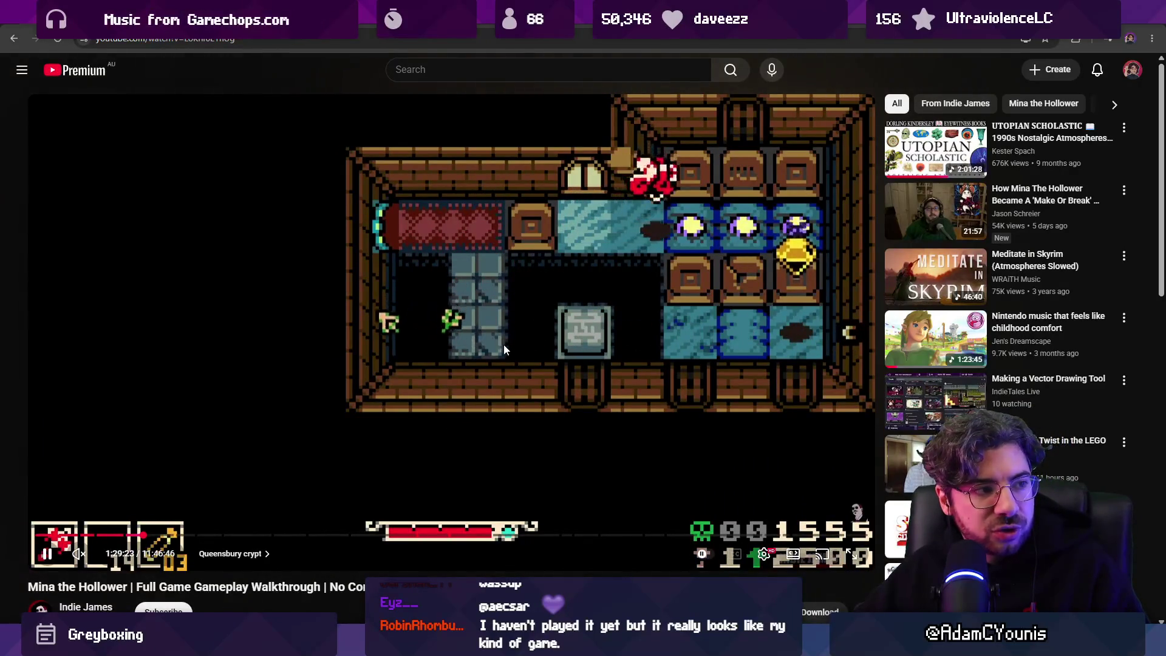
left_click(537, 297)
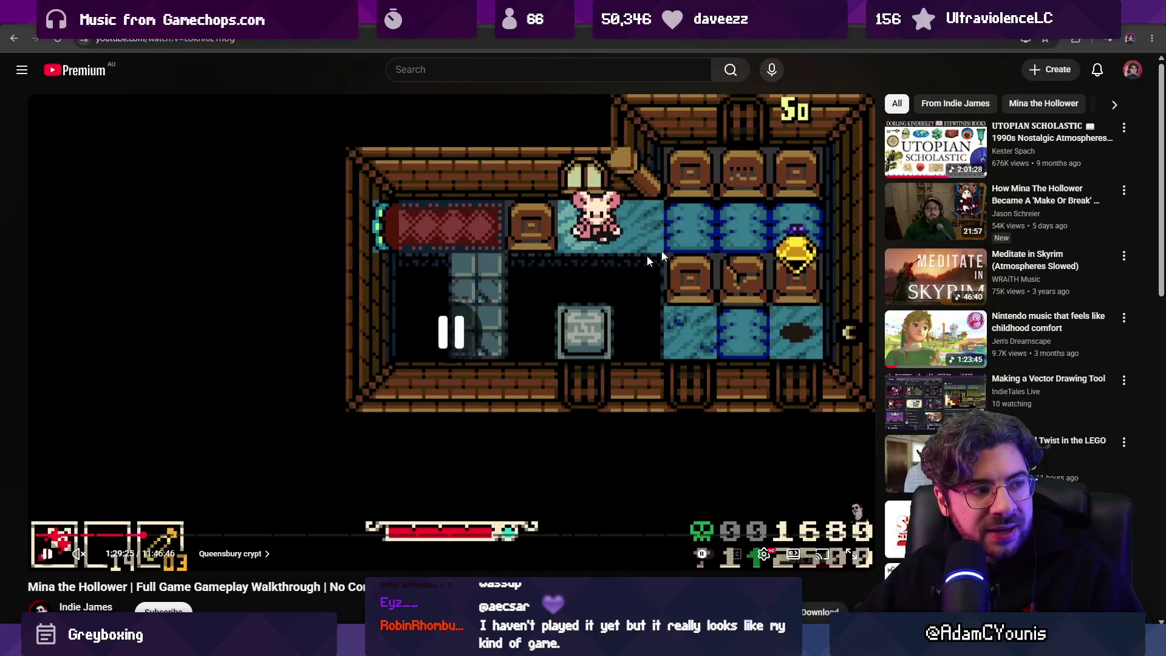
Rewind 5 seconds and play through the crypt room, pausing to inspect it.
key("Left")
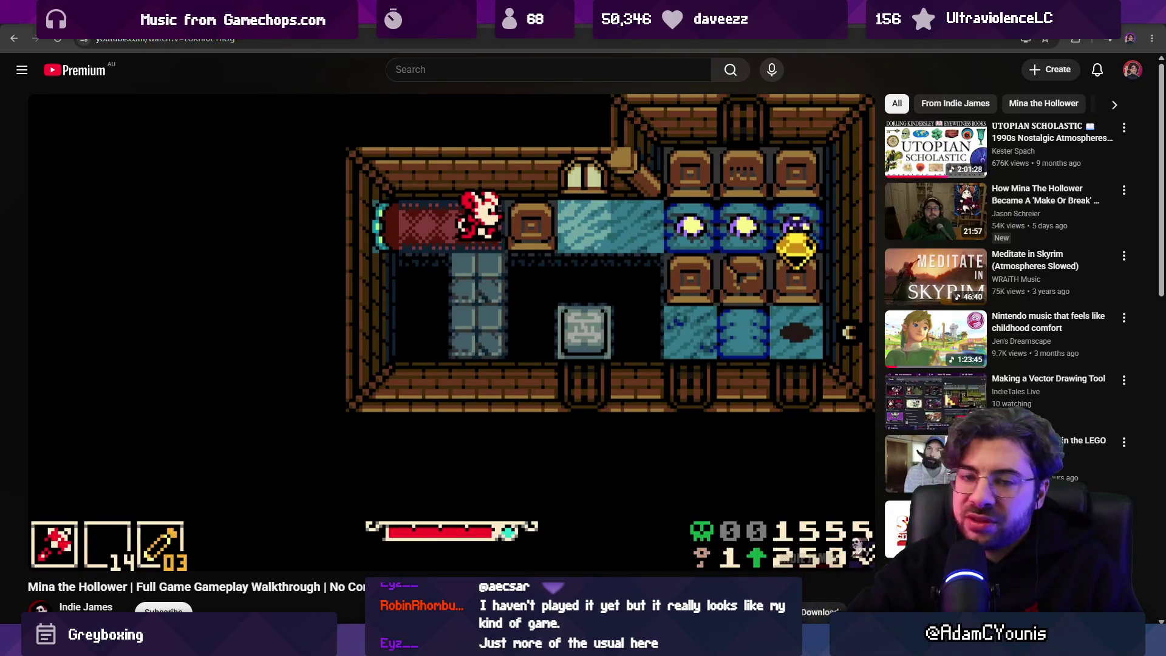
left_click(696, 216)
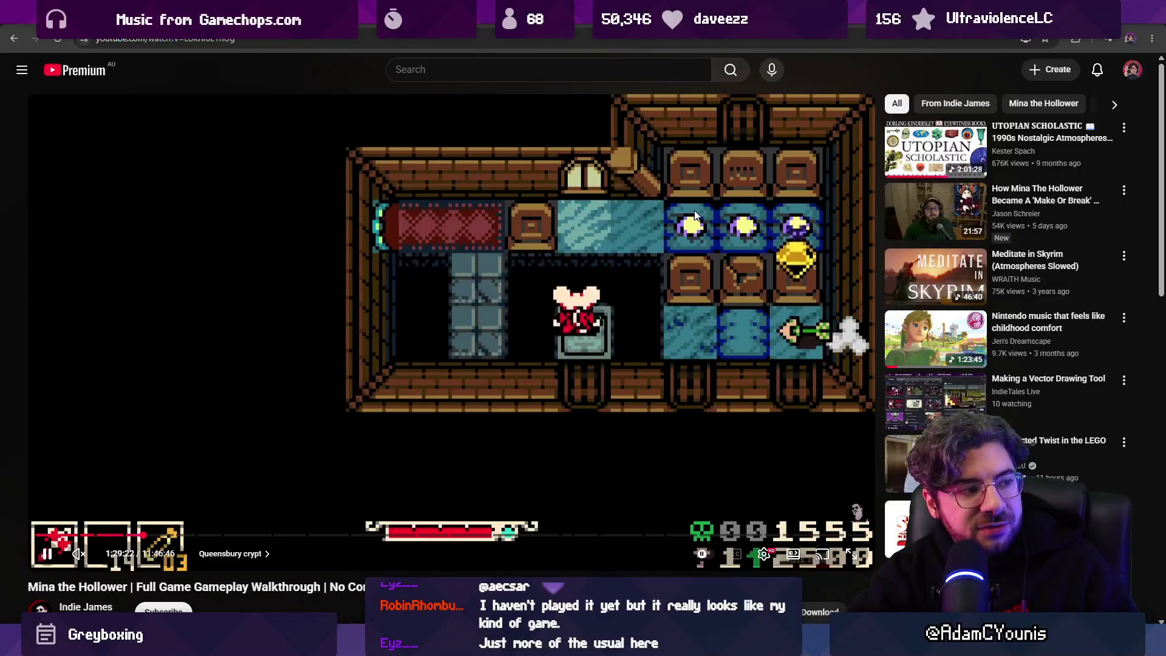
left_click(696, 214)
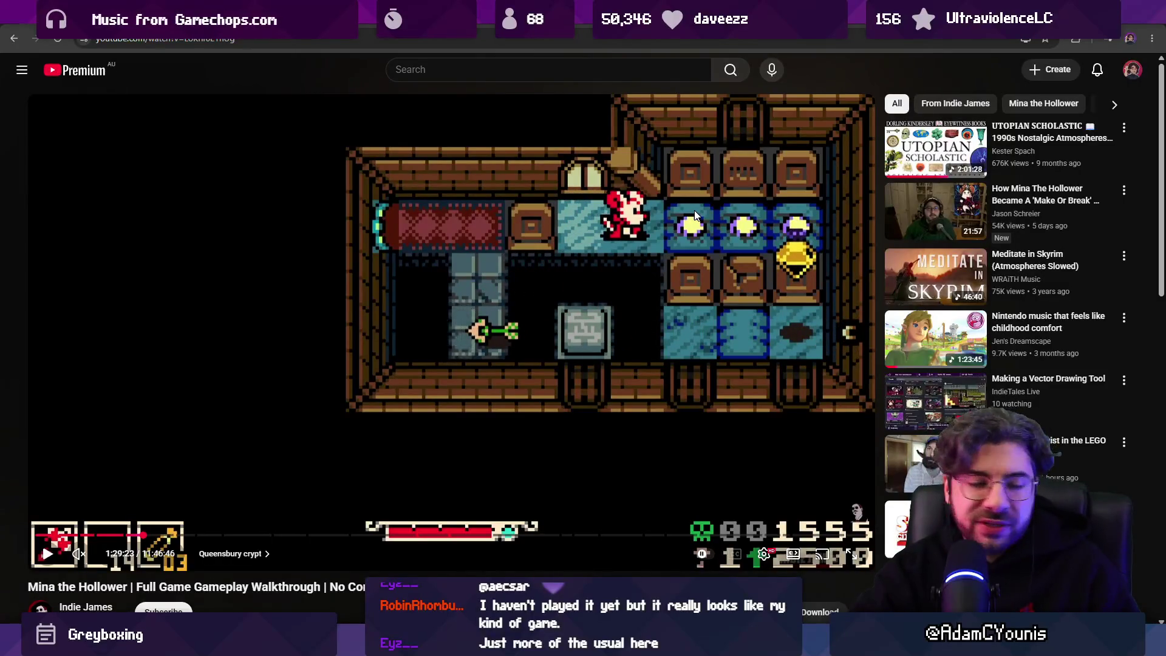
left_click(694, 210)
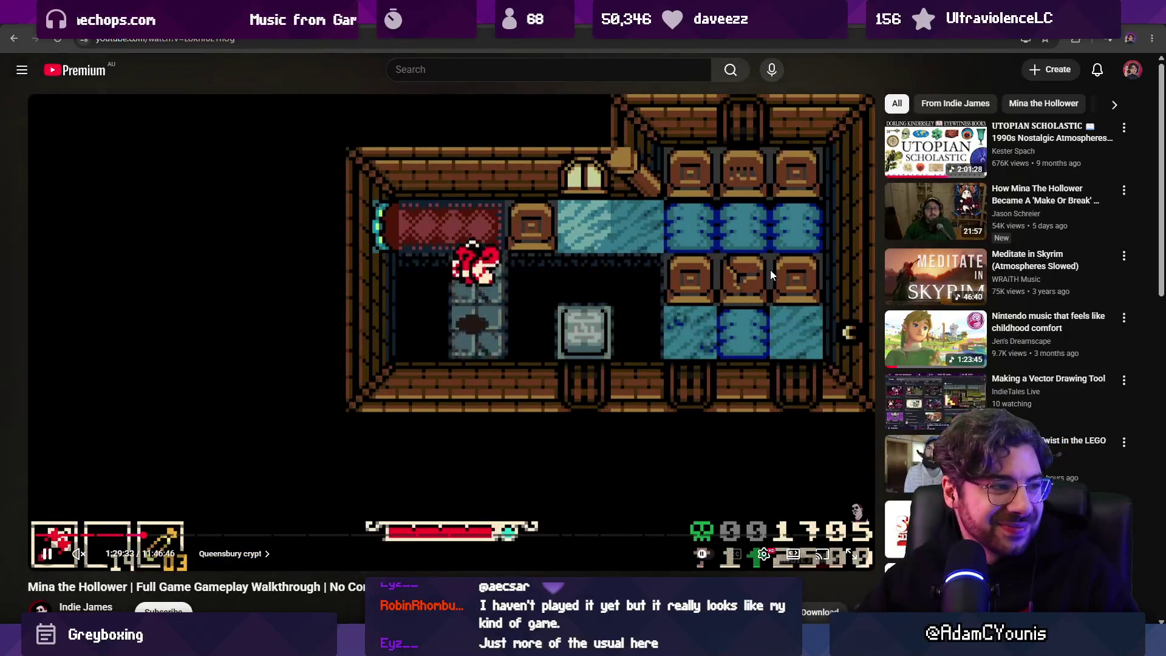
left_click(749, 268)
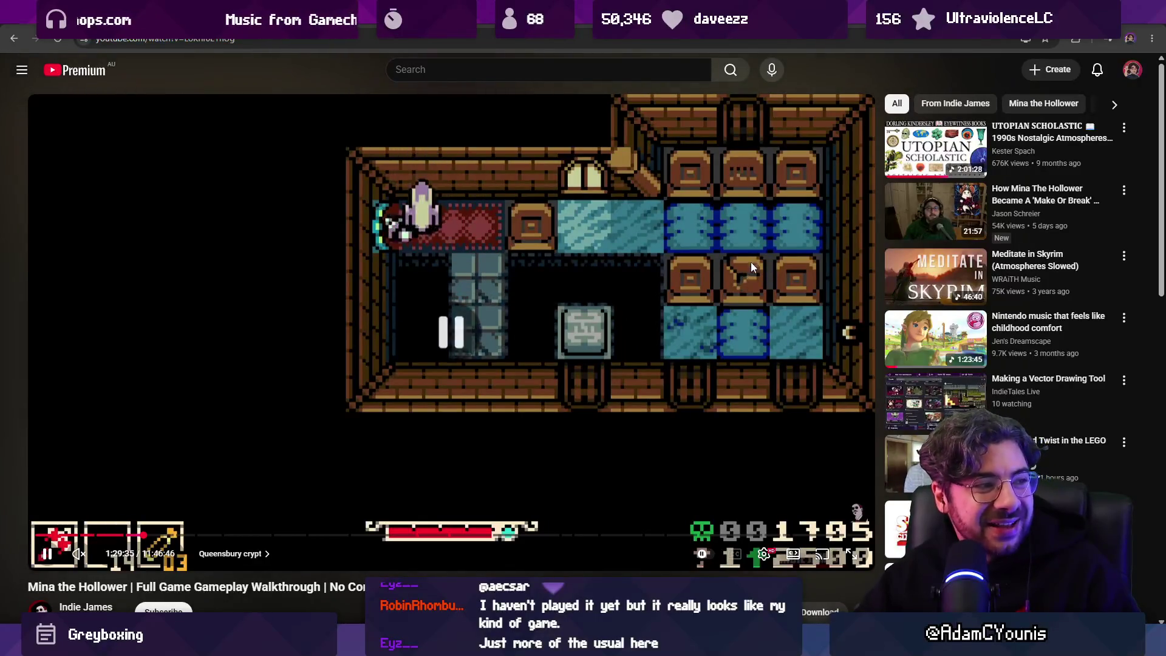
key("Left")
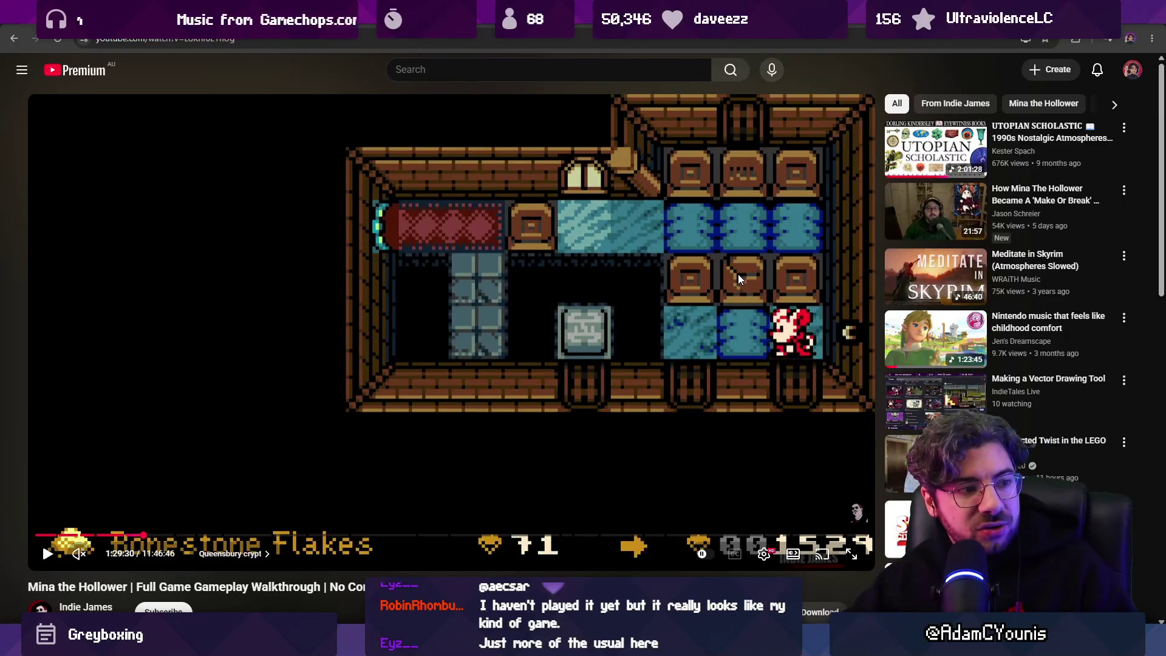
left_click(683, 266)
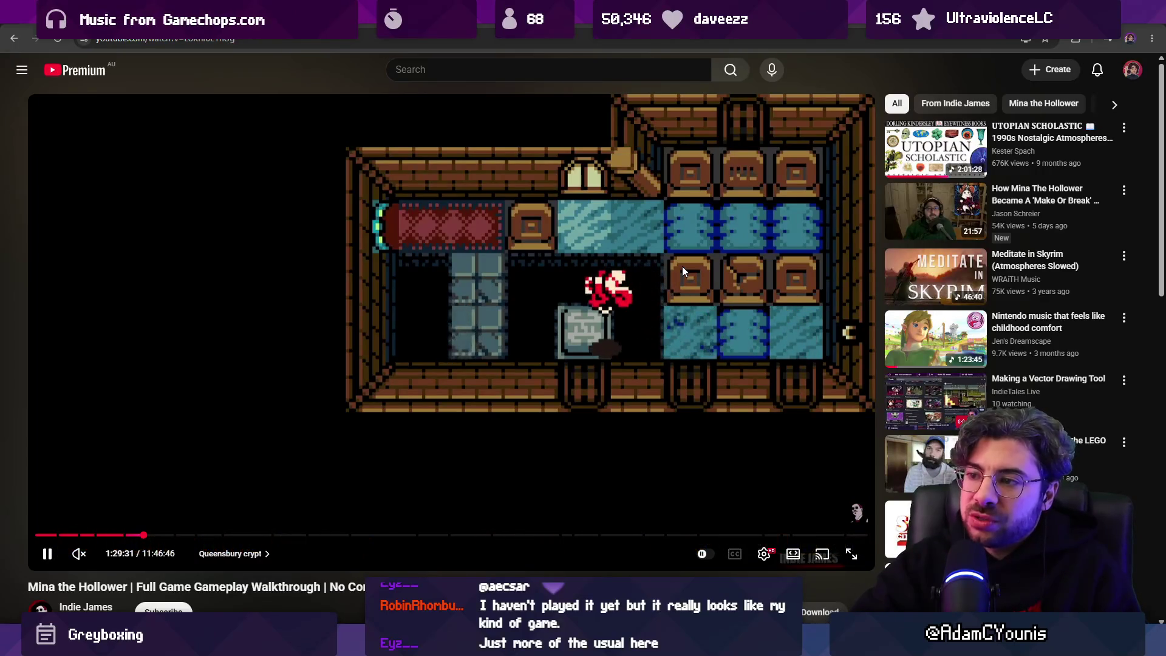
Rewind another 5 seconds and keep the walkthrough playing into the next crypt room, around 1:29:36.
left_click(683, 266)
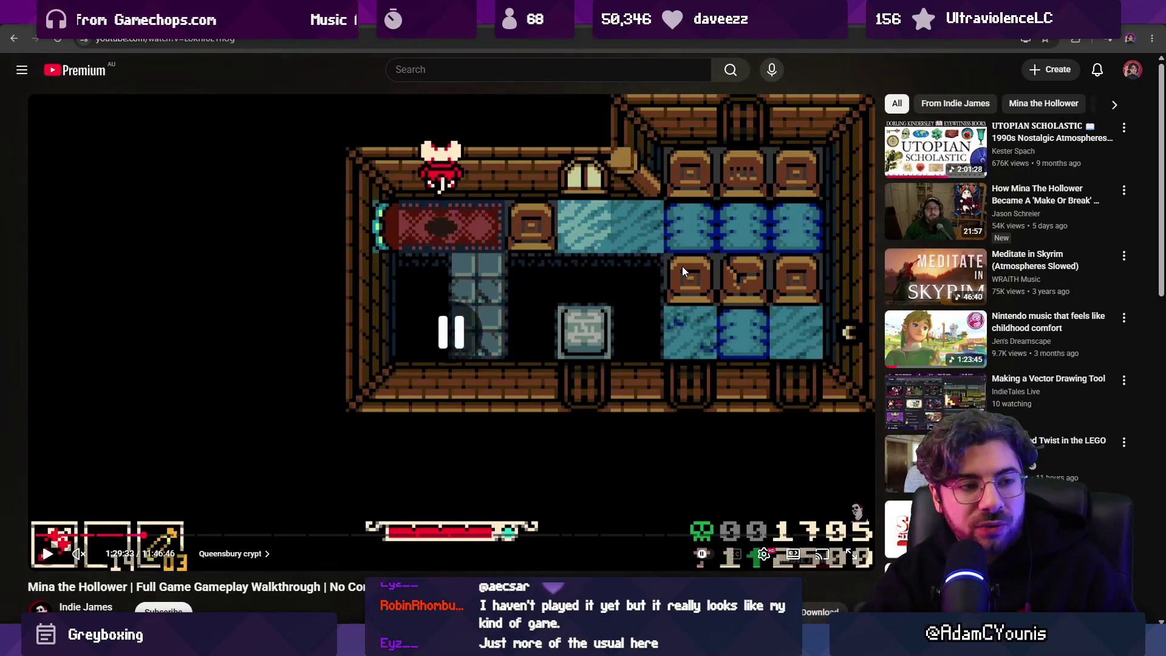
left_click(683, 266)
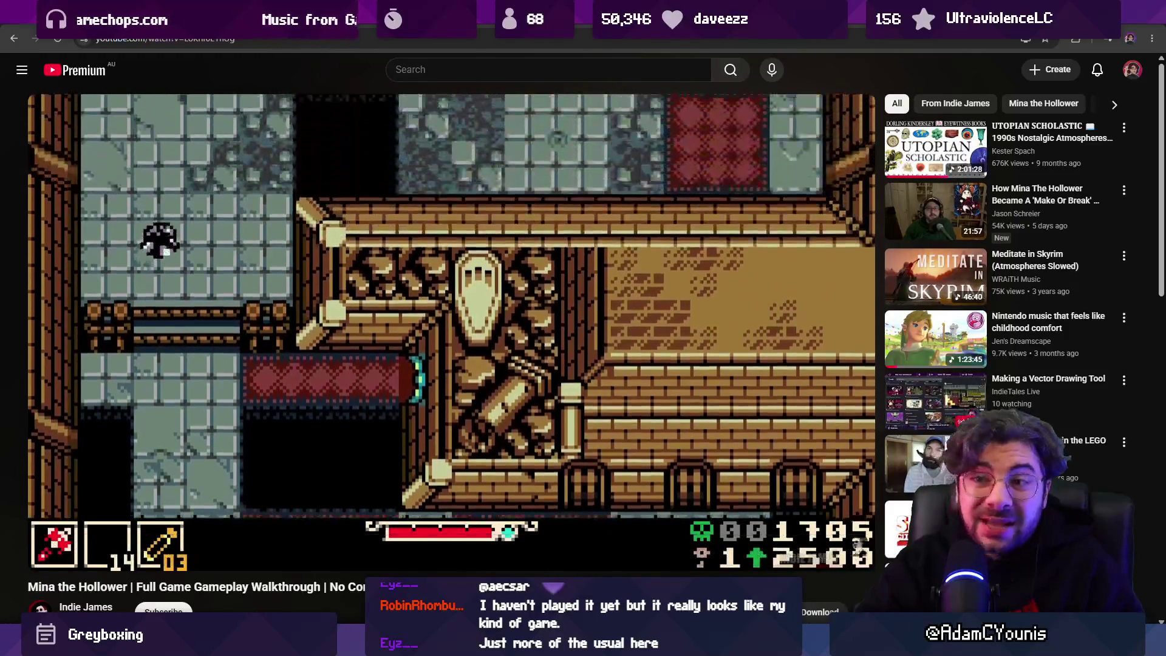
key("Left")
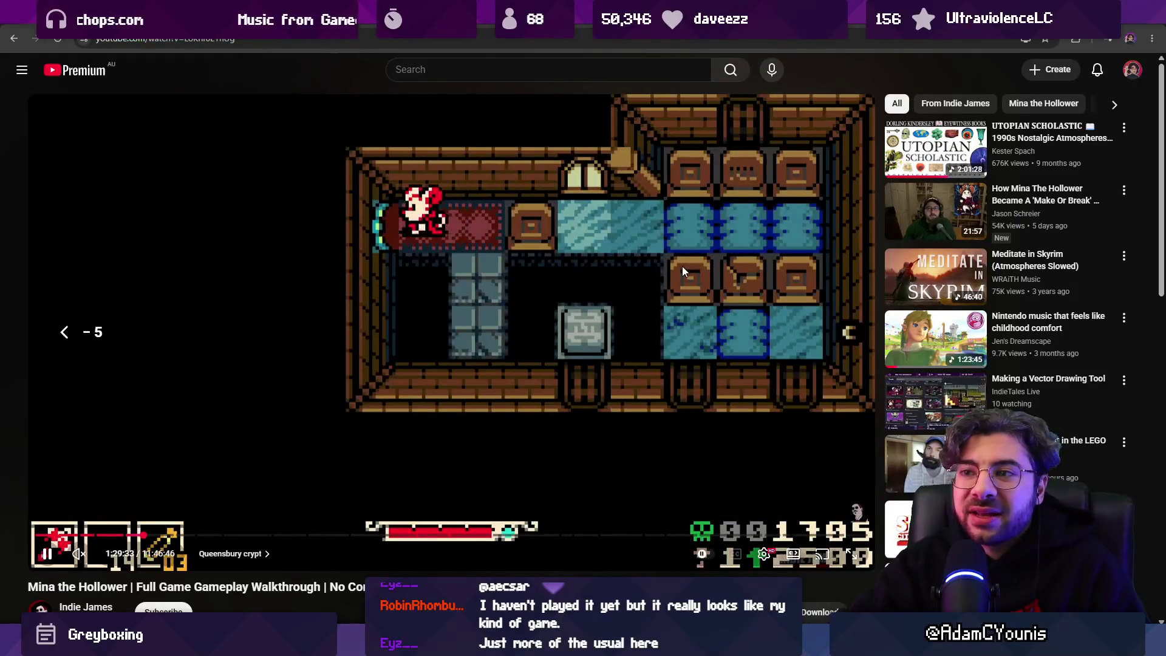
key("space")
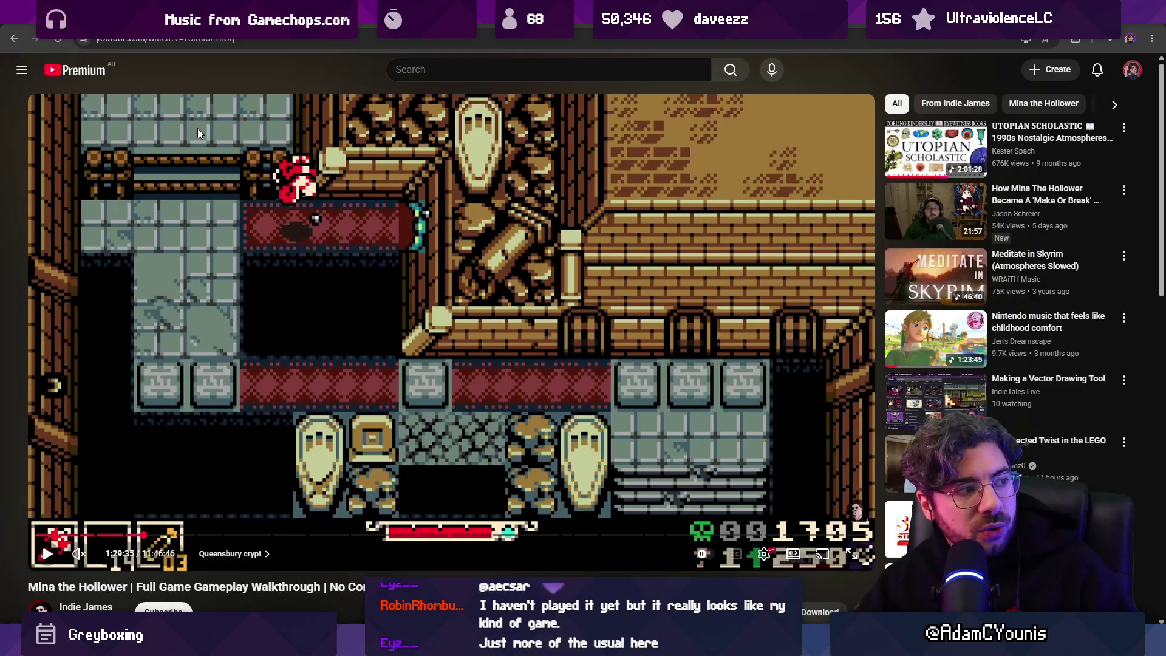
key("space")
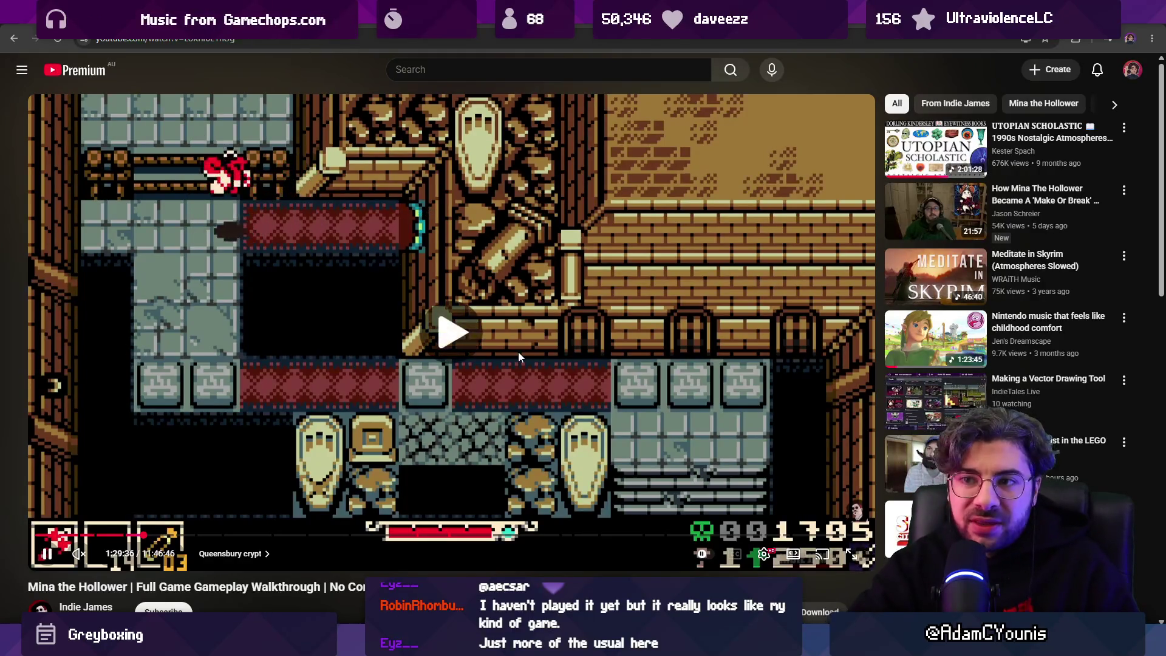
key("space")
key("space")
key("space")
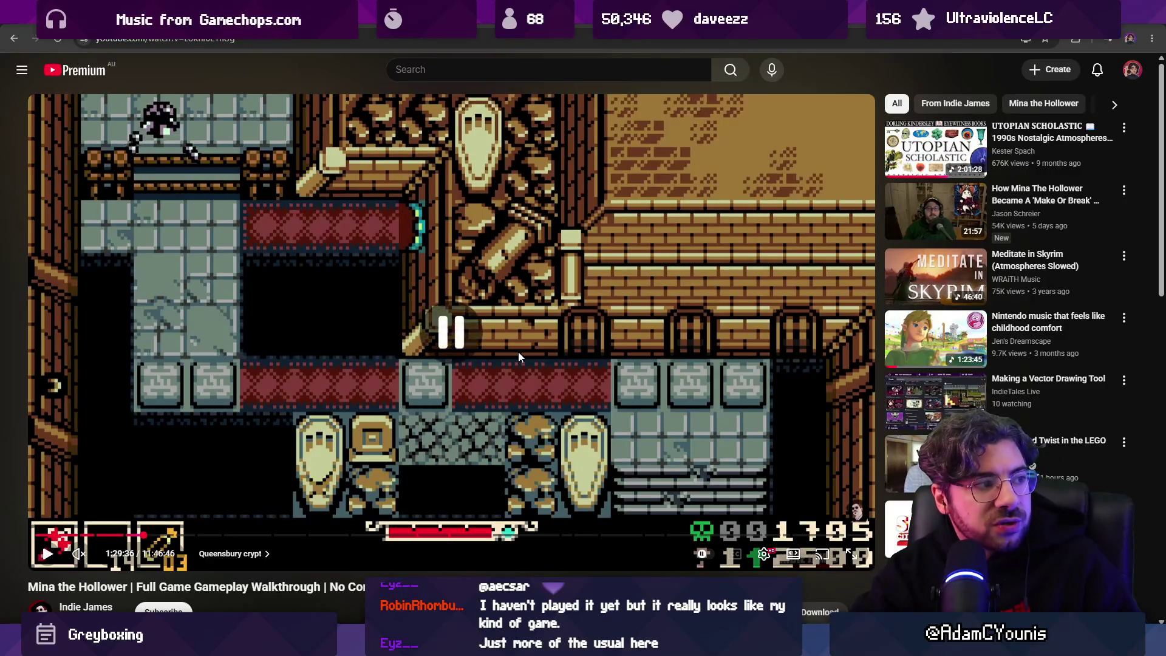
key("space")
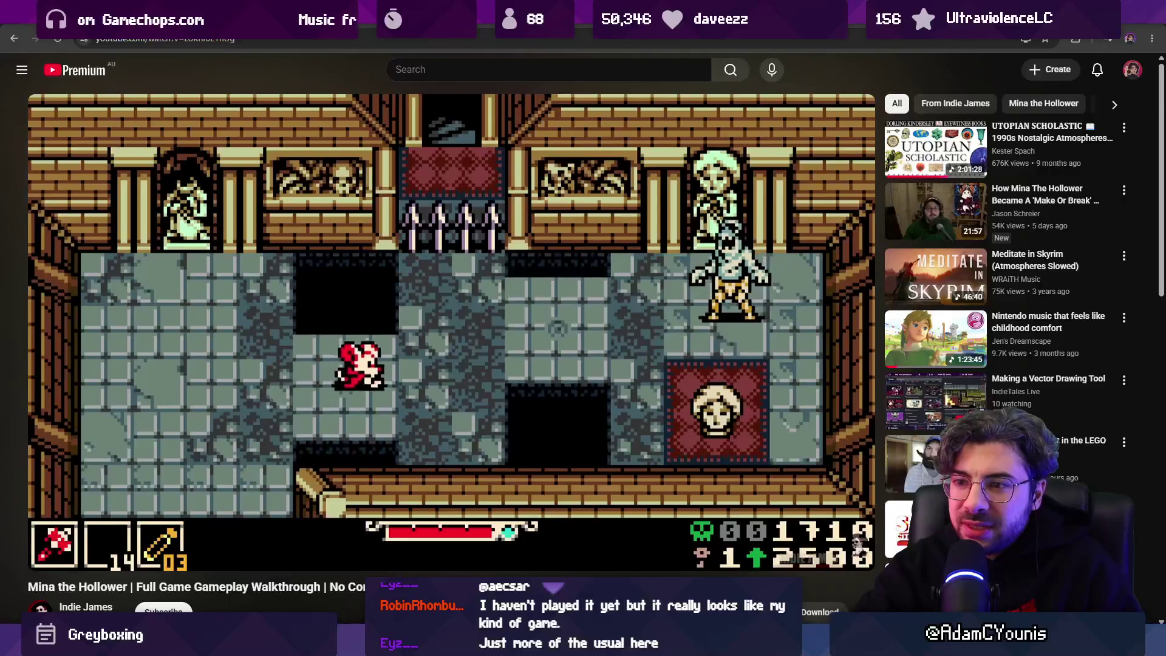
Skip the walkthrough ahead ten seconds past Ophidio's crypt dialogue to about 1:30:34.
left_click(519, 352)
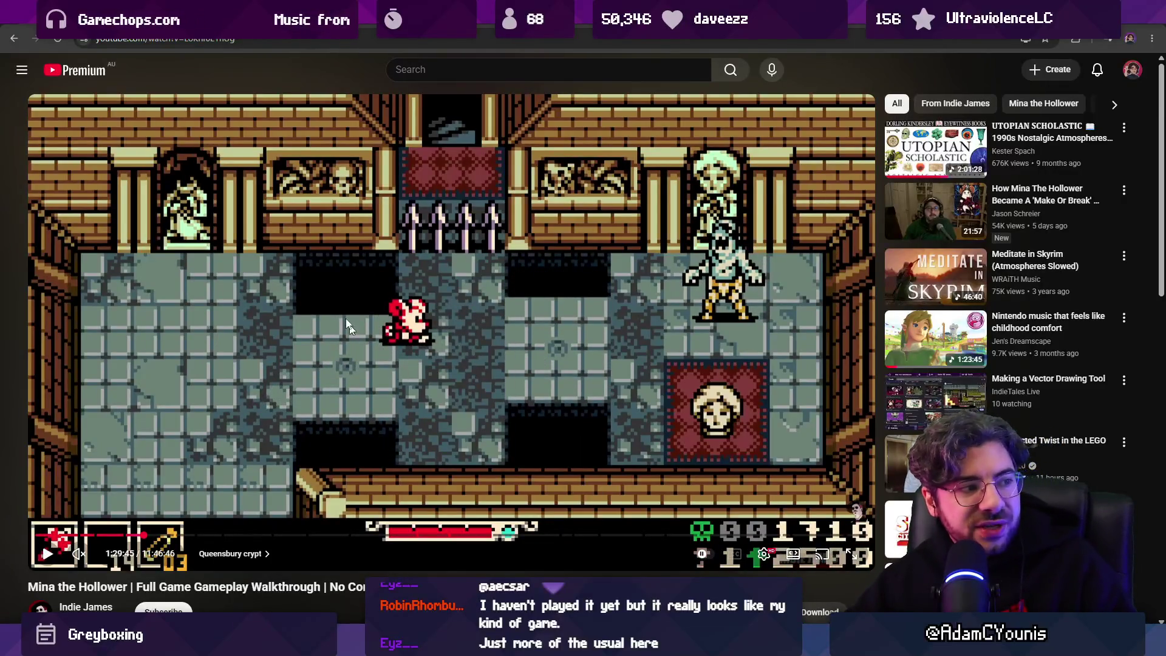
left_click(381, 292)
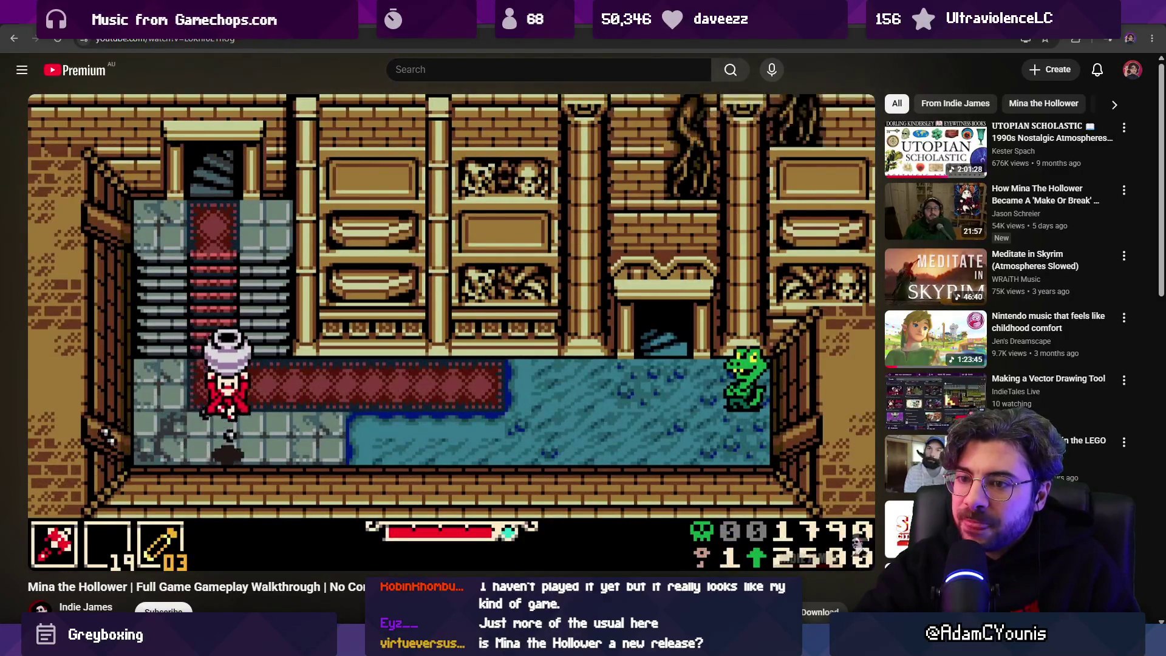
left_click(380, 294)
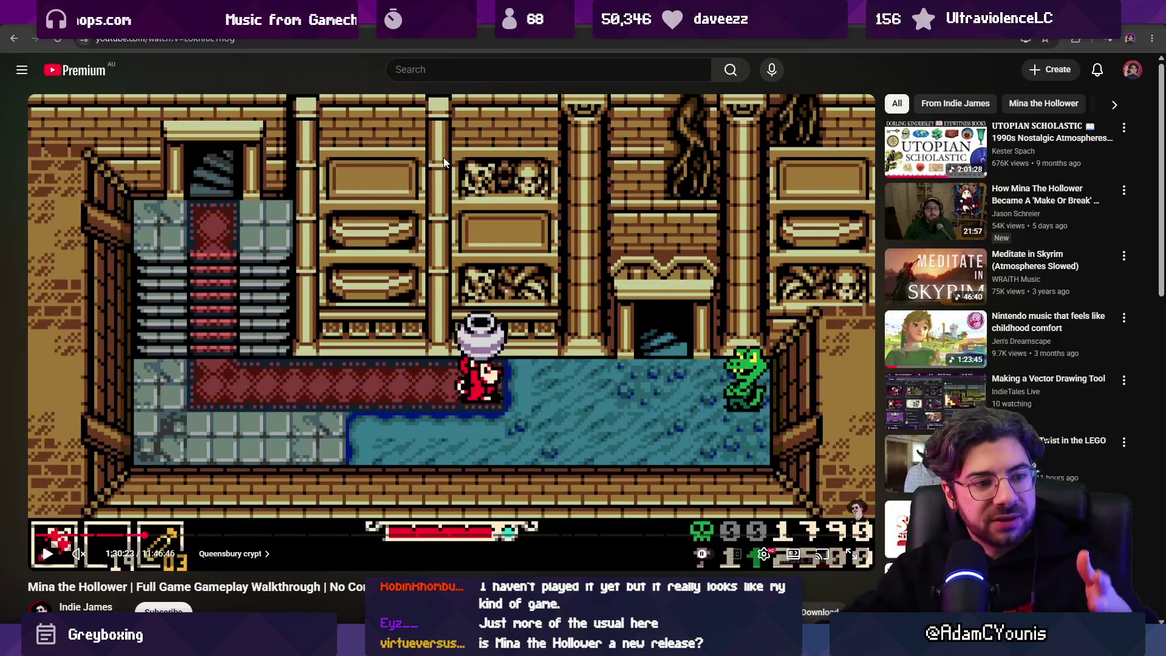
key("Right")
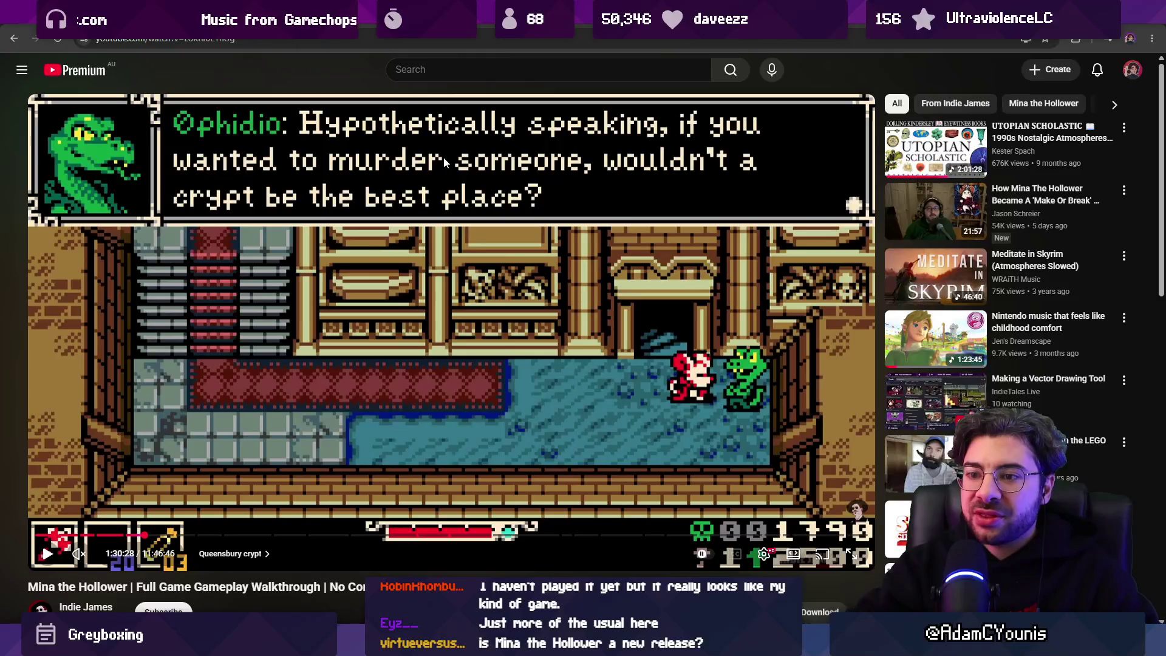
key("space")
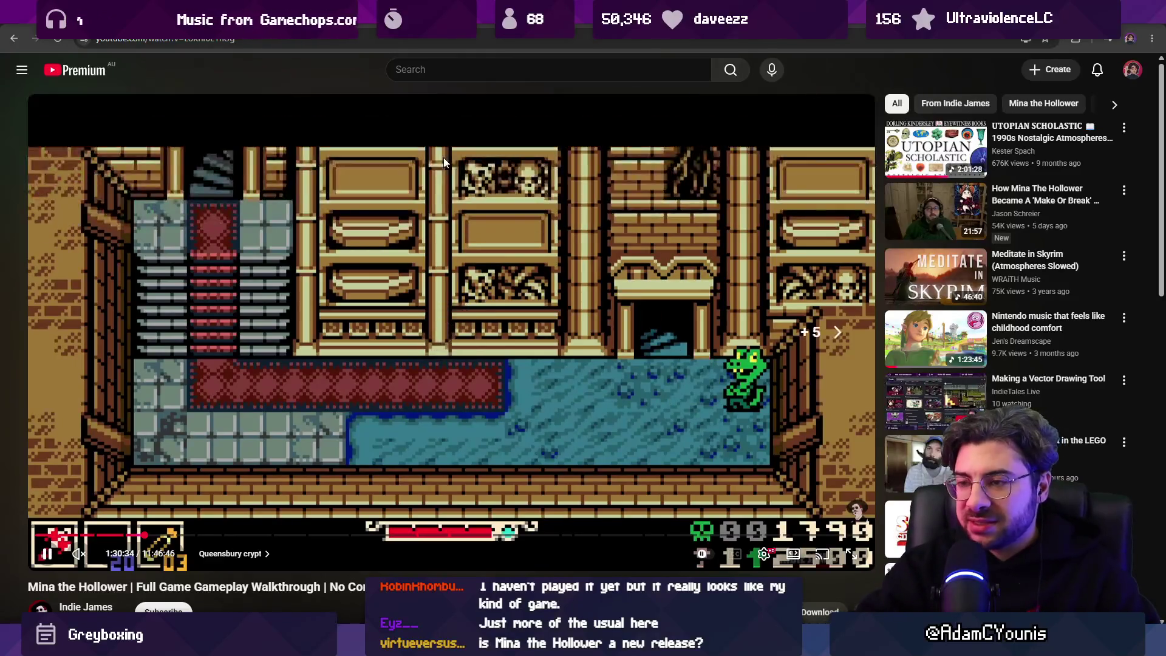
key("Right")
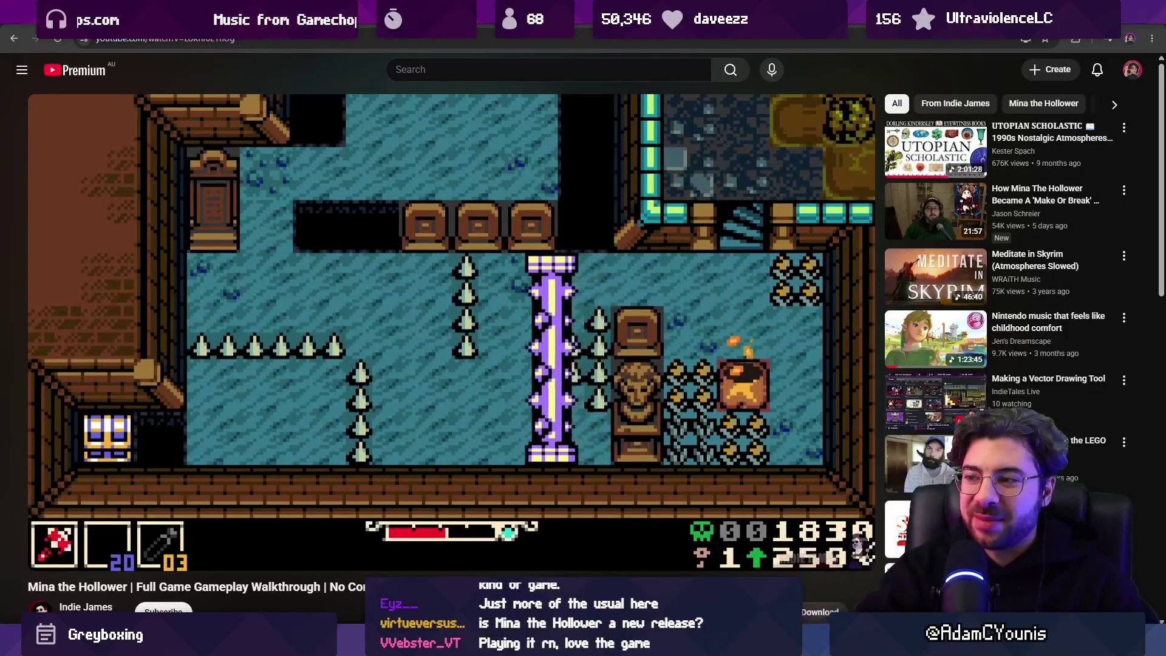
Pause the walkthrough at 1:30:54 in the flooded spike room with the purple pillar.
left_click(444, 159)
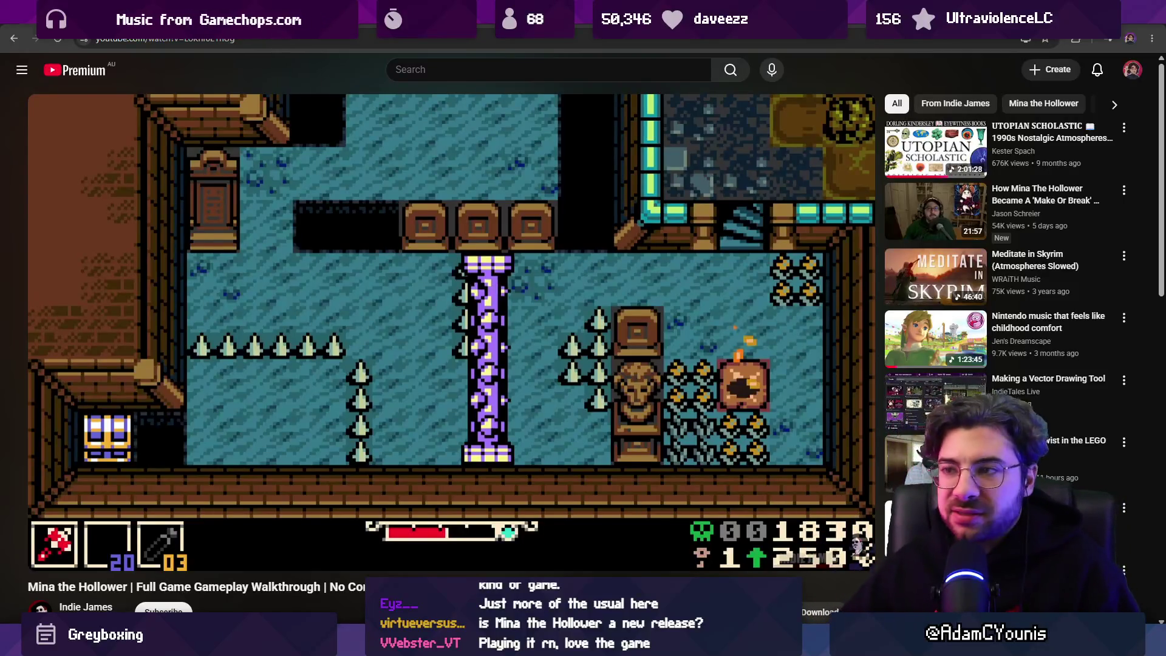
mouse_move(531, 297)
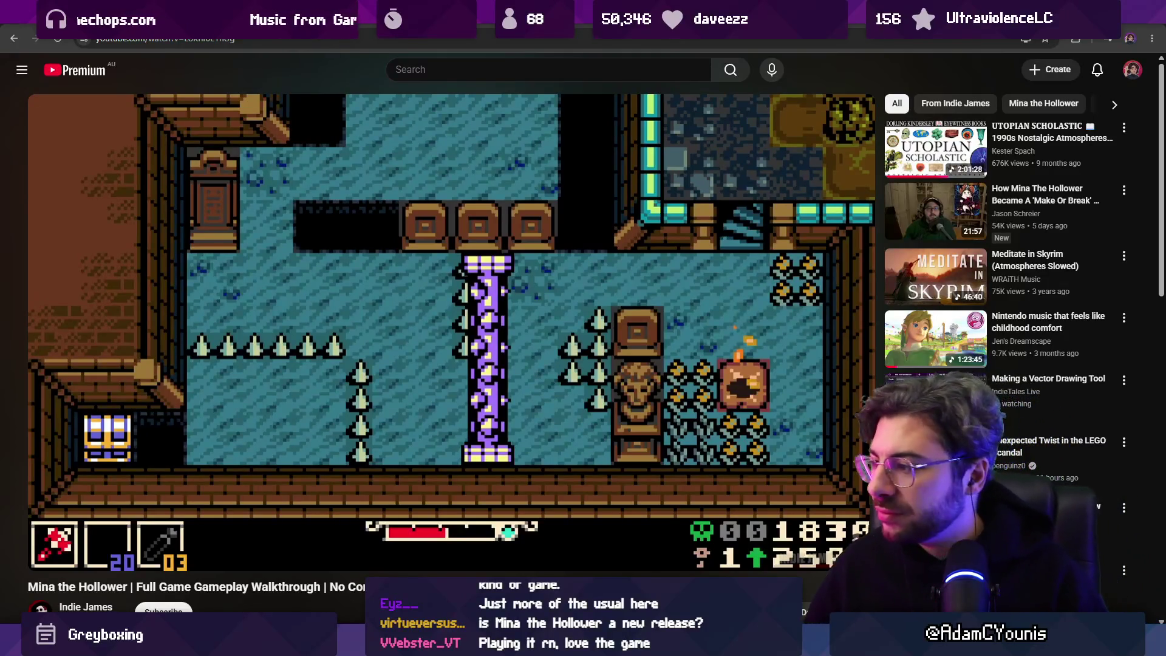
Open the 'Making a Vector Drawing Tool' live stream from the sidebar and scroll down.
left_click(1021, 380)
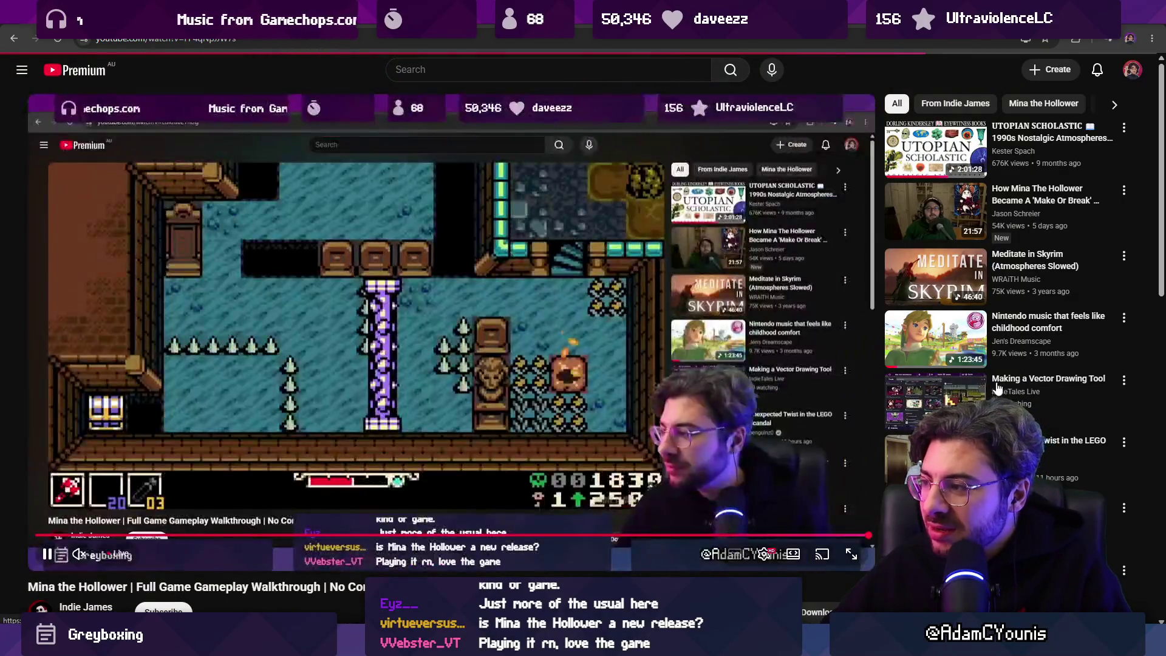
scroll(445, 343, "down", 2)
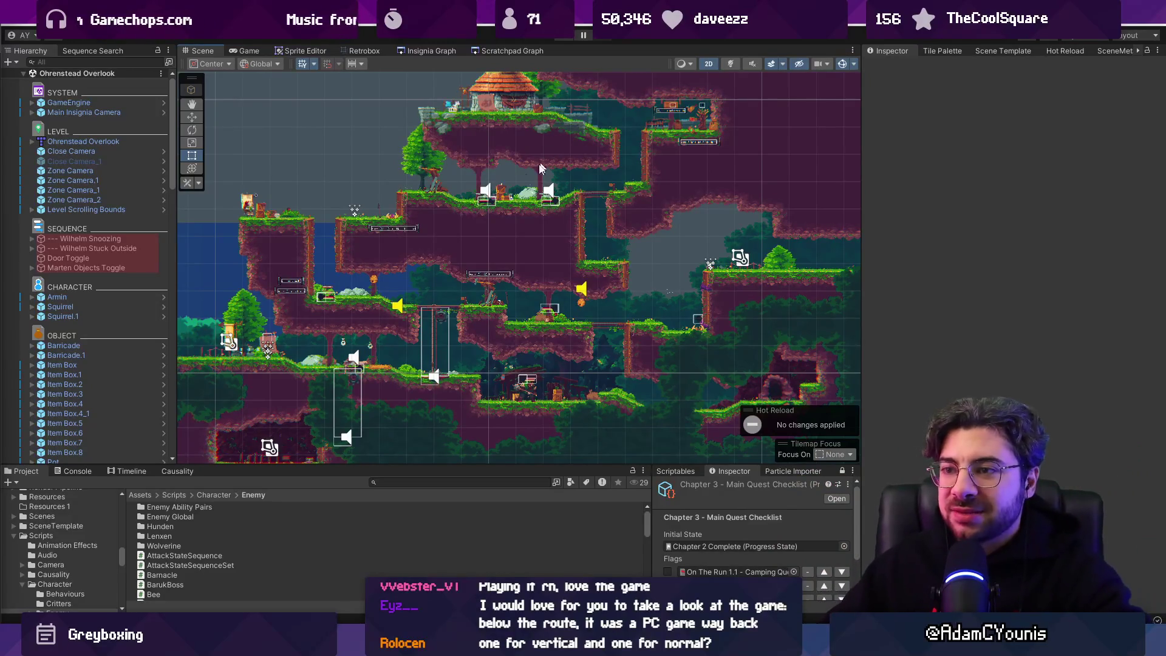
Pan and zoom around the Ohrenstead Overlook level, revealing the tower, sky and upper-left ledge.
scroll(556, 234, "down", 1)
left_click_drag(513, 220, 816, 304)
scroll(613, 268, "up", 5)
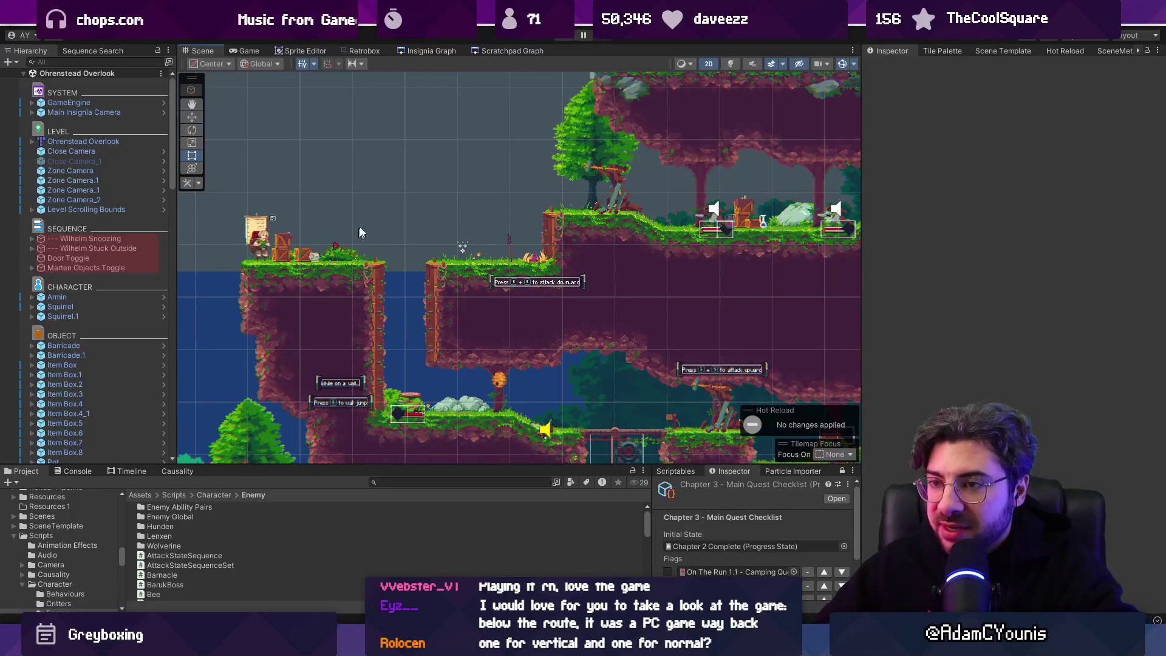
scroll(559, 308, "down", 2)
left_click_drag(559, 308, 496, 206)
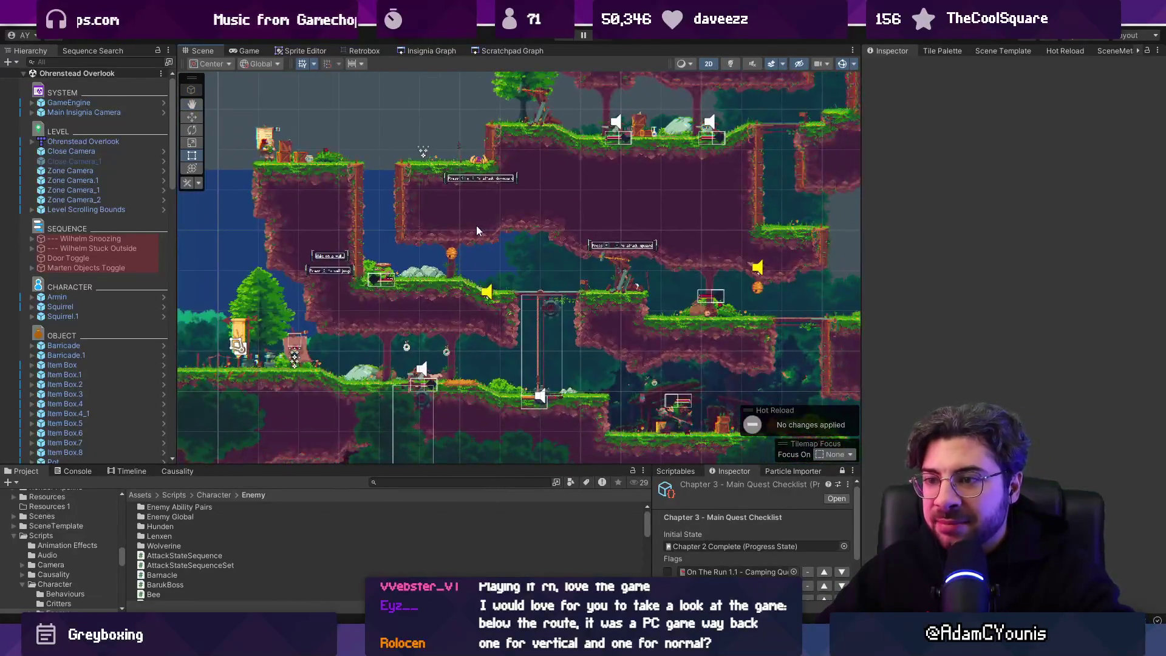
left_click_drag(511, 258, 482, 267)
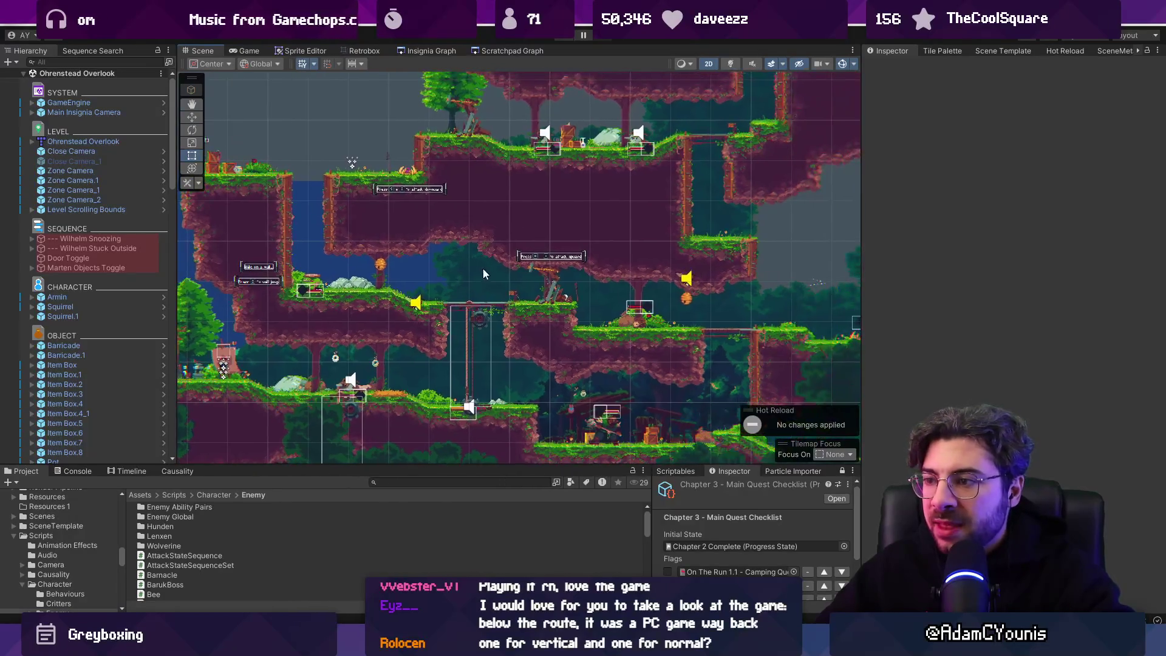
left_click_drag(489, 466, 490, 472)
left_click_drag(378, 173, 401, 239)
scroll(401, 239, "up", 1)
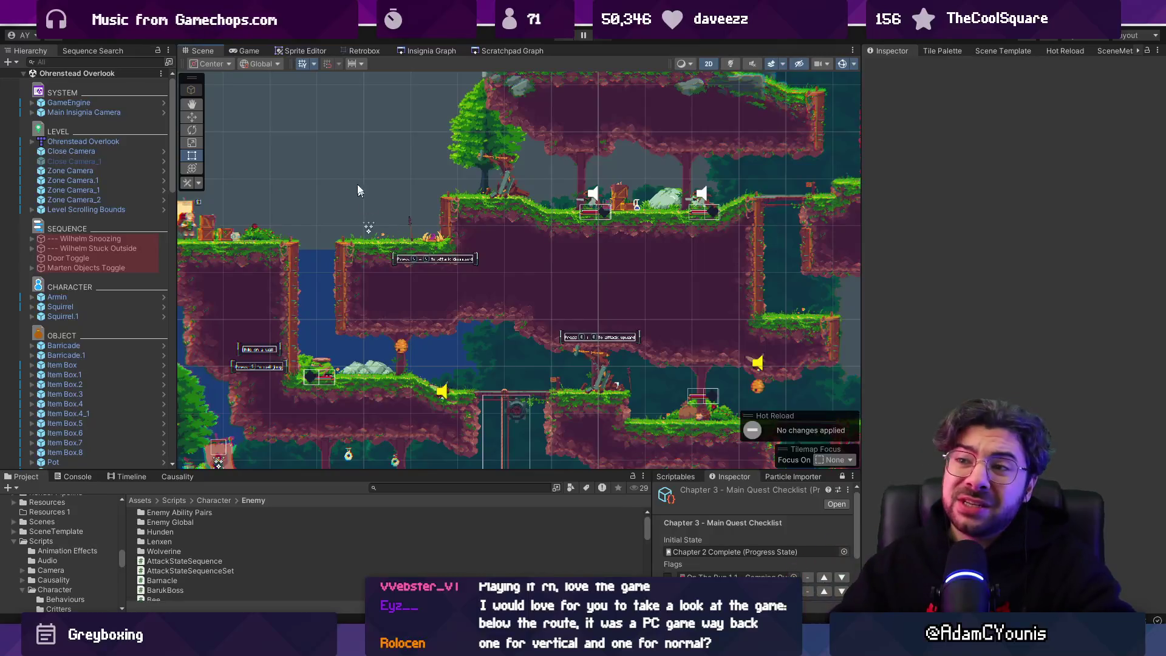
Glance at the Insignia graph, then zoom in on the central platforms and wall-jump signs.
left_click(431, 50)
left_click(202, 50)
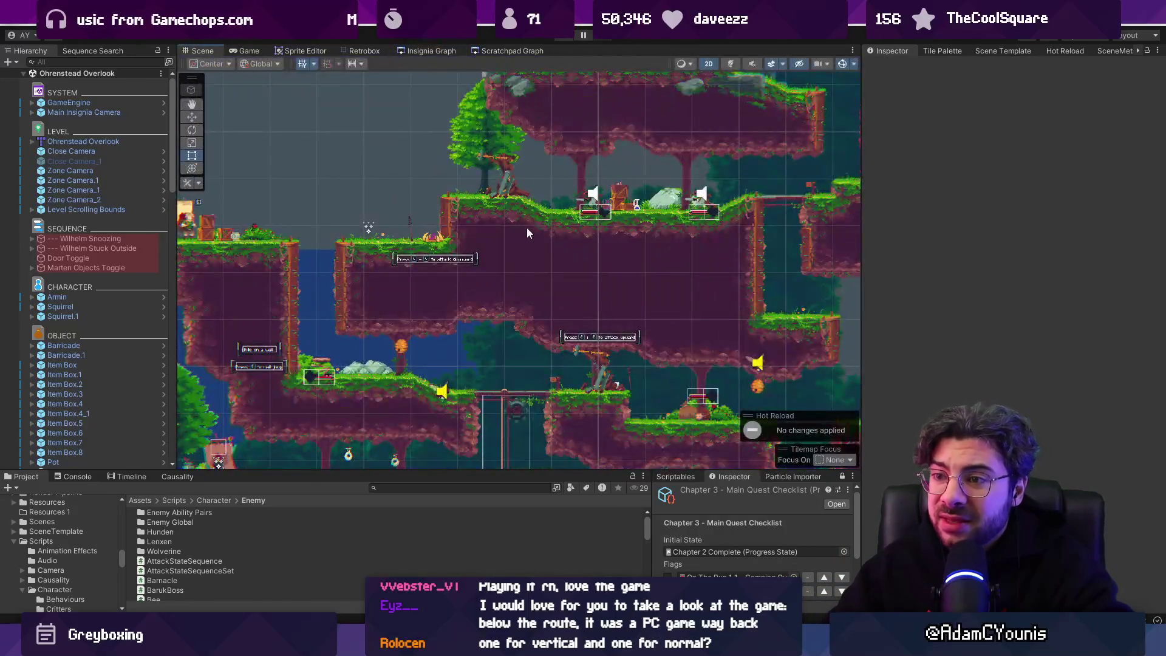
scroll(484, 235, "up", 3)
mouse_move(469, 225)
left_mouse_down()
mouse_move(443, 204)
mouse_move(439, 251)
left_mouse_up()
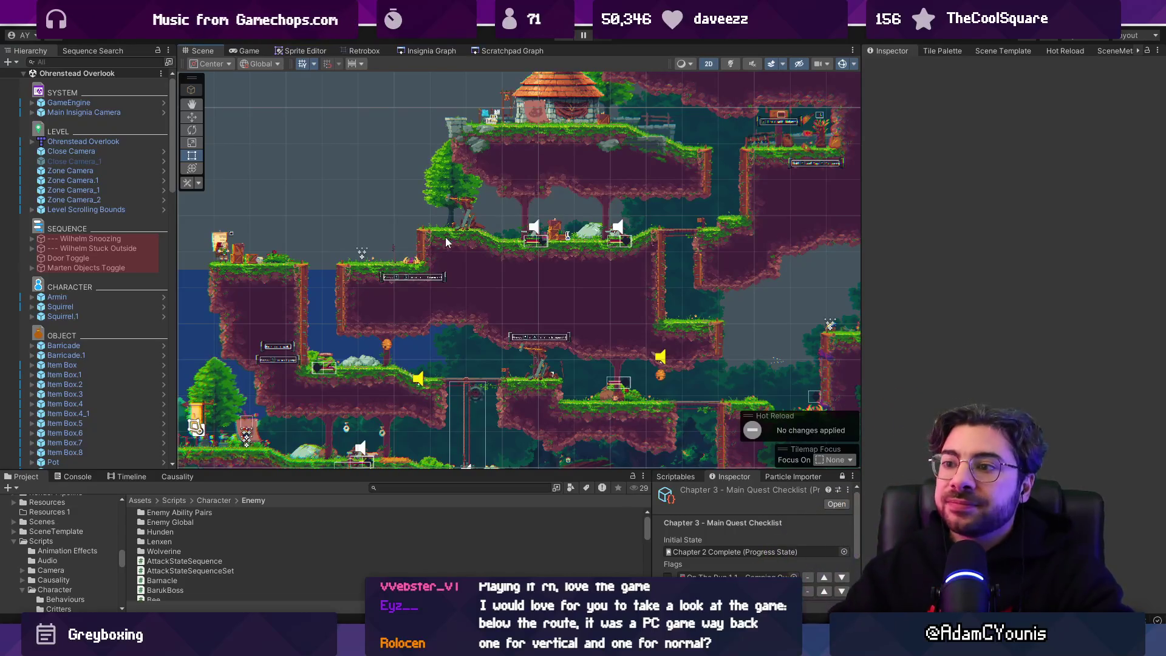
scroll(401, 277, "up", 1)
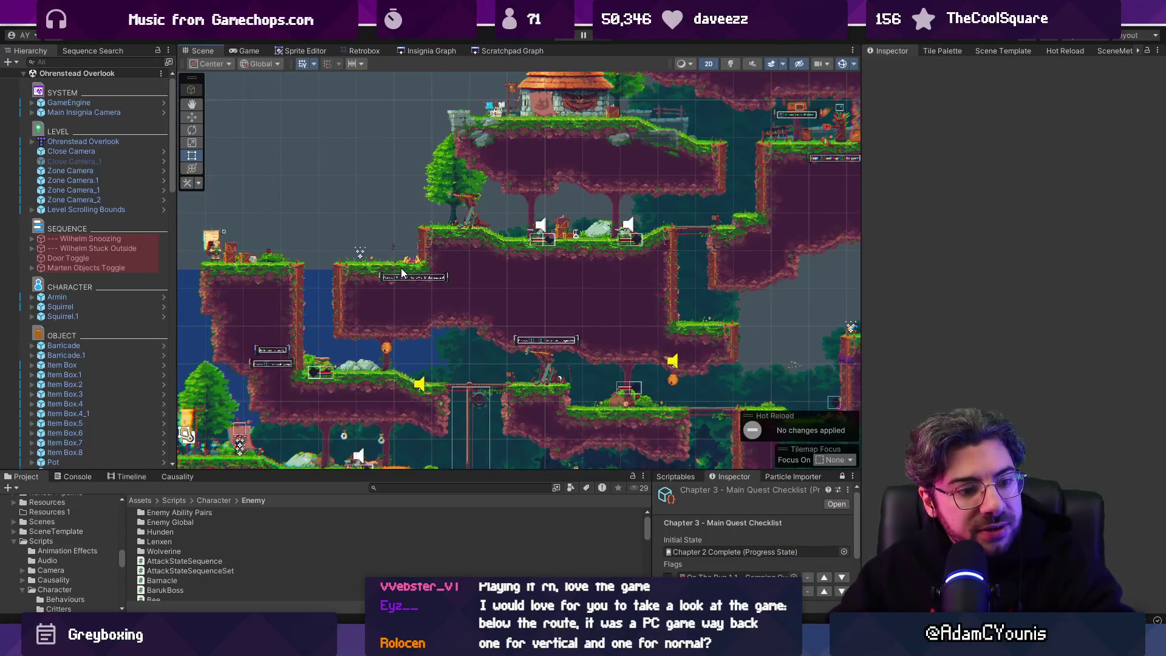
scroll(405, 285, "up", 2)
left_click_drag(411, 326, 373, 333)
scroll(373, 333, "up", 2)
scroll(451, 358, "up", 2)
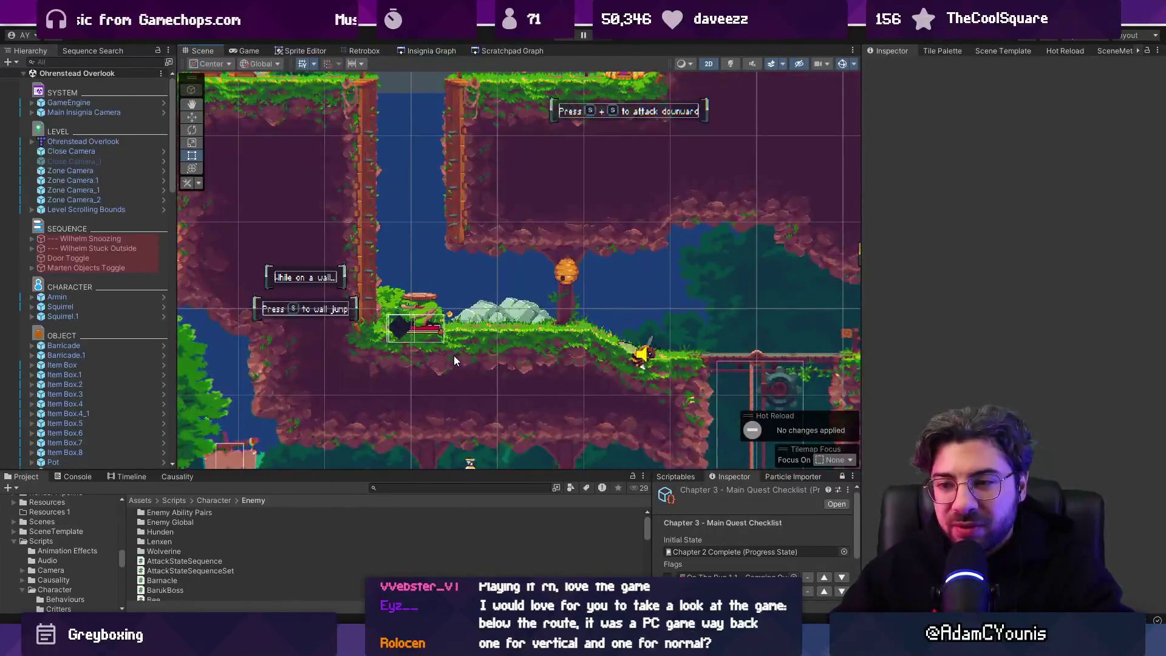
left_click_drag(454, 356, 438, 284)
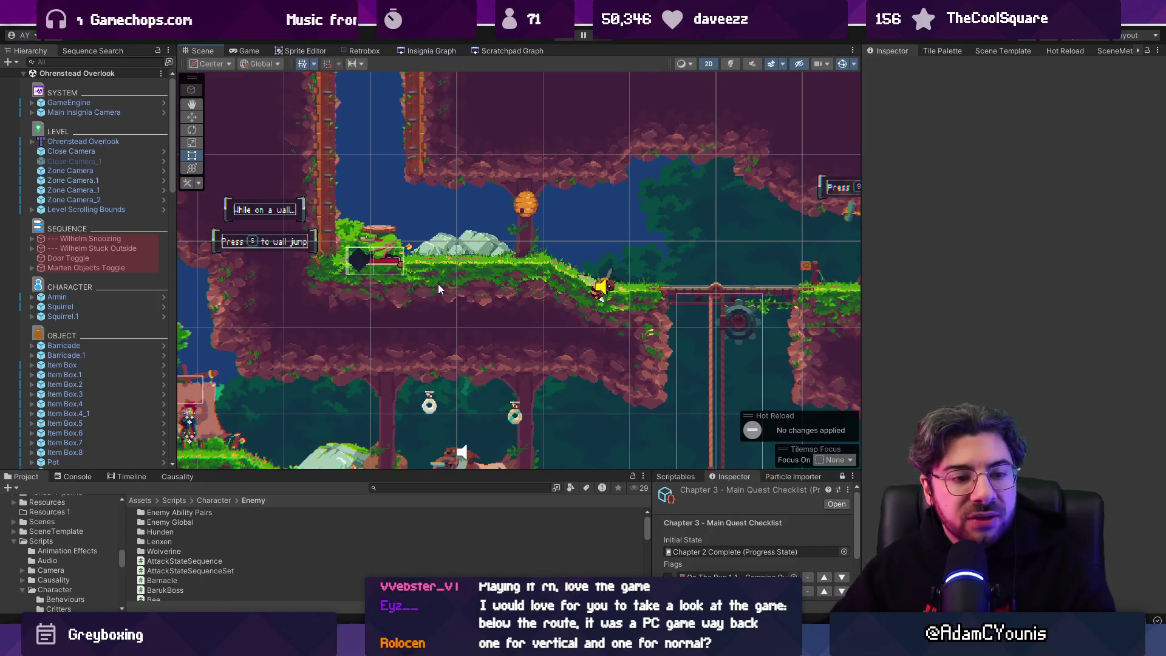
Zoom back out and bring up the Insignia level graph.
scroll(439, 283, "down", 4)
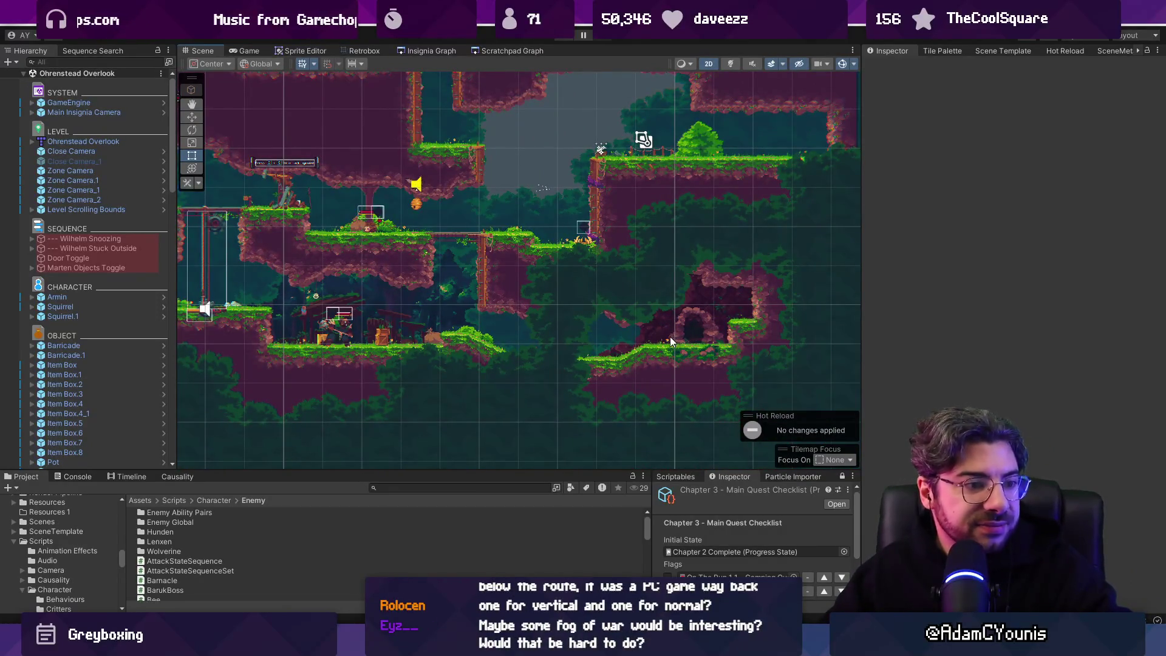
scroll(554, 319, "down", 5)
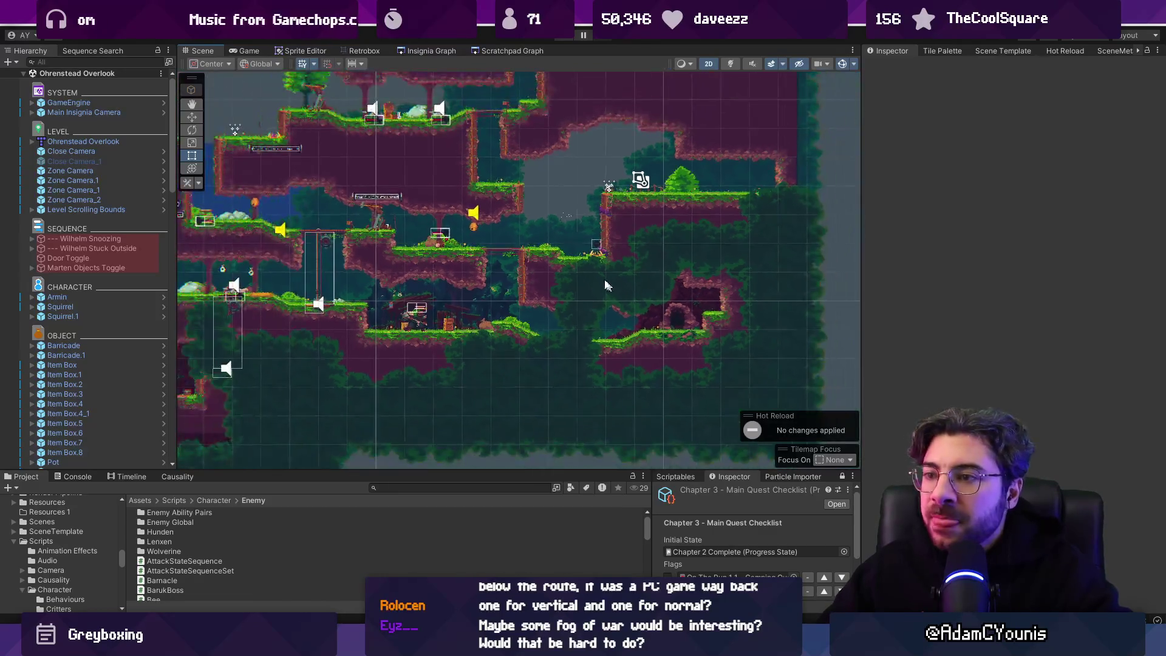
scroll(547, 332, "up", 3)
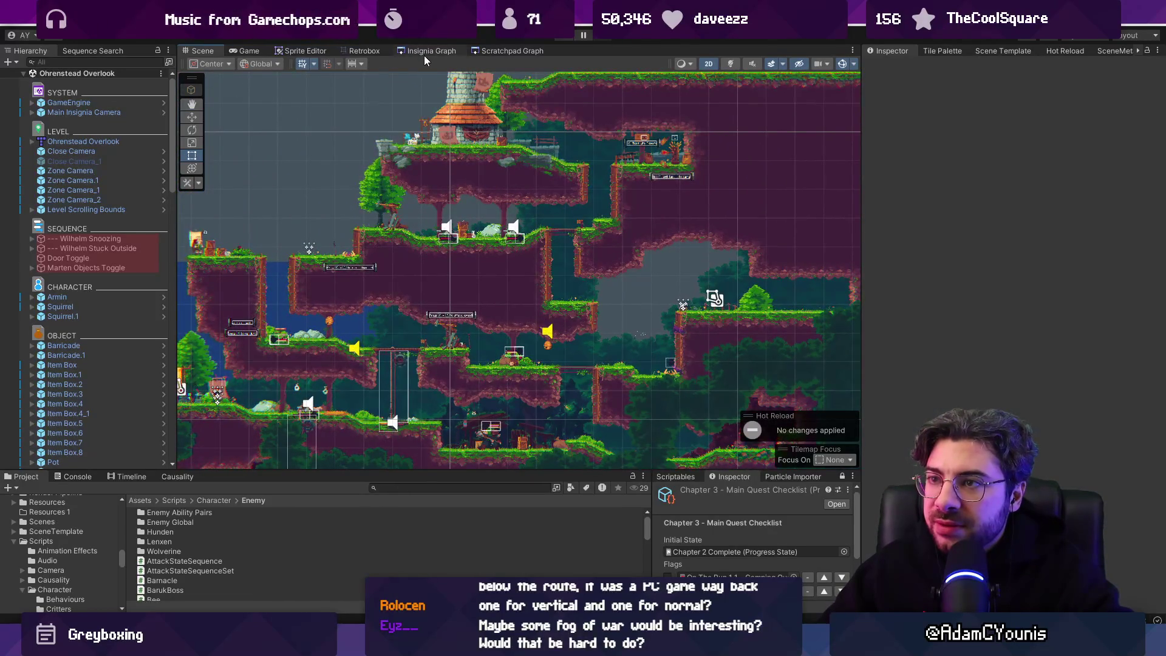
left_click(424, 56)
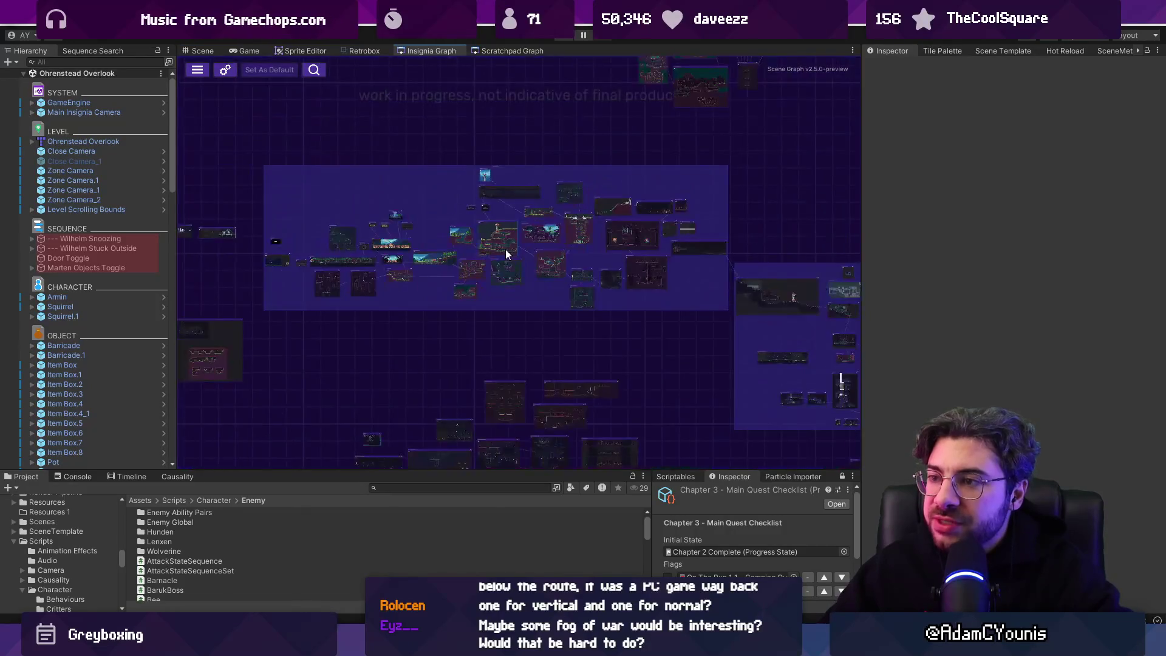
Pan the Insignia graph to the central cluster and open the tower level node in the Scene.
scroll(506, 249, "up", 5)
scroll(524, 234, "down", 5)
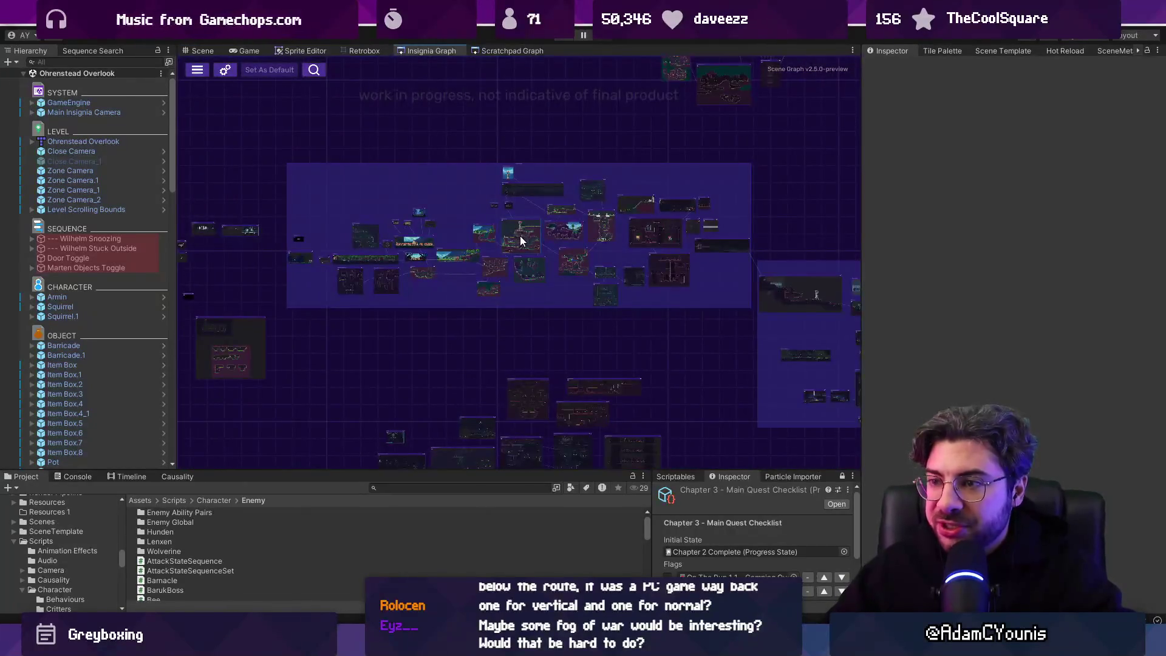
scroll(520, 236, "up", 1)
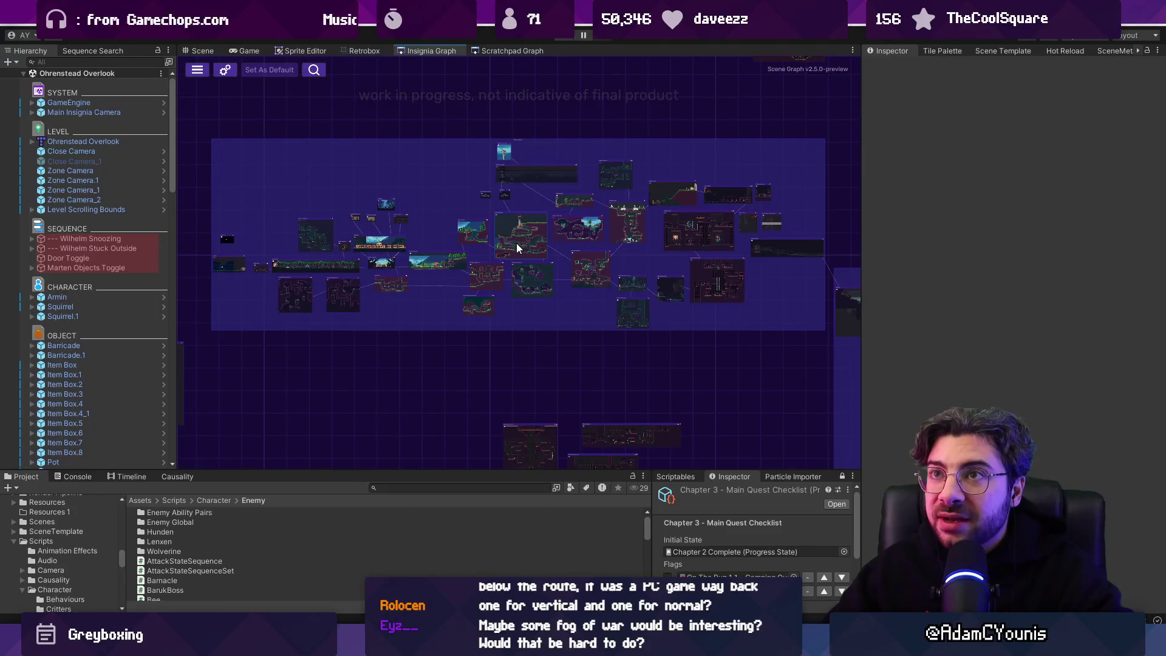
mouse_move(581, 221)
left_mouse_down()
mouse_move(209, 194)
mouse_move(350, 212)
left_mouse_up()
left_click_drag(553, 288, 519, 273)
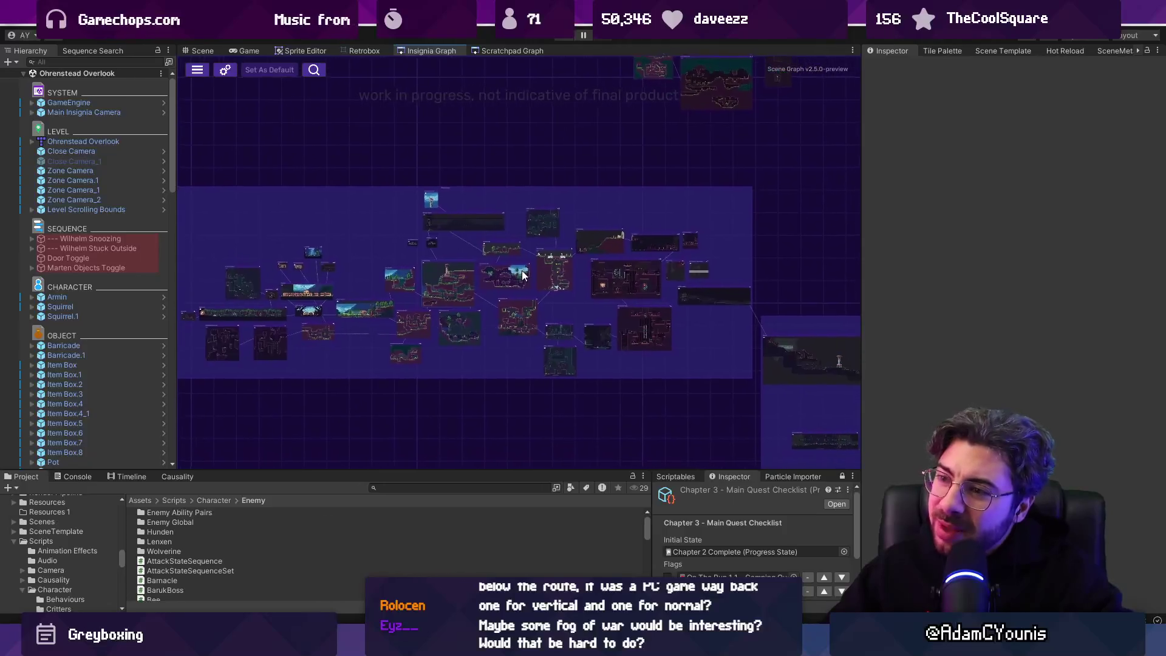
scroll(435, 260, "up", 2)
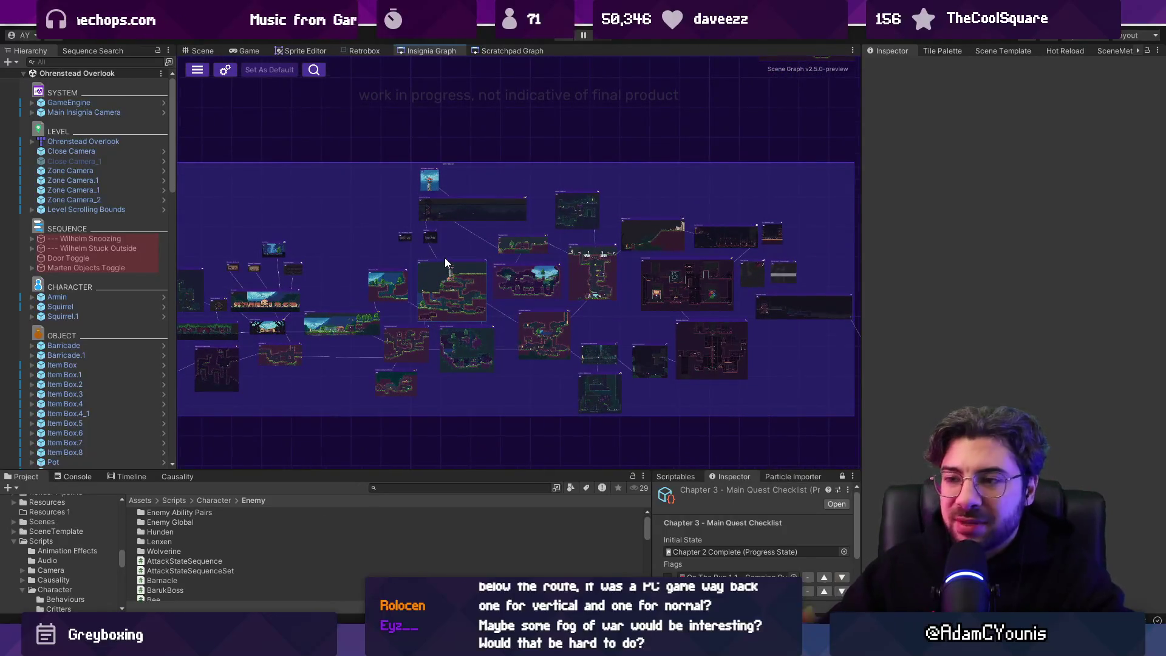
double_click(454, 266)
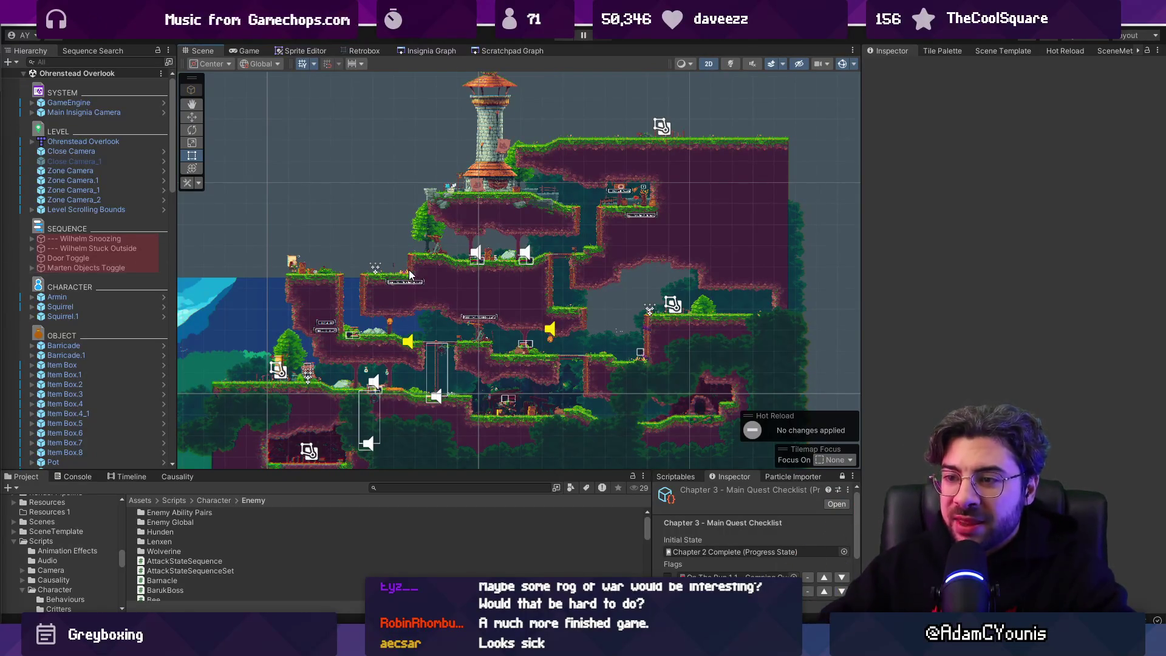
scroll(323, 297, "up", 5)
Return to the Insignia graph, pan across the Overlook and Underground 1 rooms, and reopen the tower room.
mouse_move(314, 310)
left_mouse_down()
mouse_move(372, 299)
mouse_move(432, 247)
mouse_move(369, 257)
left_mouse_up()
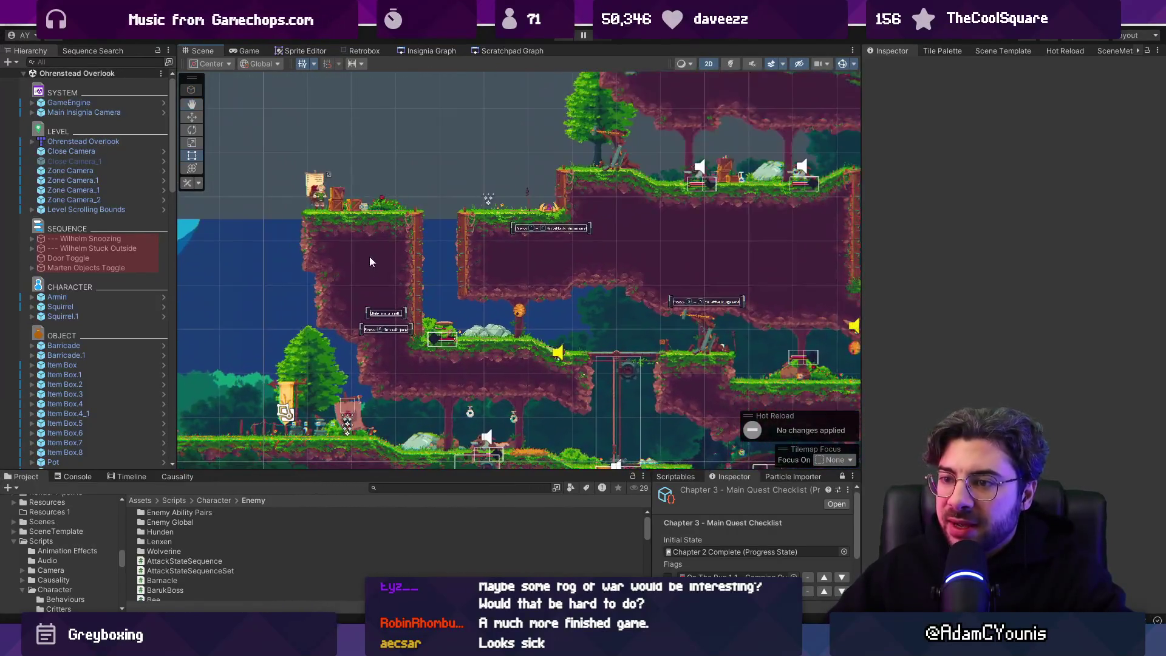
left_click(426, 52)
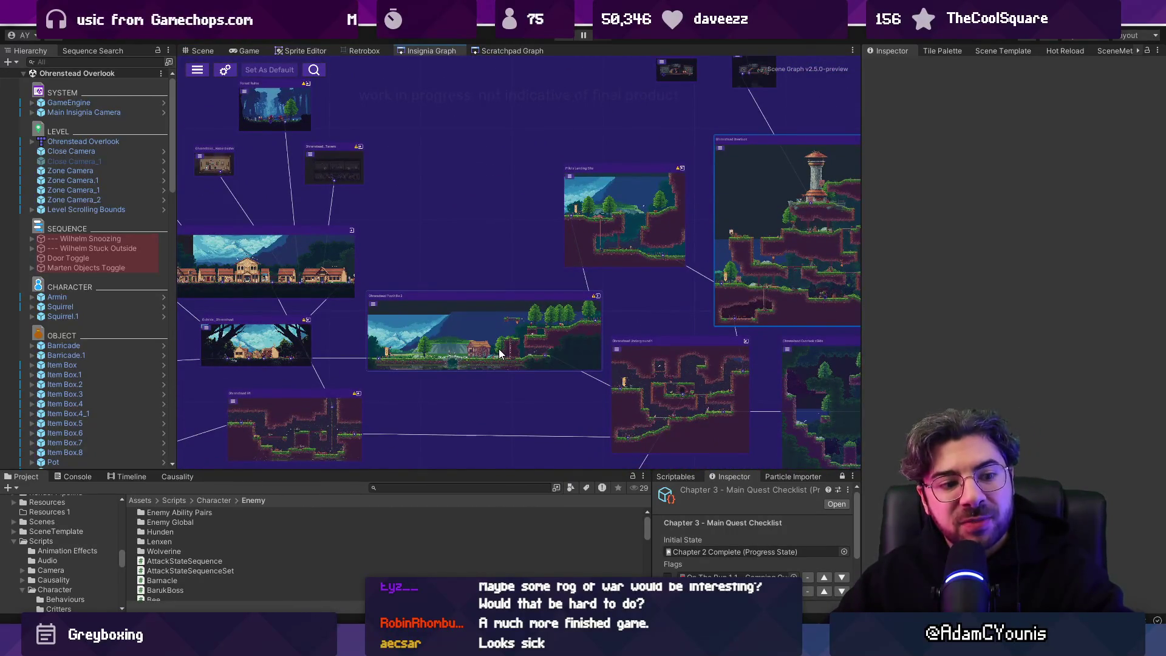
scroll(484, 362, "up", 5)
mouse_move(655, 304)
left_mouse_down()
mouse_move(266, 316)
mouse_move(344, 436)
left_mouse_up()
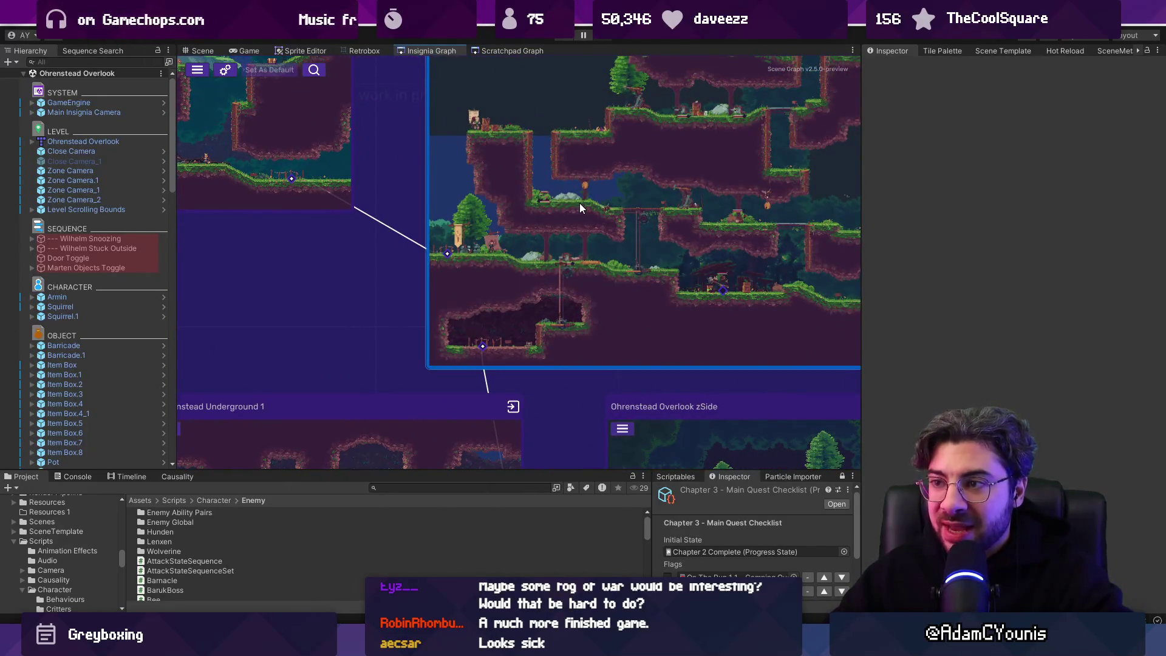
mouse_move(580, 203)
left_mouse_down()
mouse_move(405, 359)
mouse_move(370, 354)
mouse_move(726, 298)
left_mouse_up()
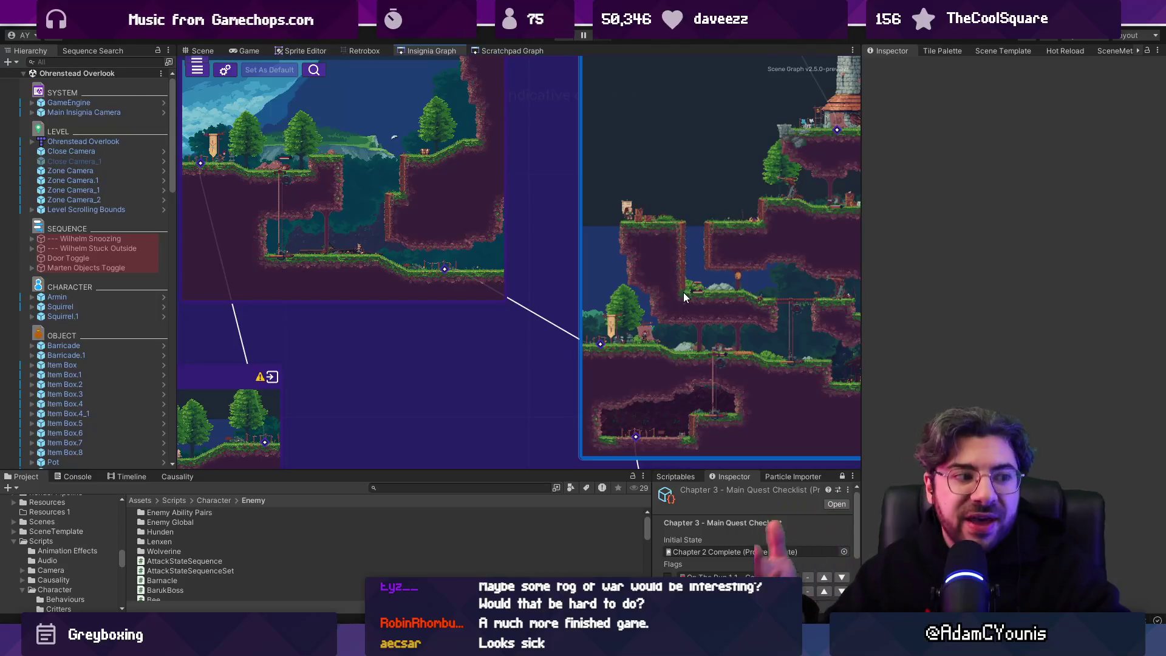
left_click_drag(672, 291, 373, 327)
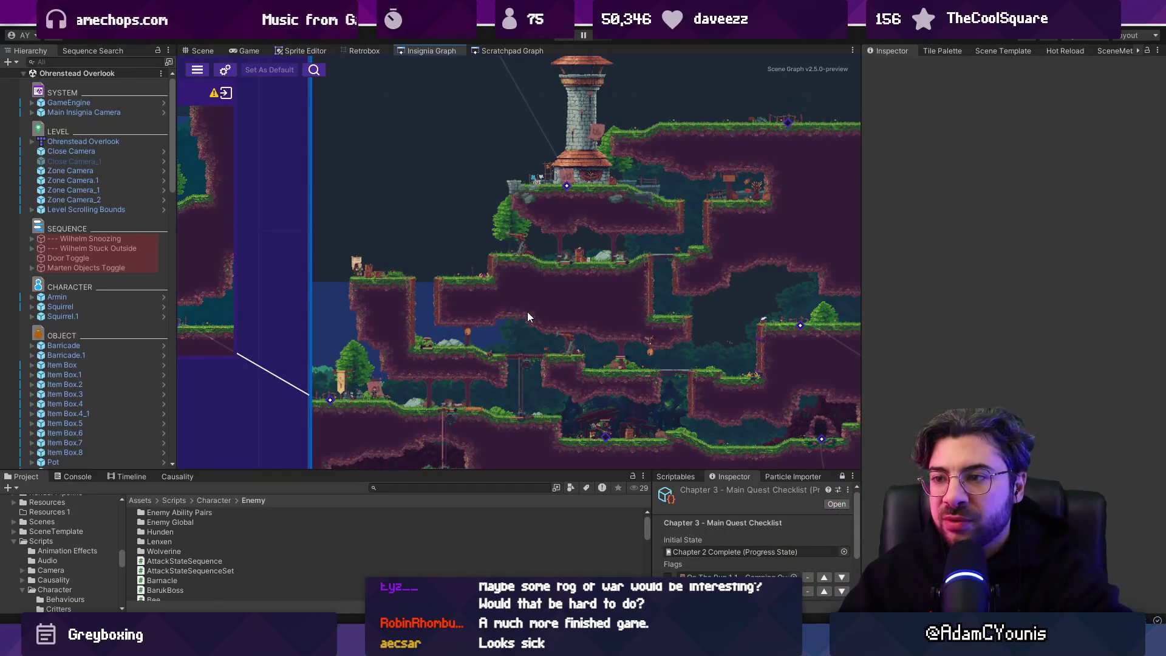
double_click(494, 304)
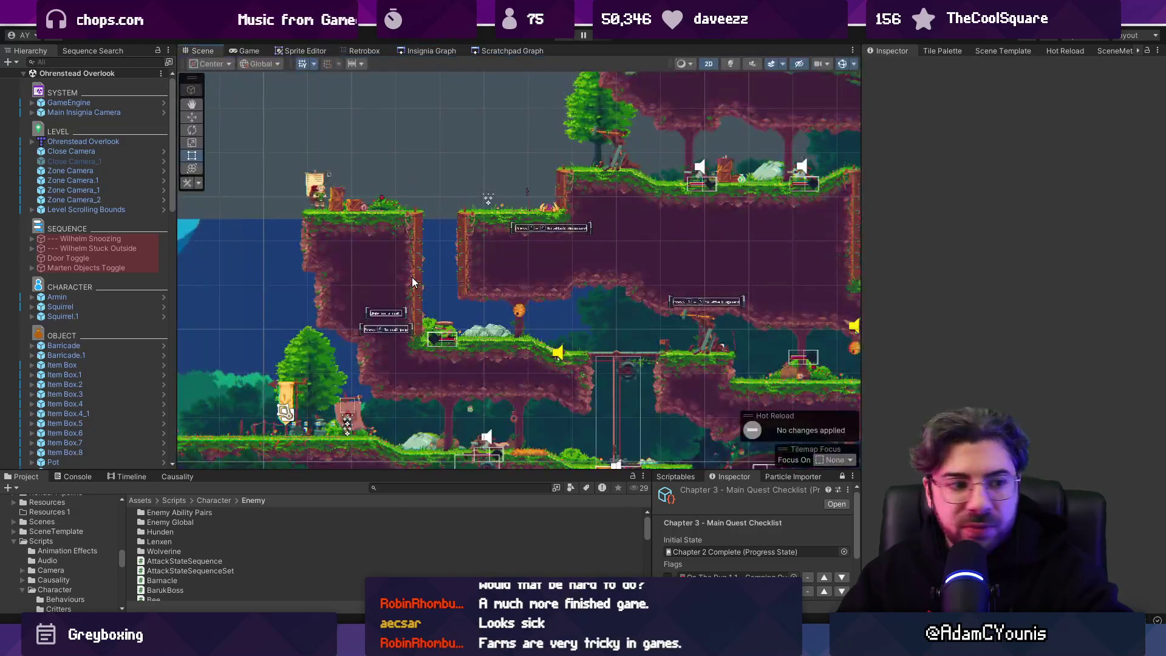
Search the Project for 'dandelion spore' and drag the prefab into the level.
scroll(545, 223, "up", 3)
left_click(545, 218)
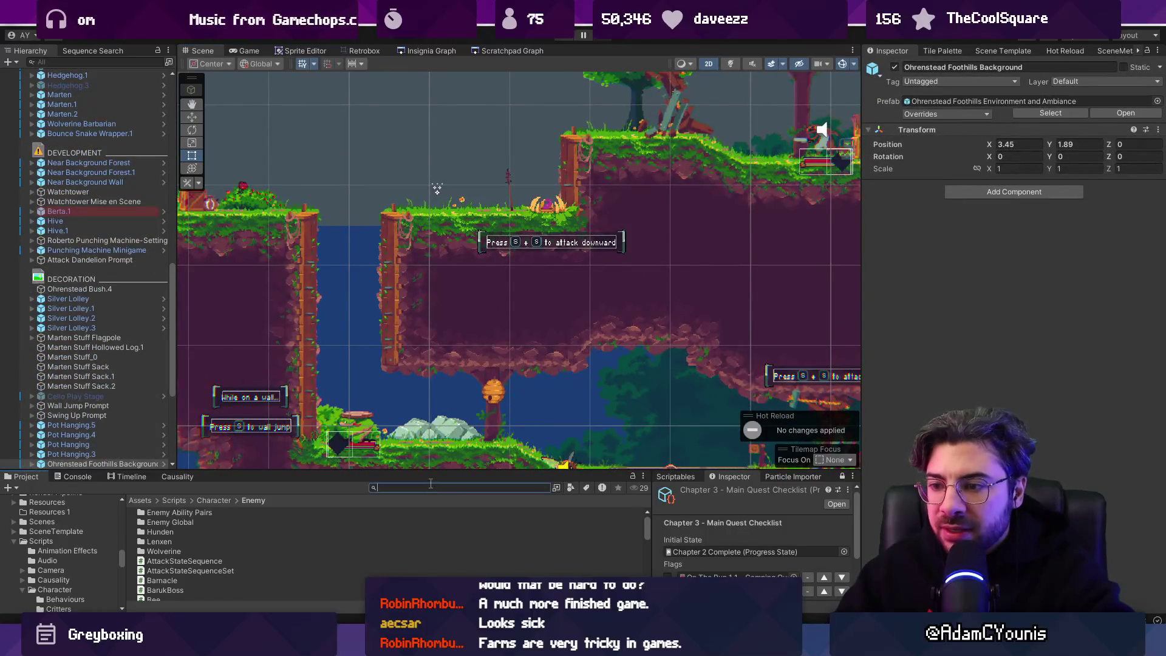
type("dandelion spore")
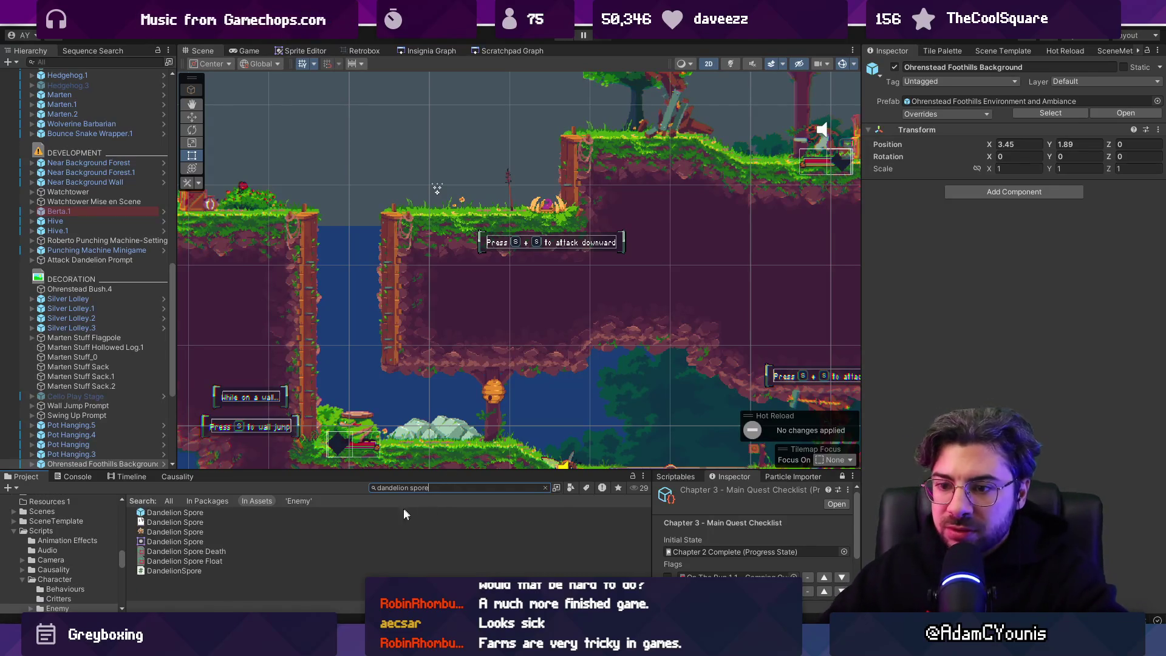
left_click_drag(214, 512, 369, 196)
Set the spore on the lower platform, spread two Ctrl+D copies elsewhere, and playtest.
scroll(368, 196, "down", 2)
key("w")
mouse_move(426, 161)
left_mouse_down()
mouse_move(479, 329)
mouse_move(662, 344)
mouse_move(573, 194)
mouse_move(465, 334)
mouse_move(330, 317)
mouse_move(535, 347)
mouse_move(625, 389)
mouse_move(662, 353)
mouse_move(493, 336)
mouse_move(621, 381)
mouse_move(565, 383)
mouse_move(291, 268)
mouse_move(317, 141)
left_mouse_up()
key("ctrl+d")
scroll(524, 303, "down", 2)
key("ctrl+d")
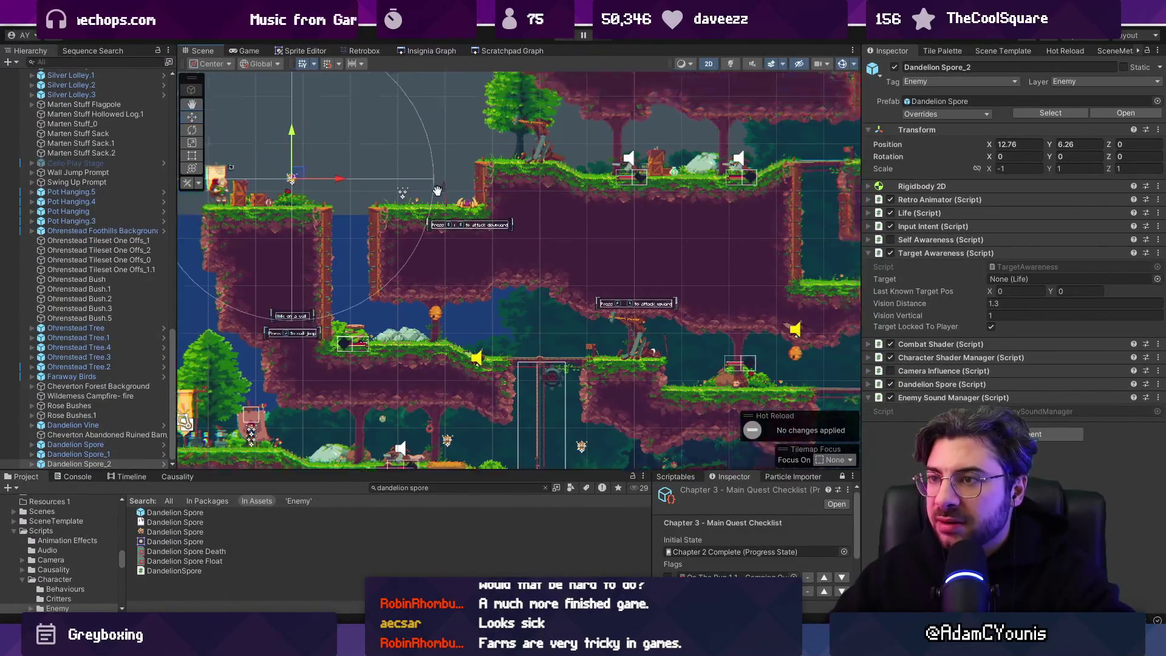
left_click_drag(425, 182, 387, 264)
left_click(562, 38)
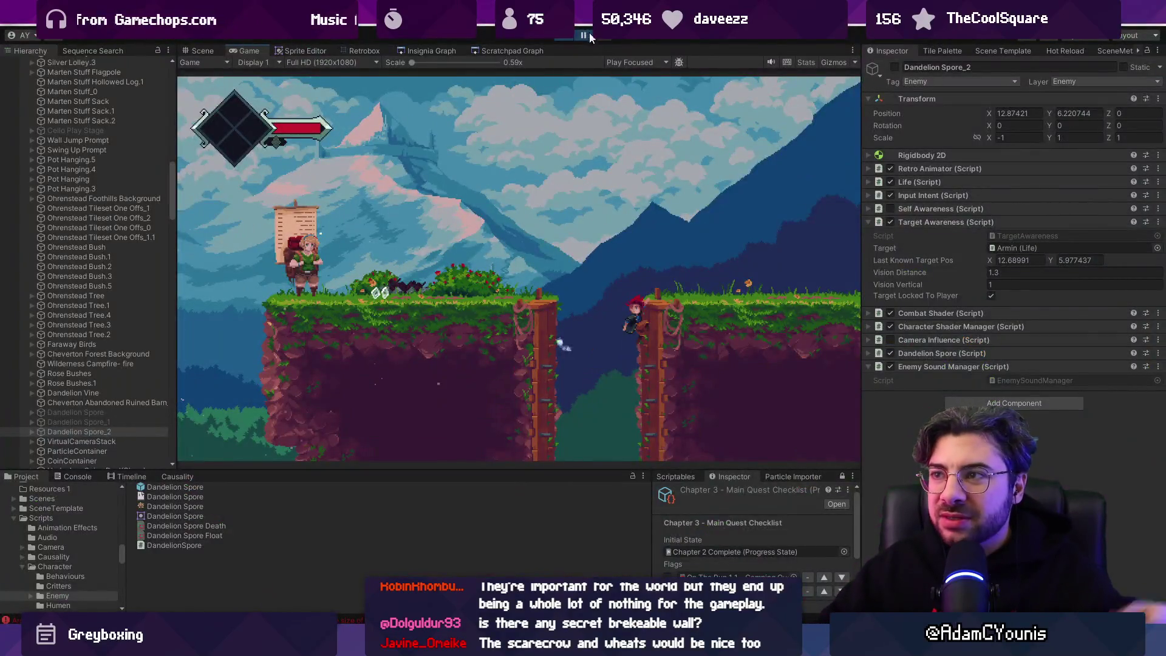
left_click(588, 36)
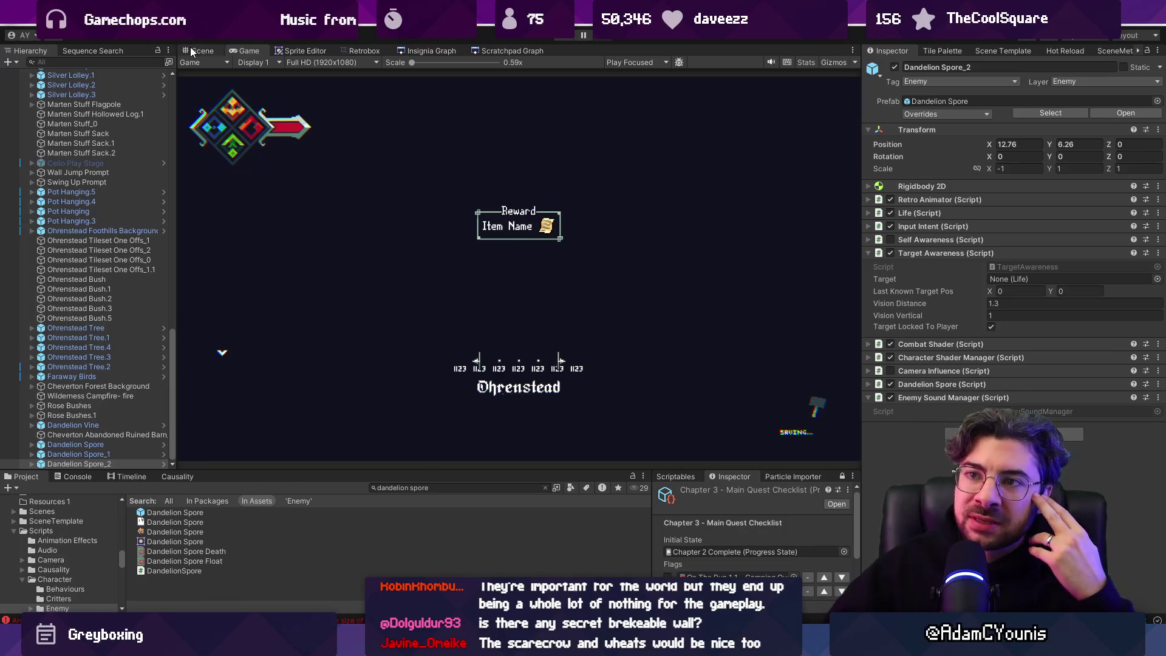
left_click(192, 48)
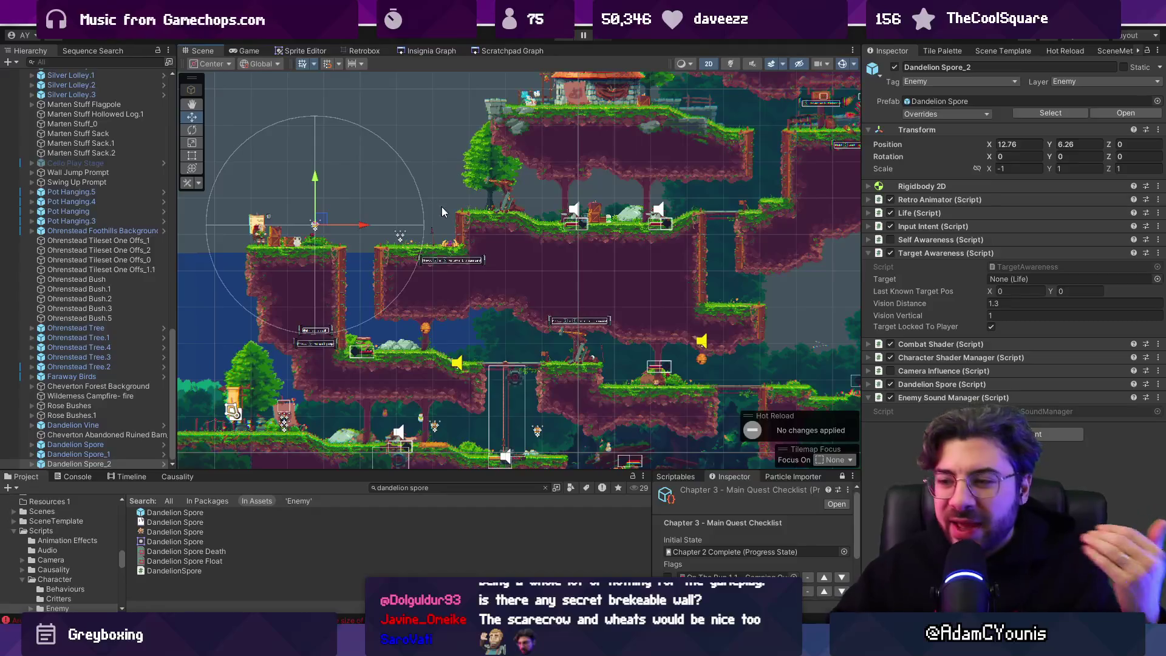
Glance at the Dandelion Spore sprite in Aseprite, then return to Unity.
mouse_move(583, 645)
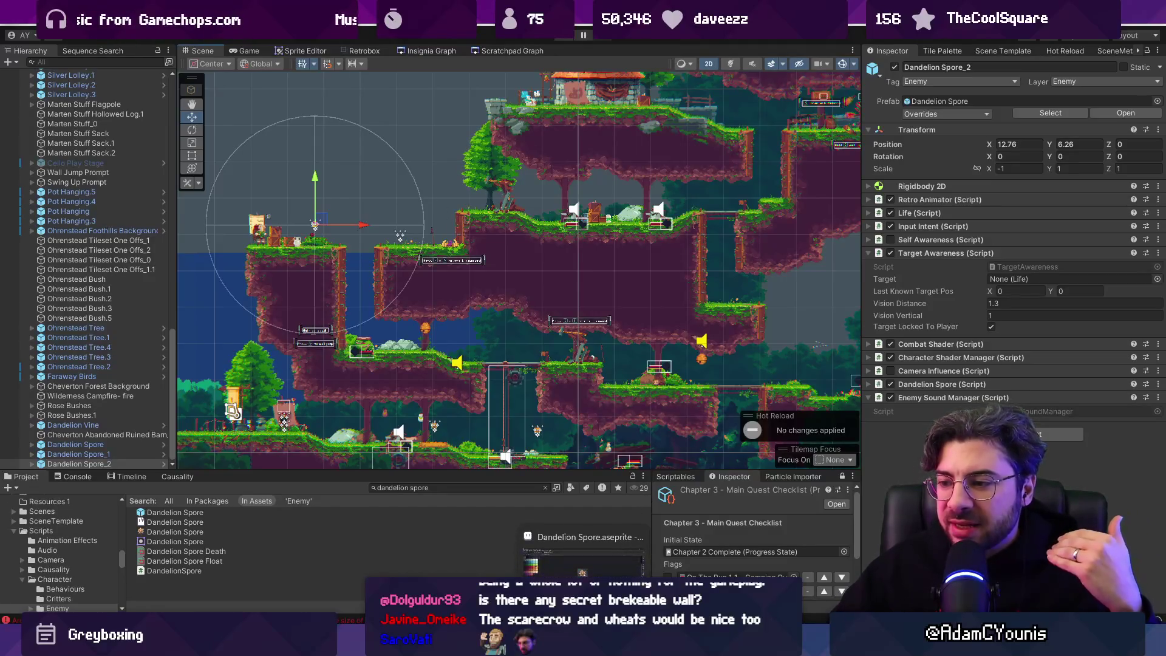
left_click(582, 565)
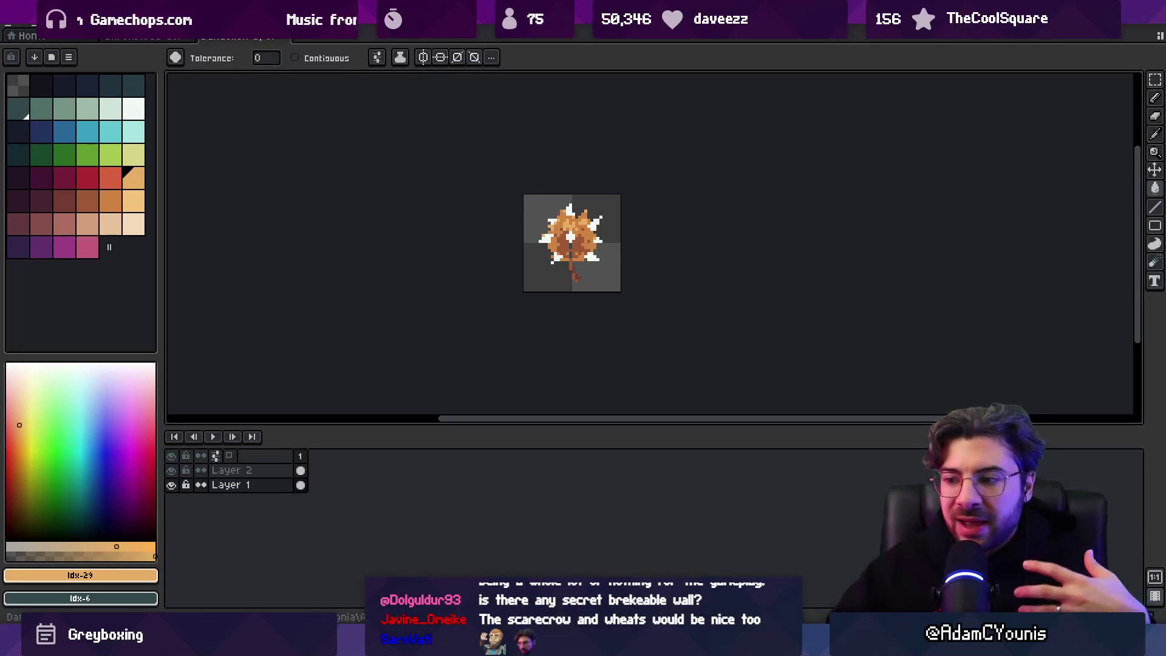
key("alt+Tab")
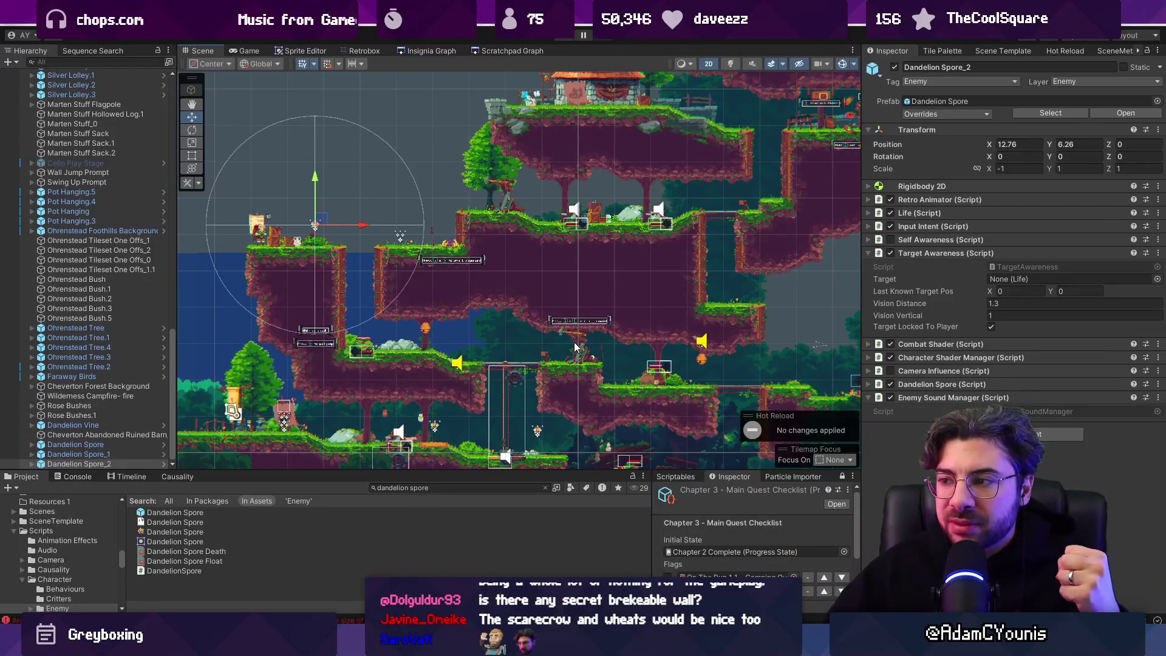
Zoom the Scene onto the bridge, playtest it with Ctrl+P, then switch to Aseprite.
scroll(577, 348, "up", 10)
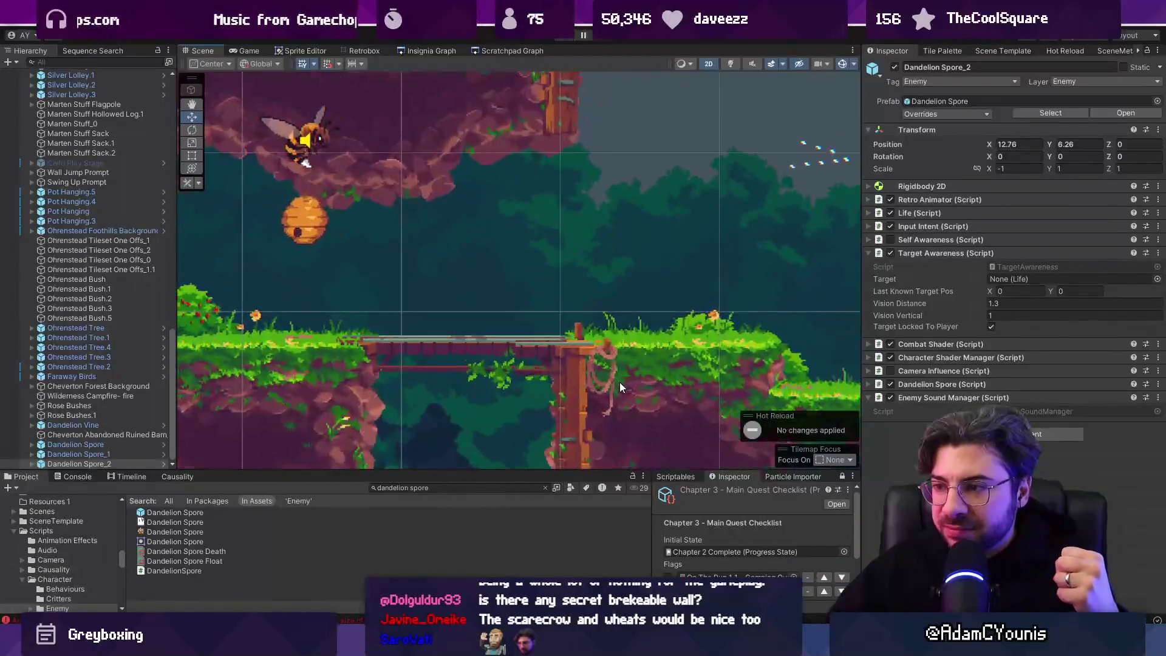
scroll(549, 364, "up", 5)
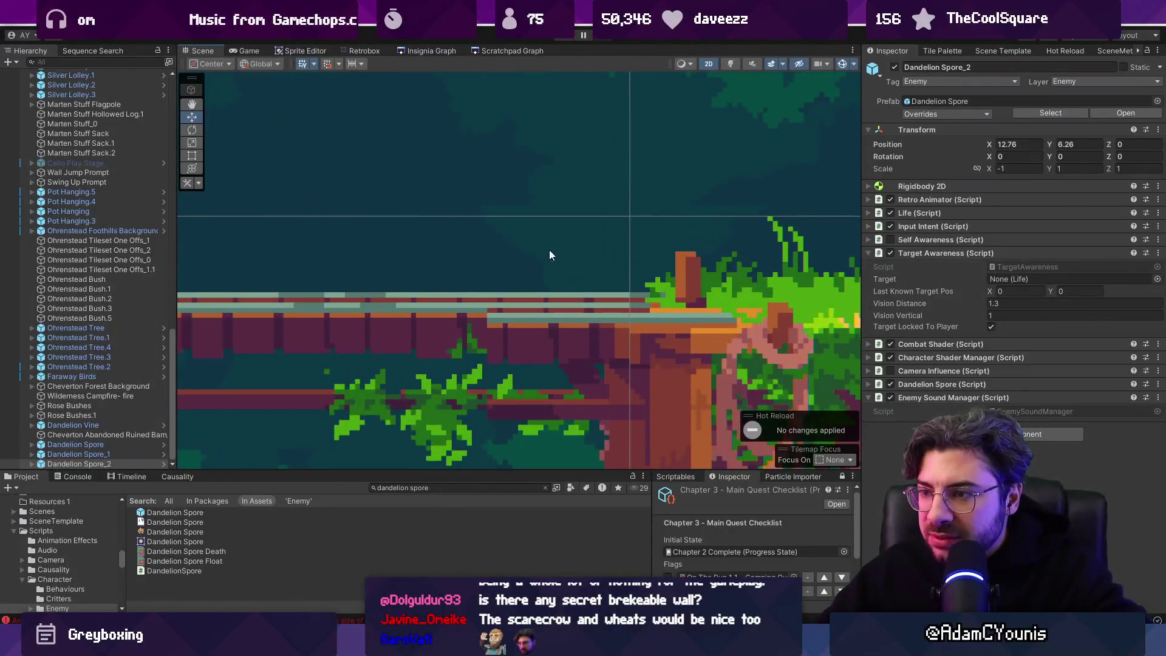
key("ctrl+p")
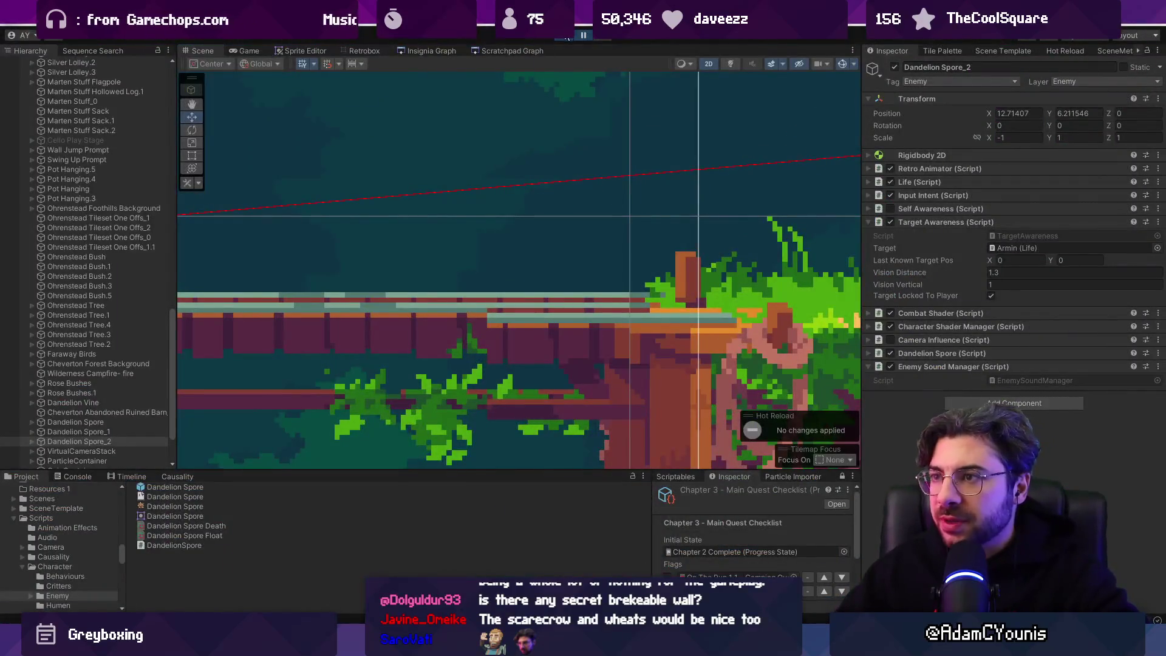
key("alt+Tab")
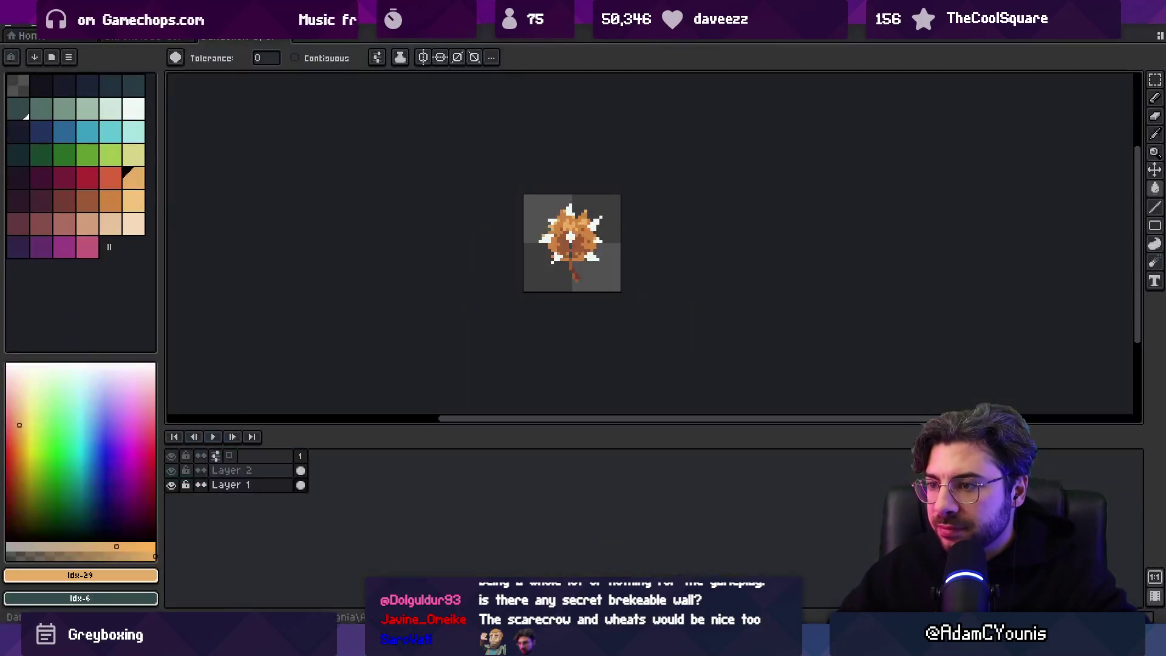
left_click(165, 39)
scroll(663, 299, "up", 5)
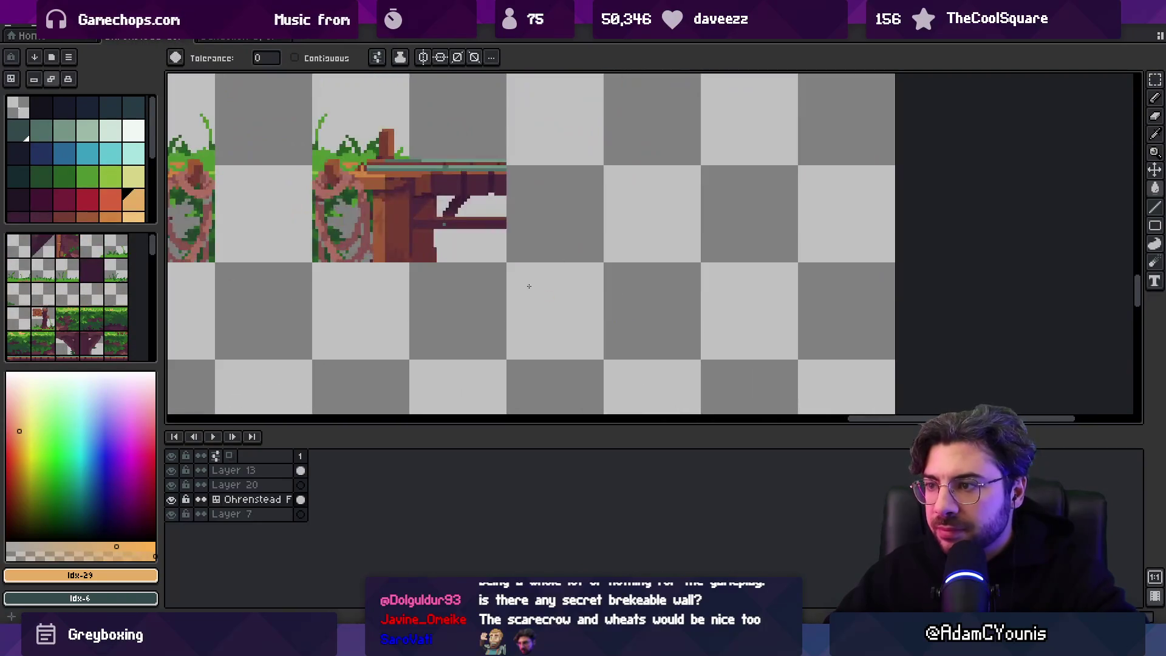
key("v")
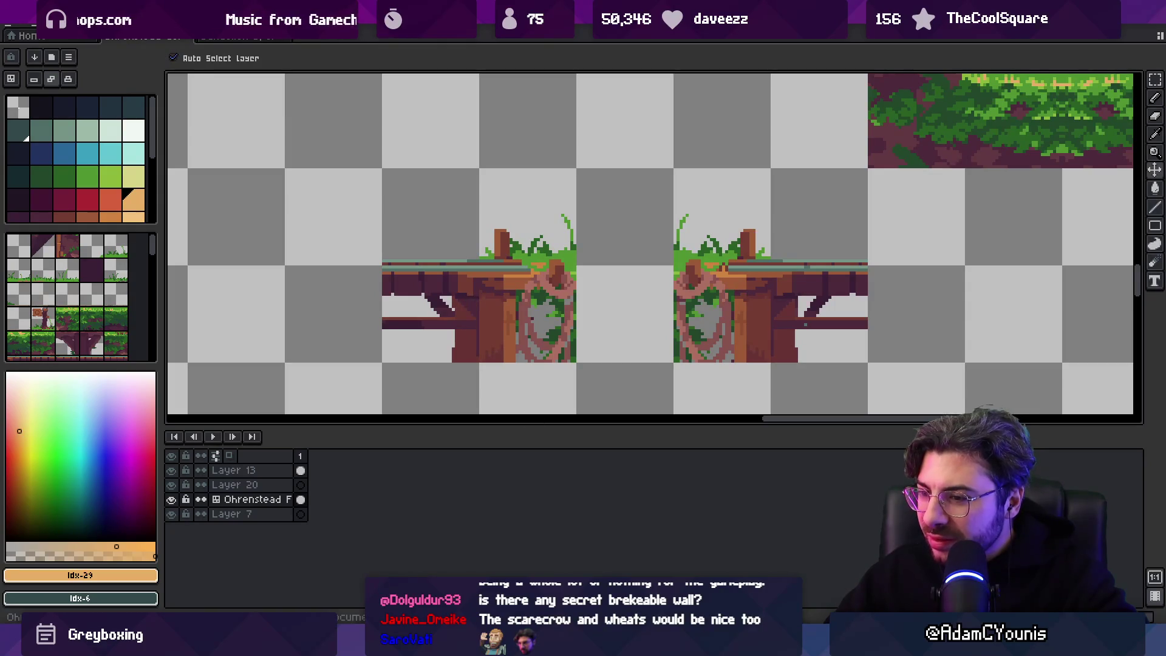
key("alt+Tab")
left_click(456, 313)
left_click(483, 320)
left_click(484, 320)
left_click(483, 320)
left_click(509, 344)
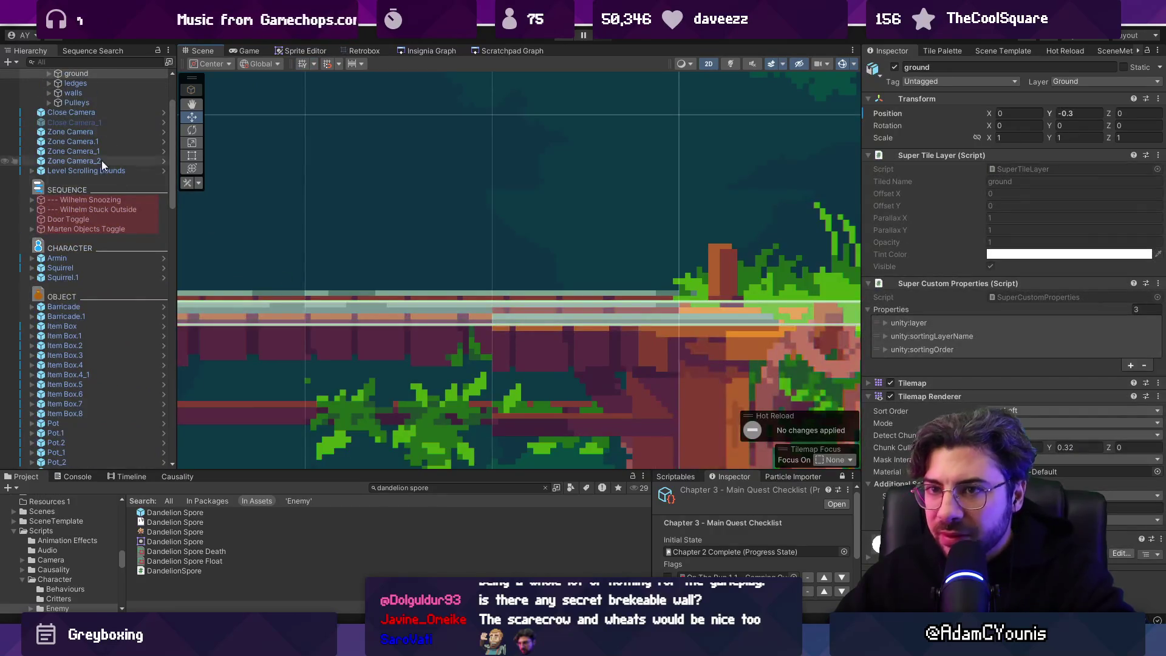
scroll(100, 160, "up", 5)
left_click(895, 68)
left_click(895, 68)
left_click(895, 68)
left_click(895, 68)
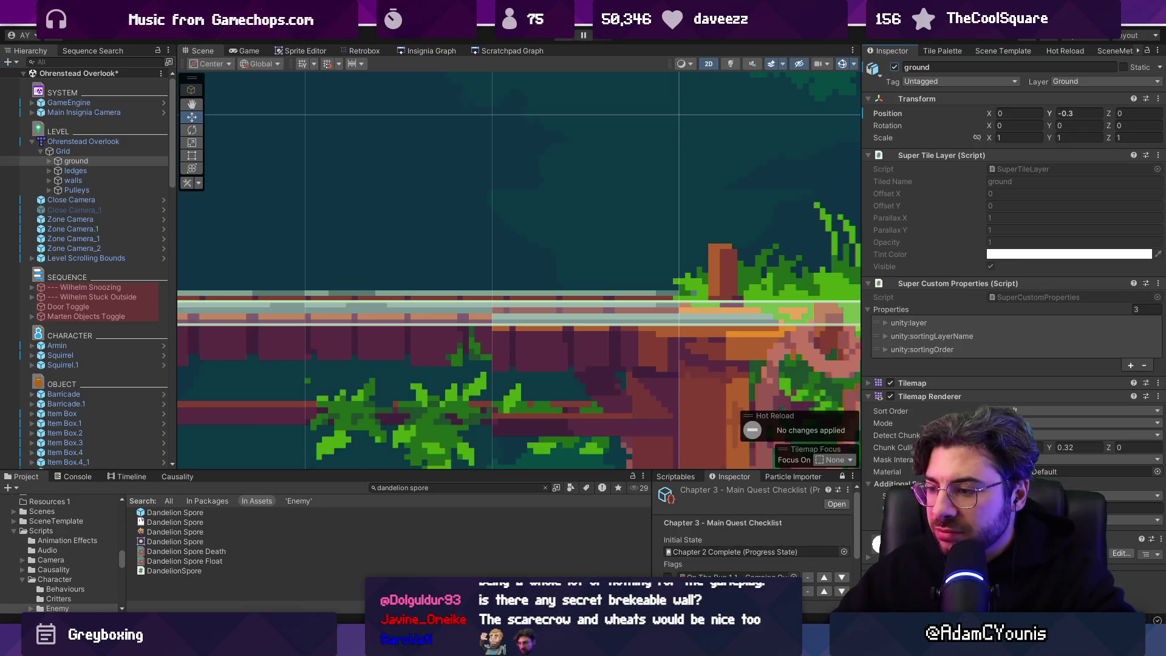
key("alt+Tab")
scroll(697, 318, "down", 5)
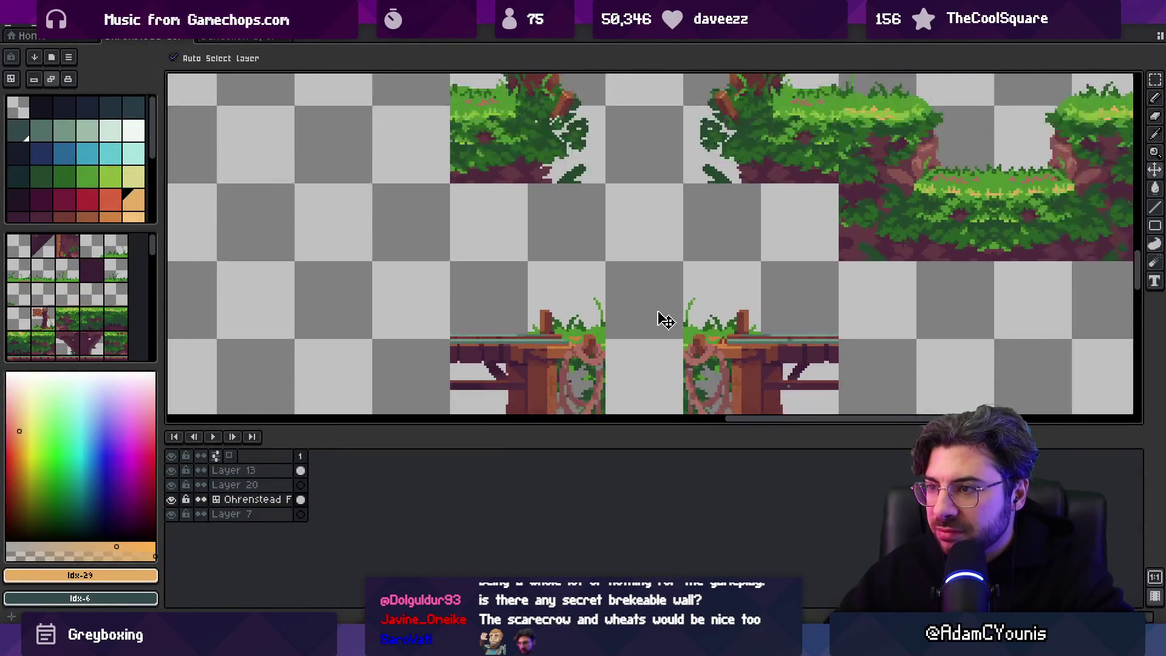
scroll(664, 278, "down", 2)
scroll(523, 195, "up", 5)
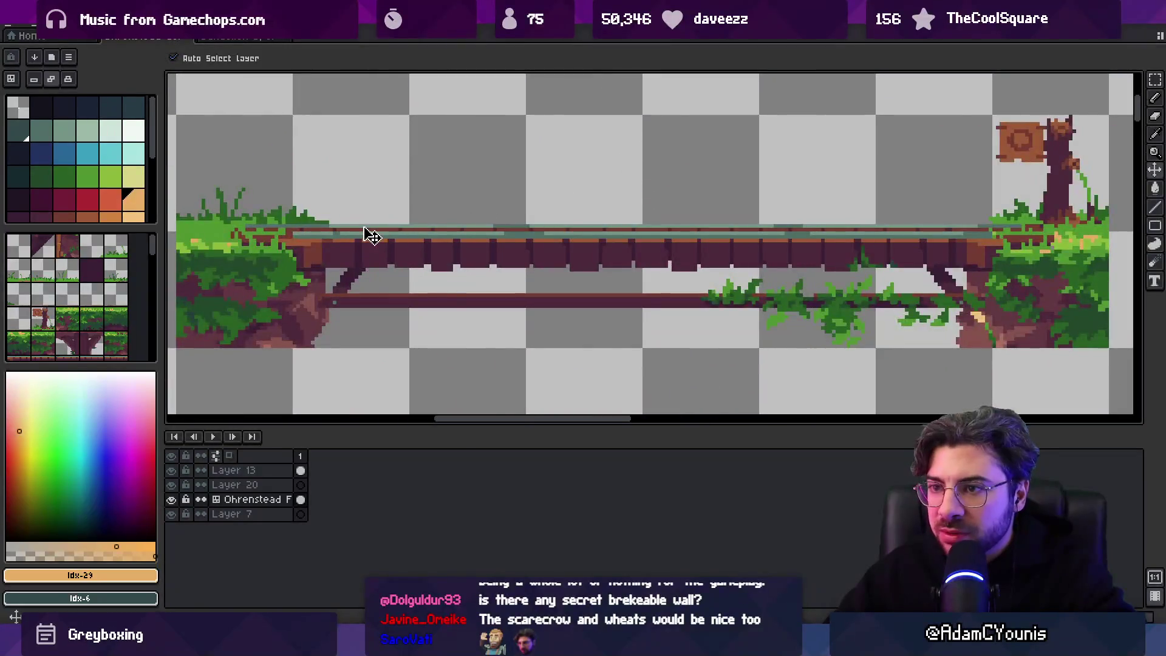
key("m")
mouse_move(286, 108)
left_mouse_down()
mouse_move(403, 223)
mouse_move(513, 92)
mouse_move(600, 234)
mouse_move(651, 228)
left_mouse_up()
scroll(397, 205, "down", 1)
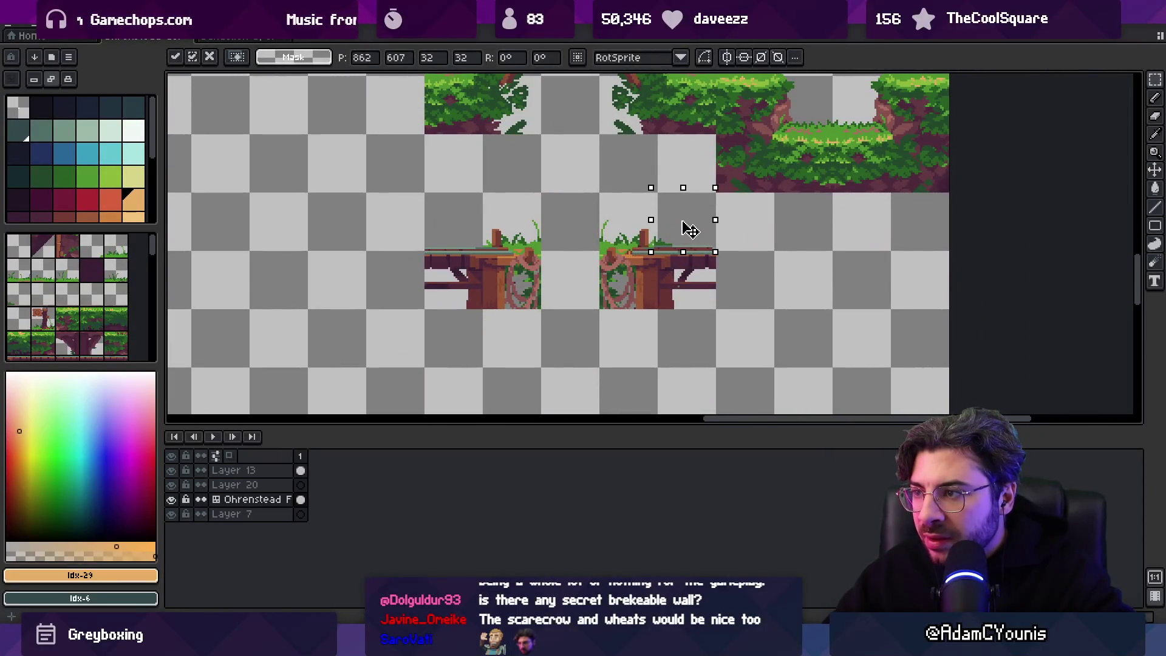
scroll(694, 234, "up", 5)
mouse_move(846, 240)
left_mouse_down()
mouse_move(997, 240)
mouse_move(969, 244)
left_mouse_up()
key("Escape")
scroll(675, 225, "down", 3)
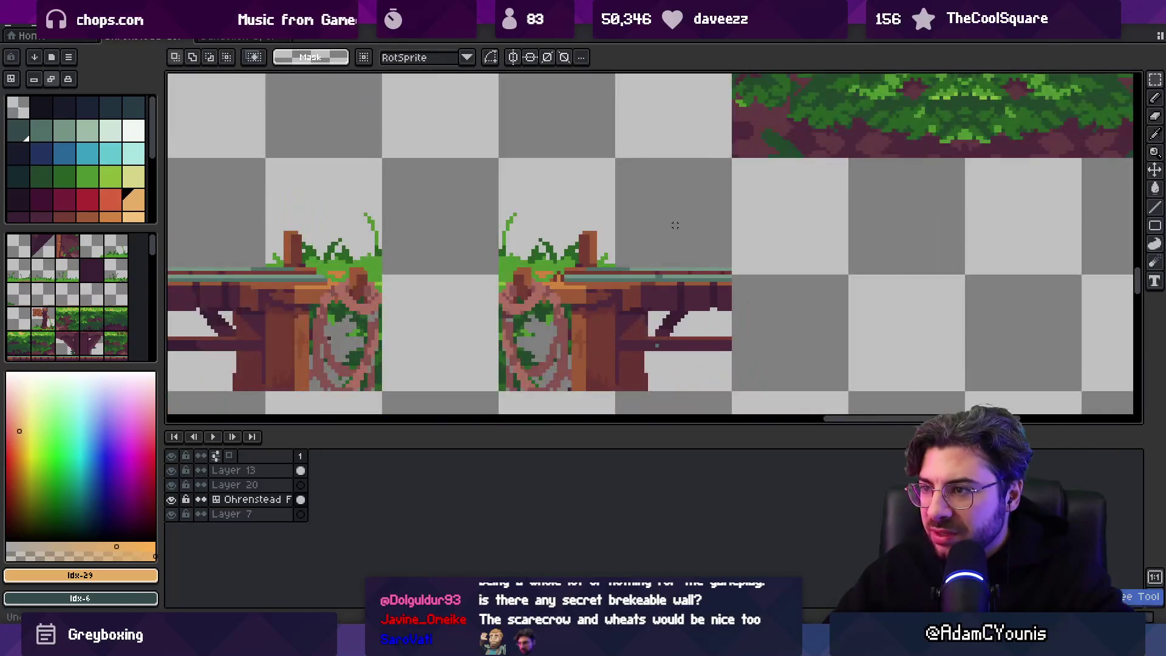
key("alt+Tab")
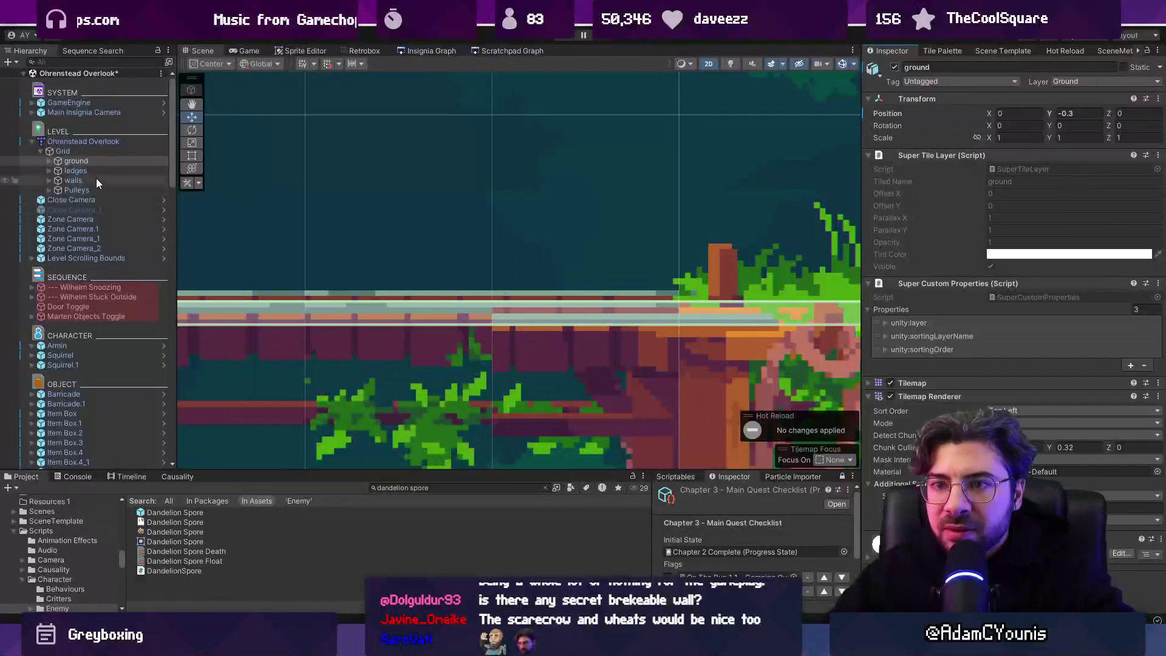
Paste the copied position onto the ground tilemap, leaving its Y at -0.32.
right_click(896, 113)
left_click(917, 162)
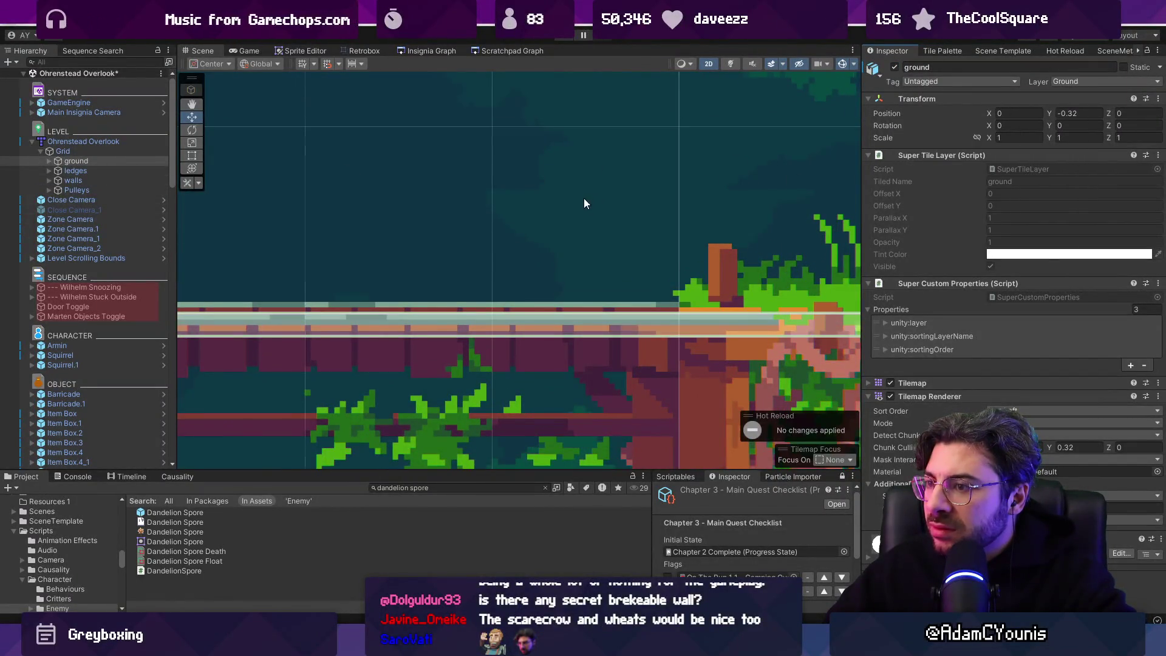
scroll(577, 206, "down", 3)
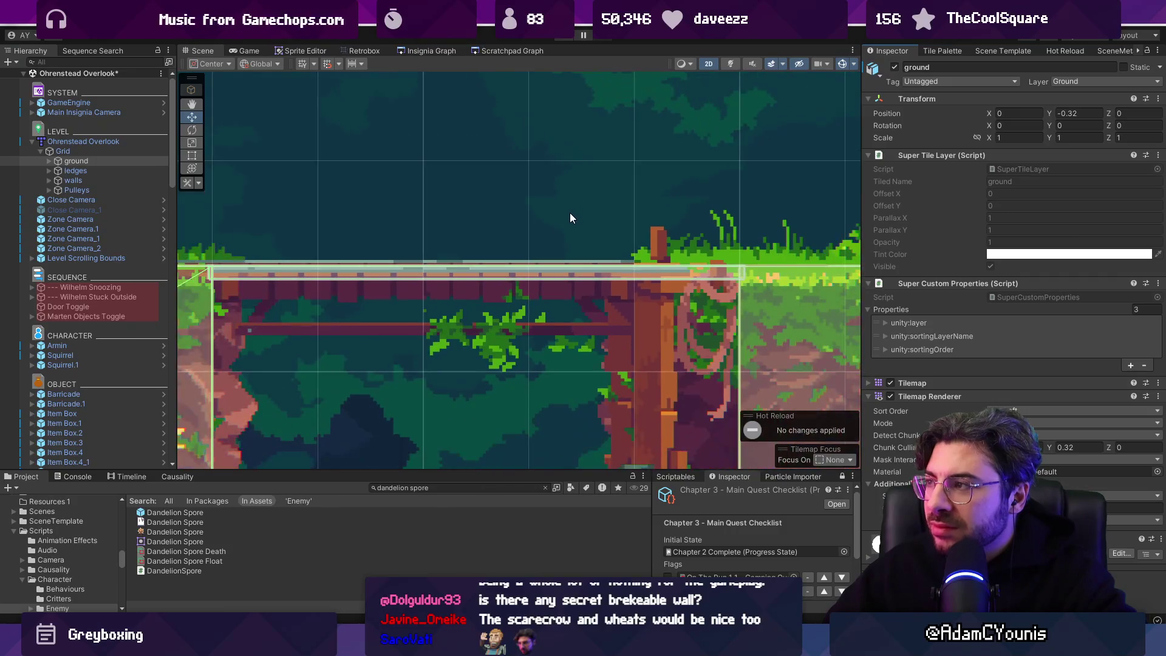
left_click(118, 173)
left_click(118, 162)
left_click(1088, 115)
type("0")
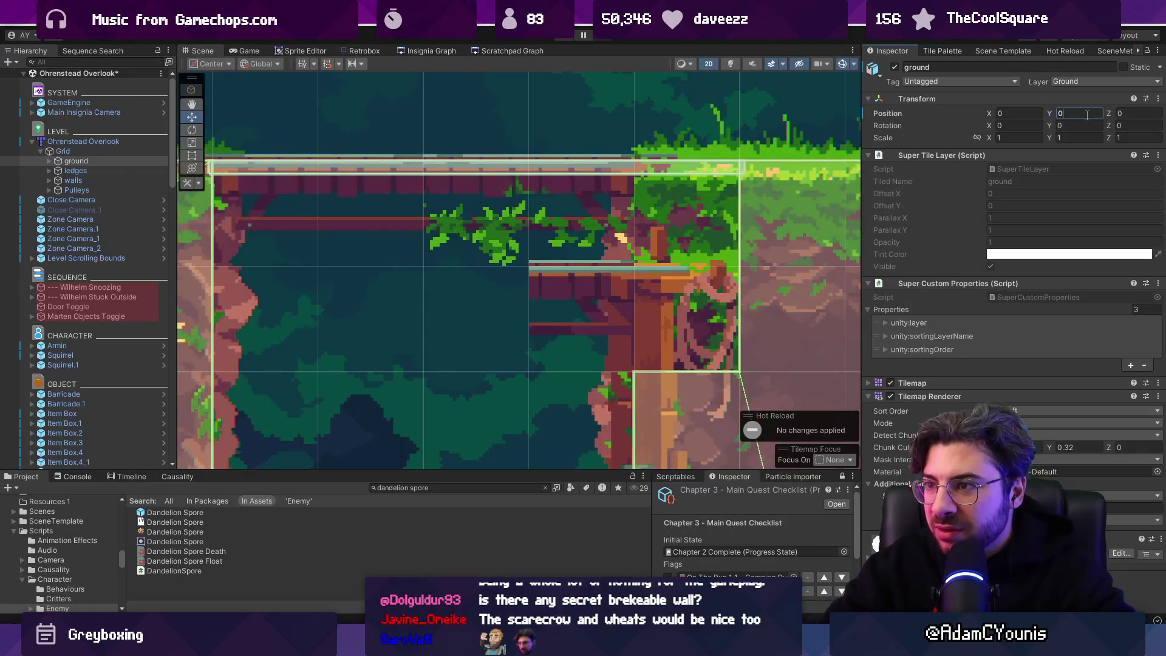
key("Escape")
Inspect the Grid object's cell settings, then switch to the Tiled map.
left_click(129, 151)
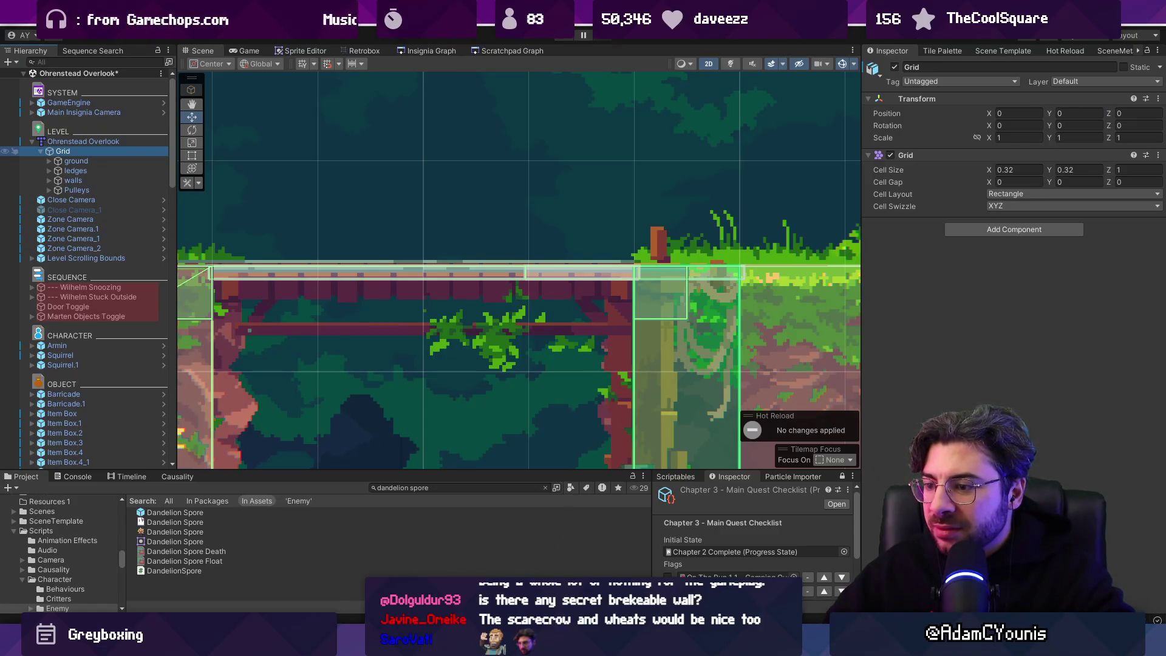
key("alt+Tab")
scroll(643, 220, "down", 4)
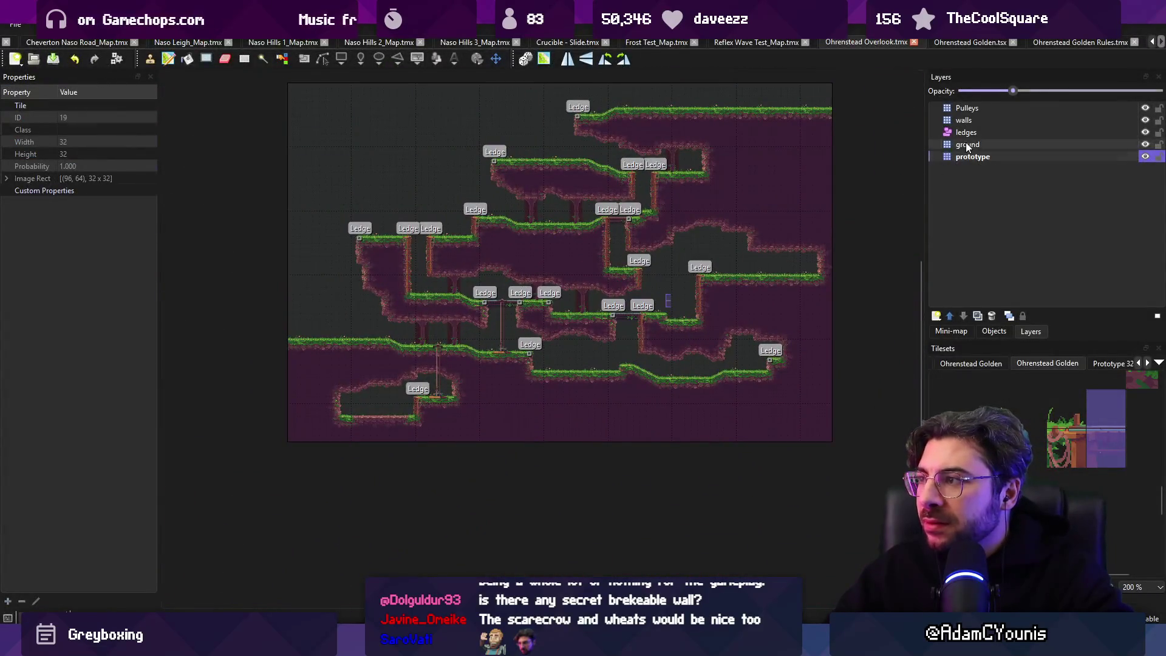
left_click(967, 146)
left_click(975, 158)
left_click(977, 146)
left_click(978, 156)
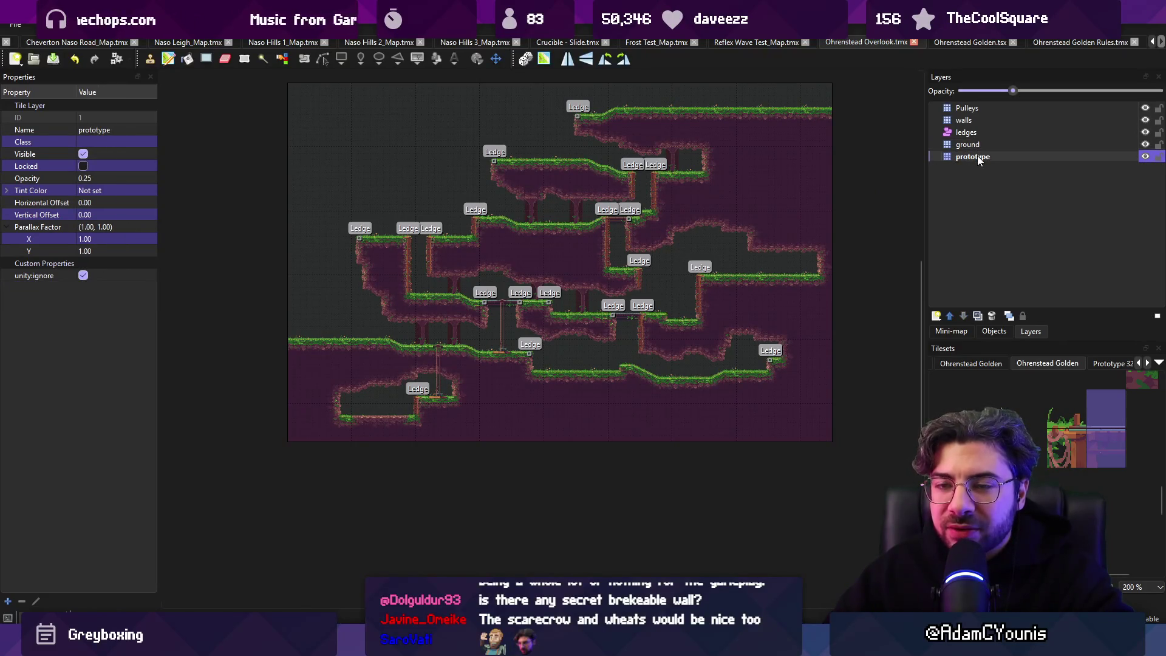
left_click(978, 147)
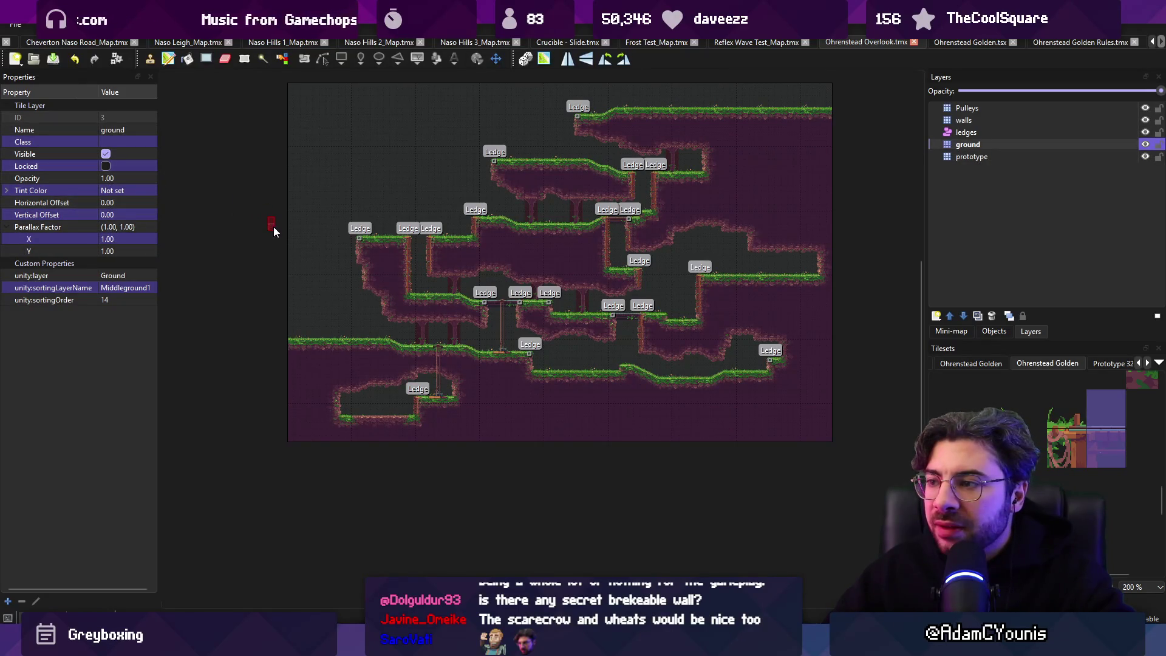
key("alt+Tab")
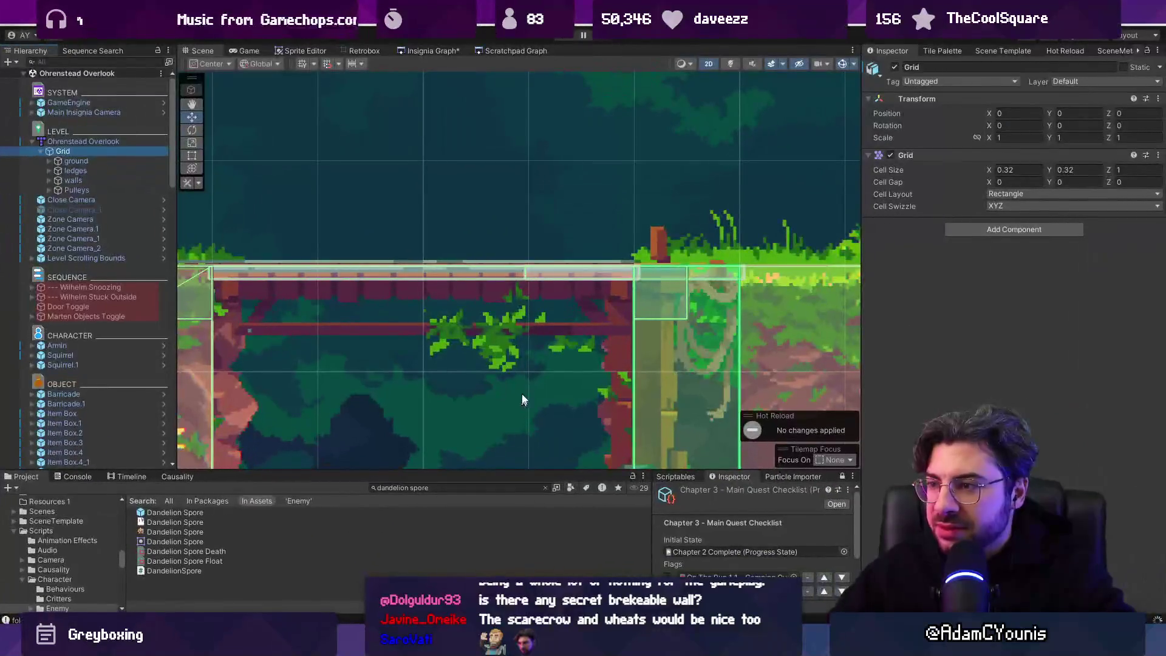
scroll(551, 311, "down", 3)
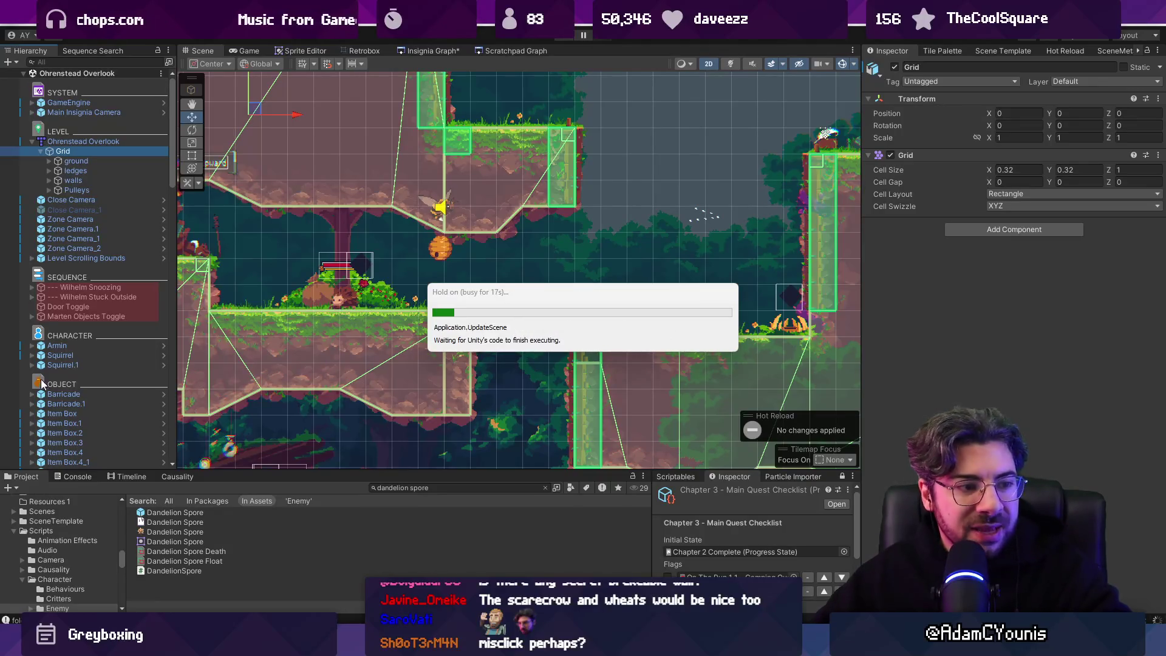
scroll(544, 317, "up", 5)
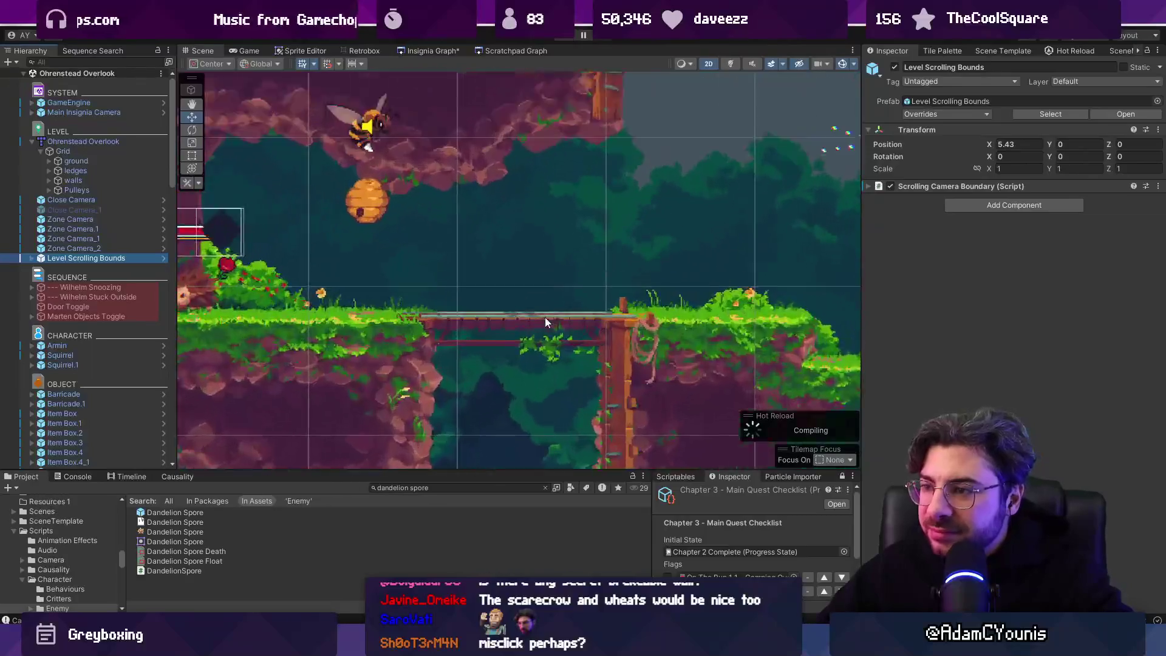
scroll(629, 333, "down", 8)
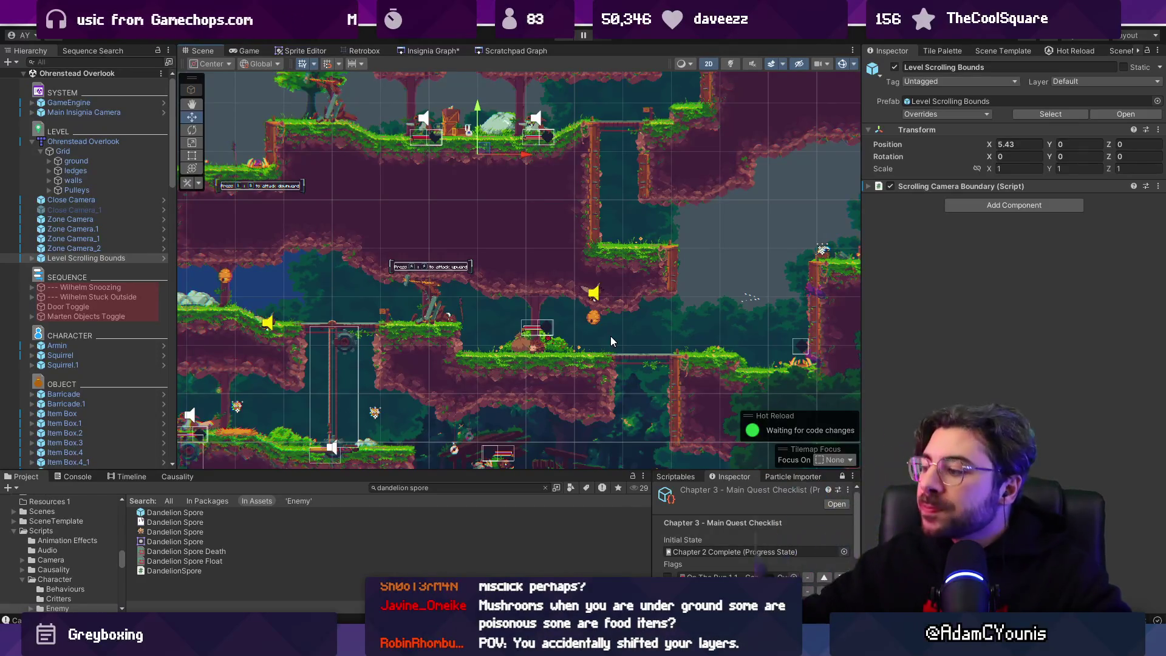
scroll(610, 336, "down", 3)
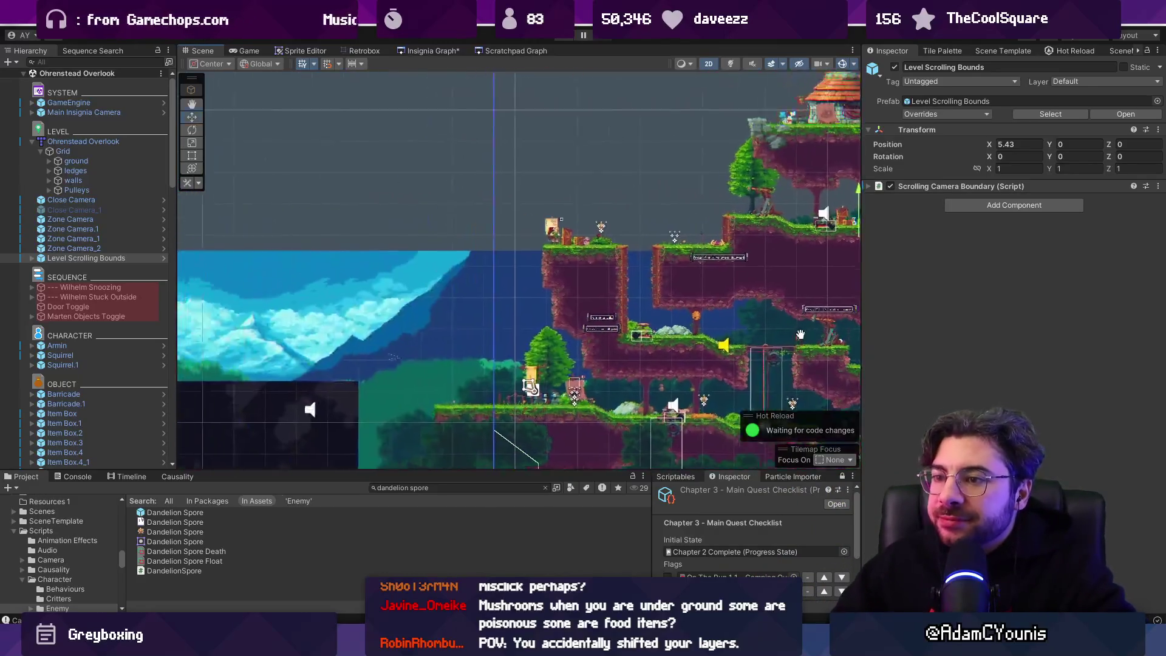
scroll(466, 321, "up", 2)
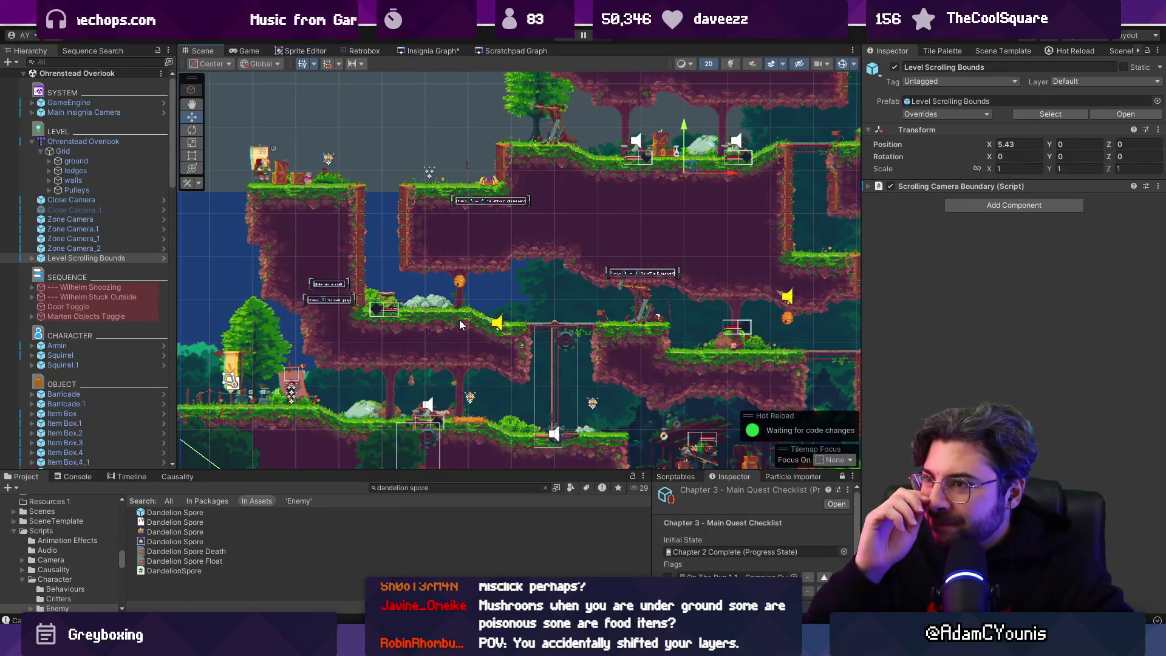
scroll(571, 328, "up", 2)
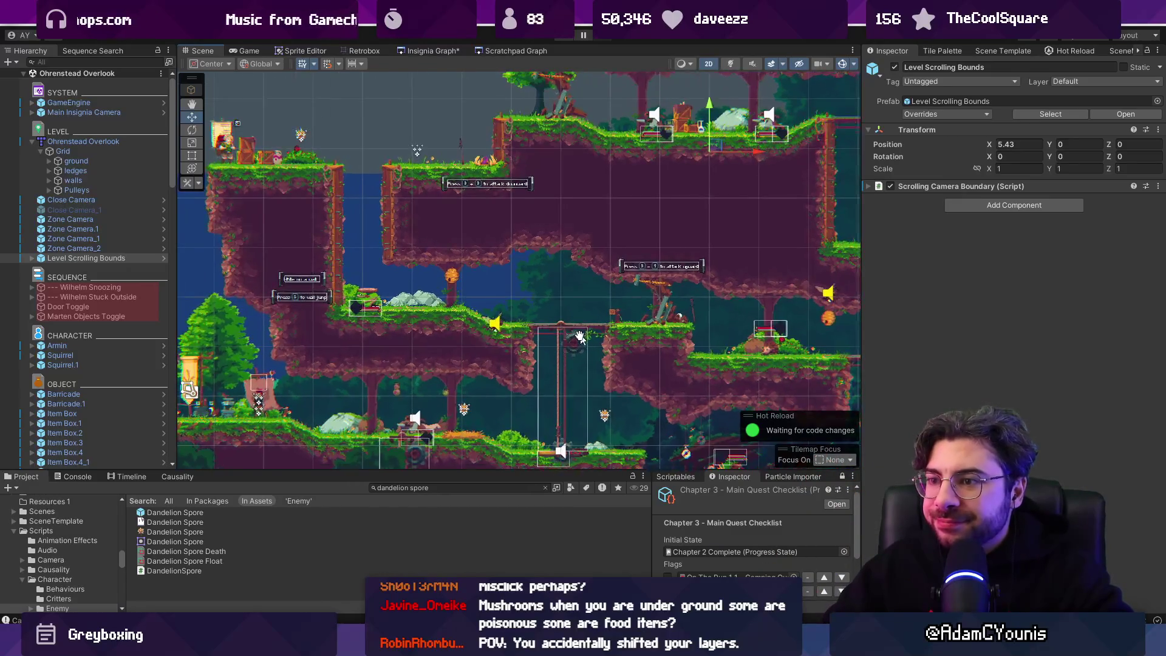
left_click_drag(571, 328, 413, 323)
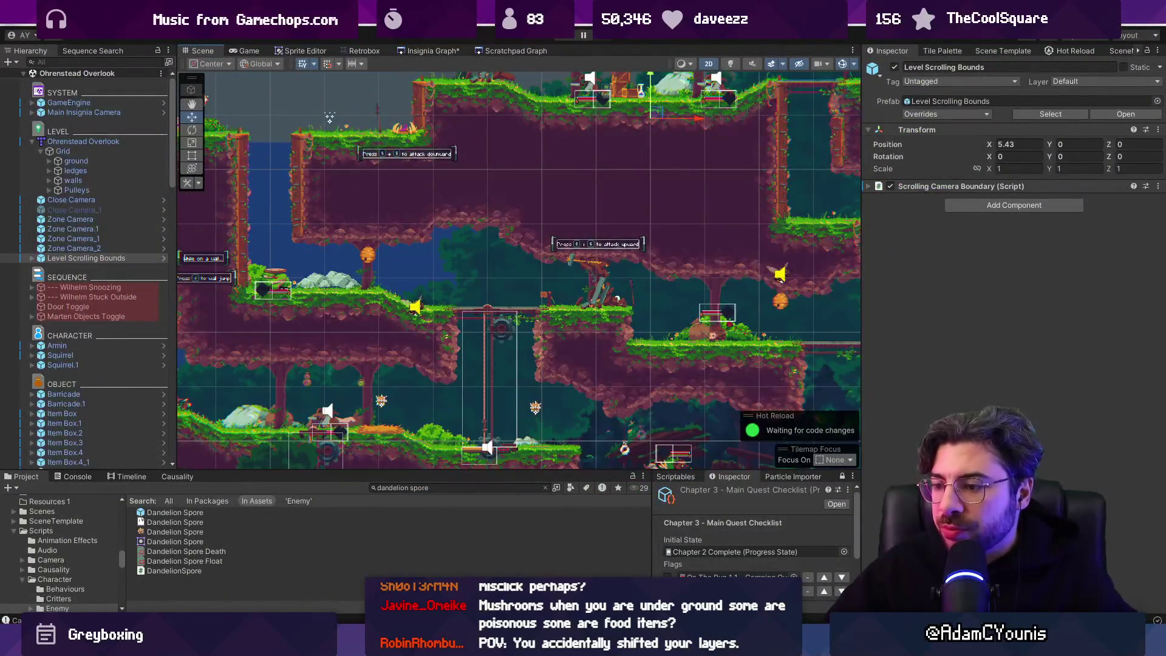
mouse_move(583, 647)
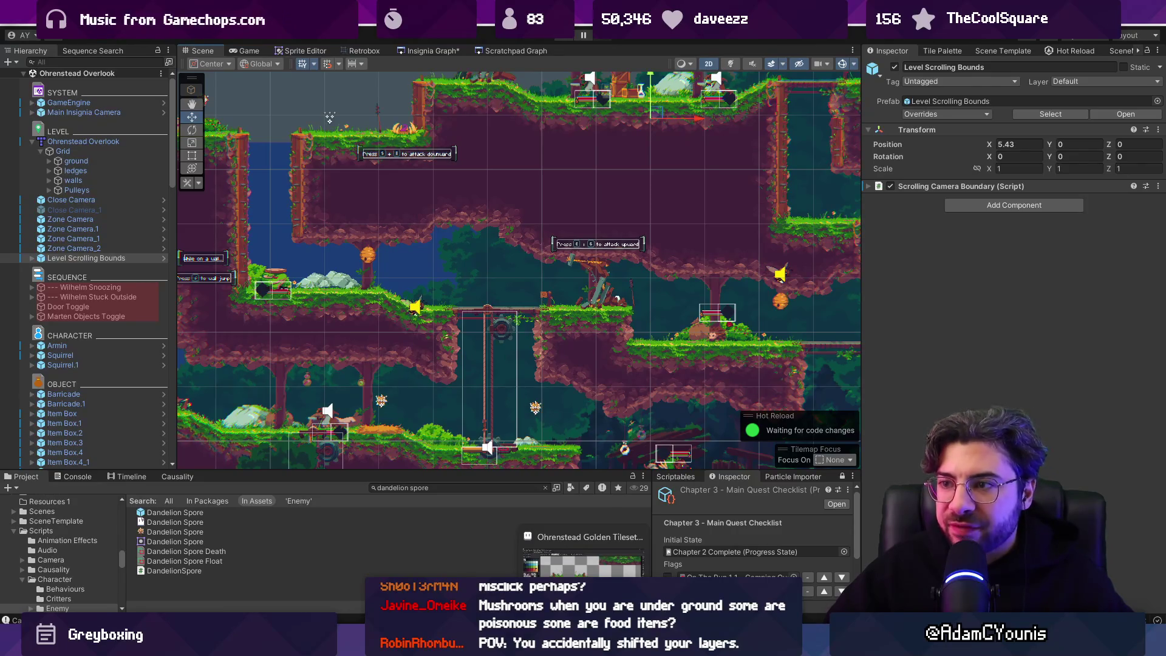
mouse_move(588, 348)
left_mouse_down()
mouse_move(409, 431)
mouse_move(434, 448)
left_mouse_up()
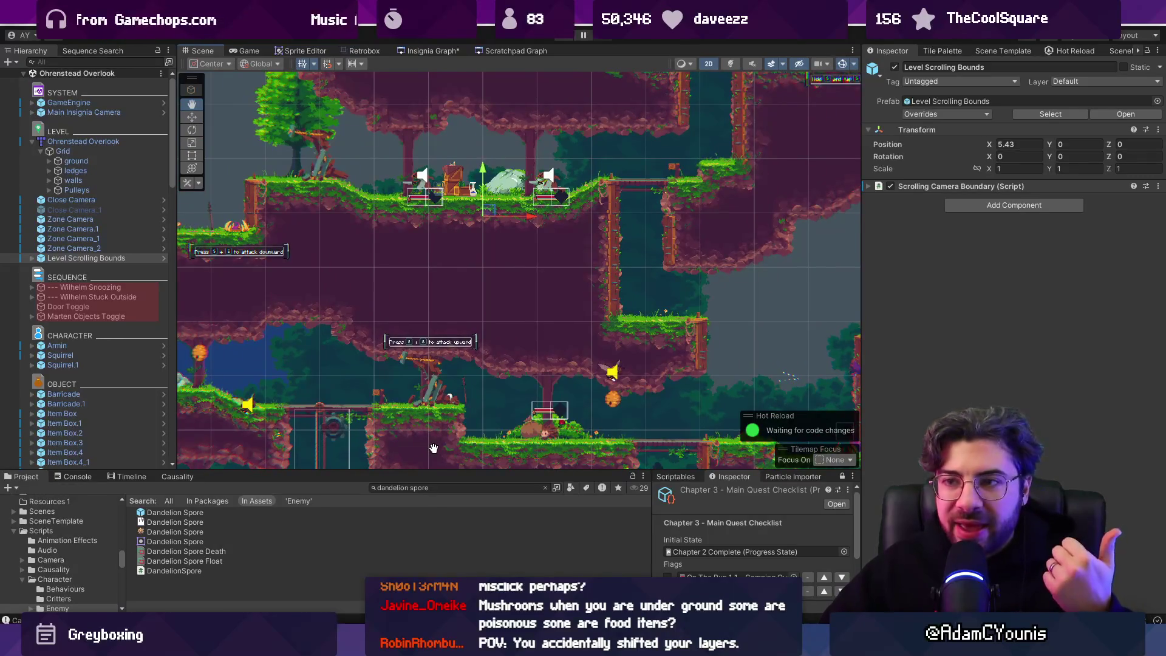
left_click_drag(374, 381, 698, 367)
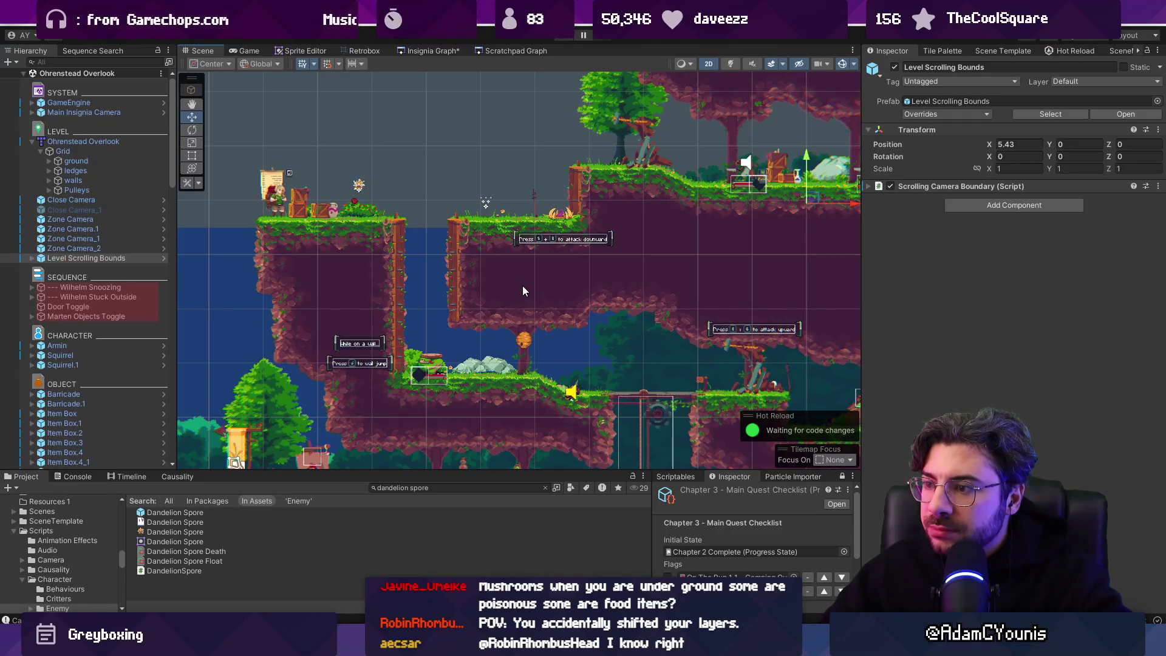
scroll(695, 340, "down", 2)
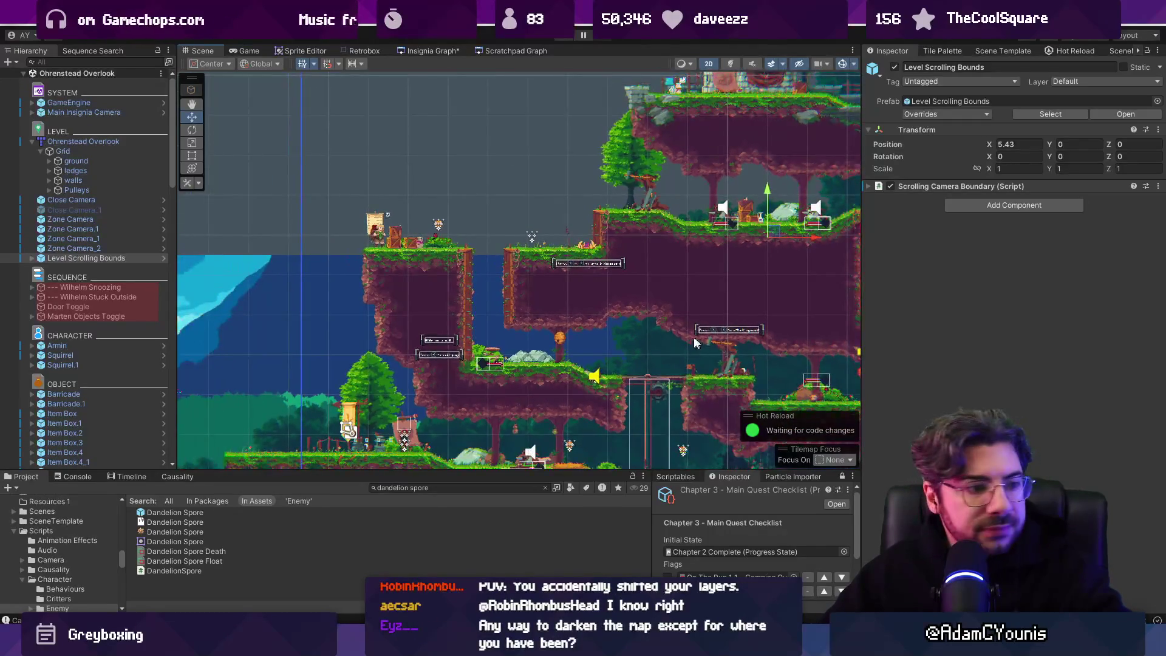
left_click_drag(693, 336, 437, 316)
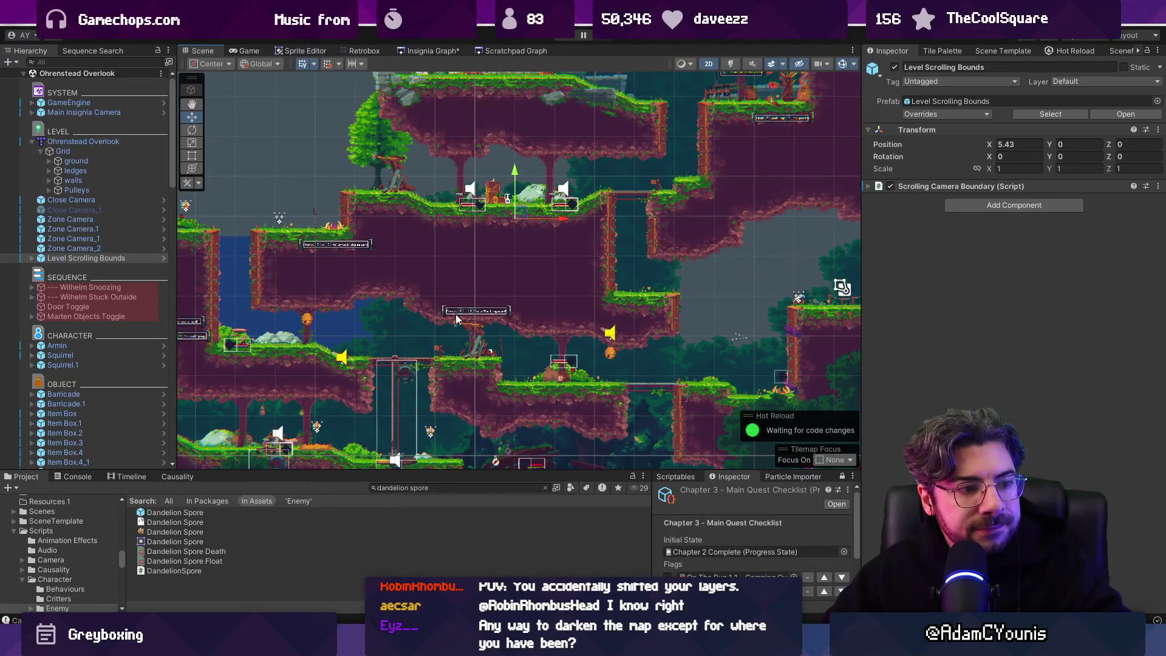
left_click(428, 50)
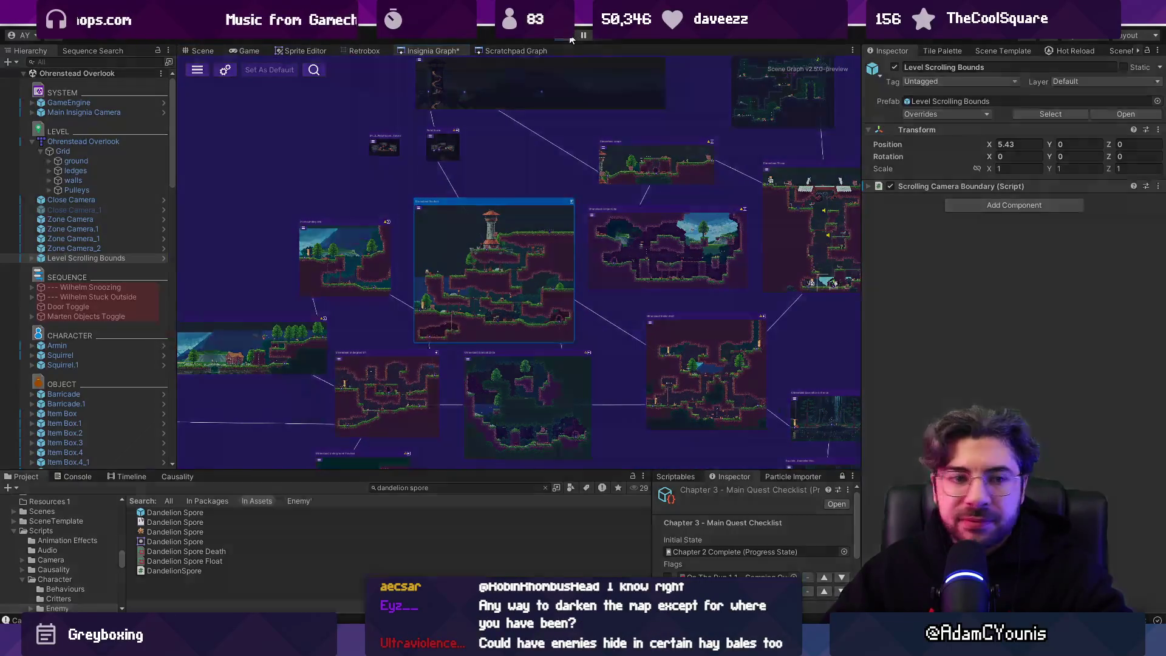
Playtest the level, toggling the world map with M and walking right, then switch to Figma.
left_click(571, 37)
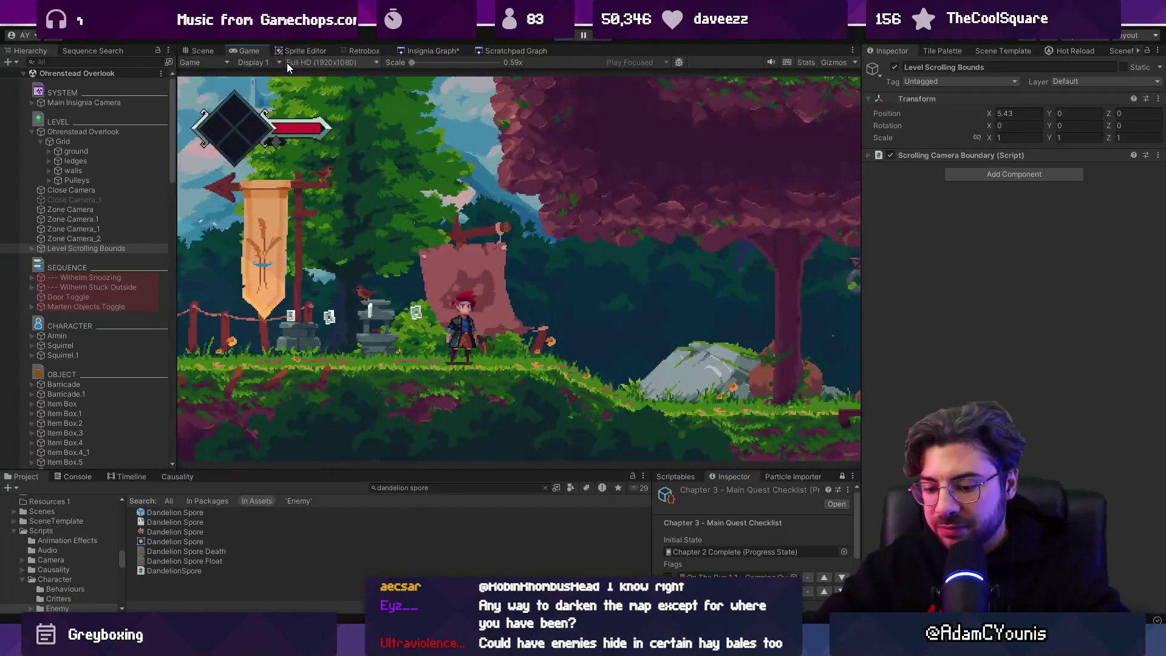
key("m")
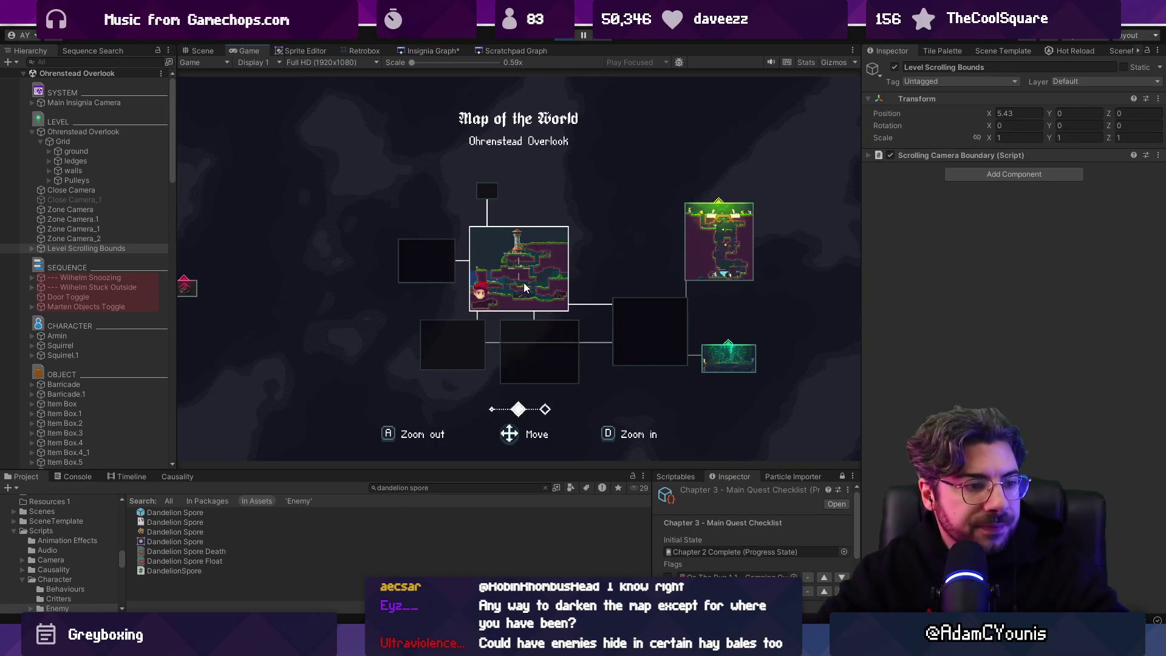
key("m")
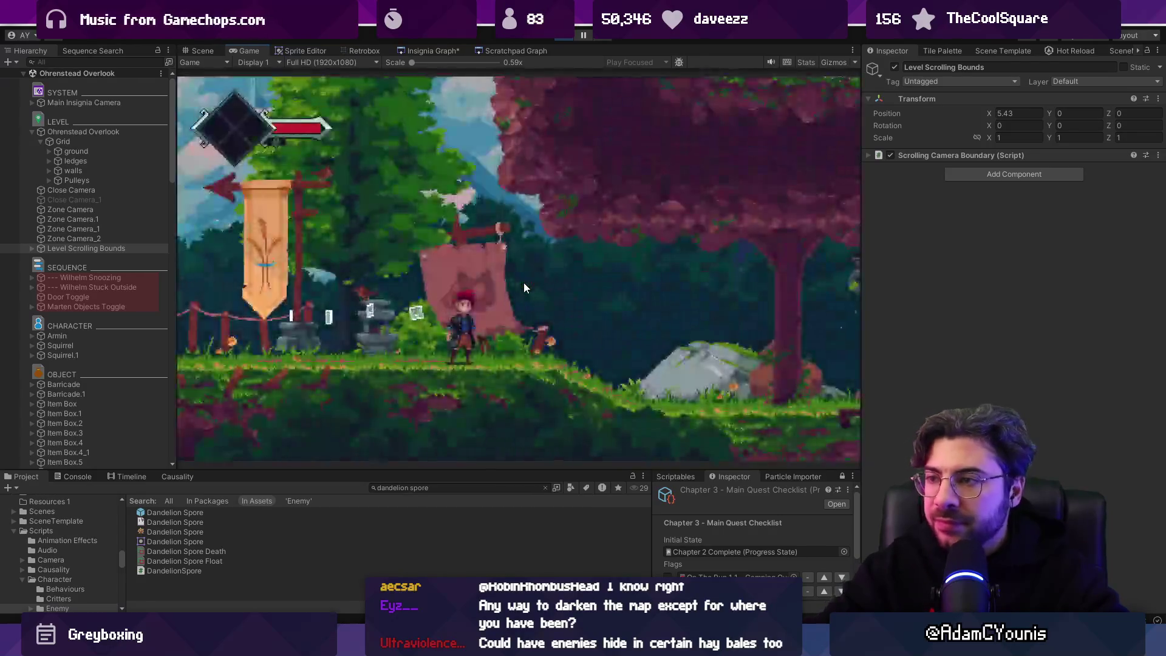
key("Right")
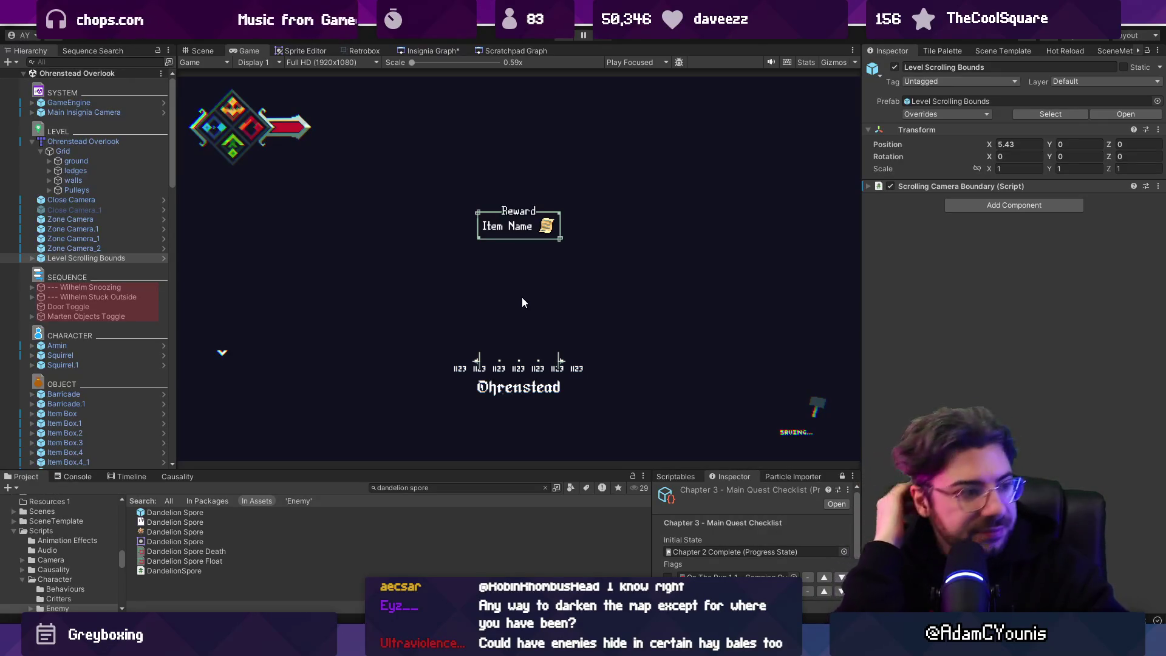
key("alt+Tab")
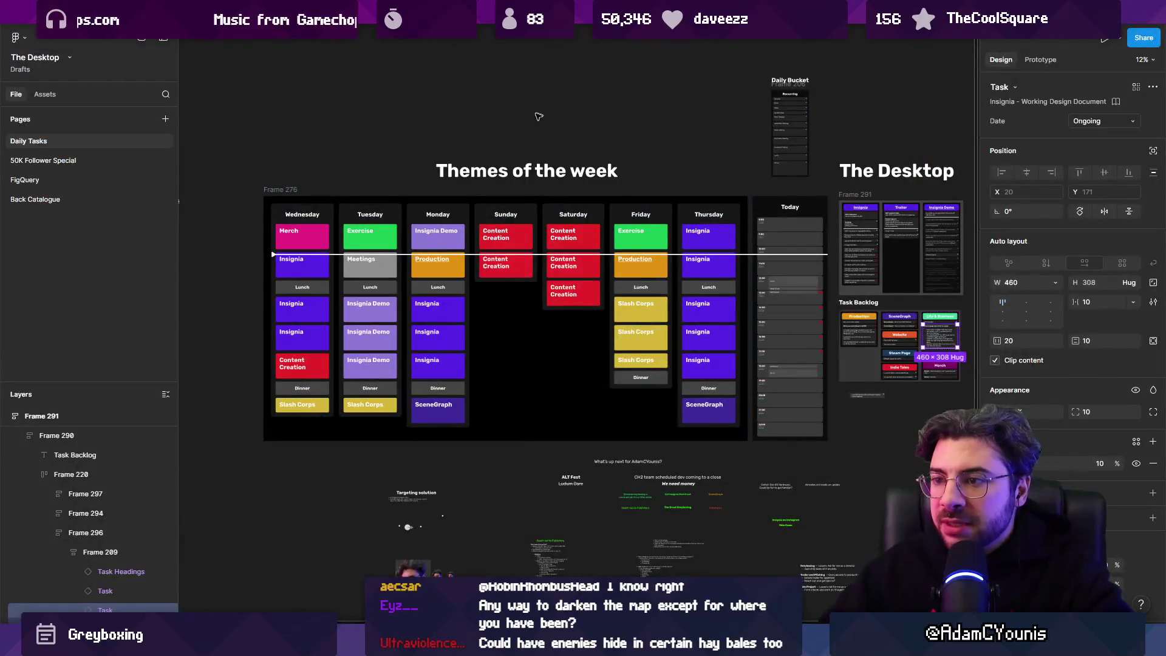
Switch to the Insignia design document and open Enemy Encounter Scenarios on the 1.2 Enemies page.
key("ctrl+Tab")
scroll(63, 327, "down", 3)
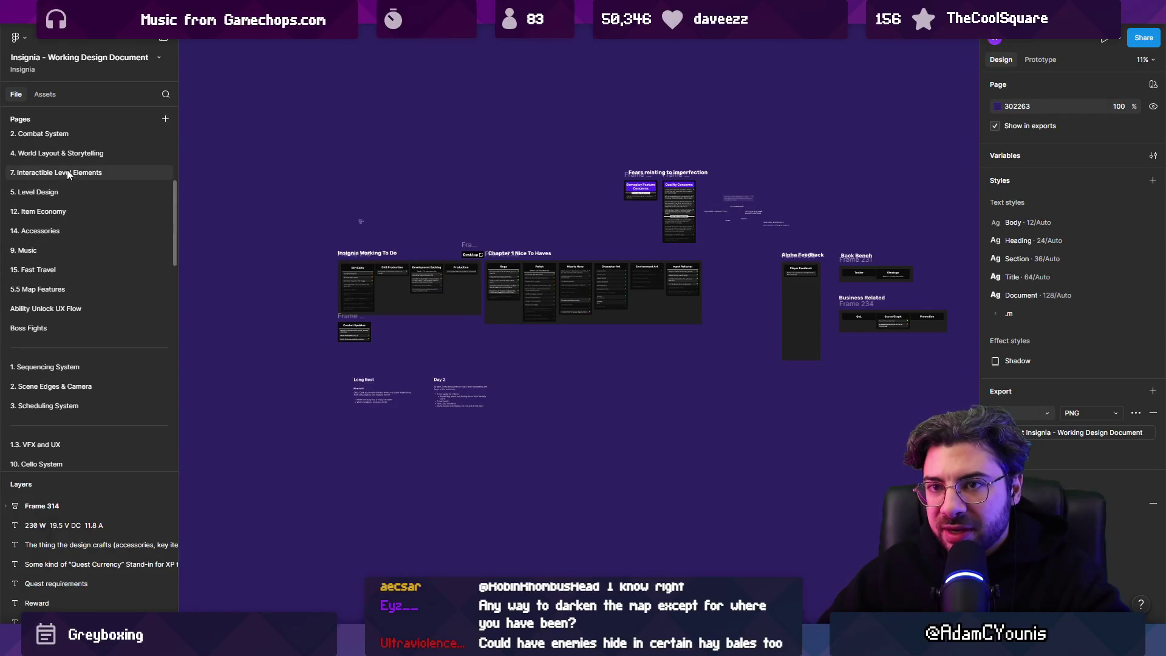
scroll(63, 286, "down", 2)
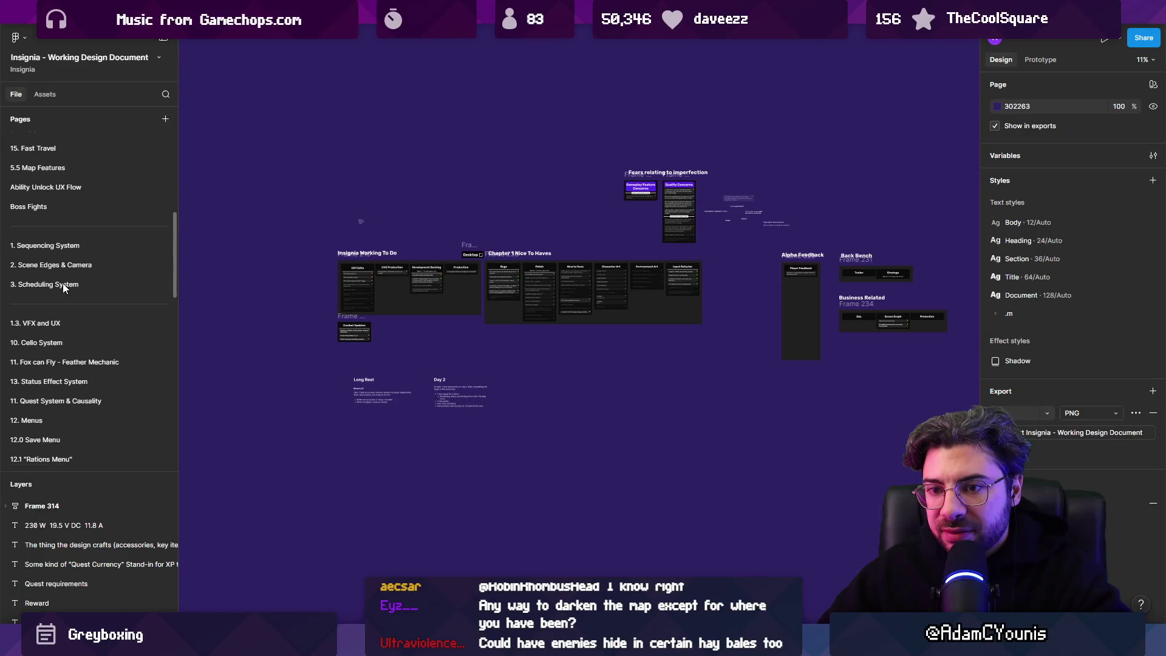
scroll(63, 287, "down", 3)
scroll(63, 283, "down", 3)
scroll(79, 293, "up", 15)
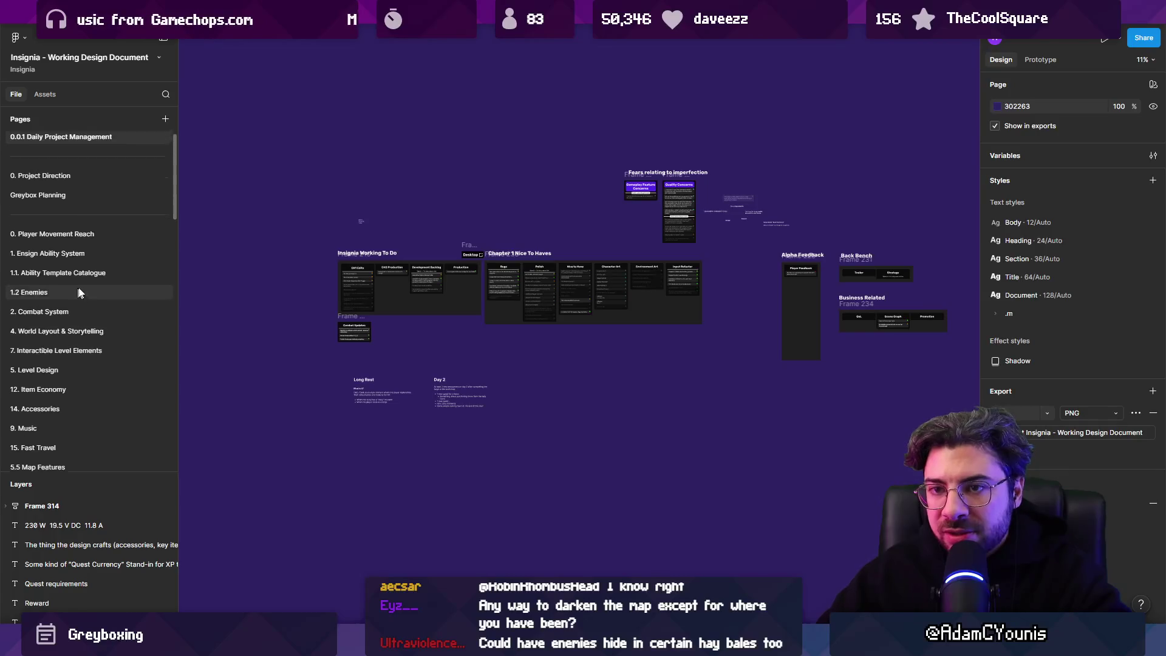
left_click(67, 255)
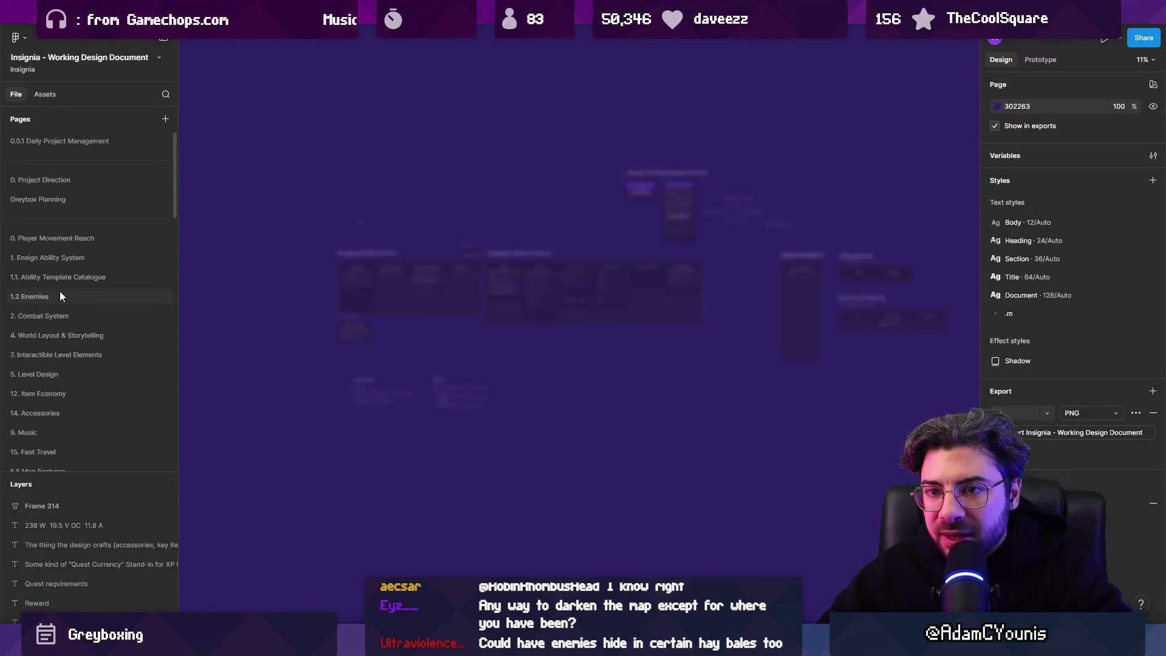
left_click(95, 301)
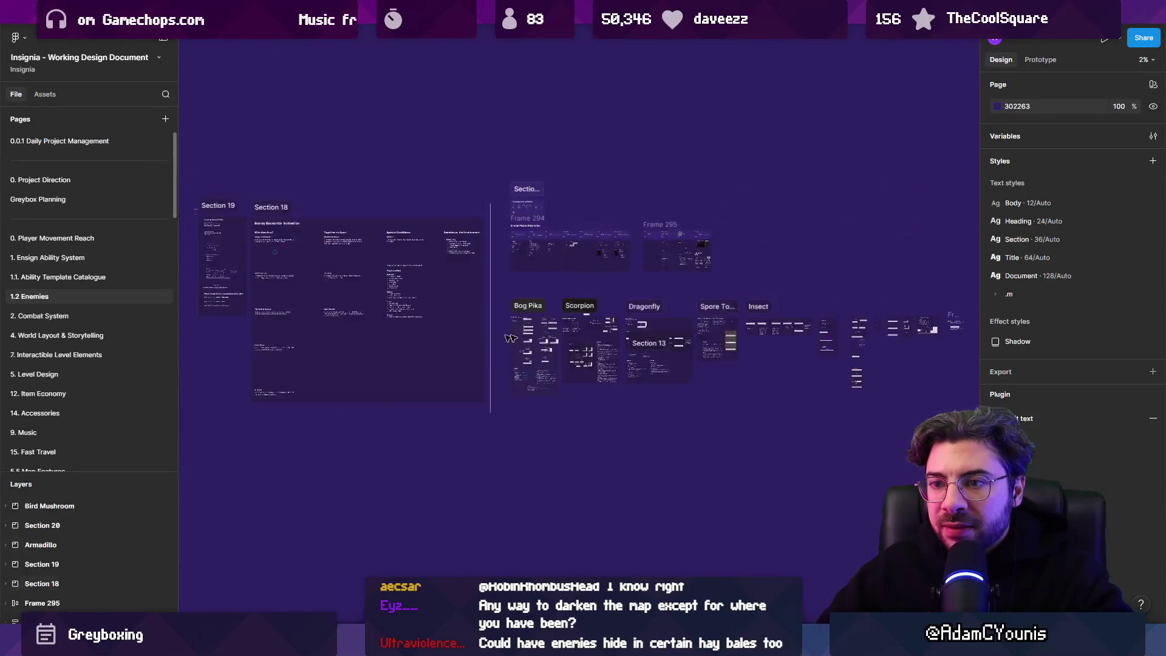
Review the Goose chase entry, then return to Unity's level scene.
scroll(325, 314, "up", 5)
scroll(387, 443, "up", 5)
scroll(386, 443, "down", 5)
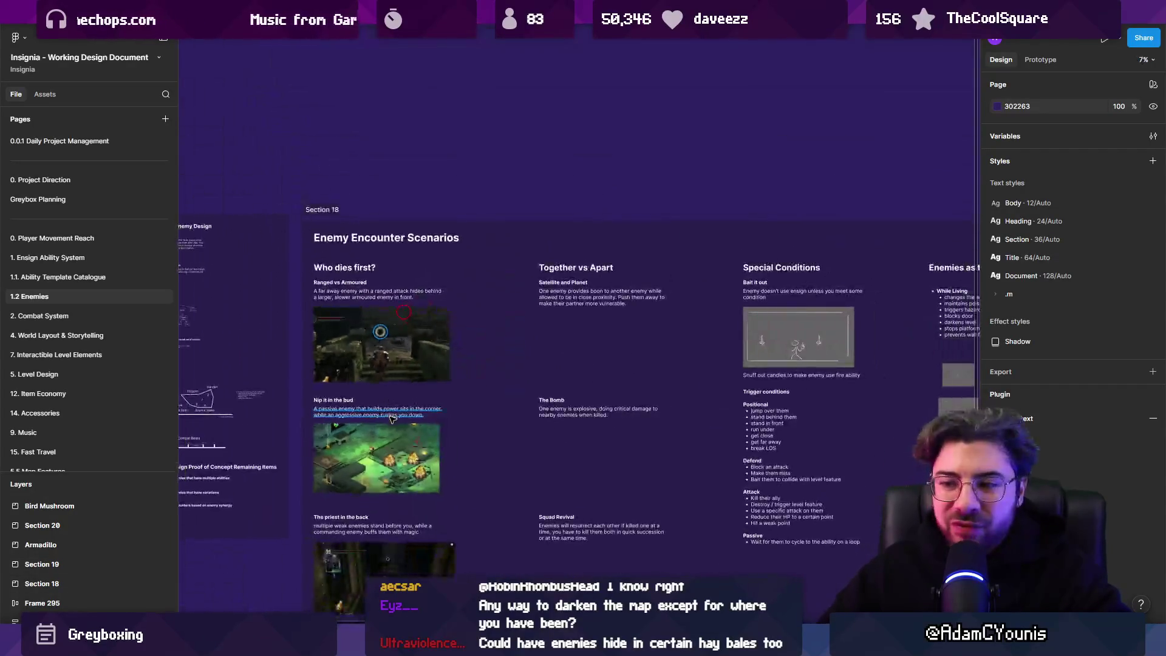
scroll(365, 419, "down", 2)
scroll(346, 395, "up", 3)
scroll(346, 395, "up", 3)
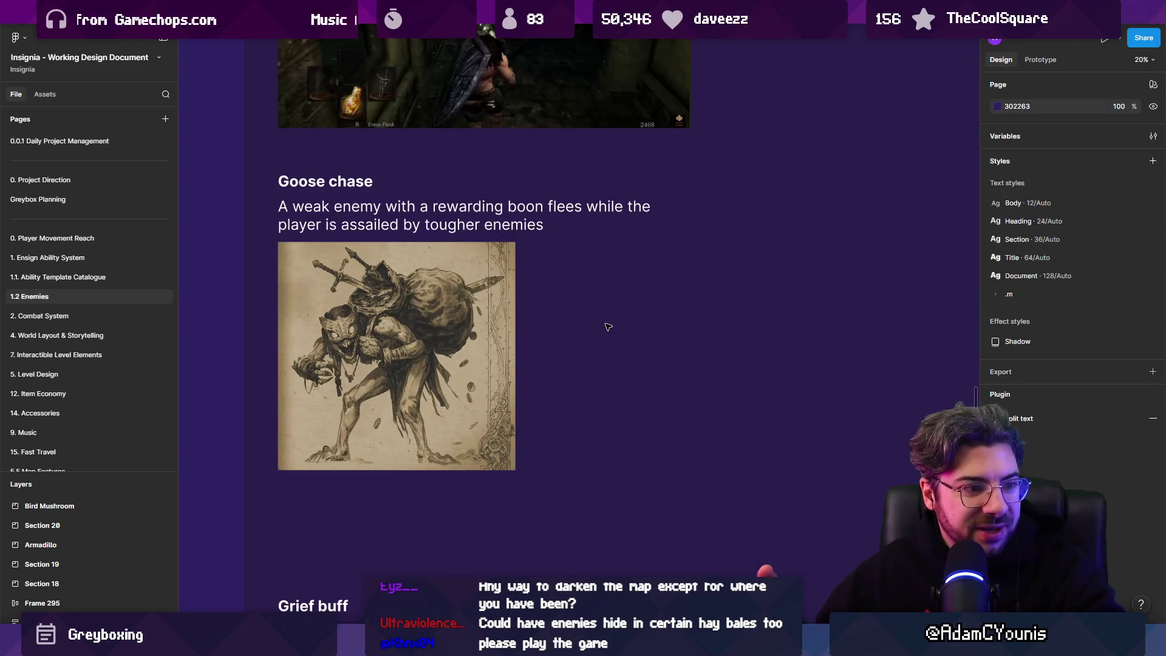
key("alt+Tab")
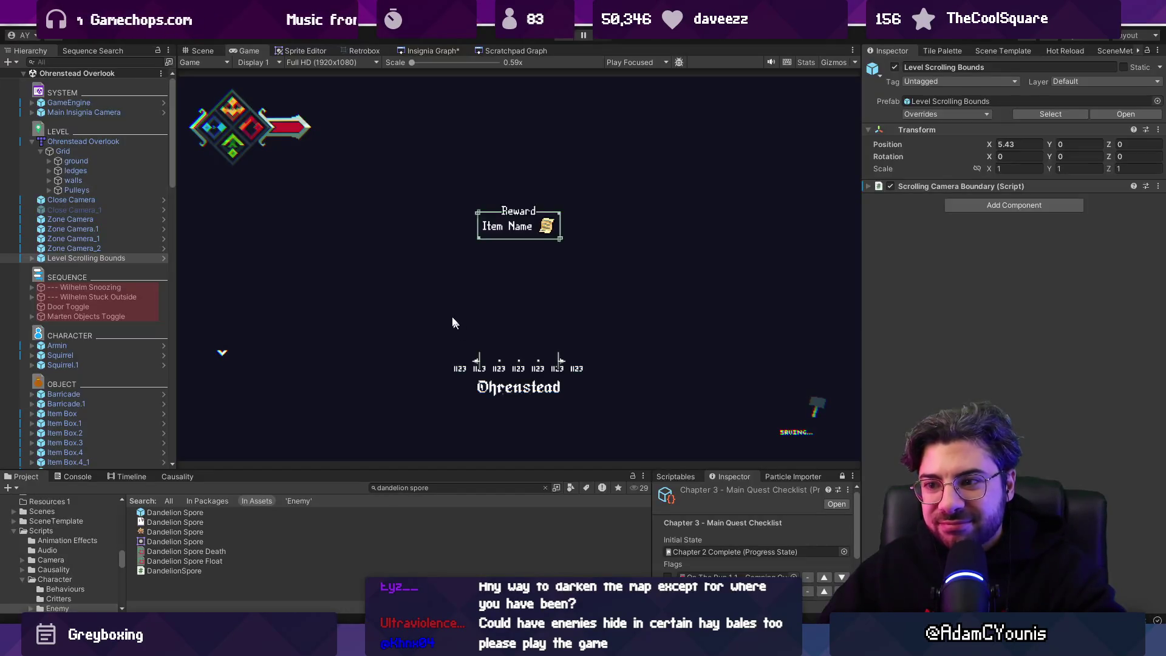
key("ctrl+1")
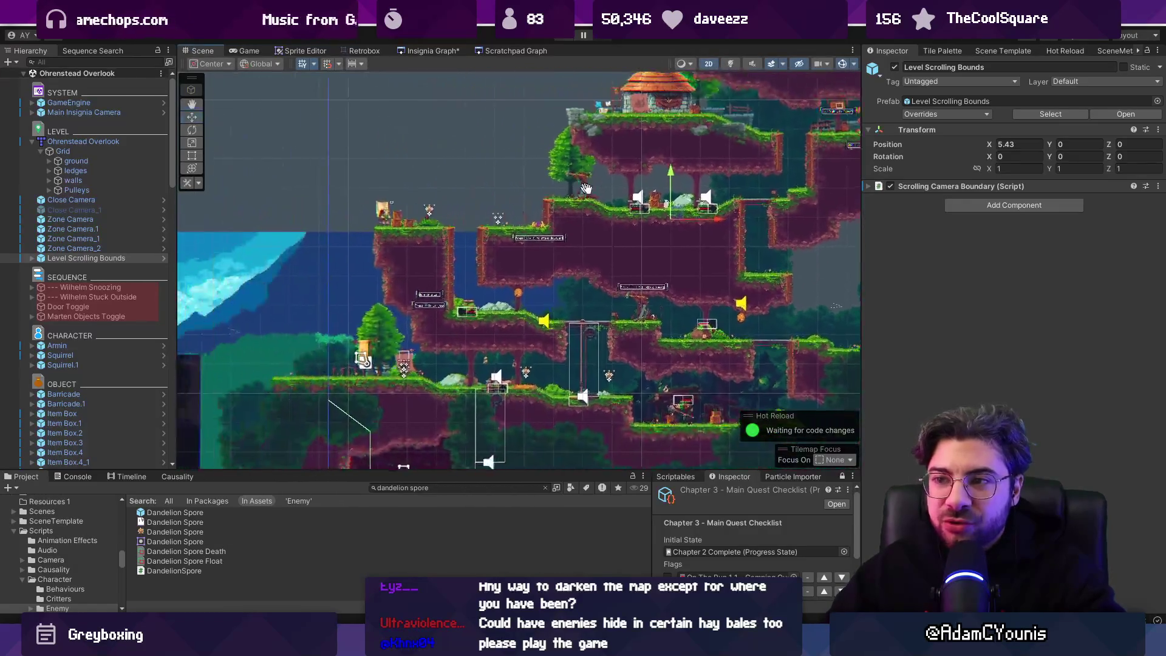
scroll(487, 201, "up", 2)
scroll(494, 207, "up", 2)
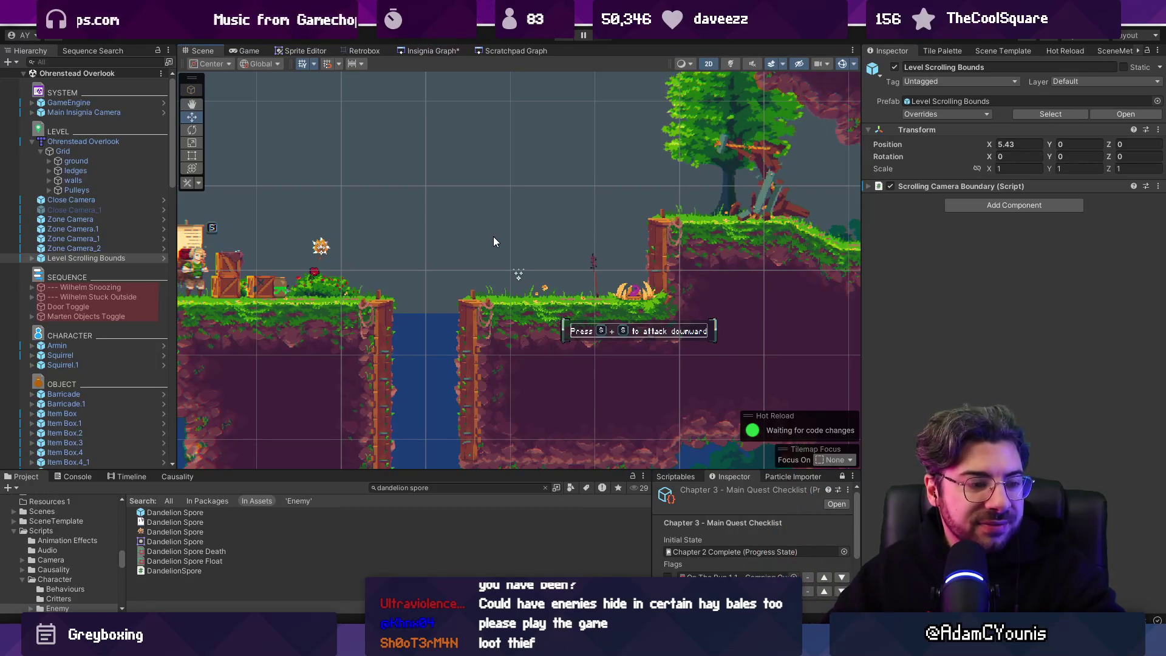
key("f")
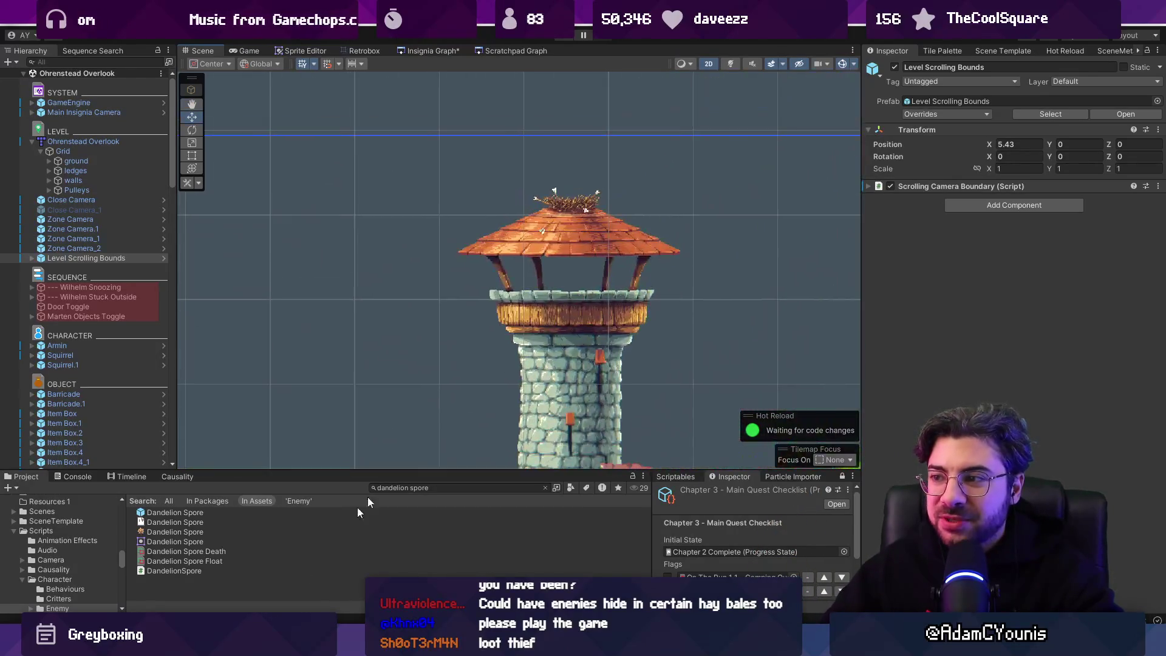
scroll(554, 278, "down", 4)
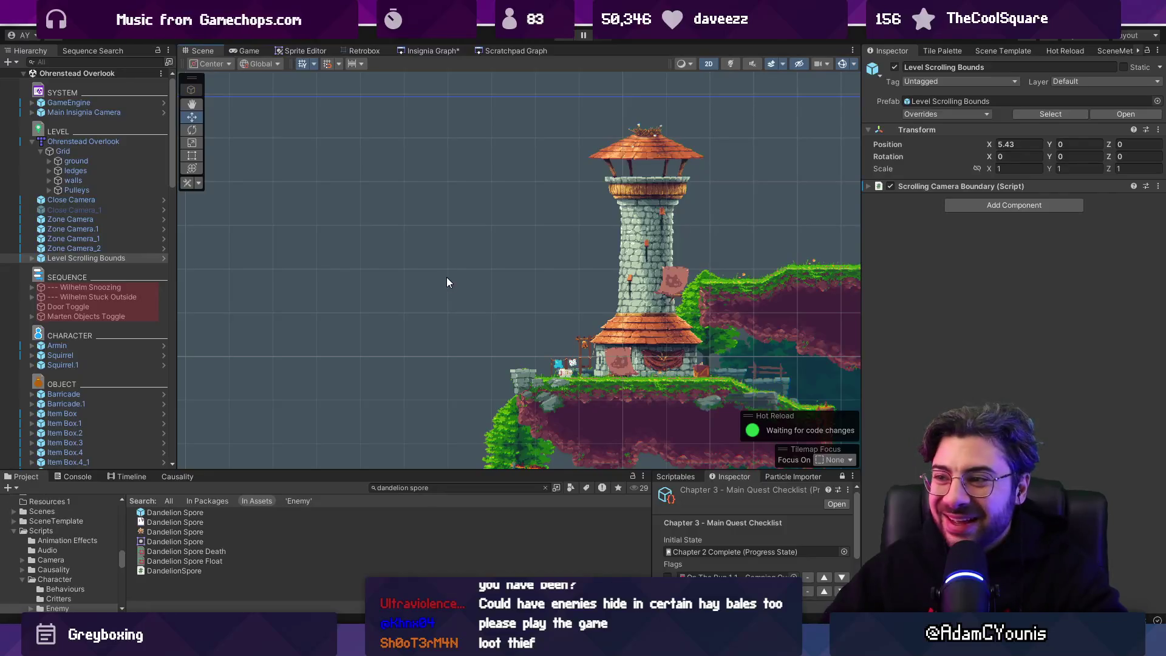
scroll(476, 289, "up", 8)
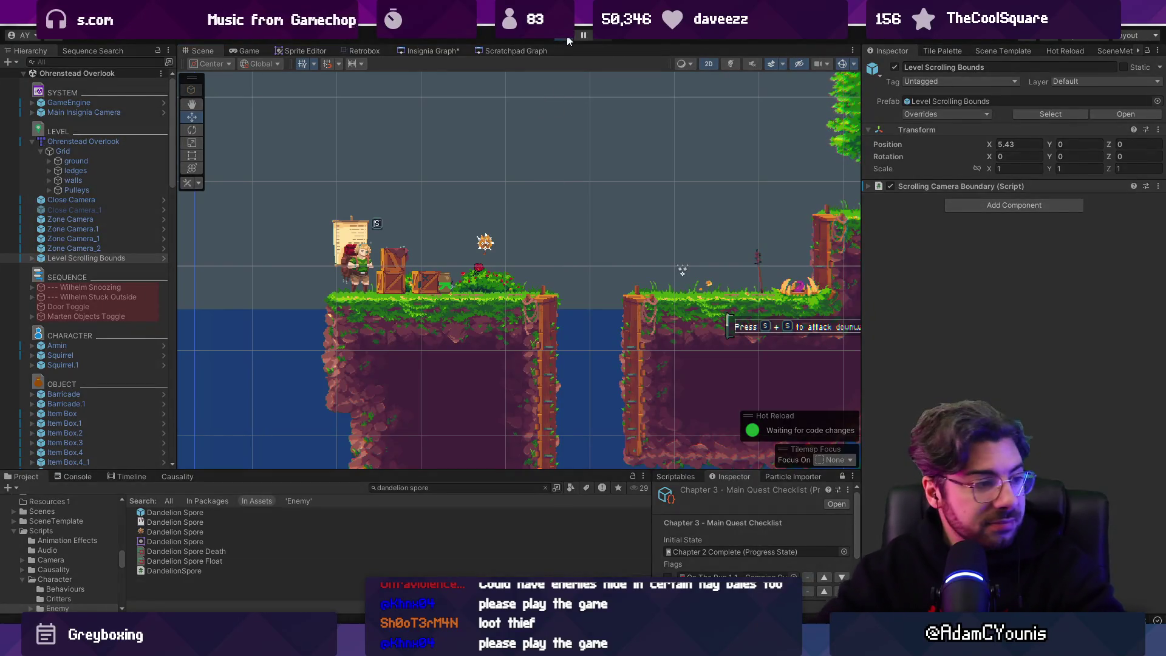
left_click(568, 40)
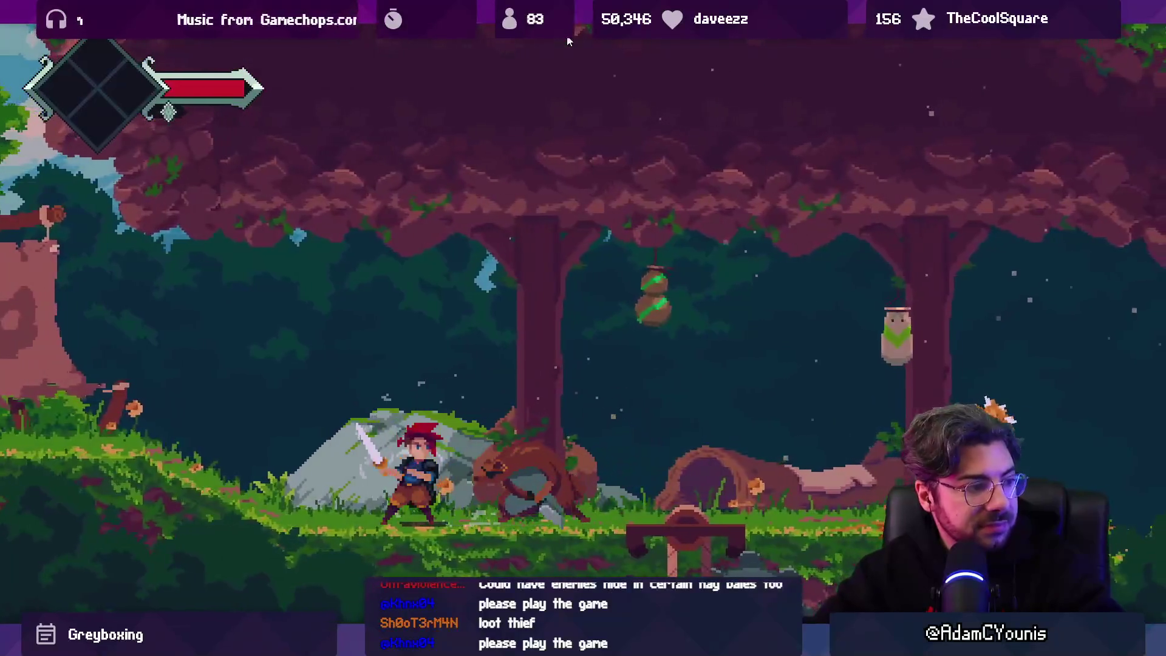
Slash the nearby enemy, jump with an upward slash, and run right through the level.
key("x")
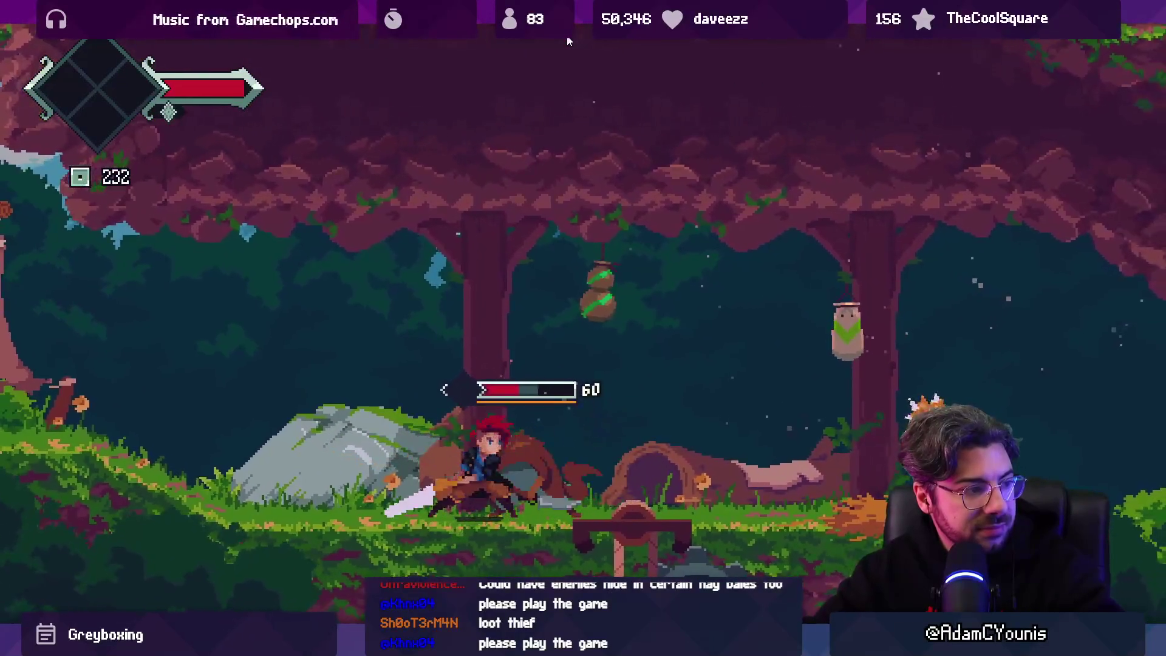
key("space")
key("x")
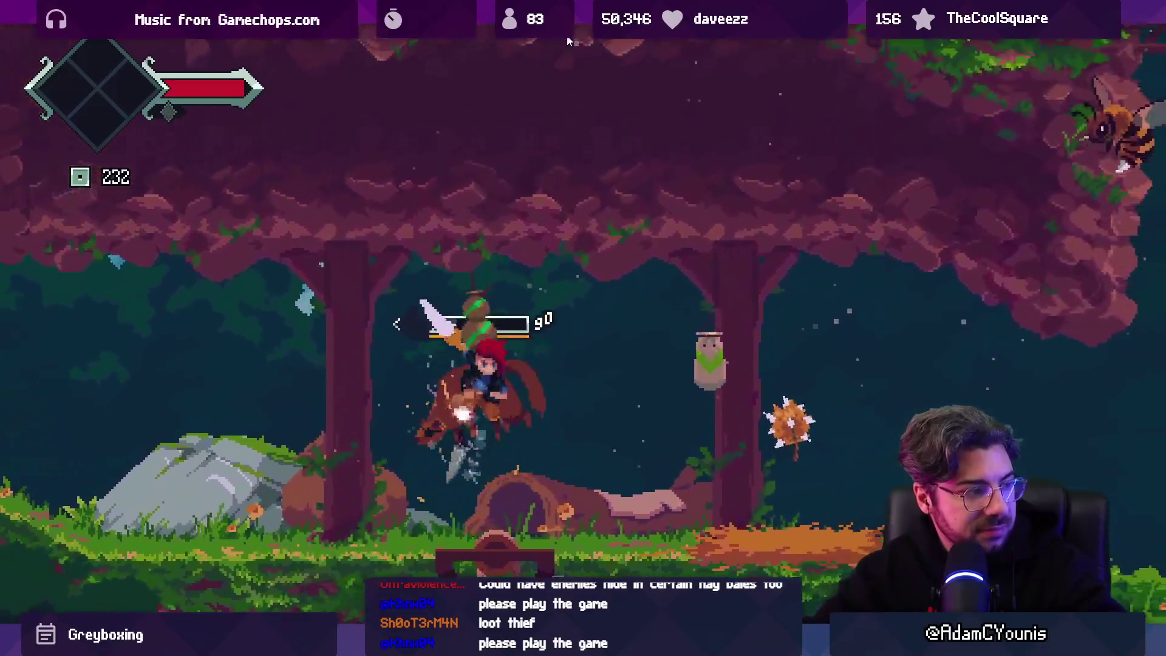
key("x")
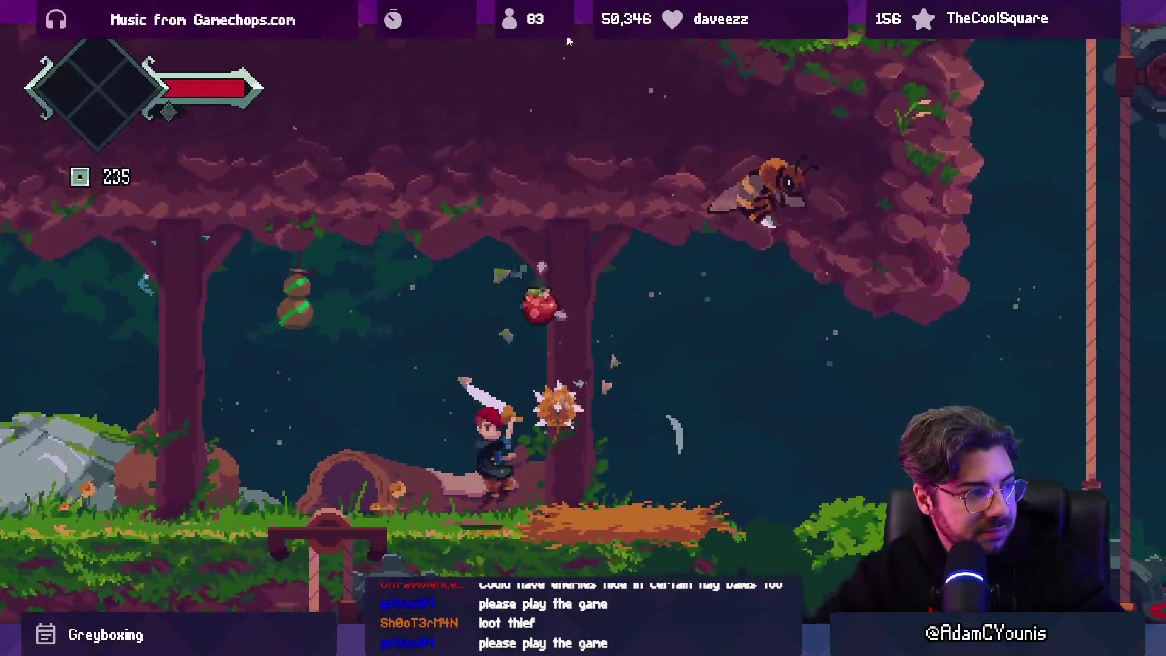
key("Right")
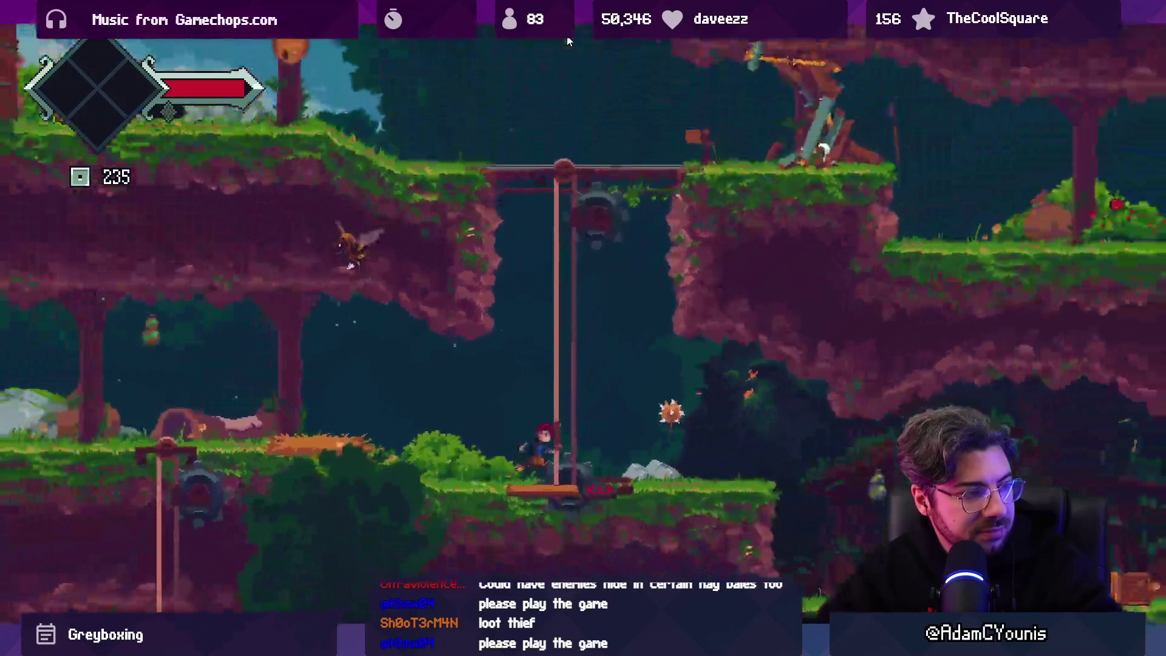
key("x")
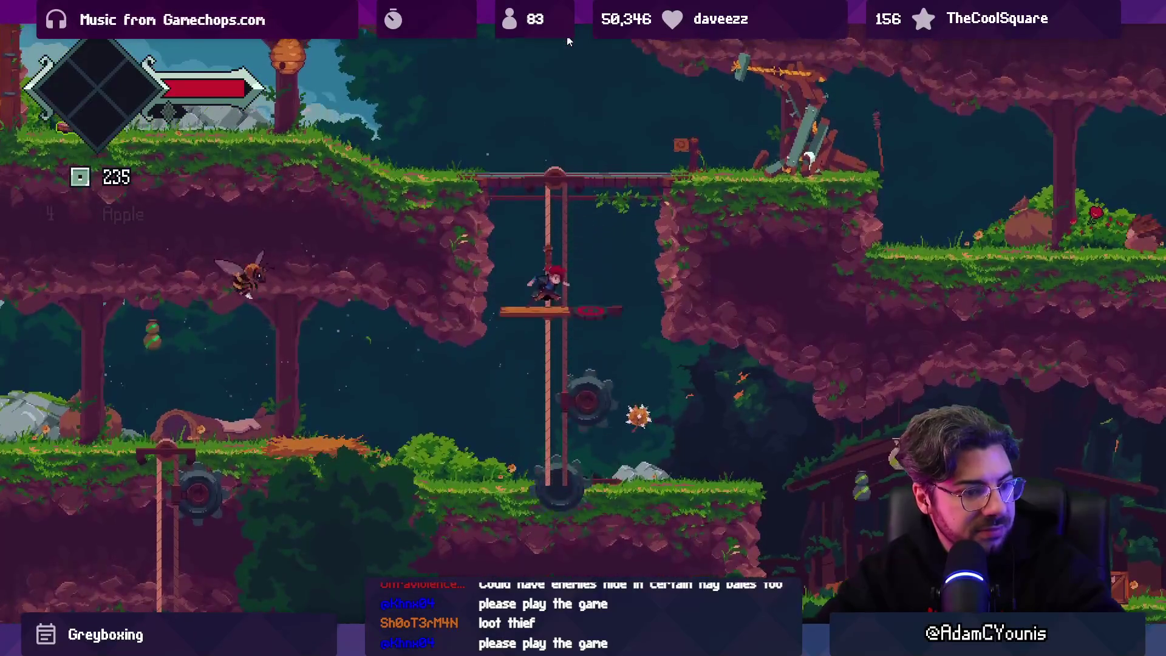
Climb the rope shaft, spring off the plant, and spin-slash onto the upper grassy ledge.
key("Left")
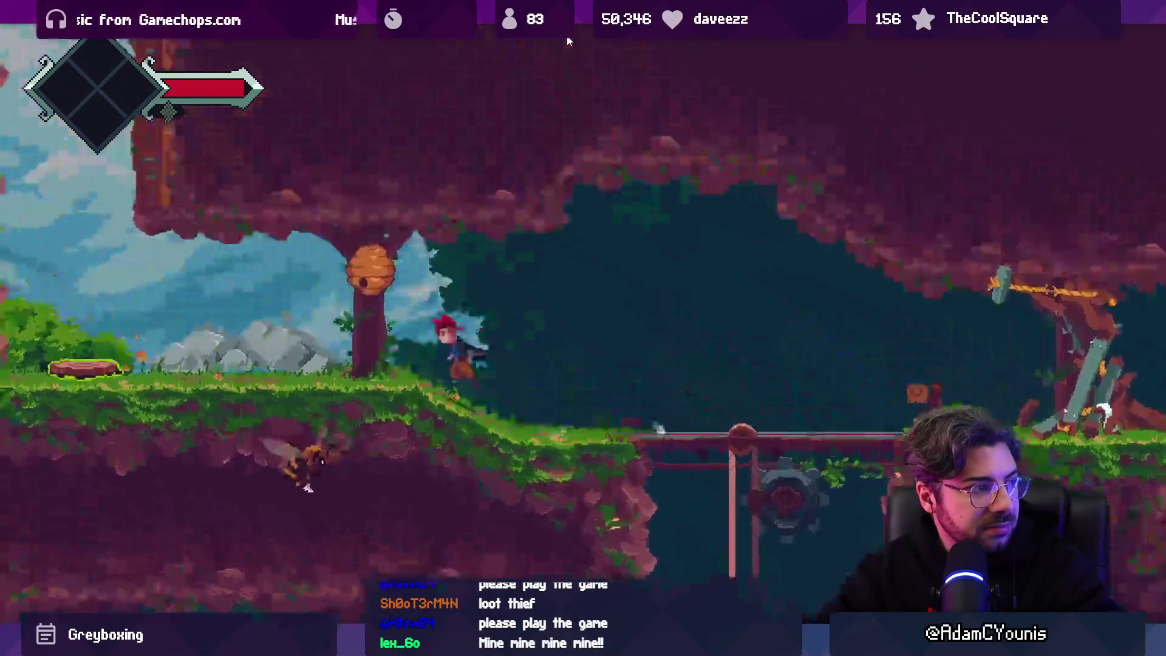
key("z")
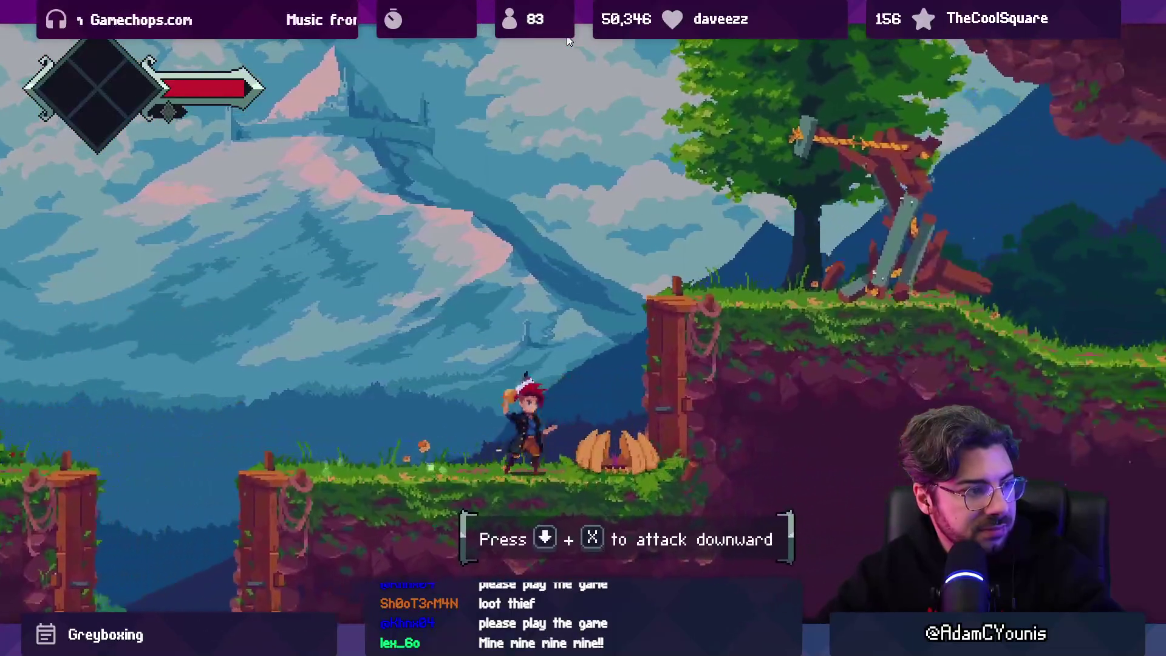
key("Right")
key("z")
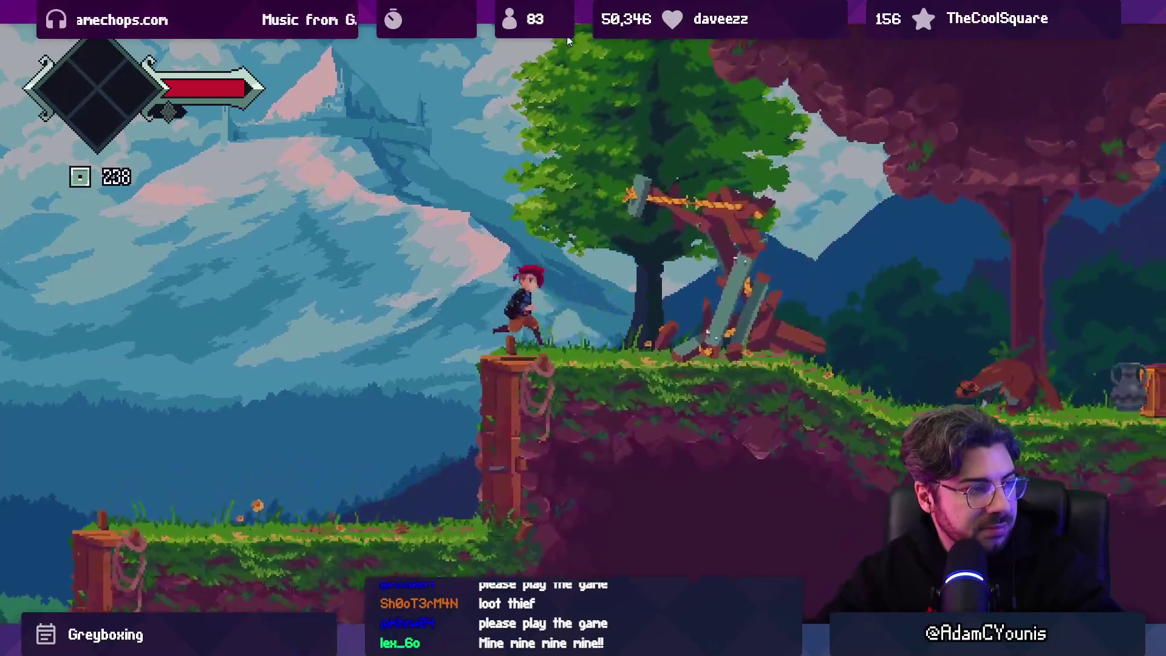
key("x")
Fight the sword-wielding critter with repeated and heavy slashes.
key("Right")
key("x")
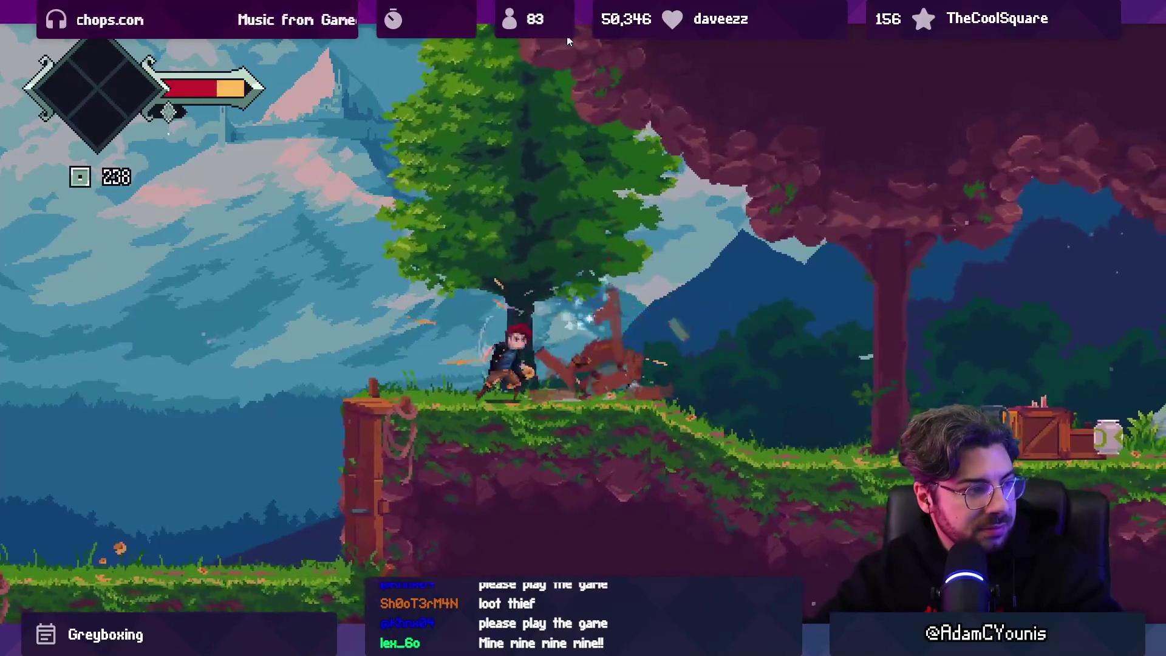
key("Left")
key("x")
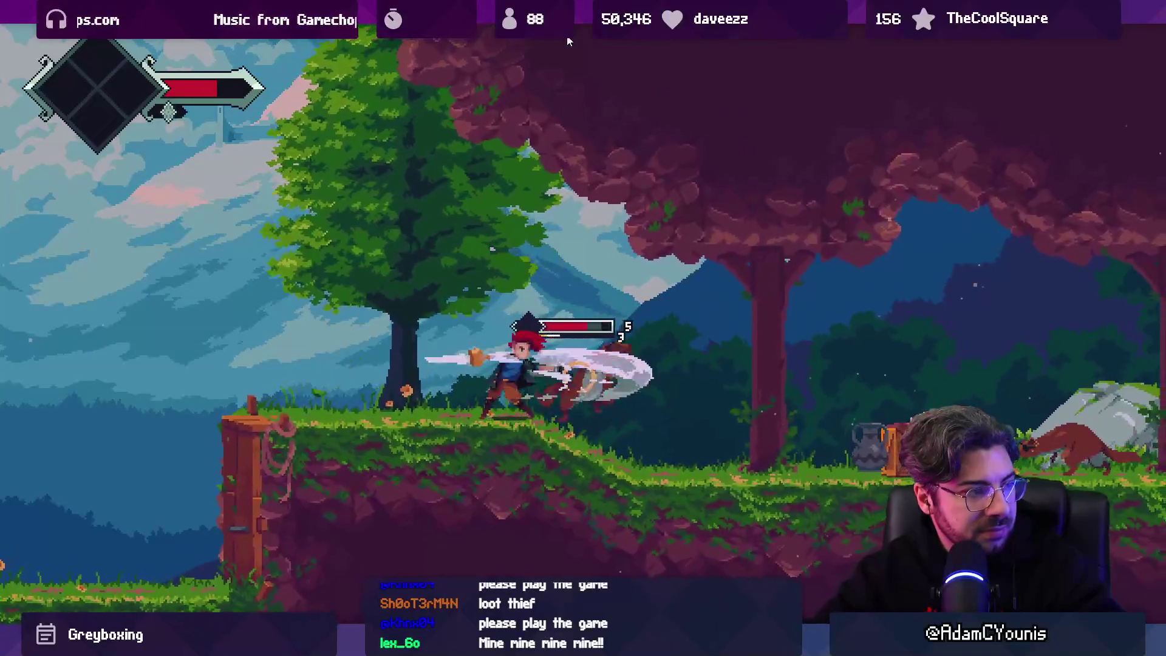
key("Right")
key("x")
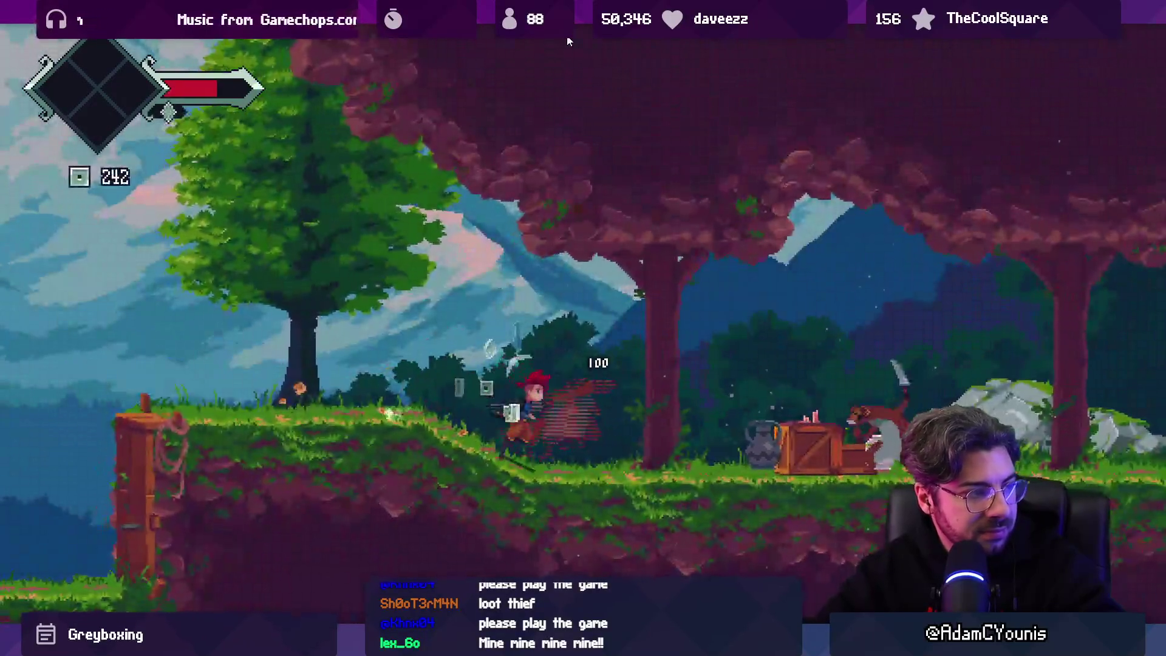
Chase the critter past the crate, slashing and jumping over it, then collect the dropped coins.
key("Right")
key("x")
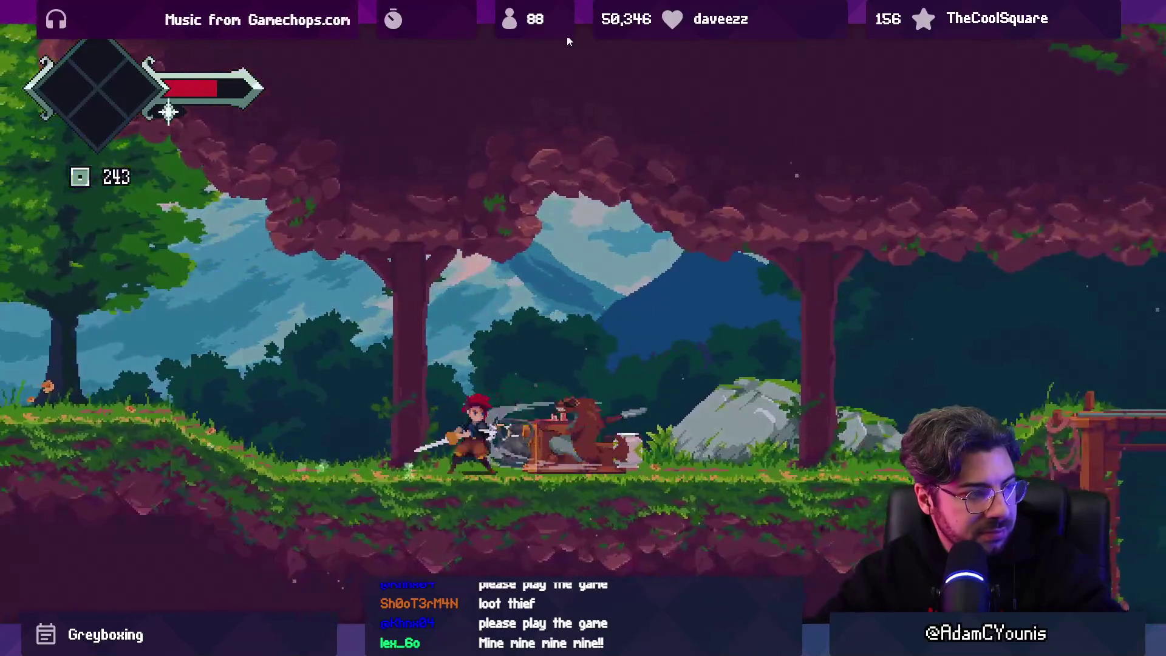
key("Right")
key("x")
key("z")
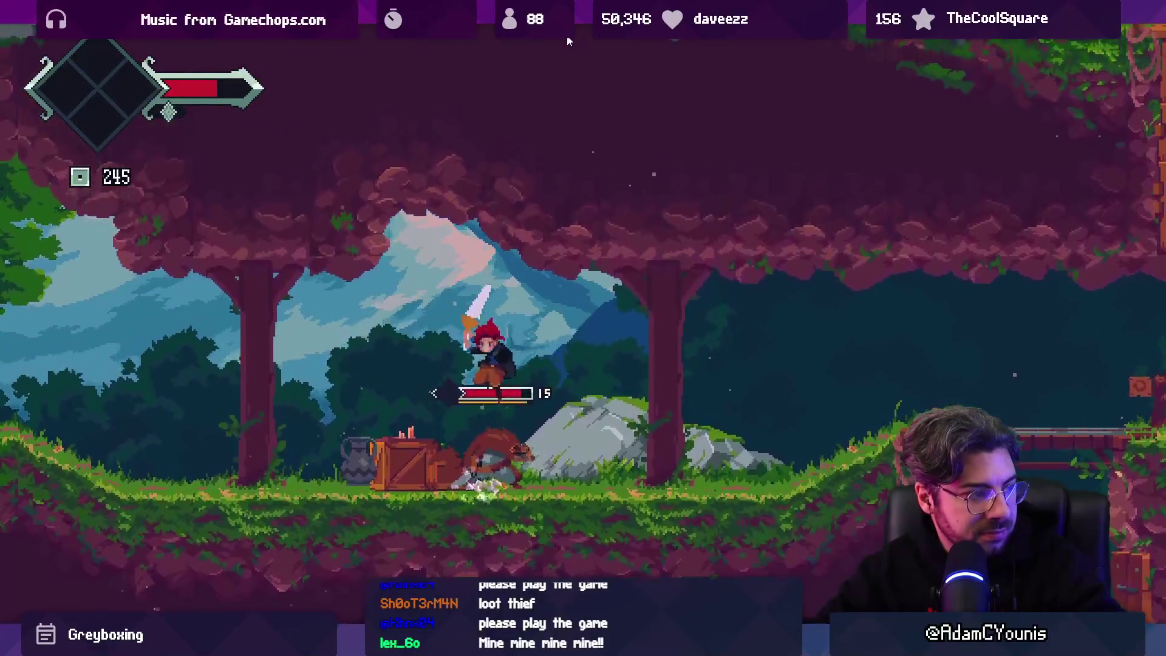
key("Left")
key("x")
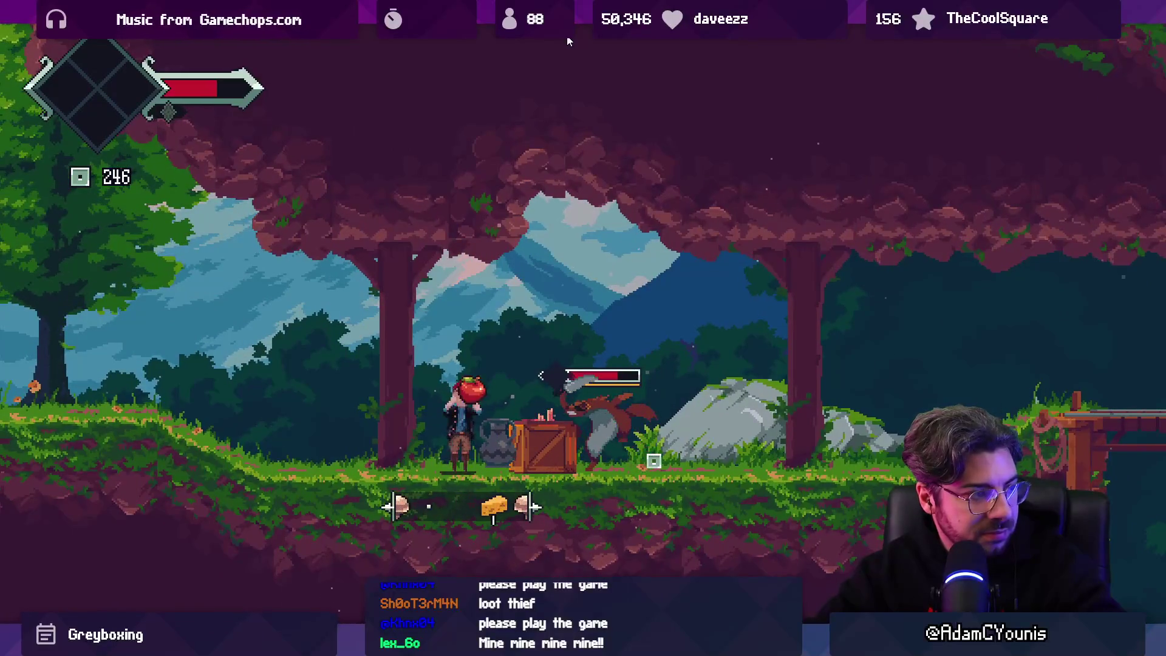
key("x")
key("Right")
key("x")
key("z")
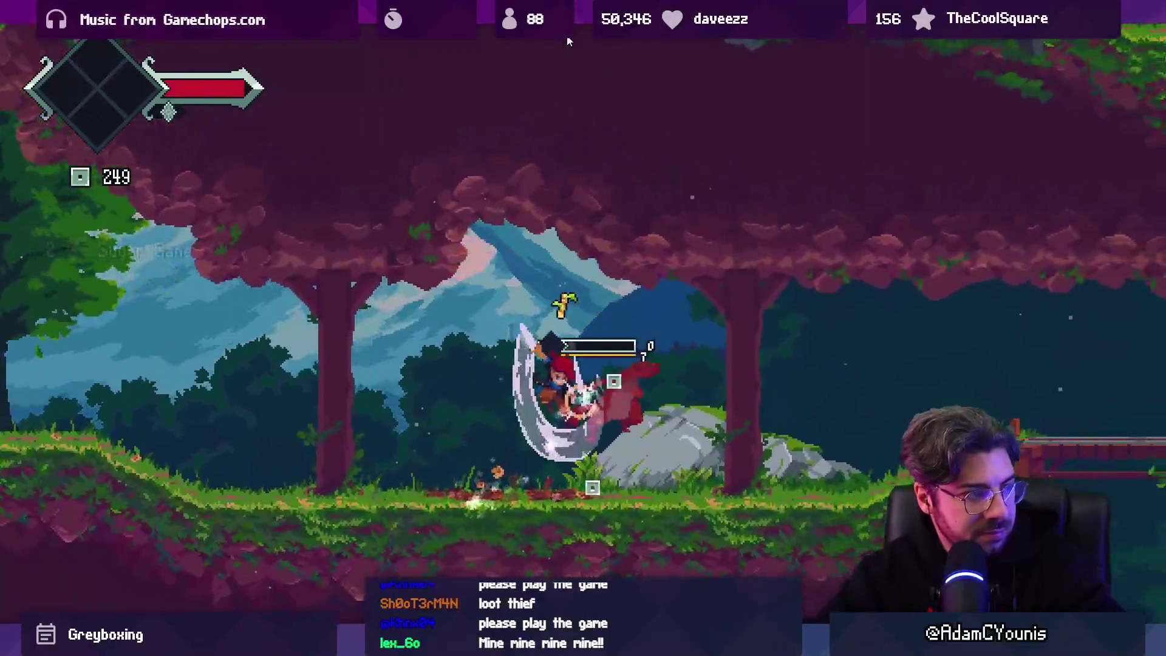
key("Left")
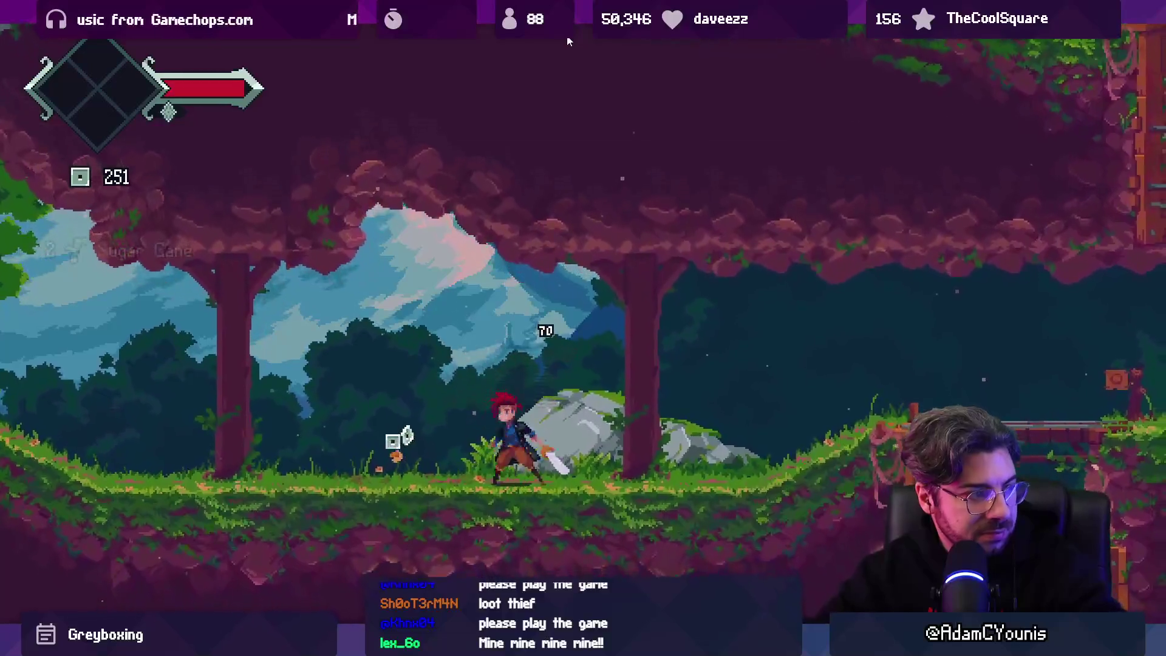
Open the pause journal, view its Equipment page, and resume play.
key("Escape")
key("d")
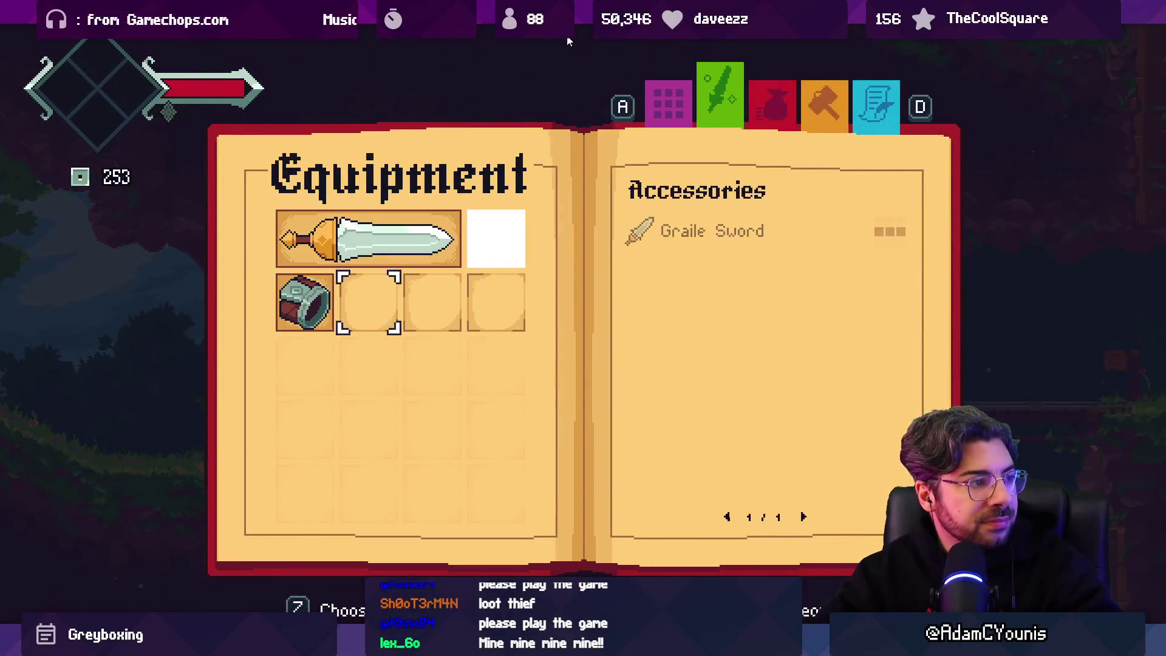
key("a")
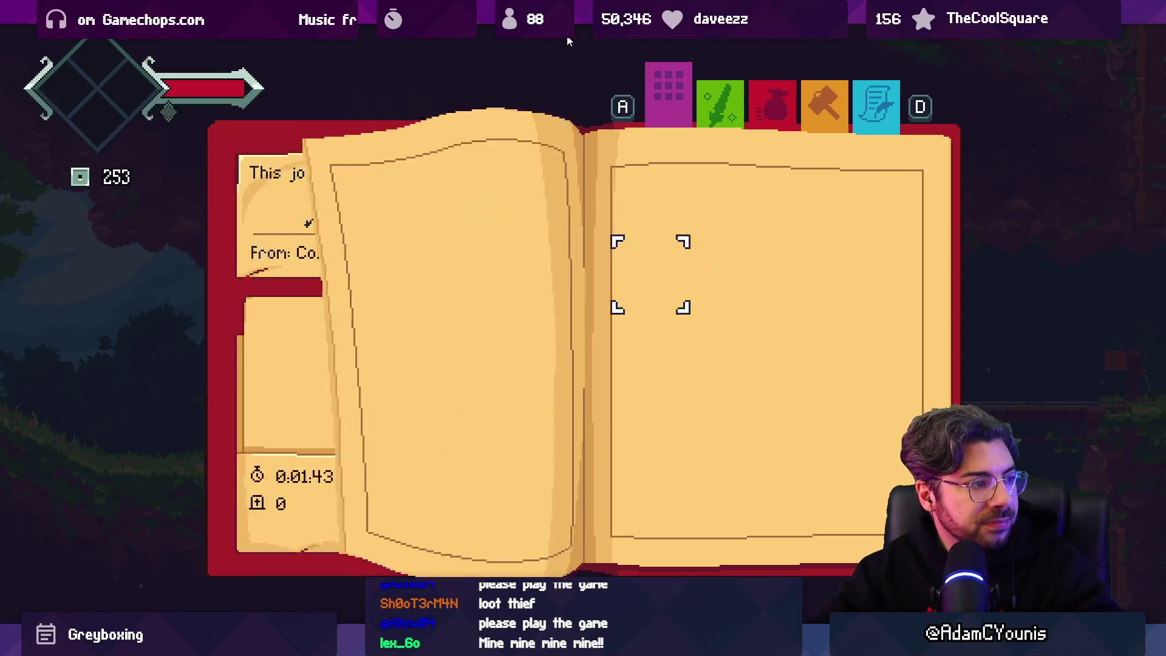
key("Escape")
Run through the village to the stone tower's door and exit the fullscreen game view.
key("Right")
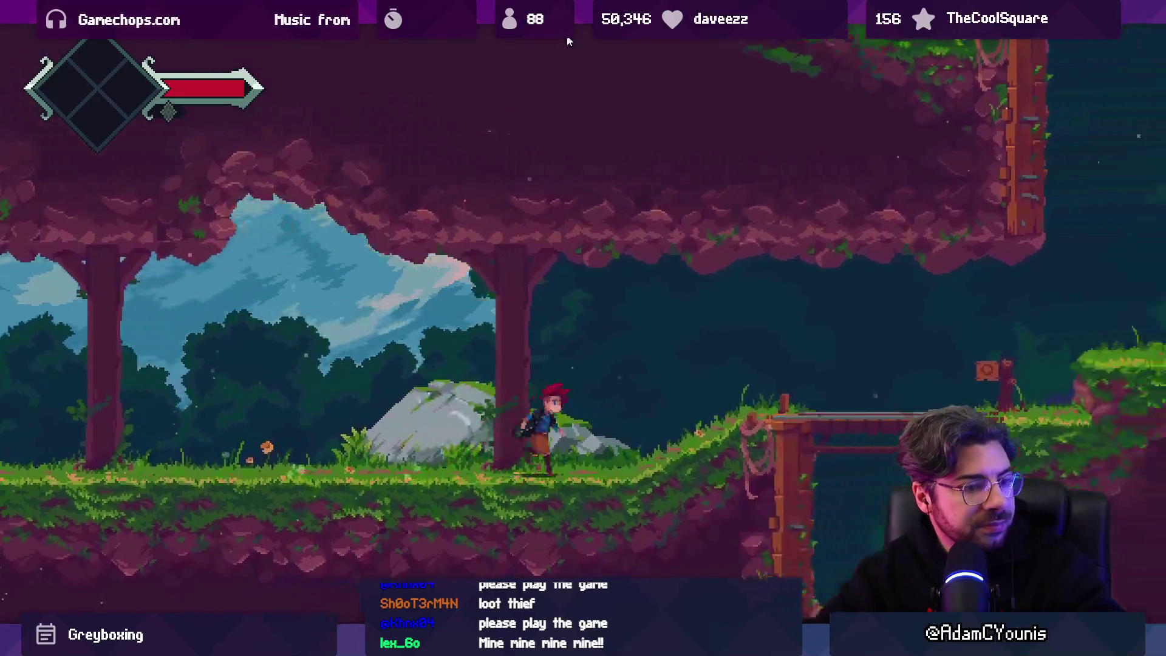
key("space")
key("space")
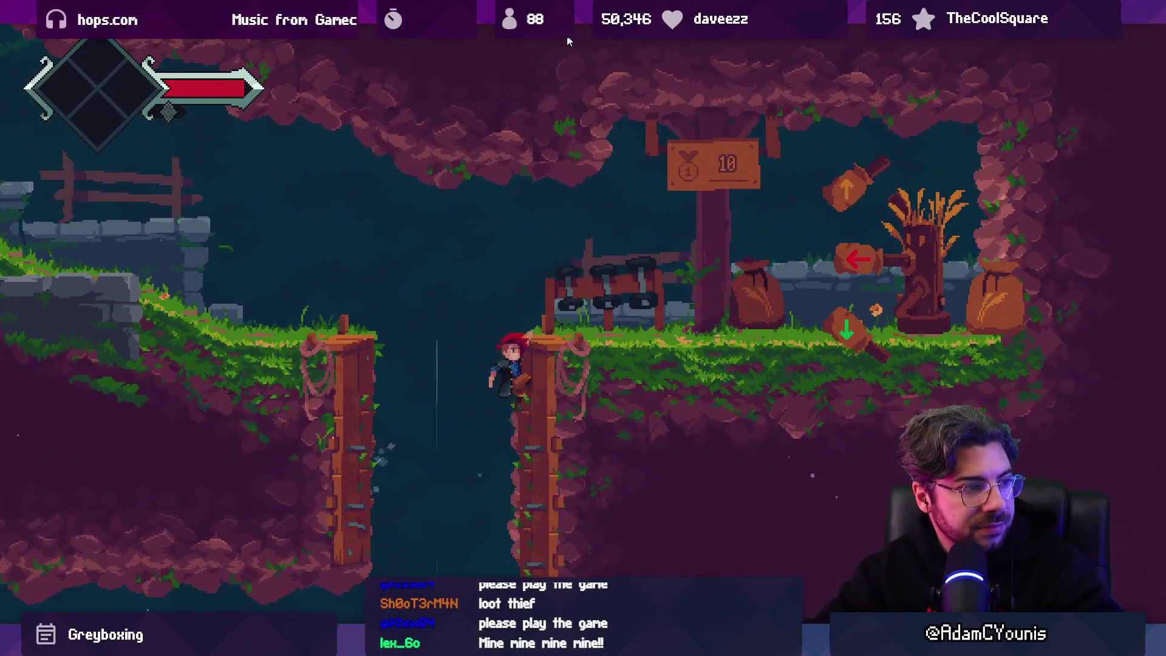
key("Left")
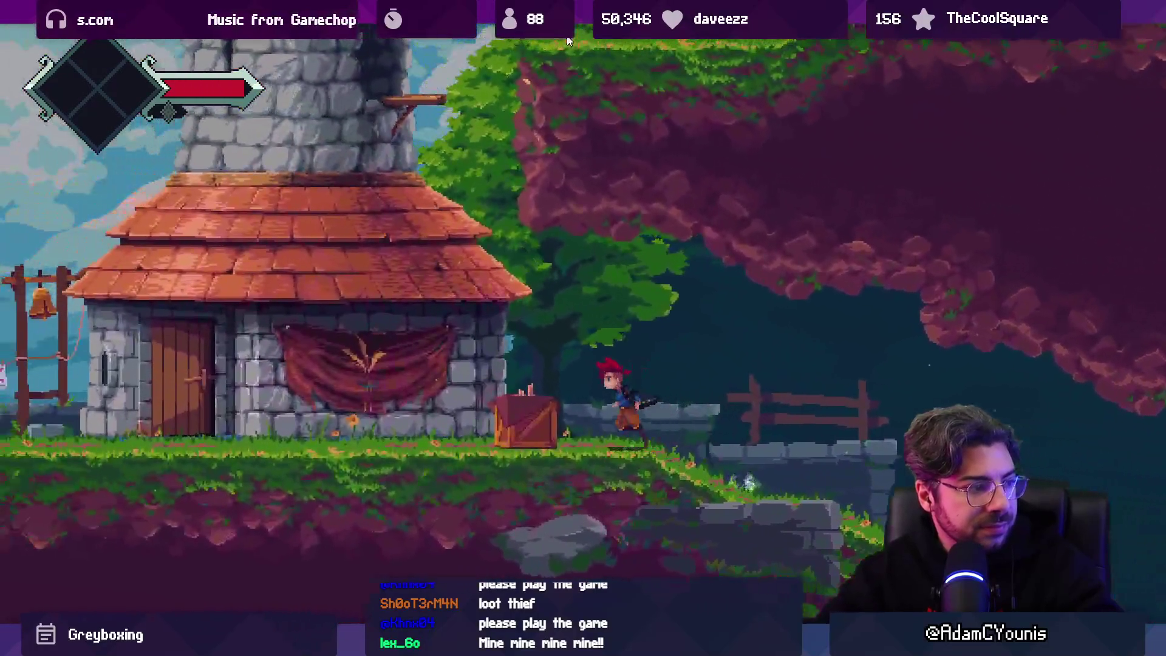
key("Left")
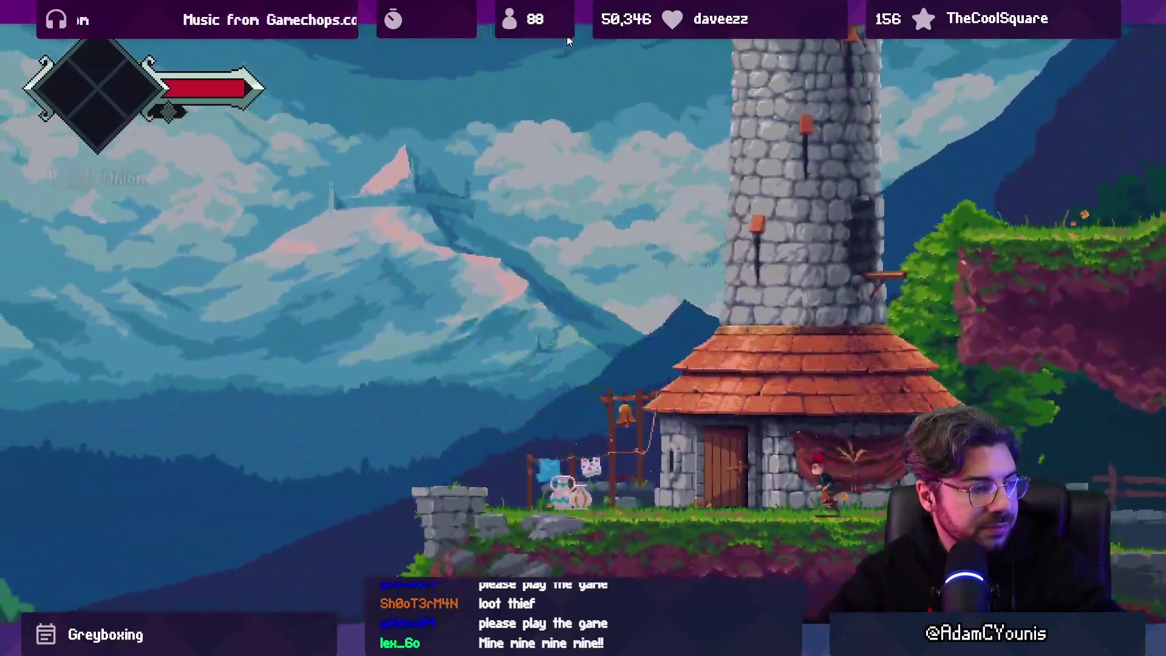
key("Left")
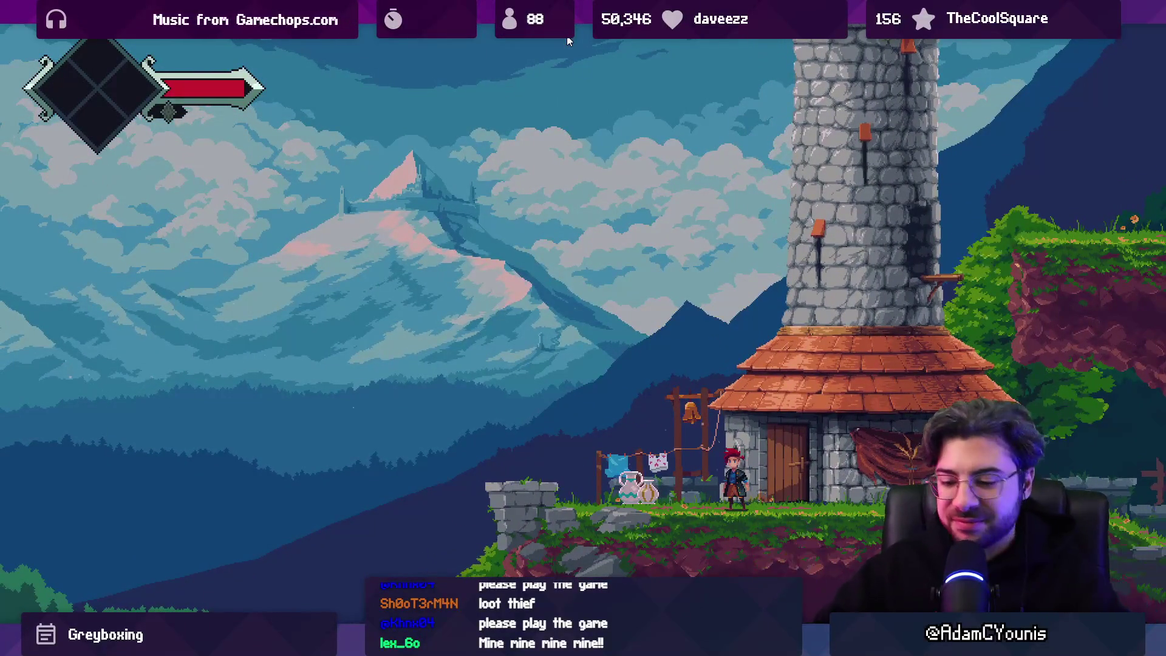
key("Escape")
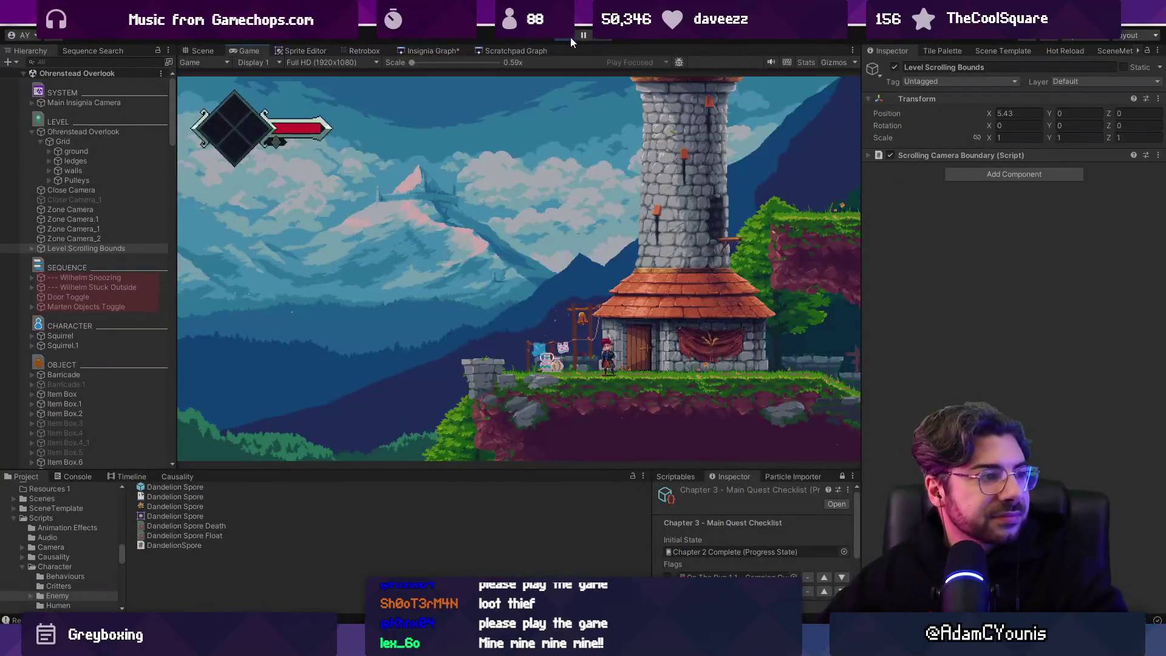
Stop play mode, pan the Insignia Graph to see more level rooms, then switch to Aseprite.
left_click(571, 38)
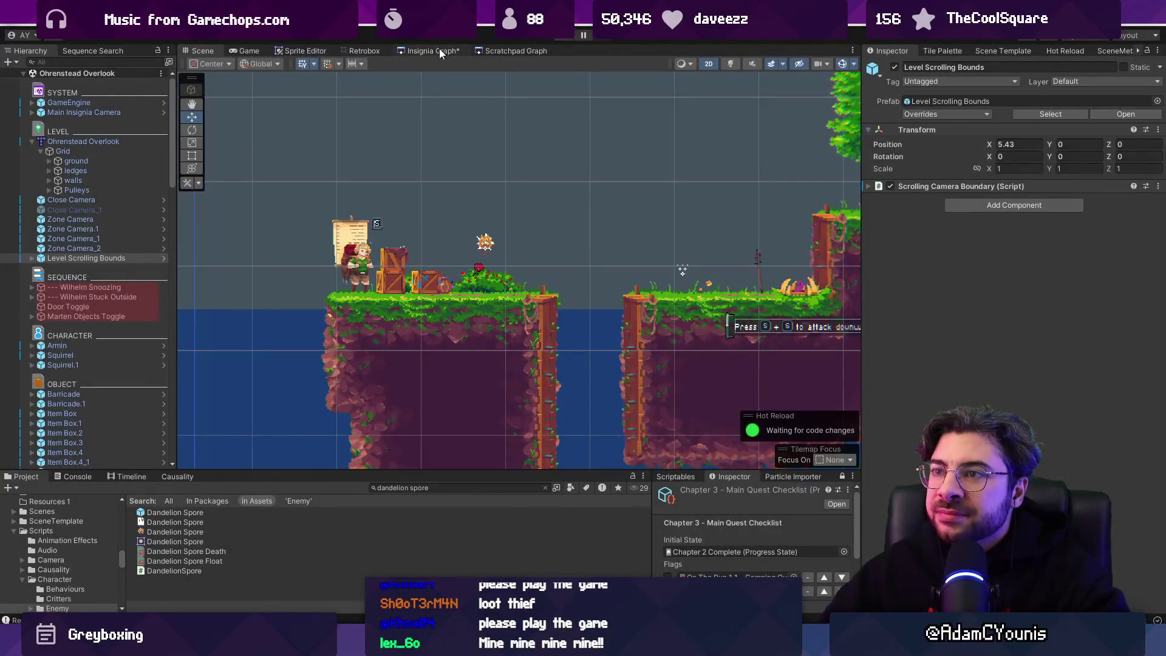
left_click(439, 51)
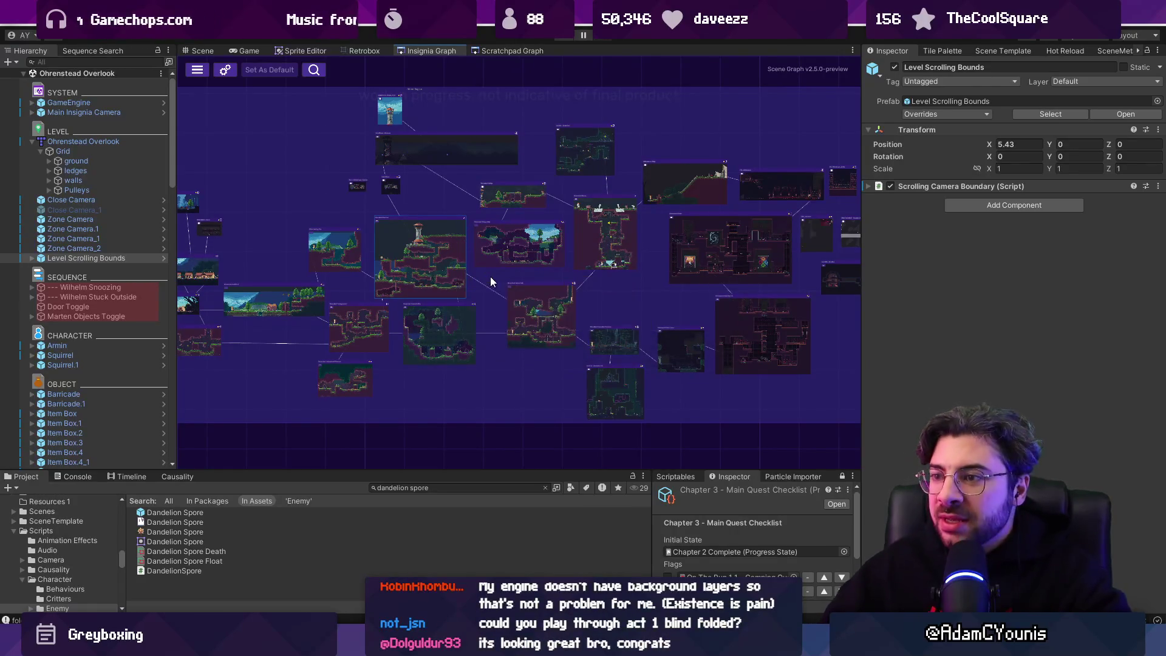
left_click_drag(490, 287, 544, 297)
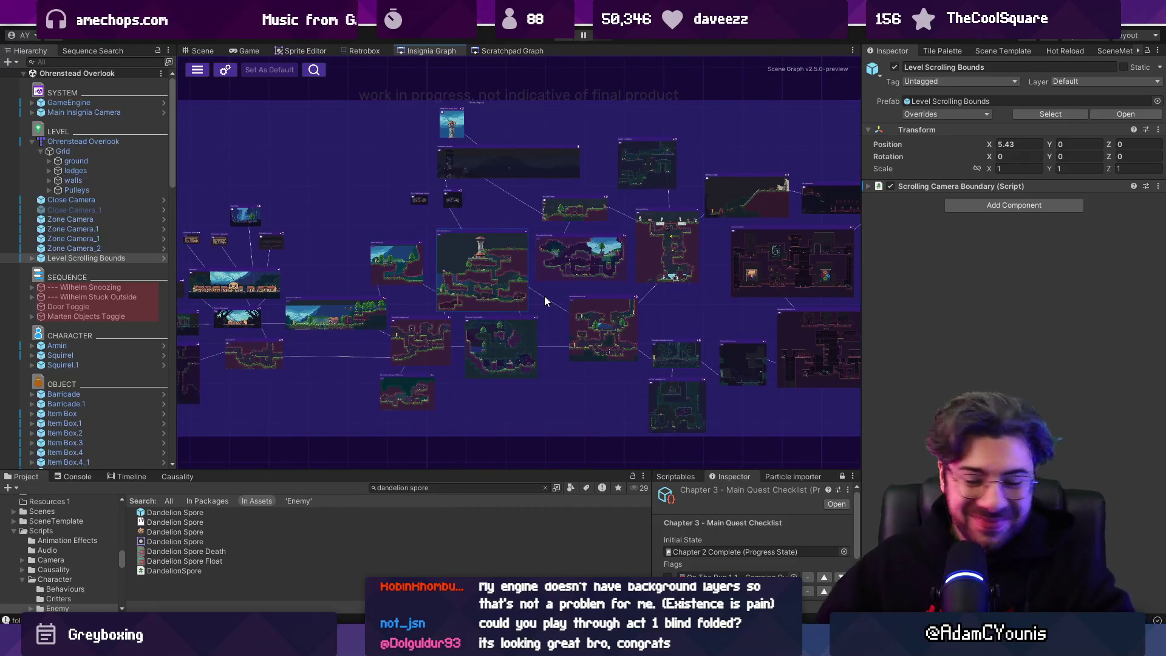
key("alt+Tab")
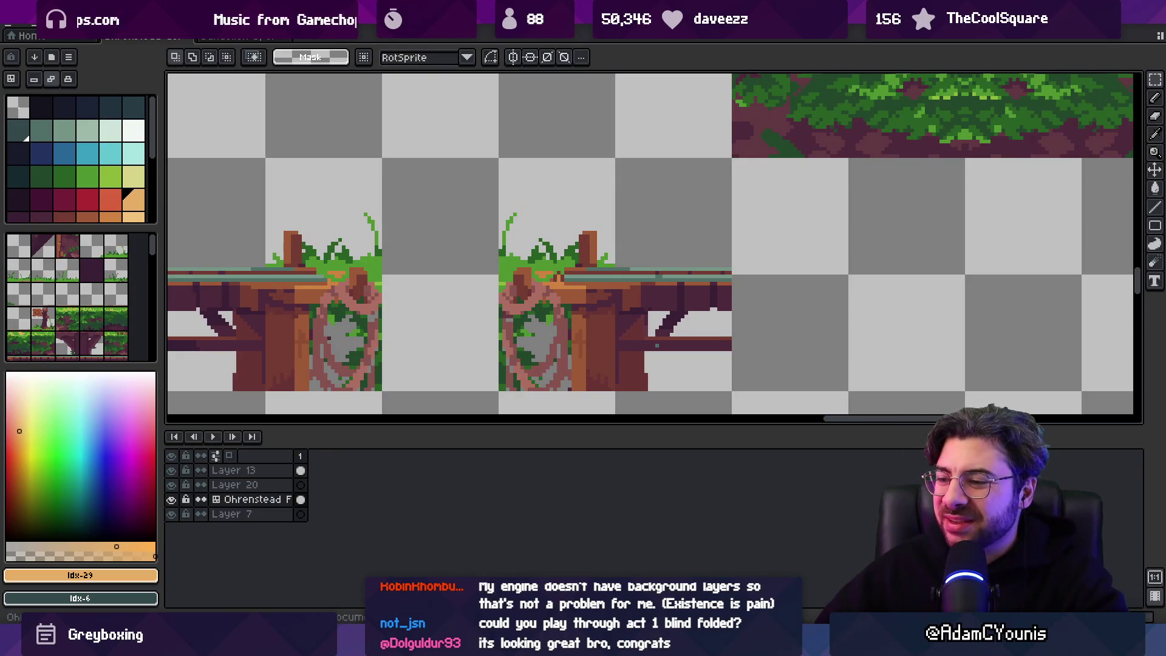
Shorten the Aseprite canvas area by about 40 px to enlarge the layers timeline.
mouse_move(504, 645)
left_click(514, 566)
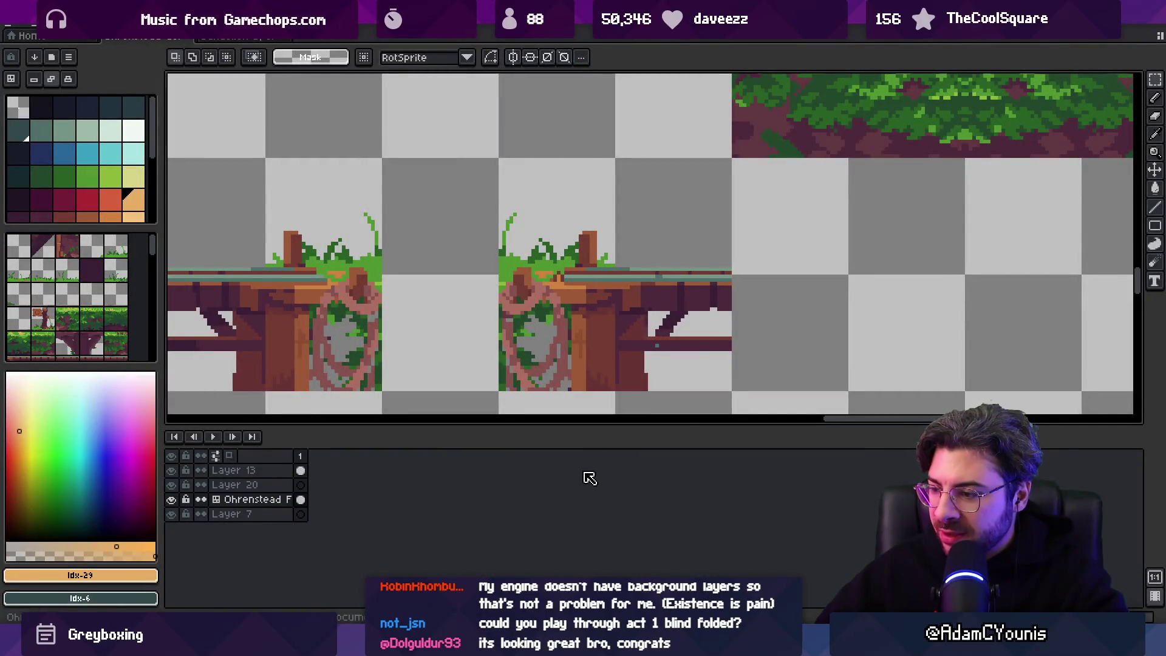
left_click_drag(566, 426, 565, 401)
key("alt+Tab")
Scroll down and back up through the Insignia document's list of pages.
scroll(539, 368, "down", 10)
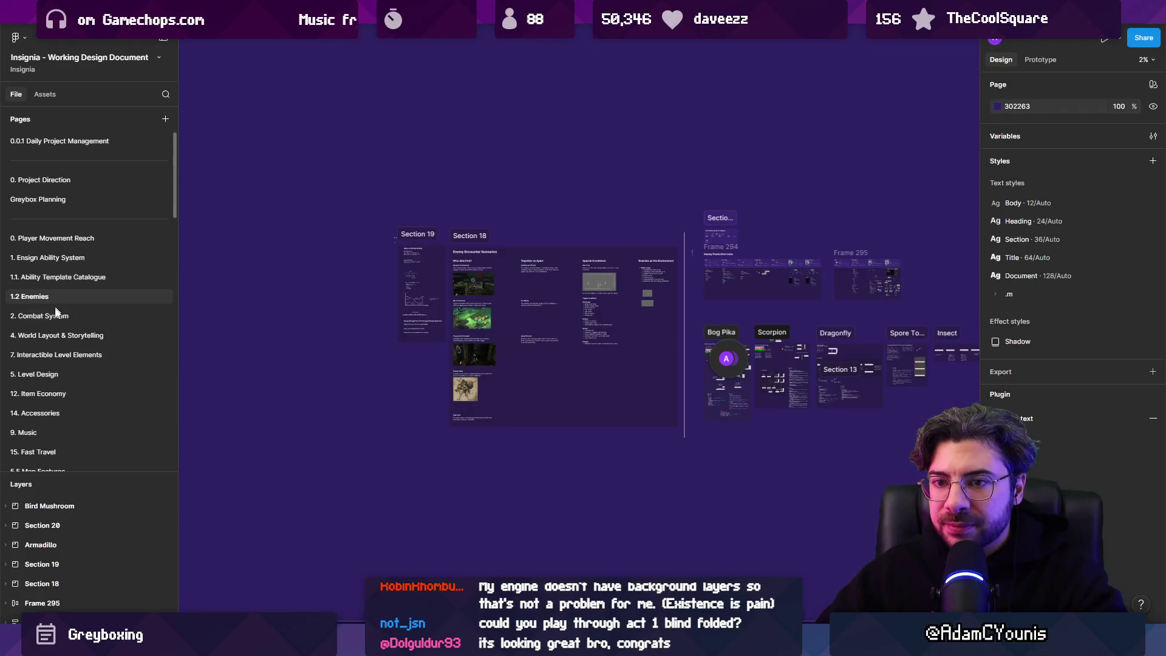
scroll(52, 354, "down", 5)
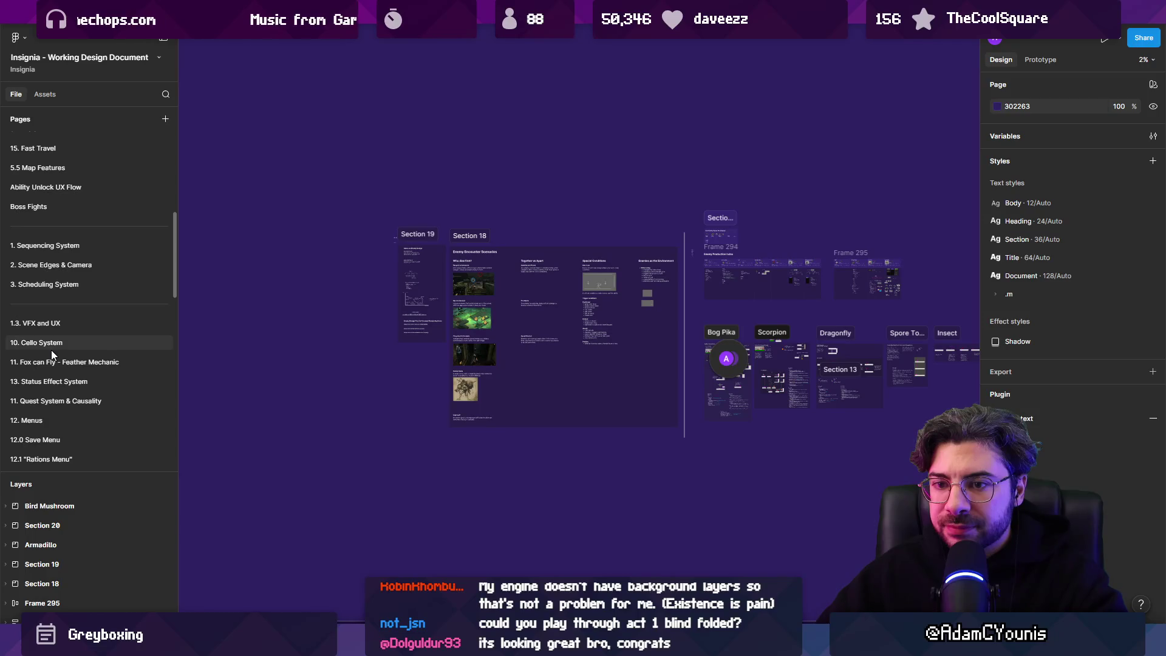
scroll(51, 350, "up", 5)
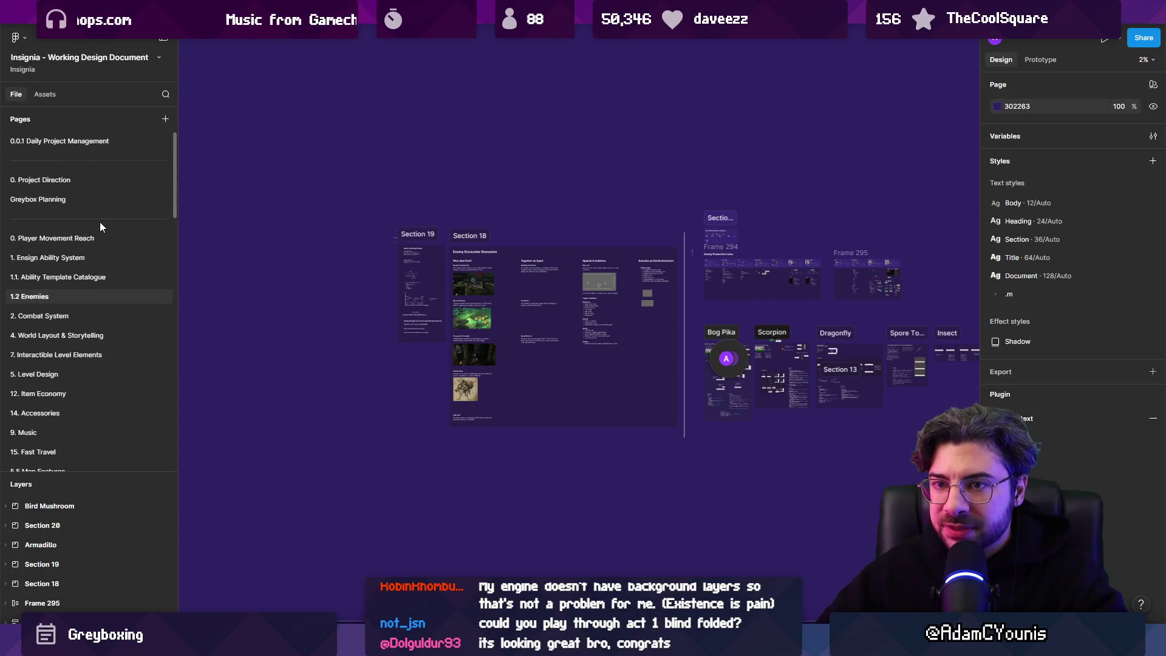
Add a page named 'Ohrenstead Foothills Updates' and move it below Boss Fights.
left_click(165, 120)
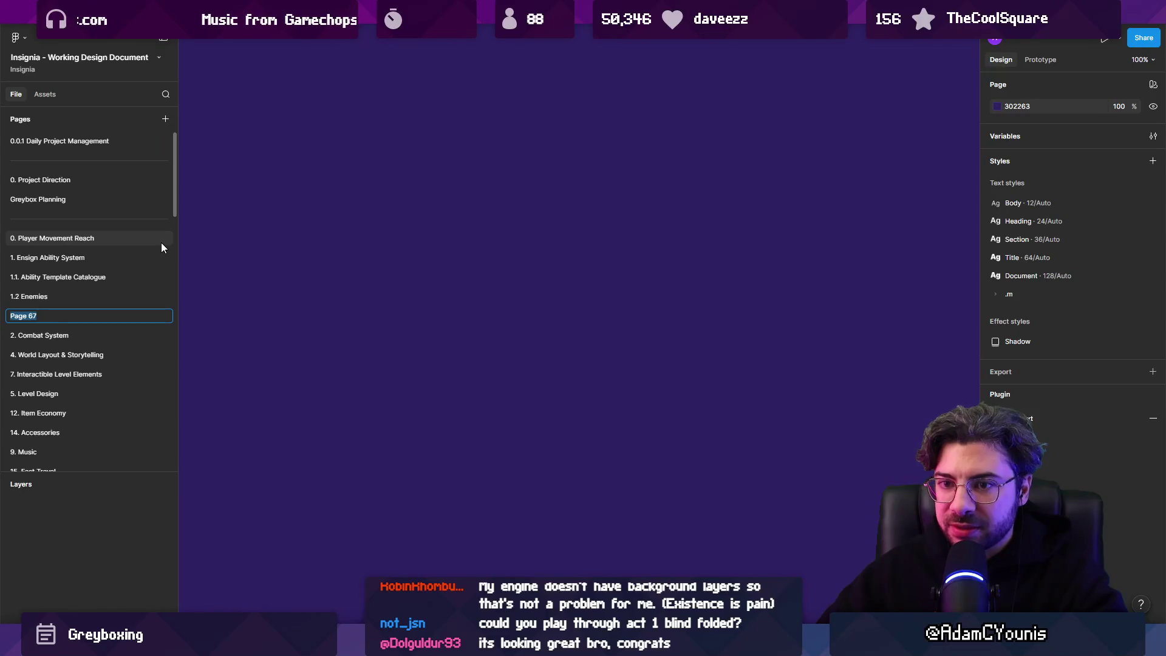
type("Ohrenstead ")
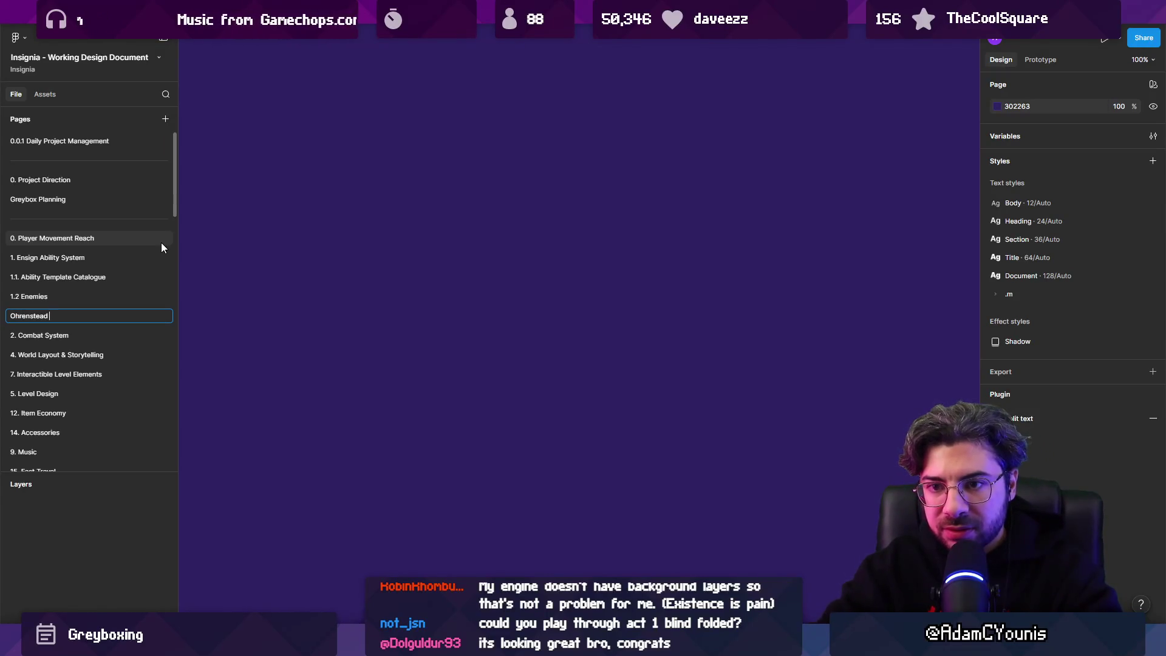
type("Foothills Updates")
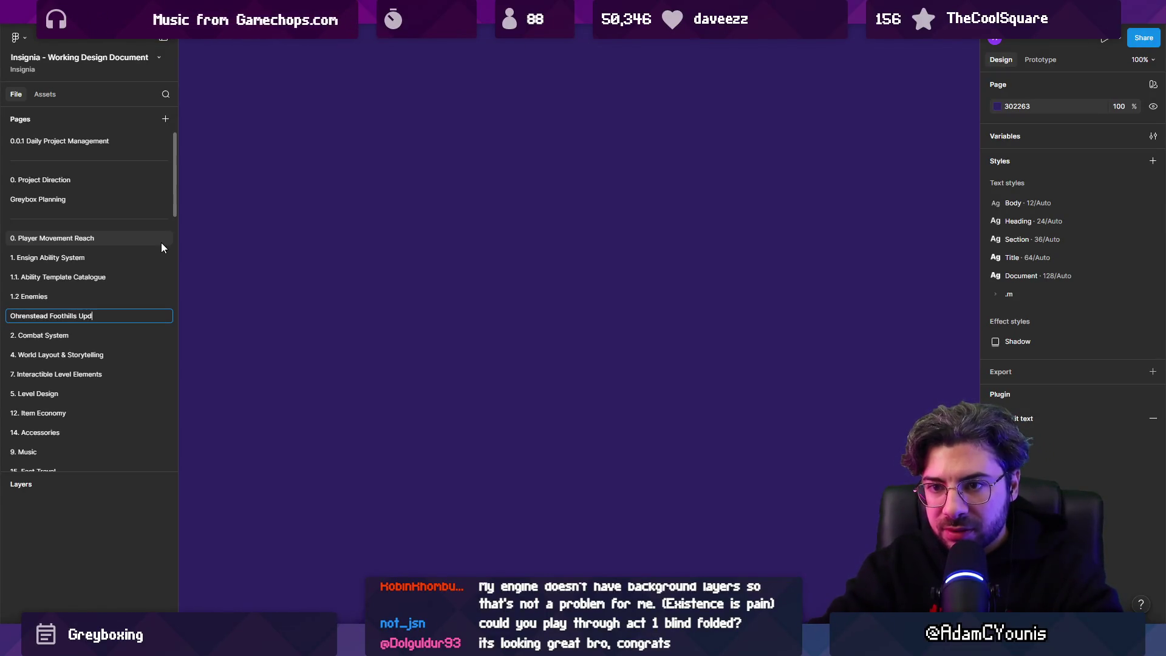
key("Return")
mouse_move(86, 316)
left_mouse_down()
mouse_move(90, 473)
mouse_move(96, 424)
mouse_move(97, 447)
left_mouse_up()
scroll(96, 366, "down", 3)
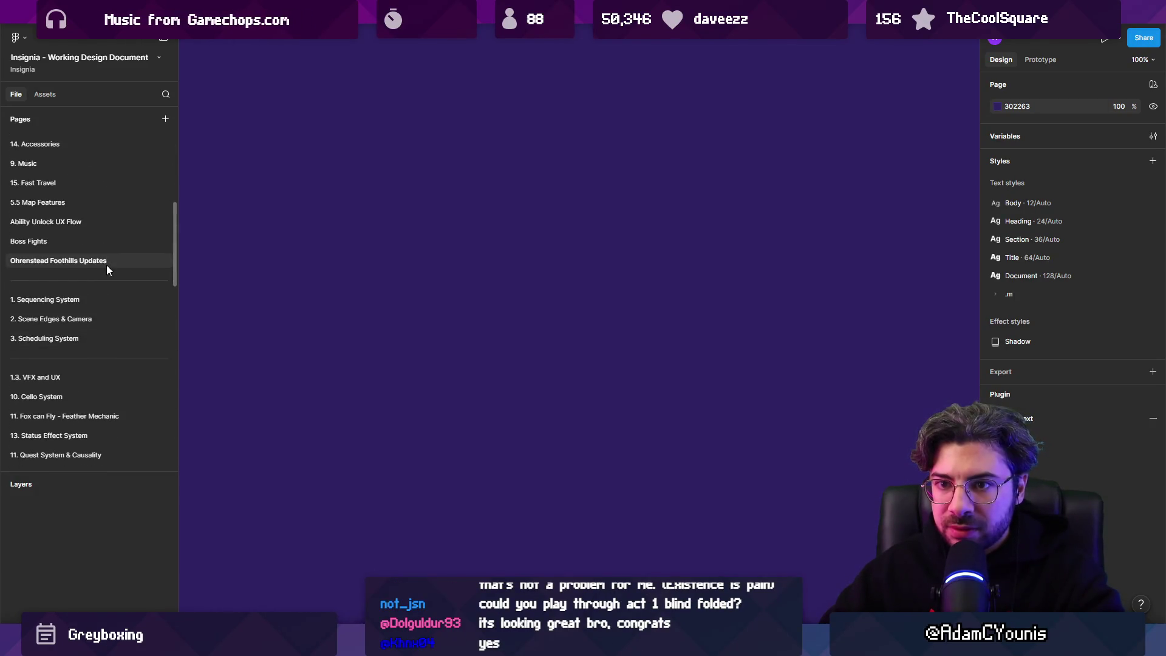
scroll(79, 255, "up", 5)
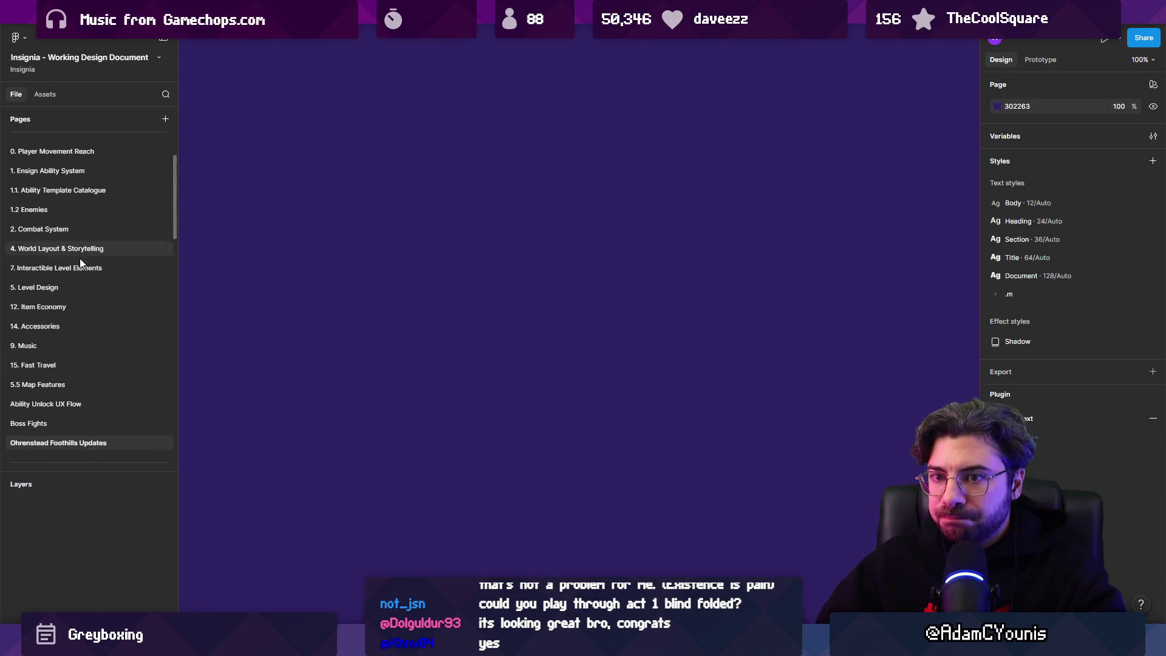
scroll(79, 261, "down", 1)
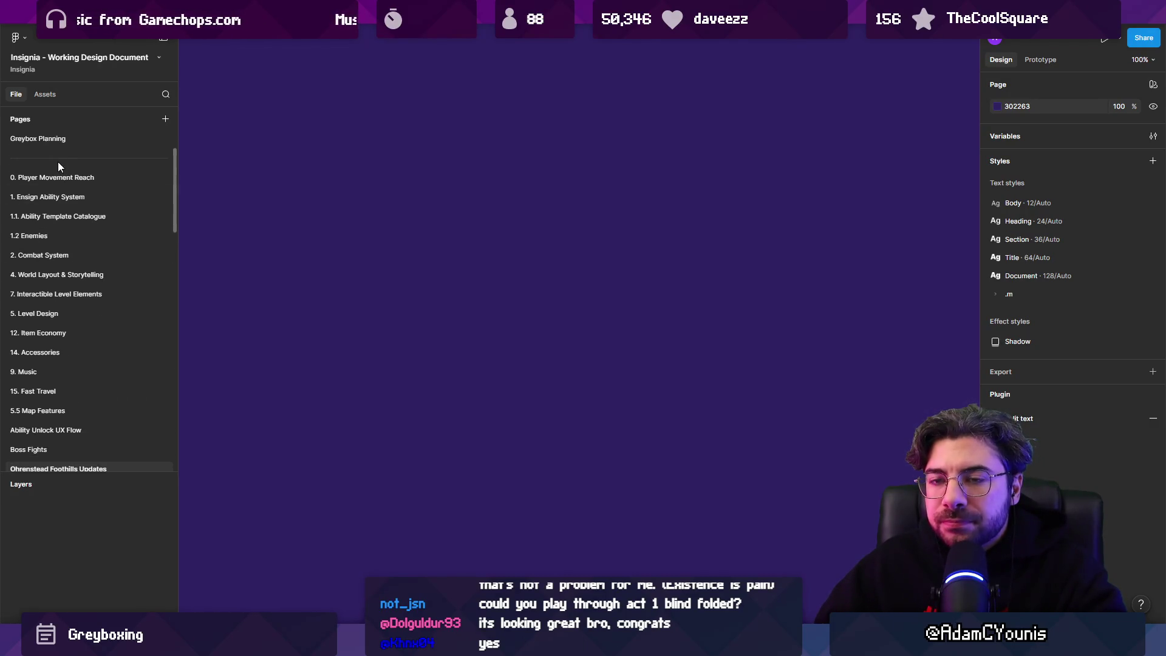
scroll(72, 273, "down", 1)
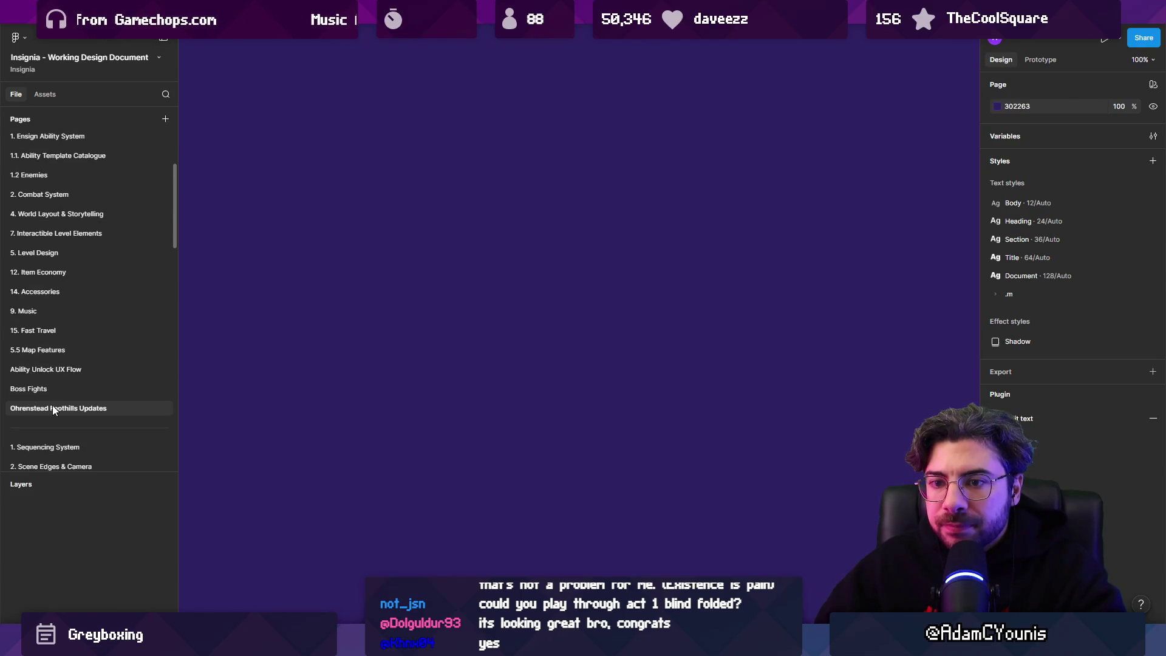
Place a text layer reading 'More scarecrows littered about (maybe in the background) that'.
left_click(458, 296)
type("Criows")
scroll(620, 249, "up", 3)
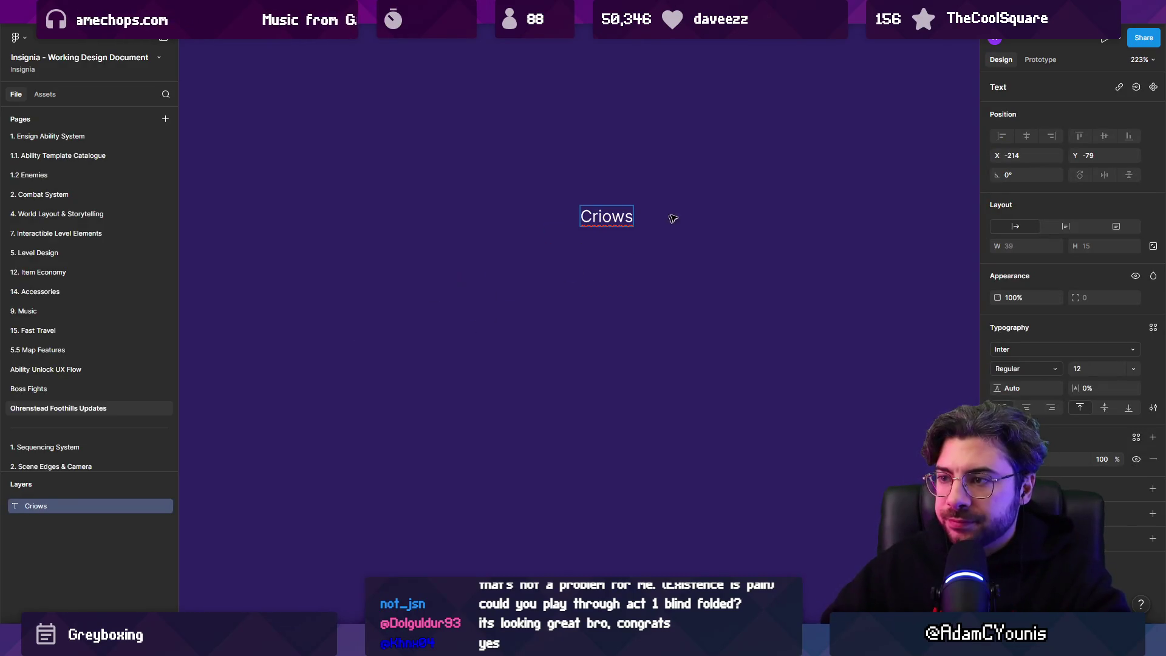
key("ctrl+a")
type("More scarecrows litte")
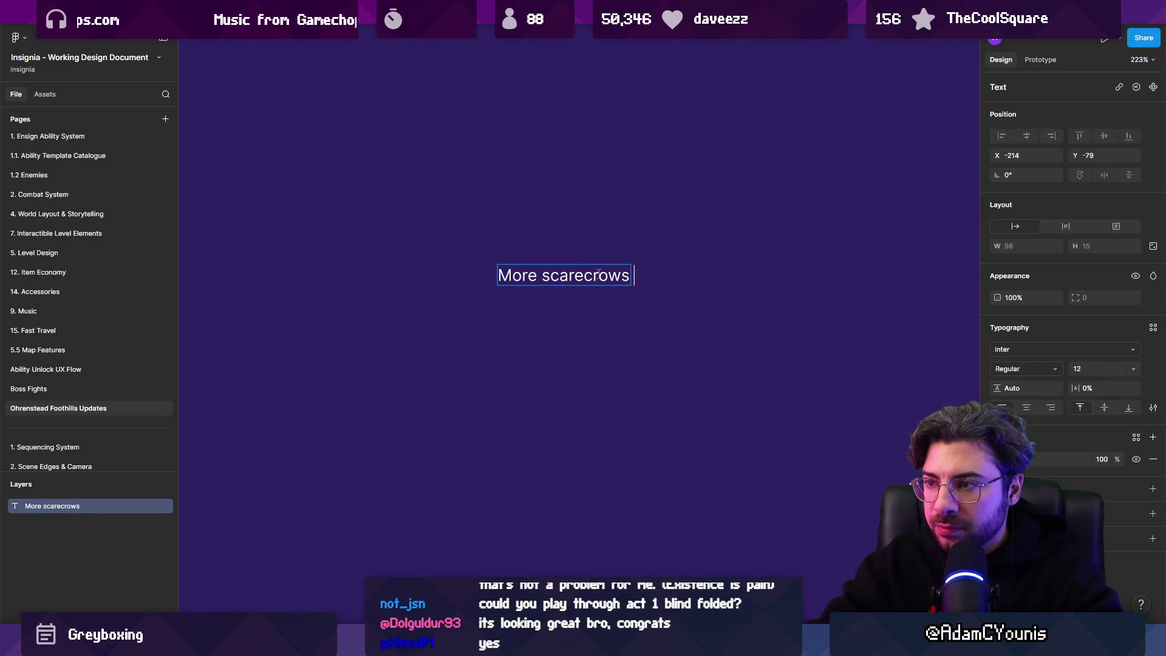
type("red about ")
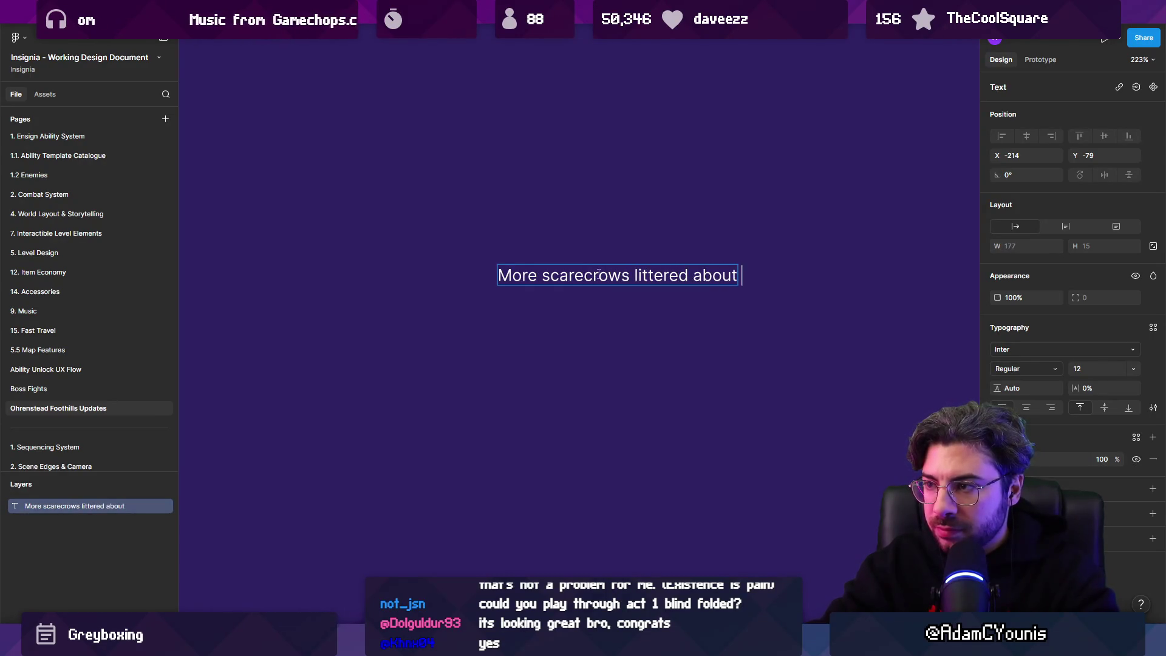
type("(maybein the")
key("BackSpace")
key("BackSpace")
key("BackSpace")
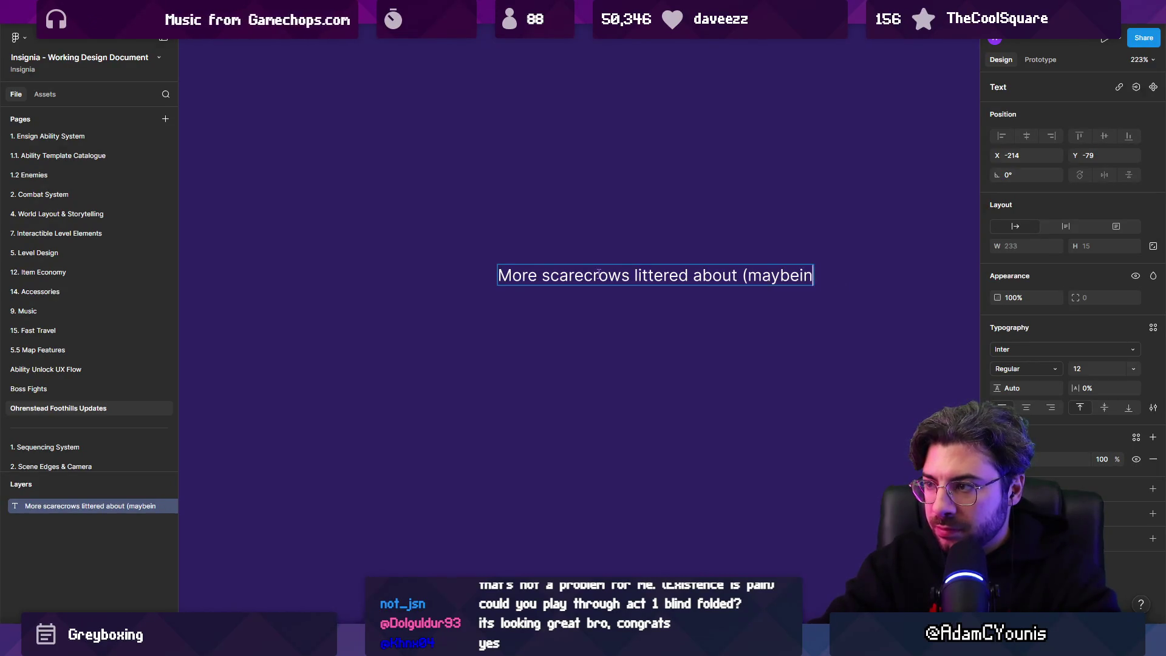
type("in the backgr")
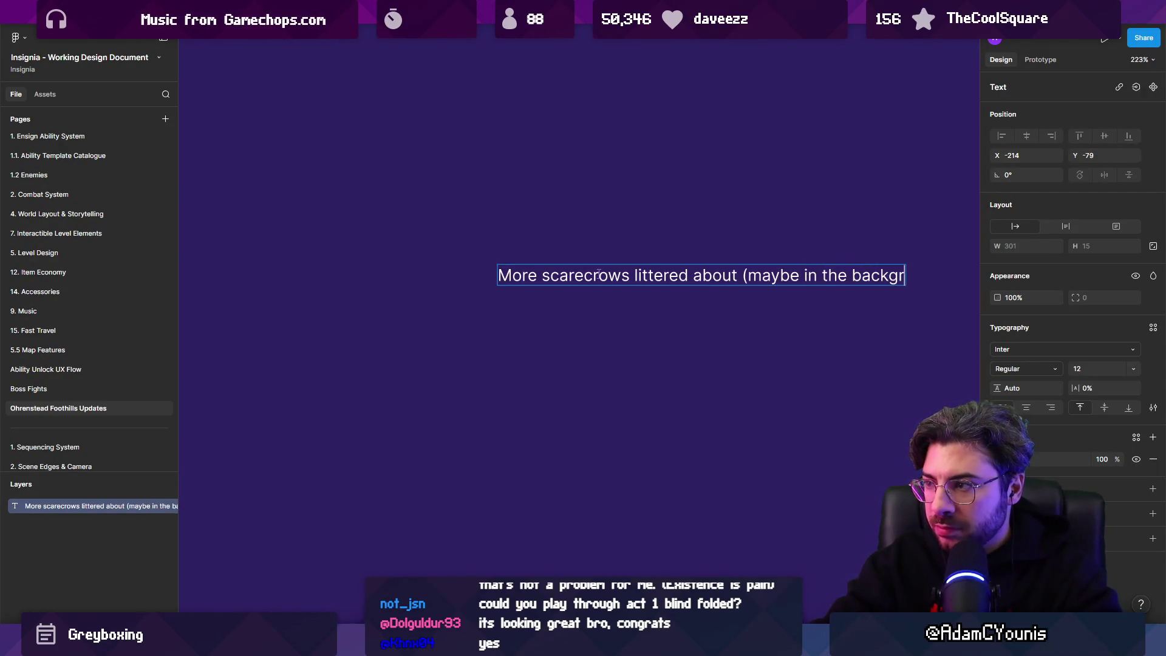
type("ound) that")
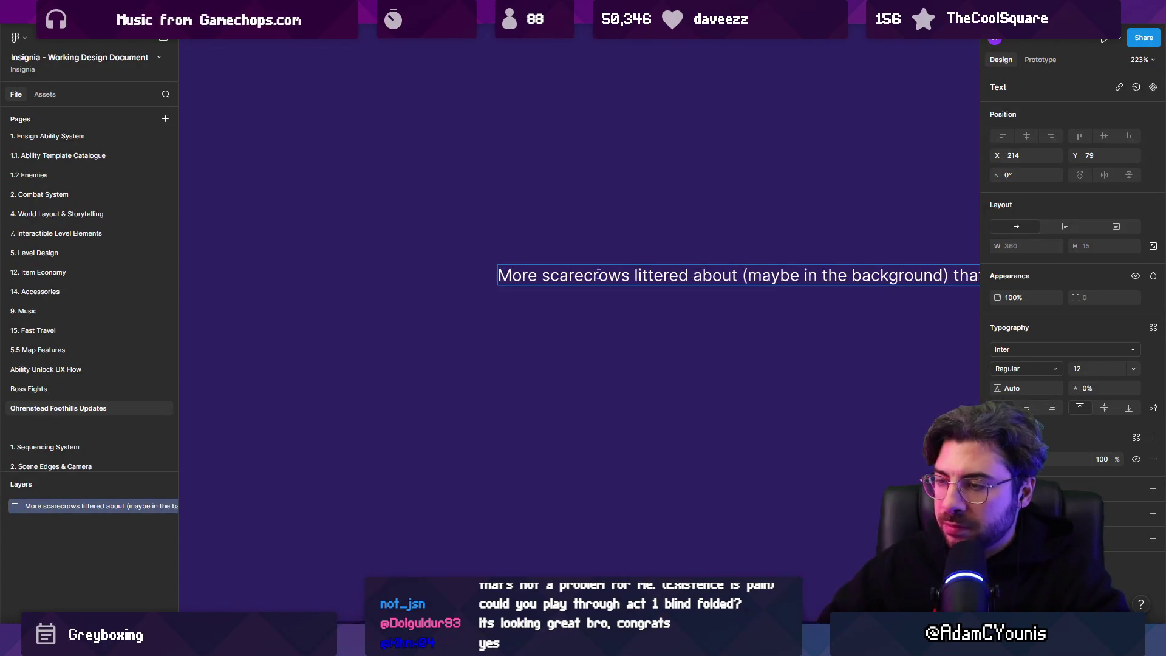
Finish the note with 'crows sit on' and break the line before 'that'.
scroll(423, 272, "down", 3)
type("crows ")
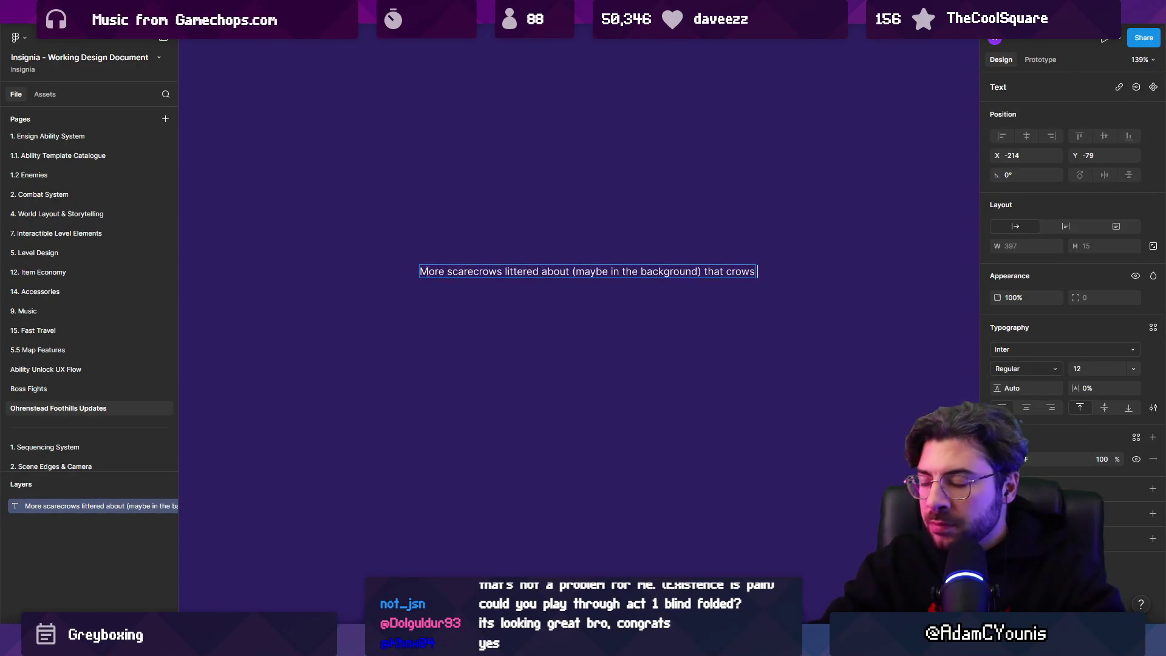
type("sit on")
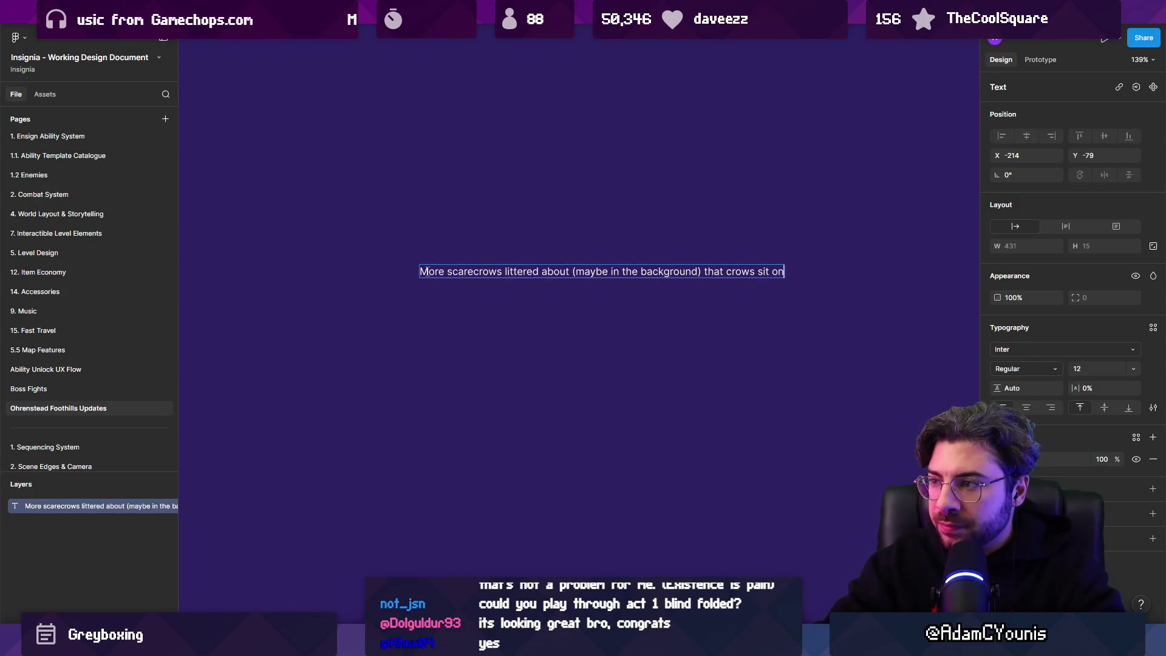
key("shift+ctrl+Left")
key("shift+ctrl+Left")
key("shift+ctrl+Left")
left_click(423, 271)
key("Return")
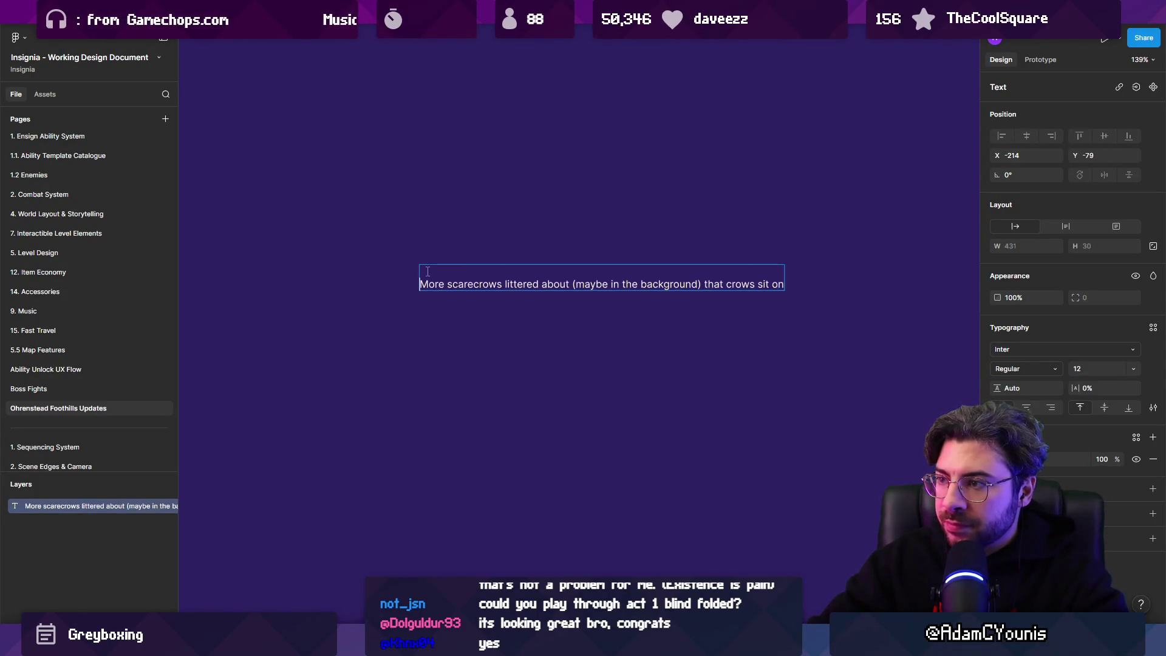
Make the second line a bullet reading crows sitting on them (up to three at a time).
key("BackSpace")
key("End")
key("ctrl+Left")
key("ctrl+Left")
key("ctrl+Left")
key("Return")
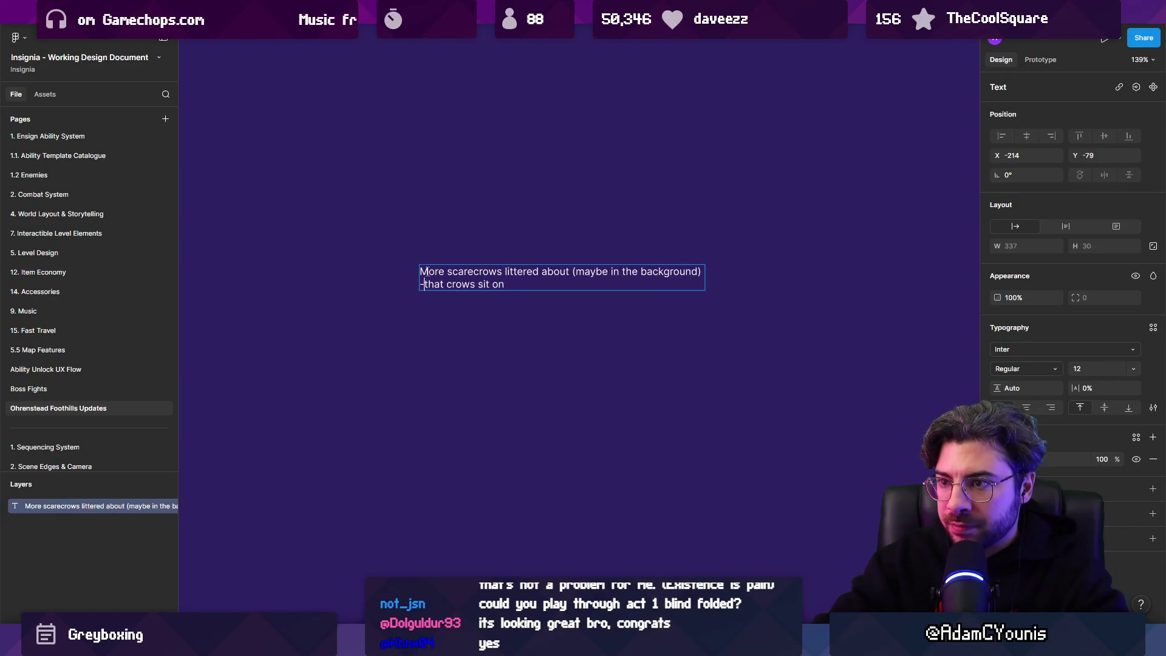
key("ctrl+shift+8")
key("shift+End")
type("crow")
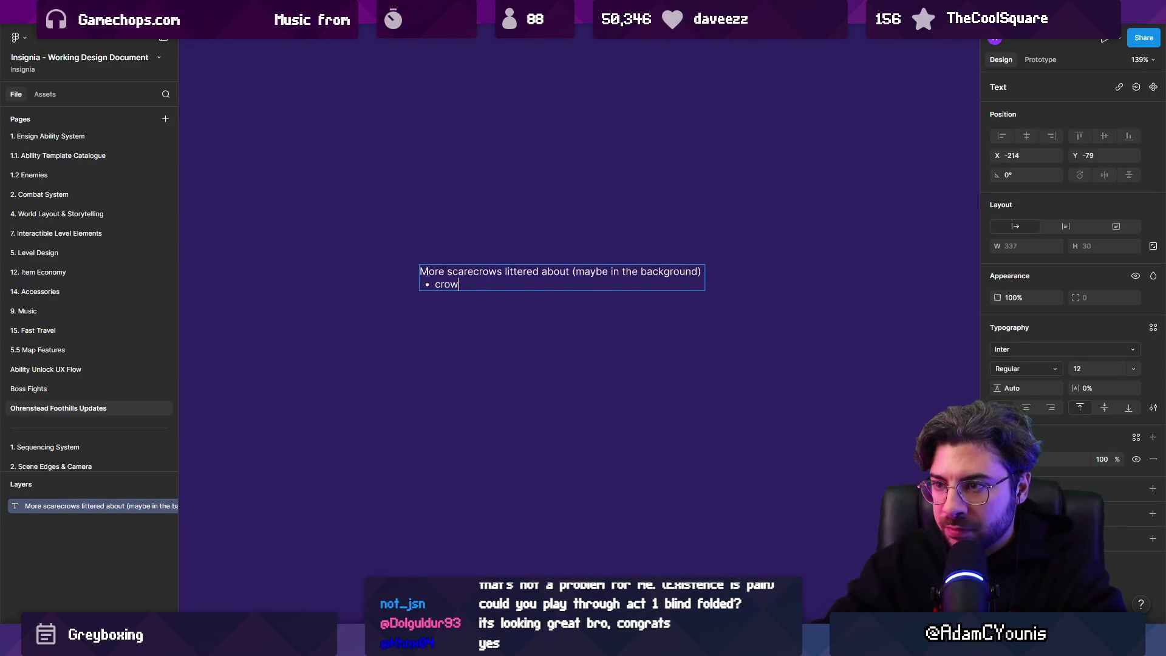
key("BackSpace")
key("BackSpace")
key("BackSpace")
type("itting on them (up to three at a time)")
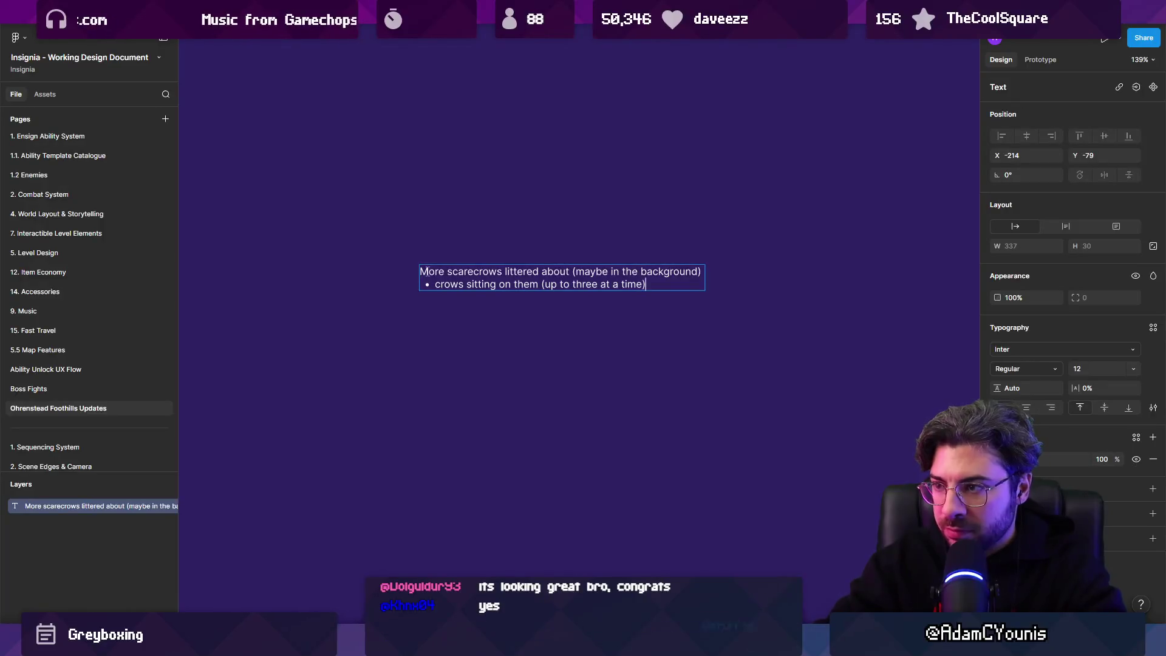
Add a bullet saying that when you come, they sequentially fly into the screen.
key("Return")
type("When the crows see")
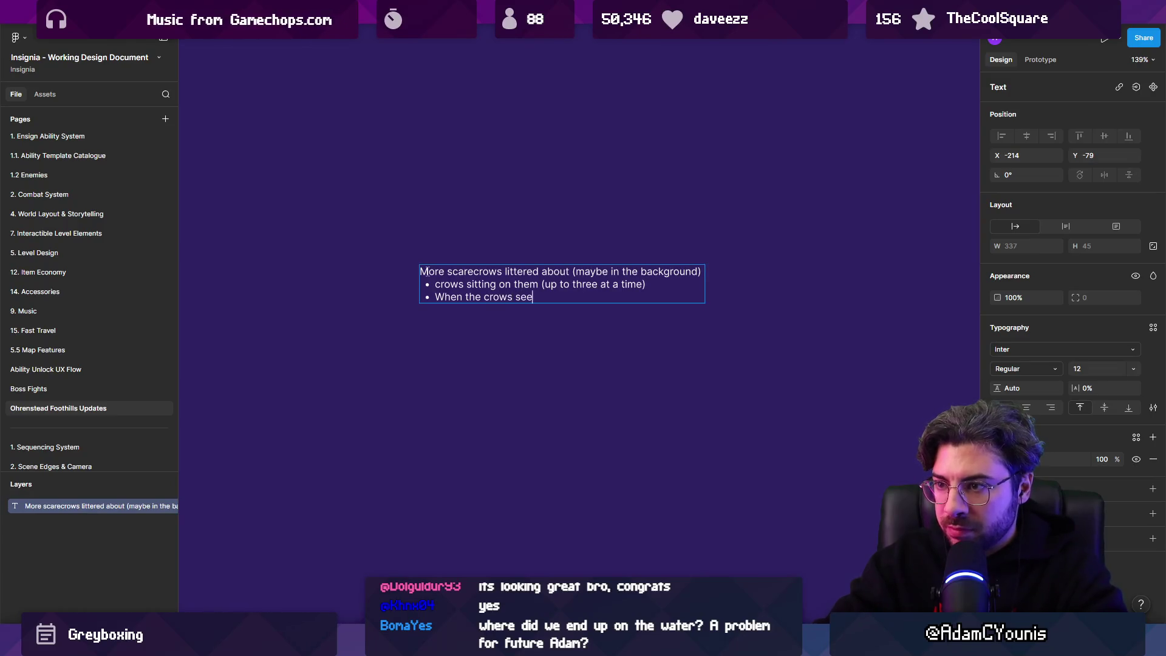
type("you coming, they ")
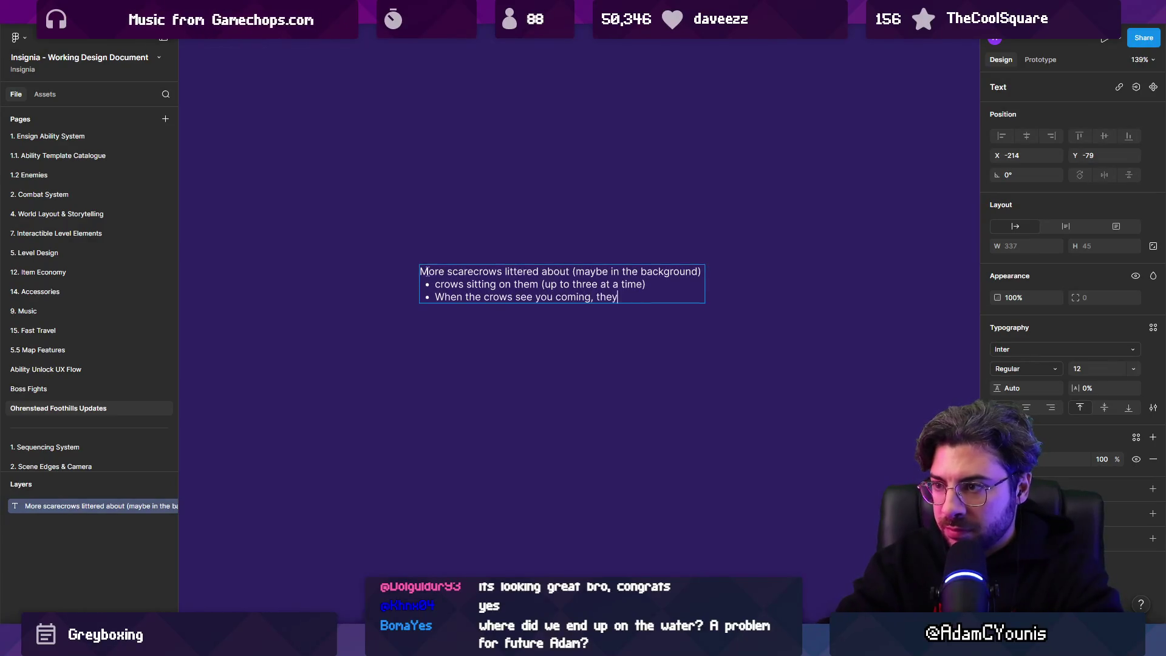
type("sequentiallyh")
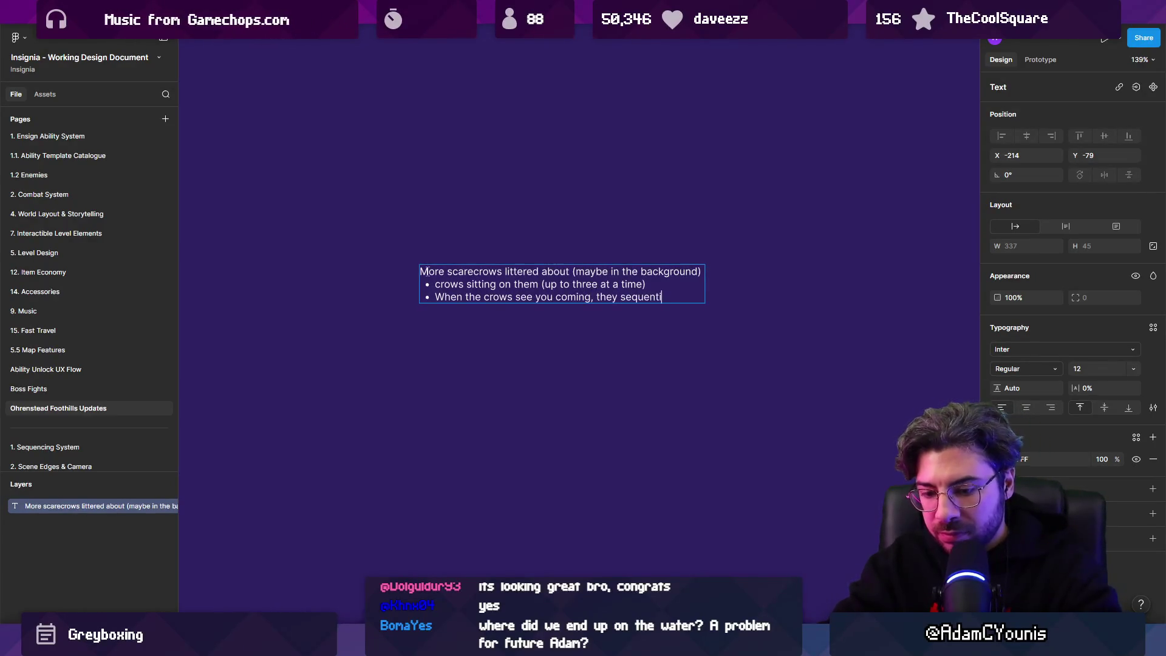
key("BackSpace")
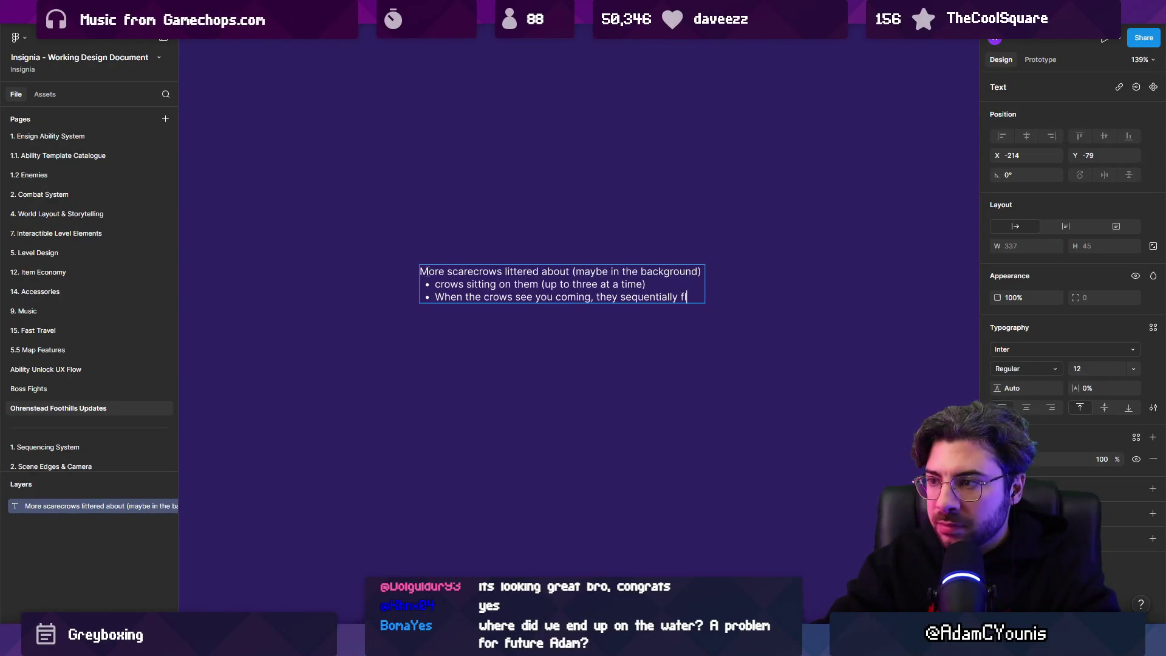
key("BackSpace")
type("into the")
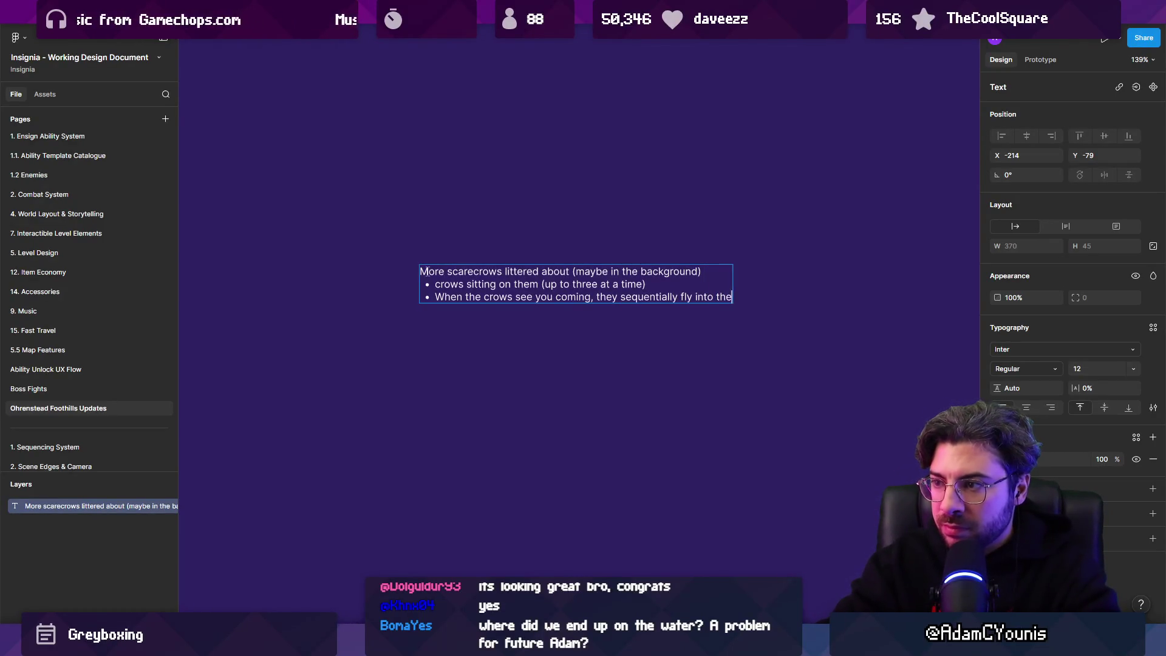
type(" screen")
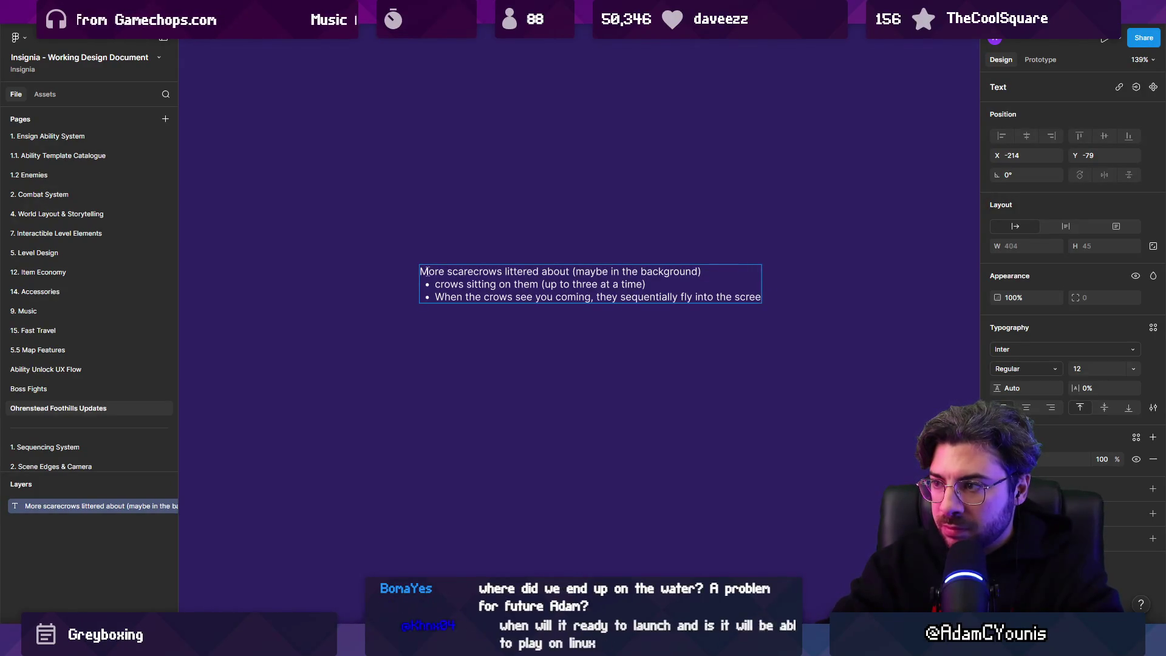
Add bullets about parrying them in different directions and them taking your money to the watchtower top.
key("Return")
type("forced to parry them in di")
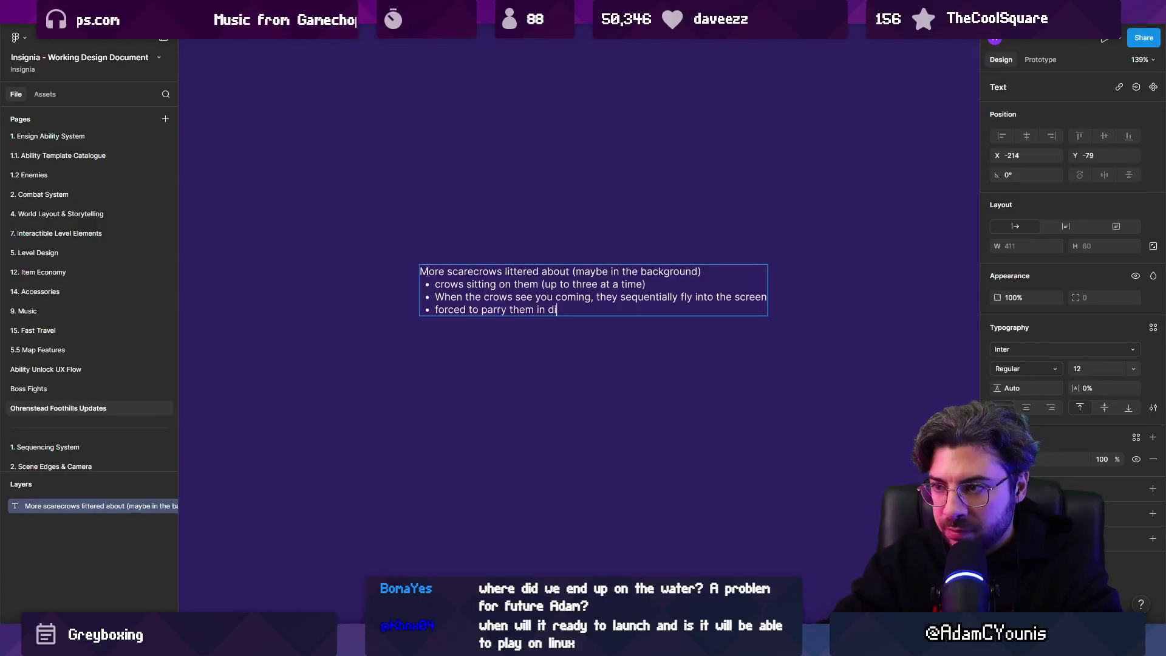
type("fferent directions")
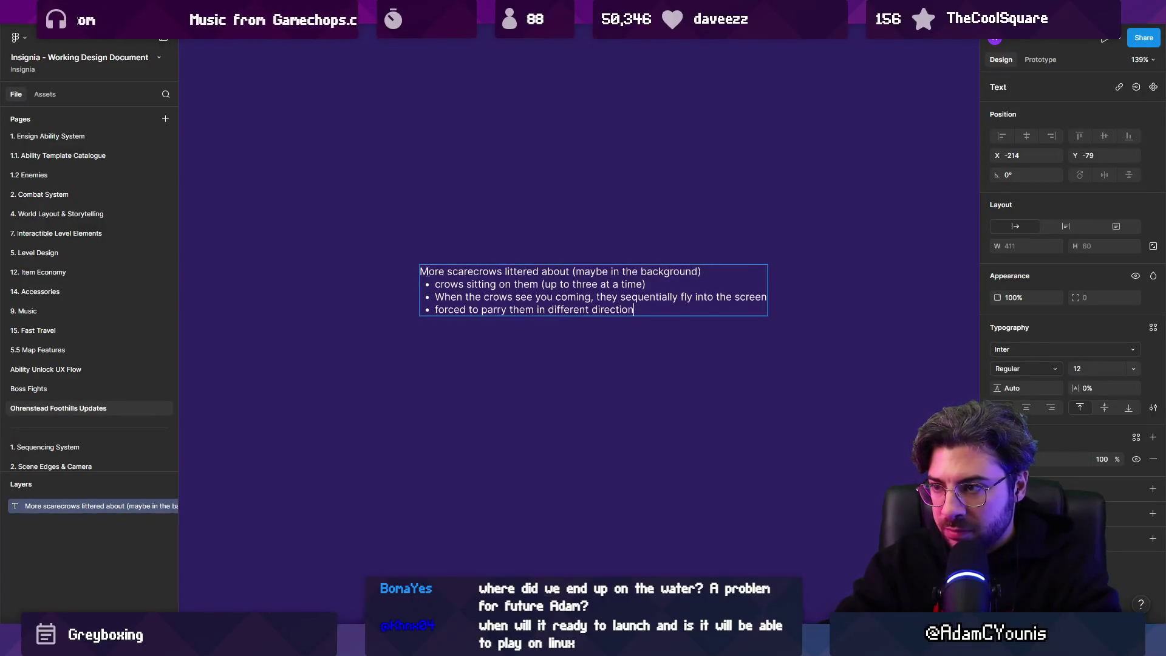
key("Return")
type("if they hit you")
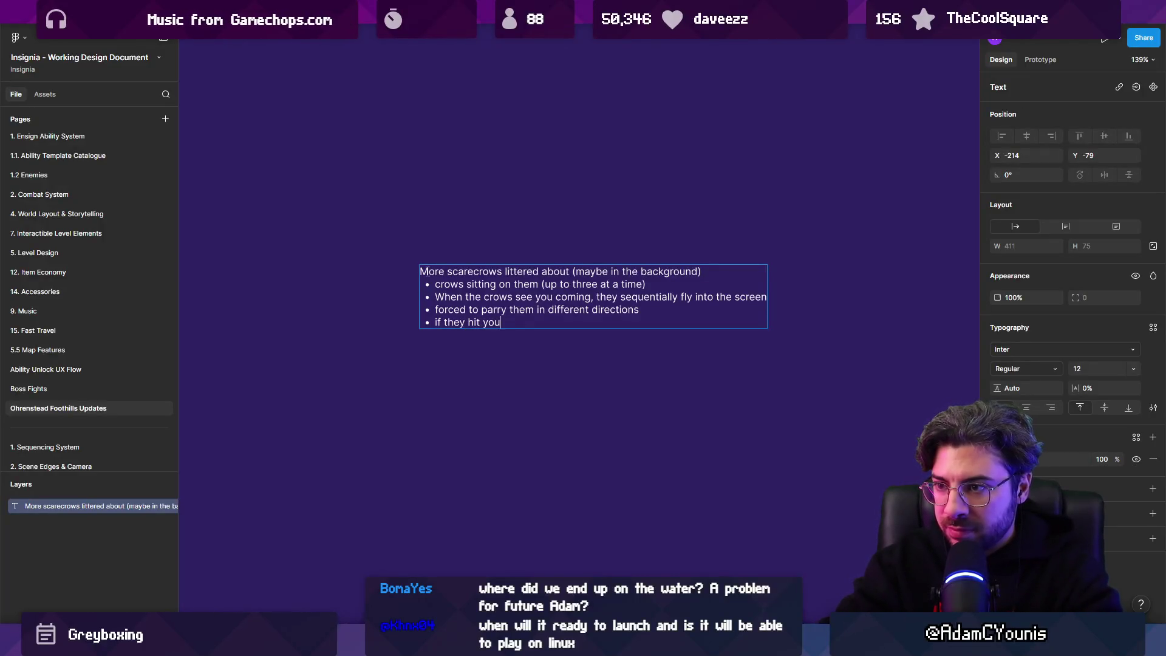
type(", they t")
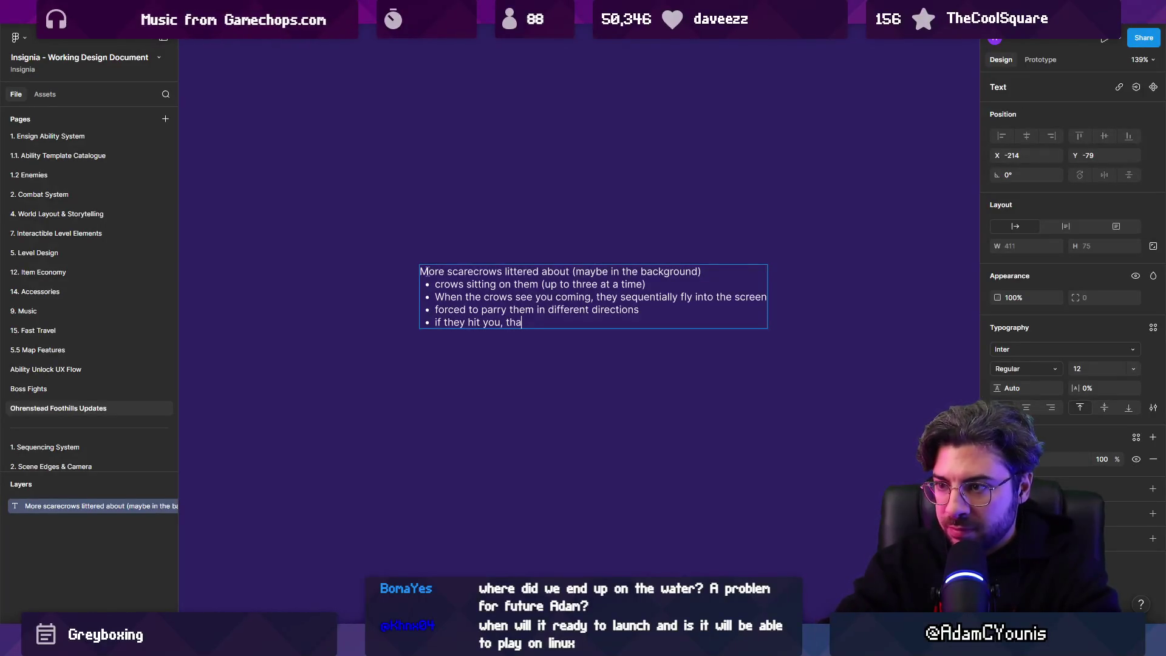
type("ake your moneb")
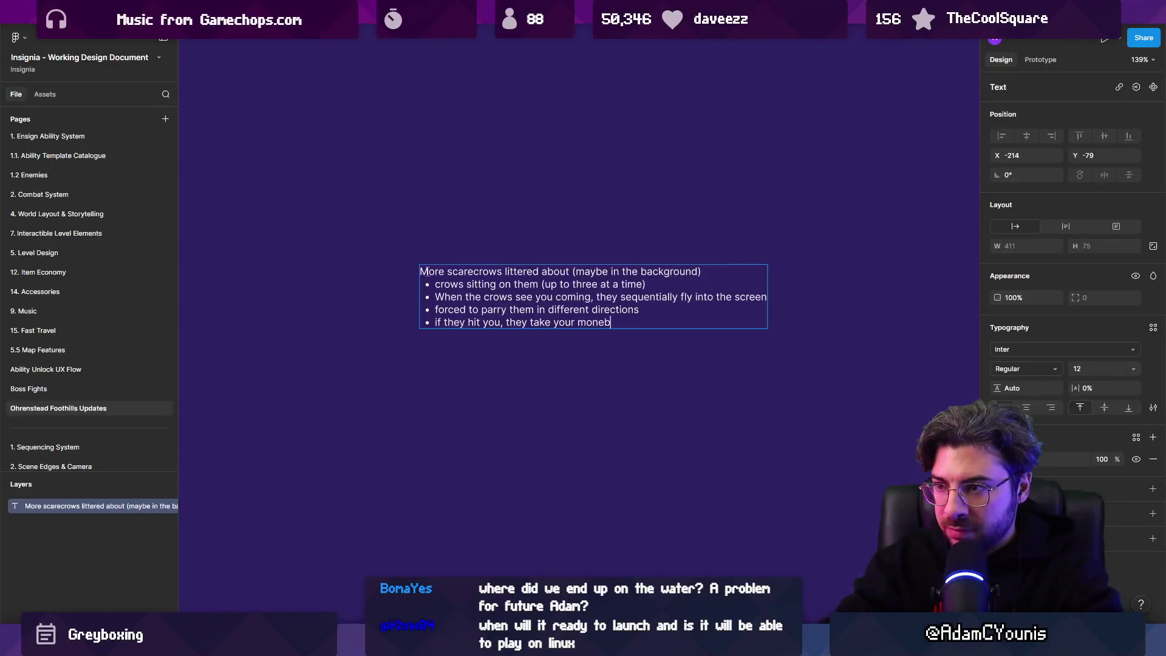
key("BackSpace")
key("BackSpace")
key("BackSpace")
type("y")
key("BackSpace")
type("to the top of the watchtower")
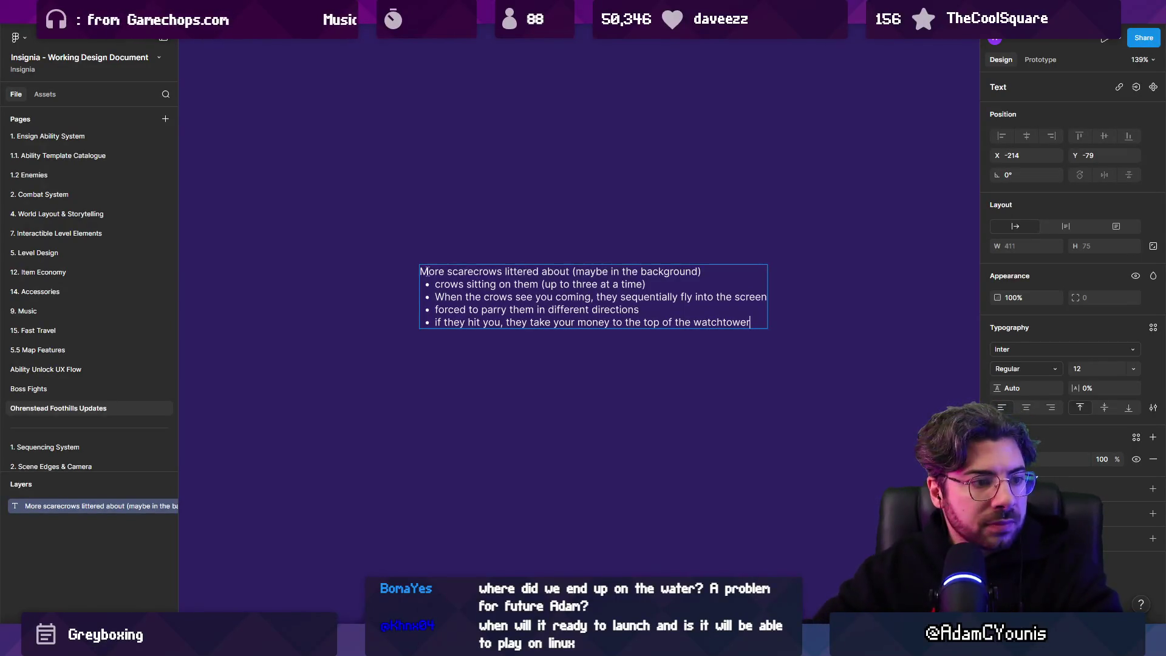
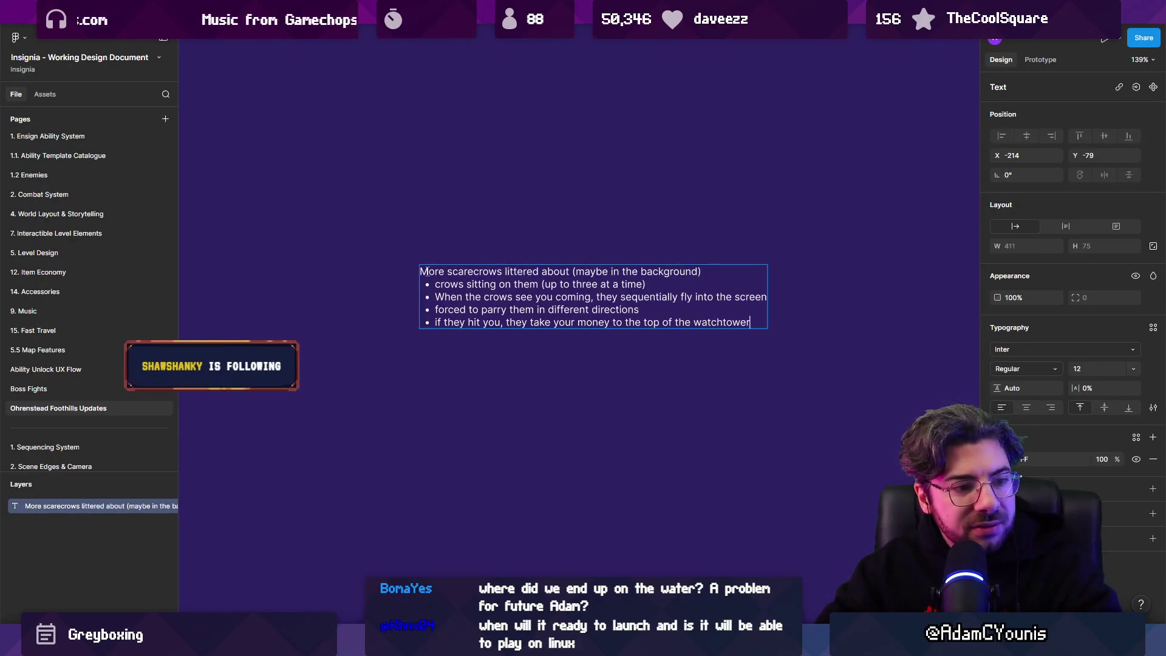
Make the scarecrow heading bold and finish editing the scarecrow notes.
key("Return")
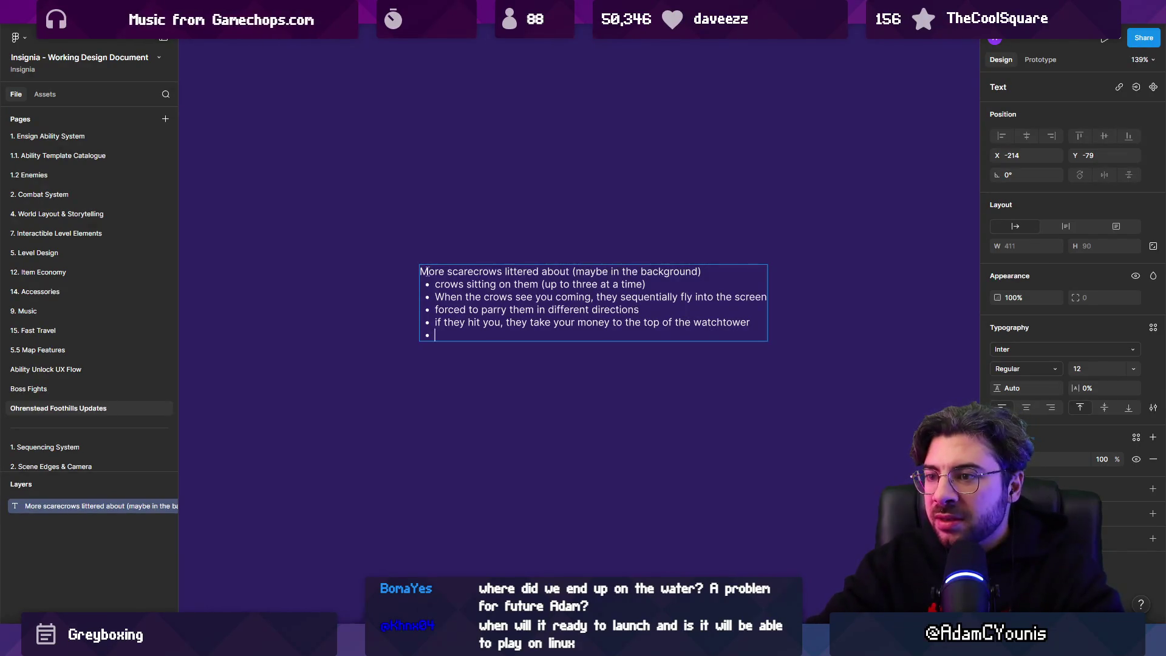
triple_click(425, 271)
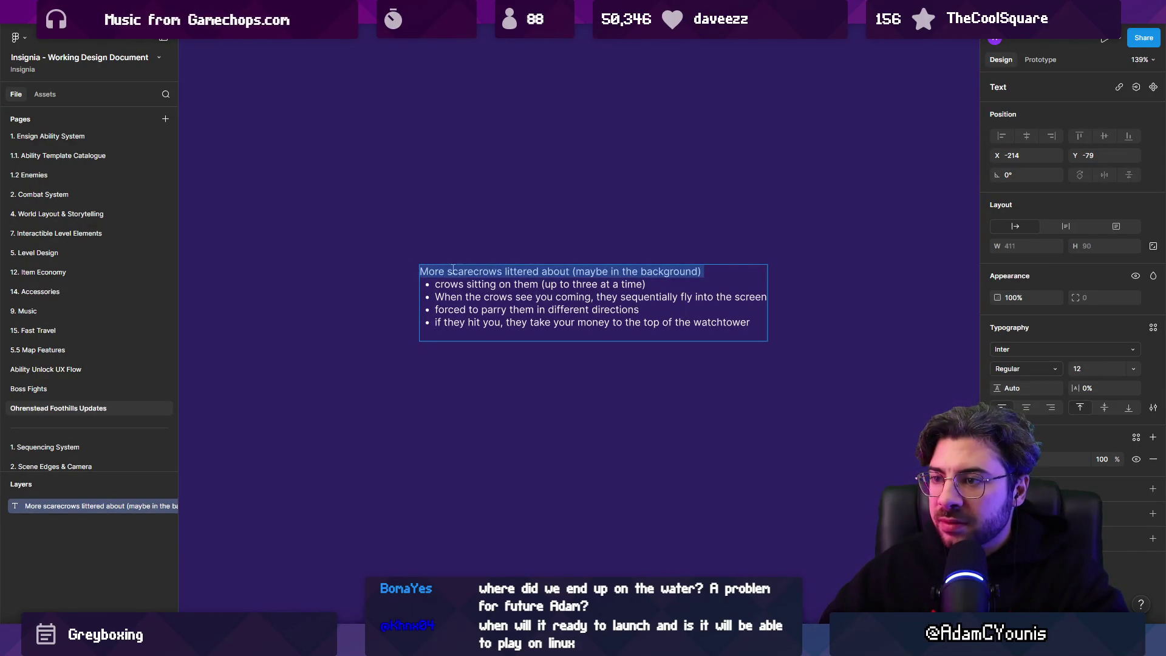
key("ctrl+b")
key("Escape")
key("Escape")
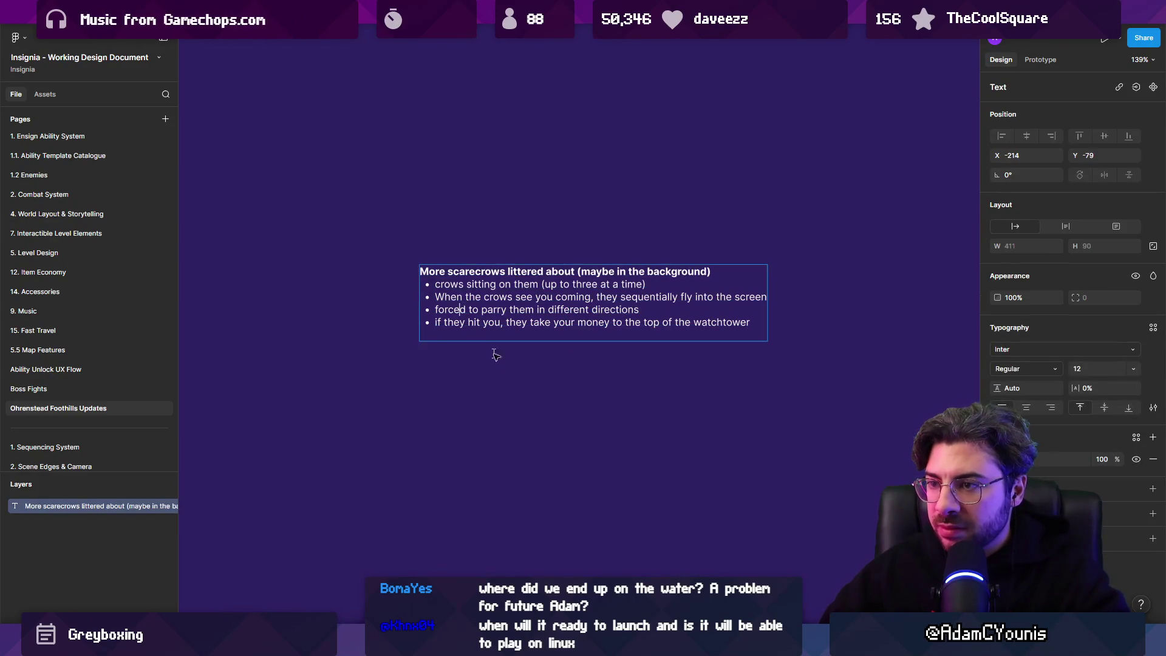
Copy the scarecrow block below as a Marten heading with a bullet about fleeing to map points.
left_click(493, 313)
left_click_drag(493, 313, 493, 417)
key("Return")
type("Mat")
type("ten that")
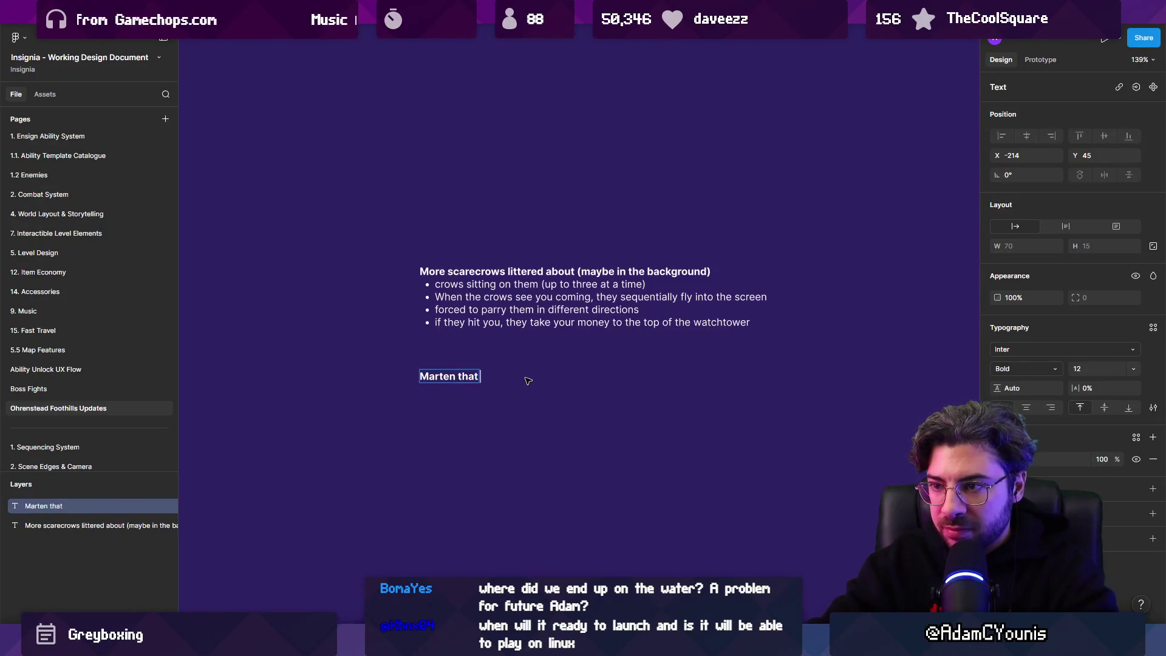
type(" run away wit")
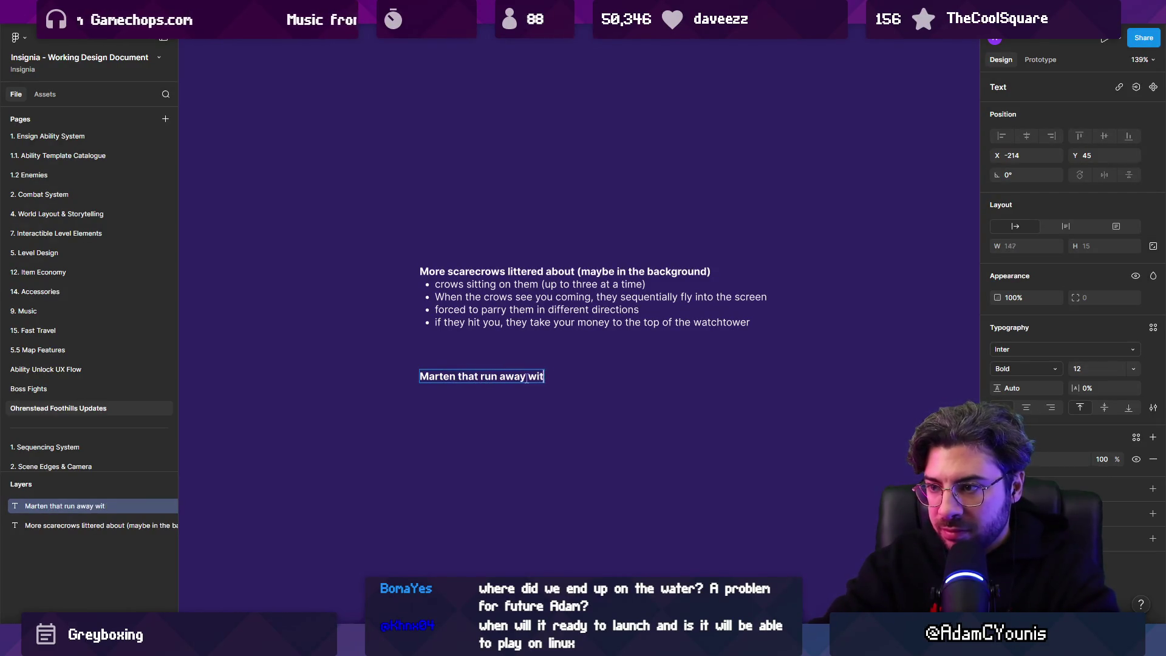
type("h a bag of money?")
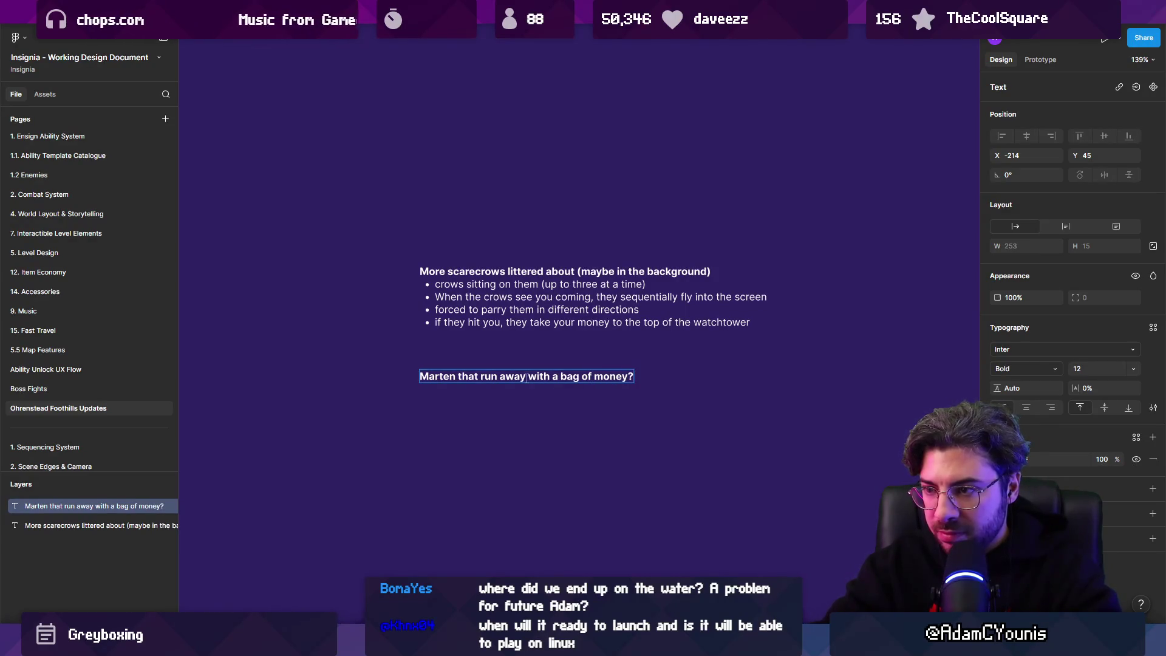
key("Return")
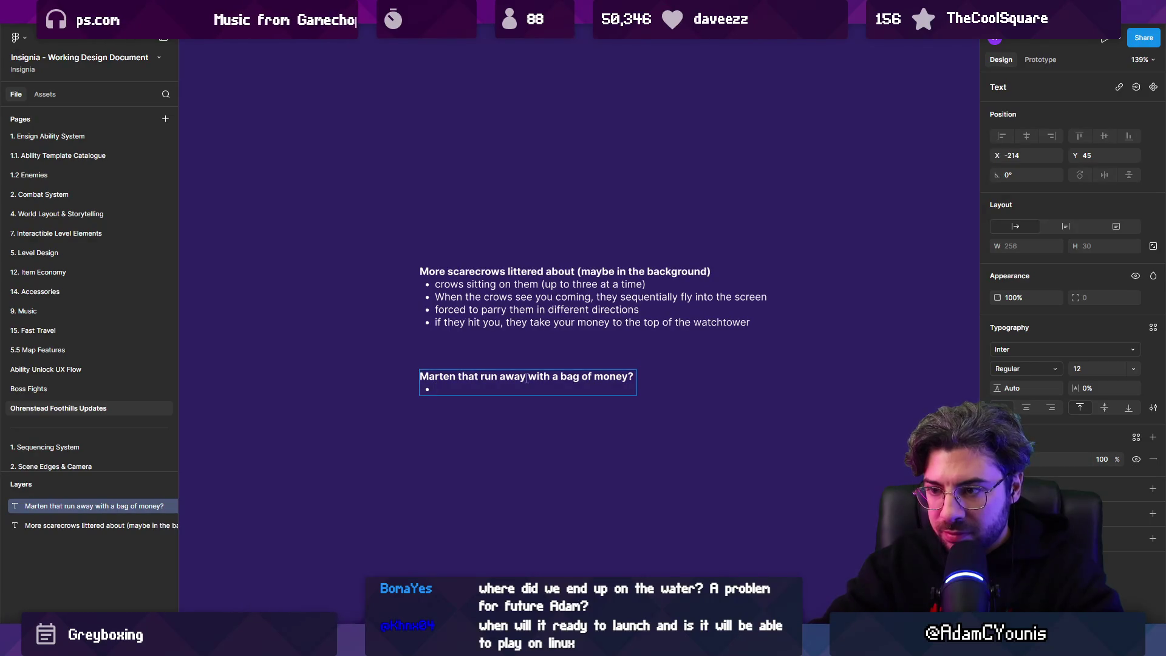
type("th")
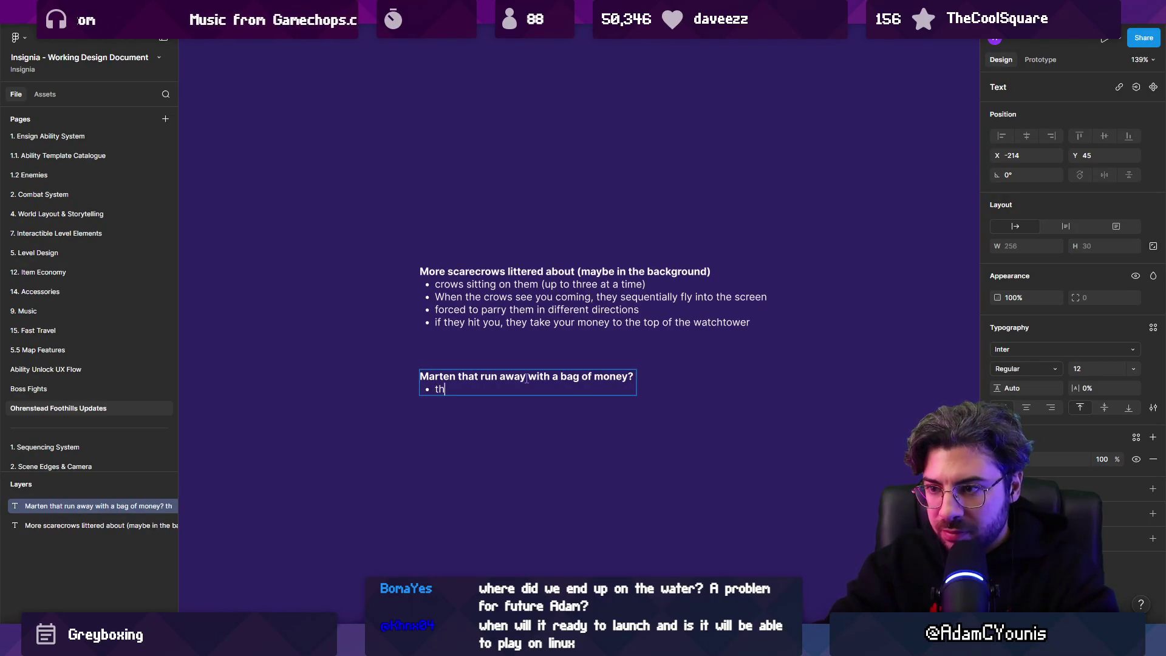
type("ey see yo")
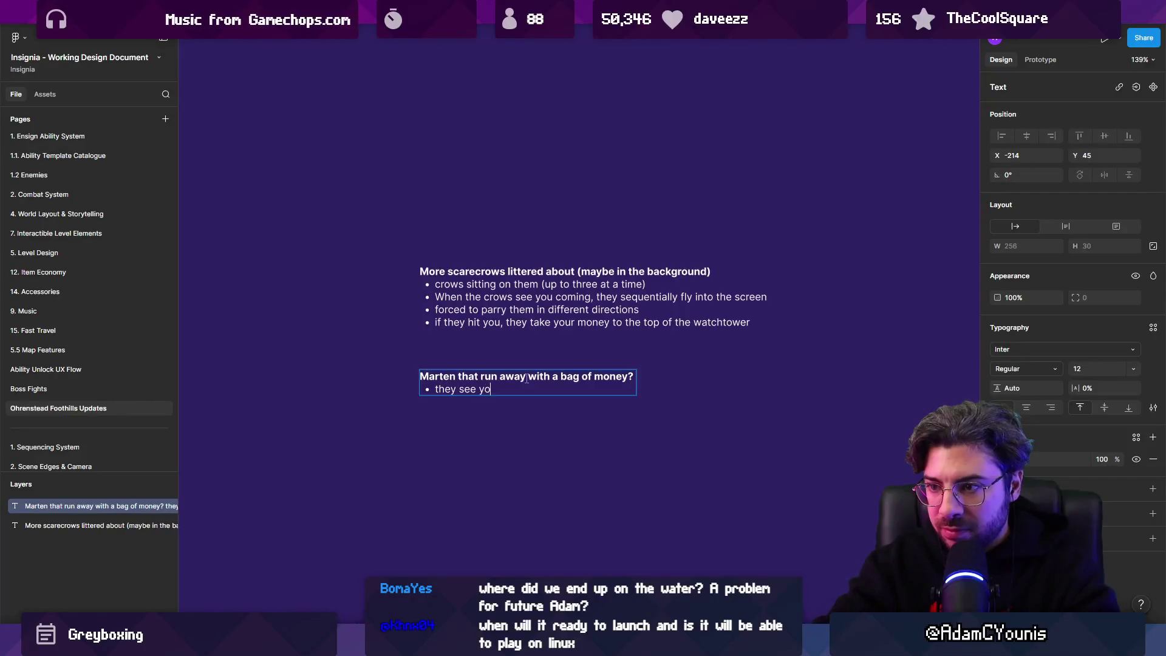
type("u and run to spec")
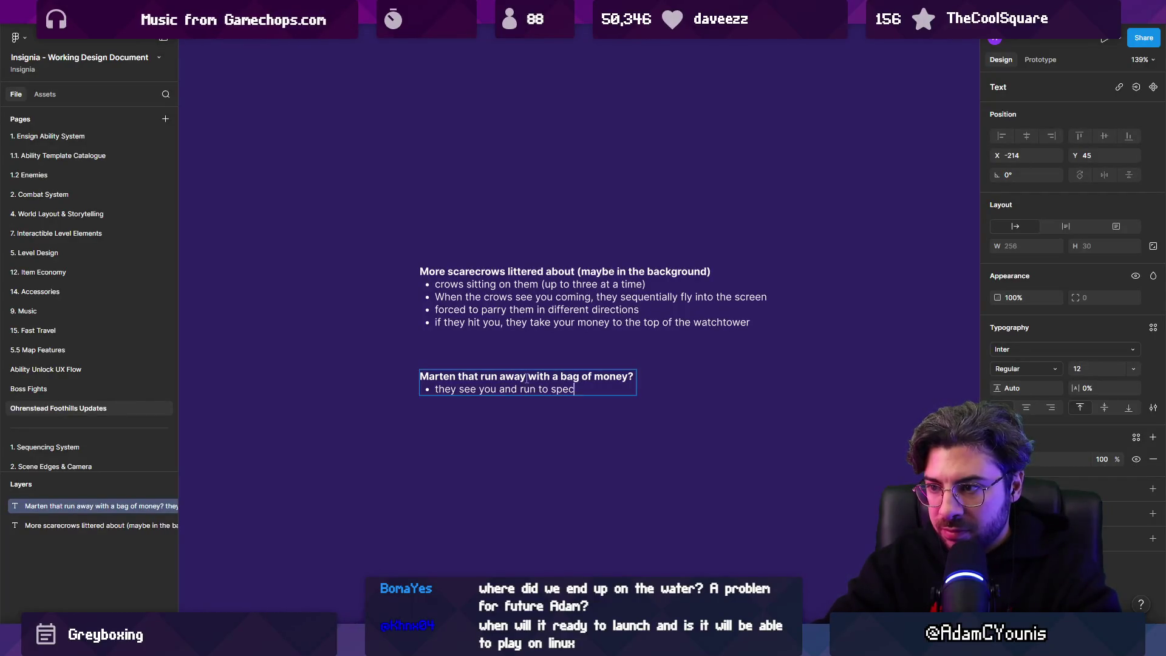
type("nts on trees")
key("BackSpace")
key("BackSpace")
key("BackSpace")
type("he ma")
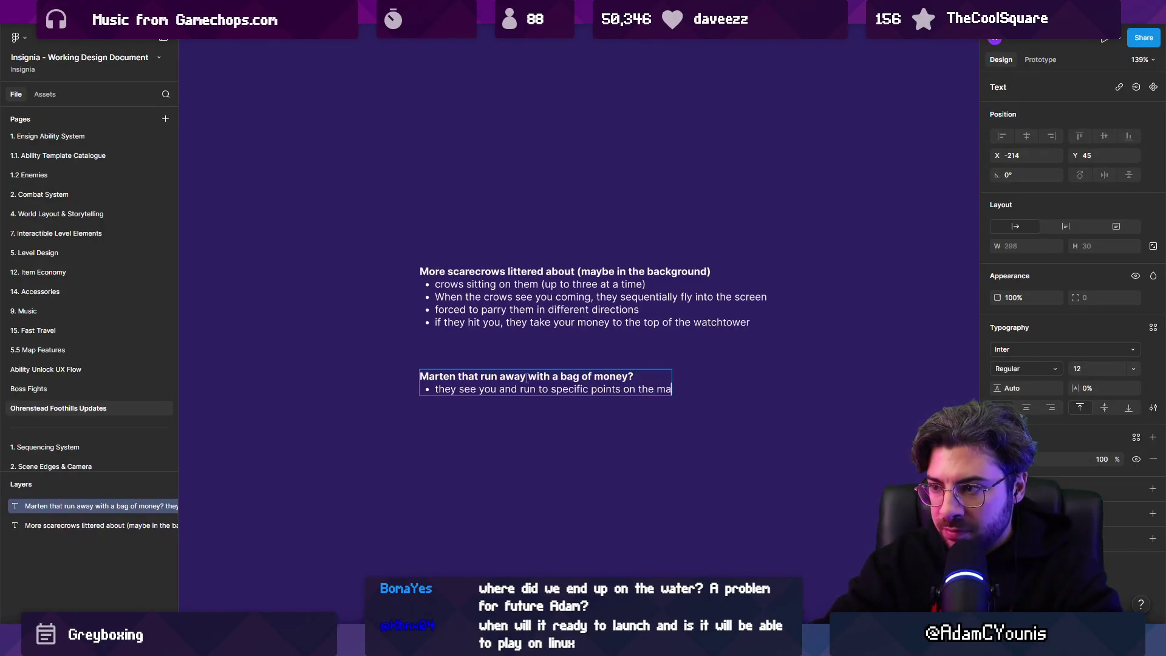
type("p before di")
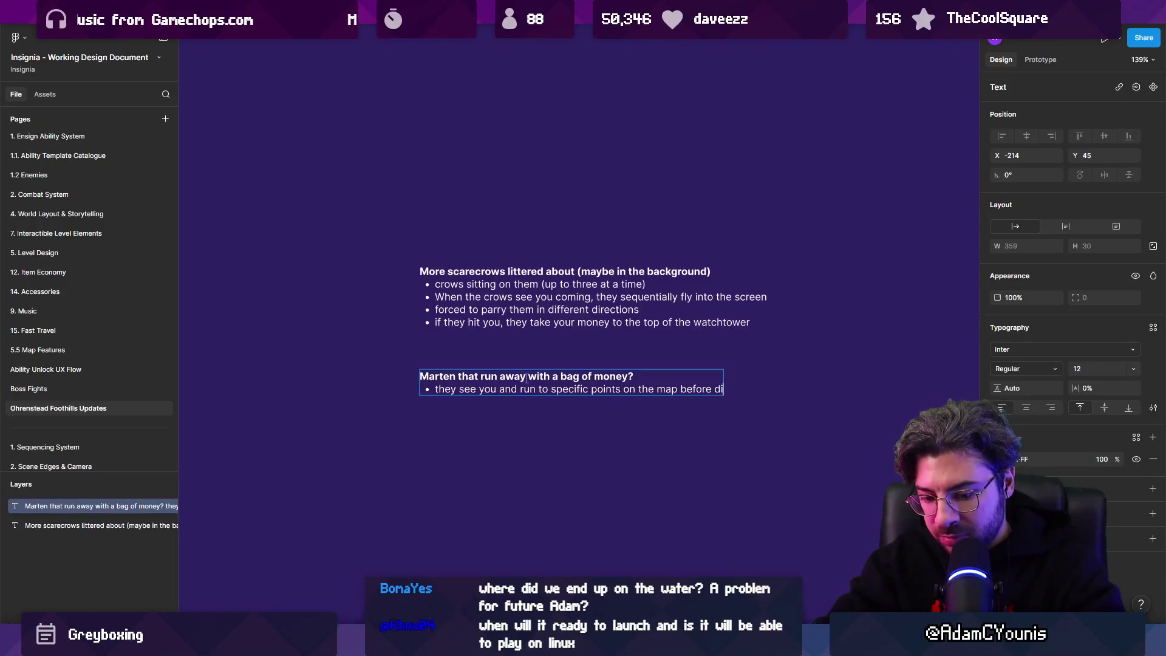
type("ving in to the background")
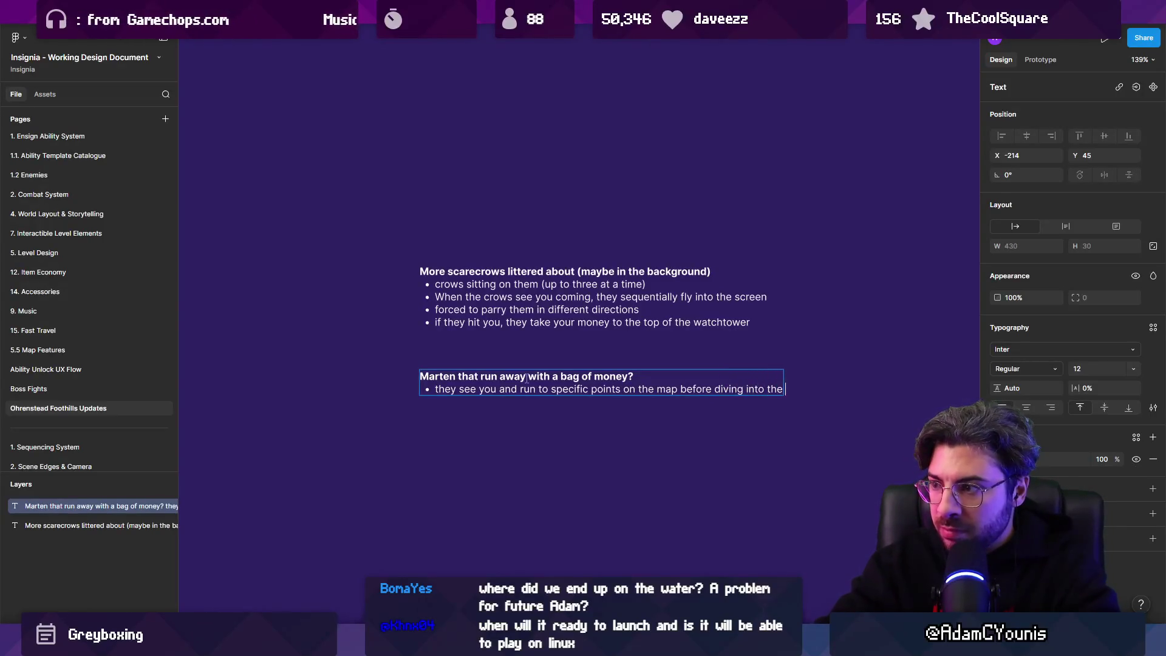
Add nested bullets: martens cut through the geometry from point A to B and drop money when hit.
key("Return")
type("points aren't")
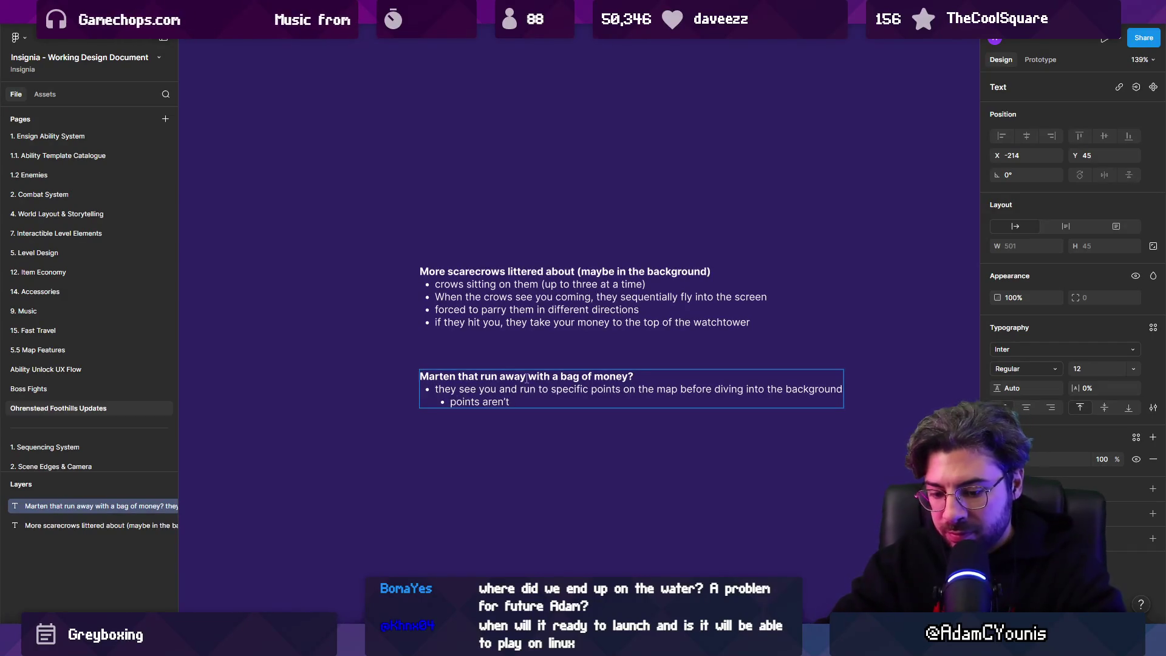
type(" determined")
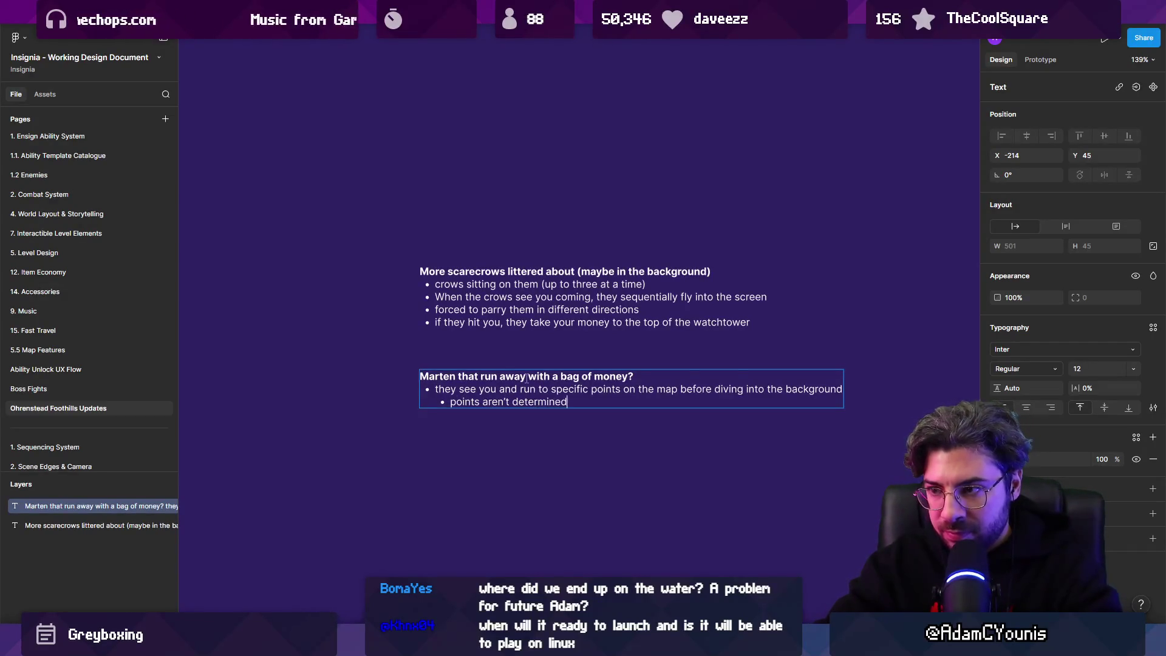
type("g, they jkus")
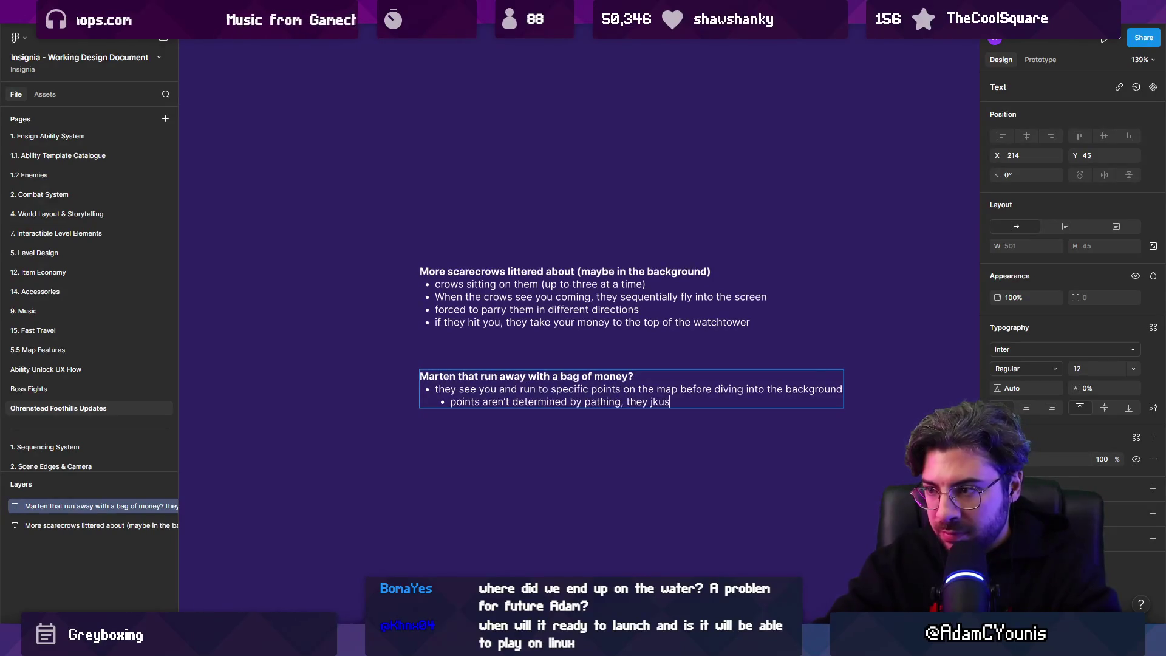
type("ust")
type("throuig")
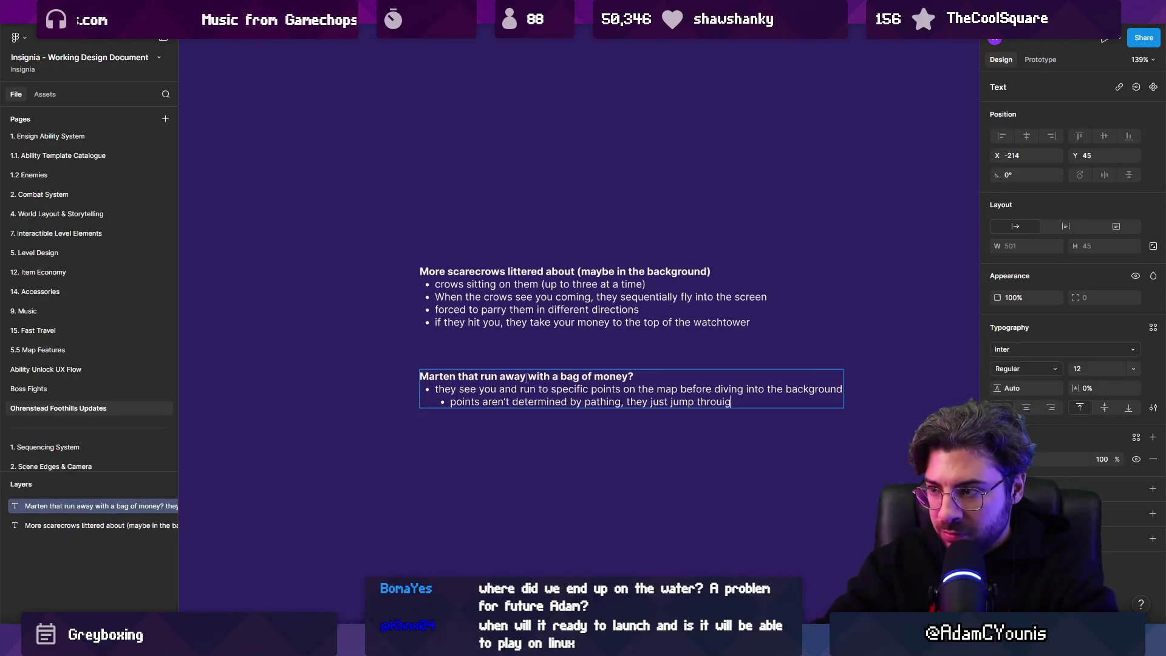
type("h the gh the z axid")
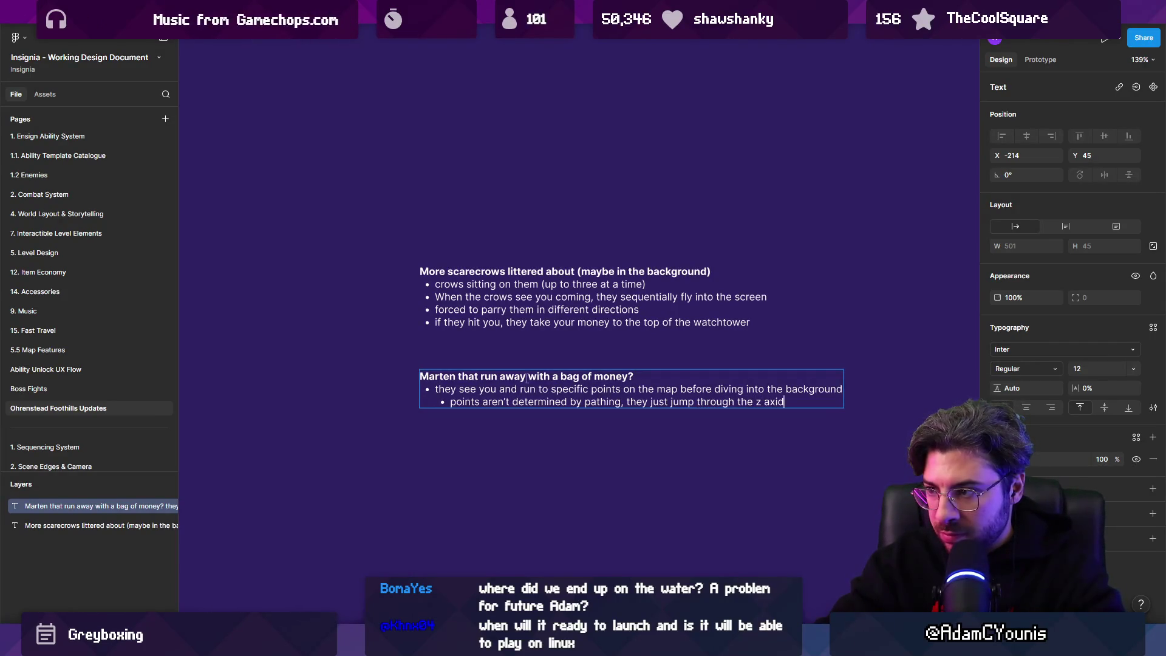
type("n itme to")
key("ctrl+shift+Left")
key("ctrl+shift+Left")
key("ctrl+shift+Left")
key("ctrl+shift+Left")
type("in front o")
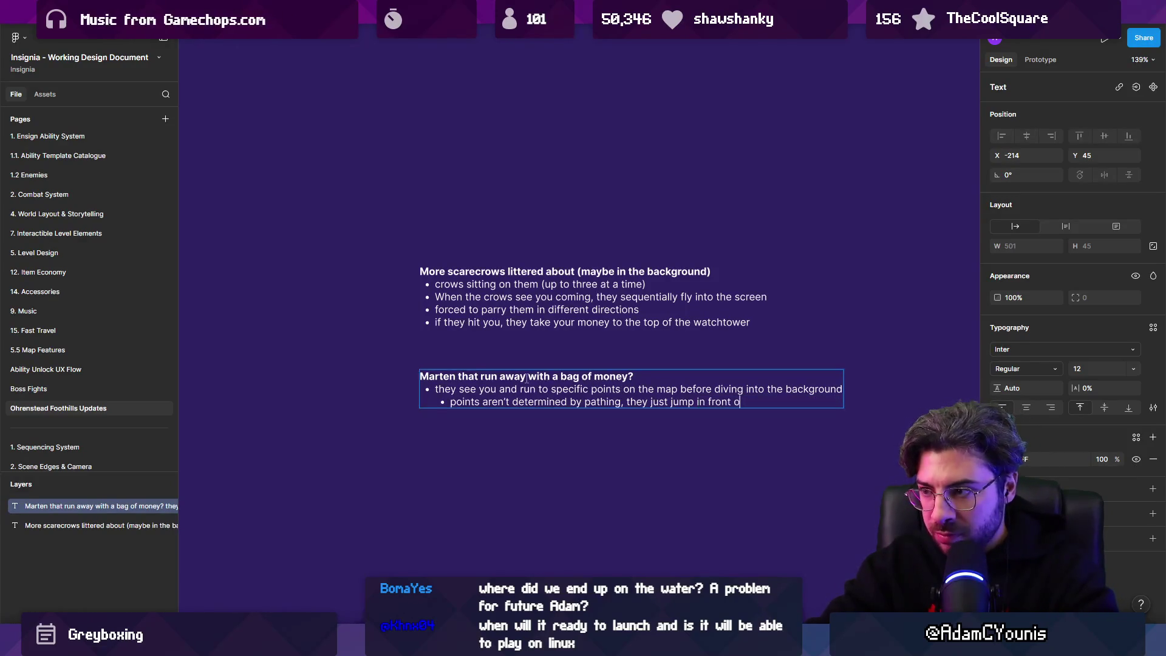
type("f the ")
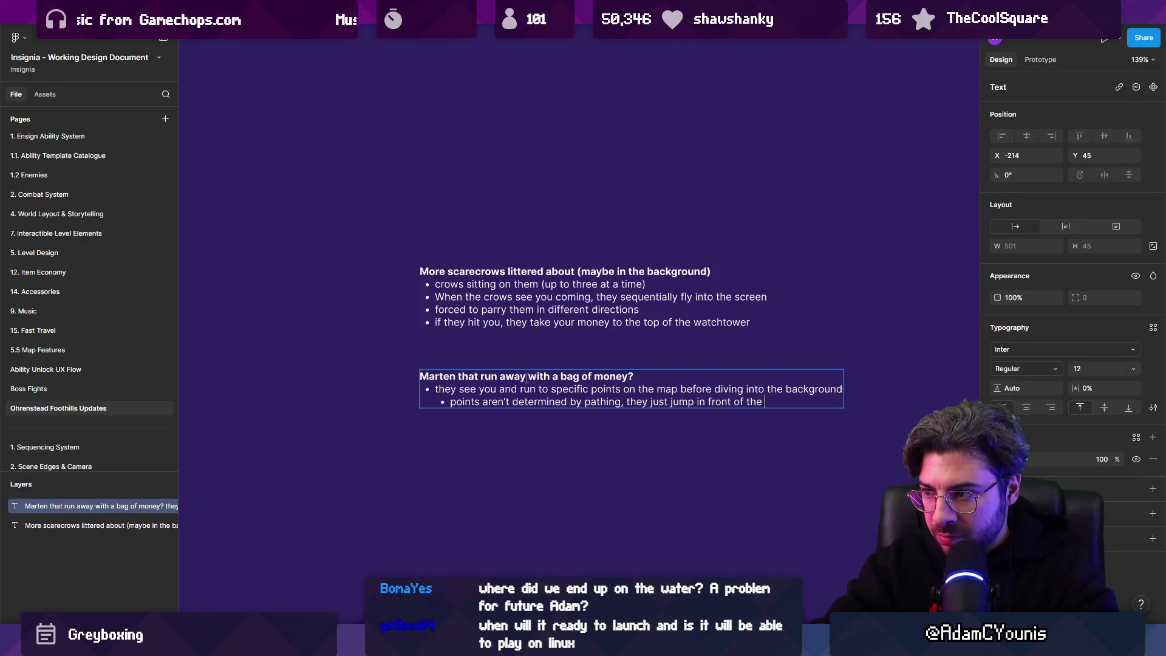
type("geoptry f")
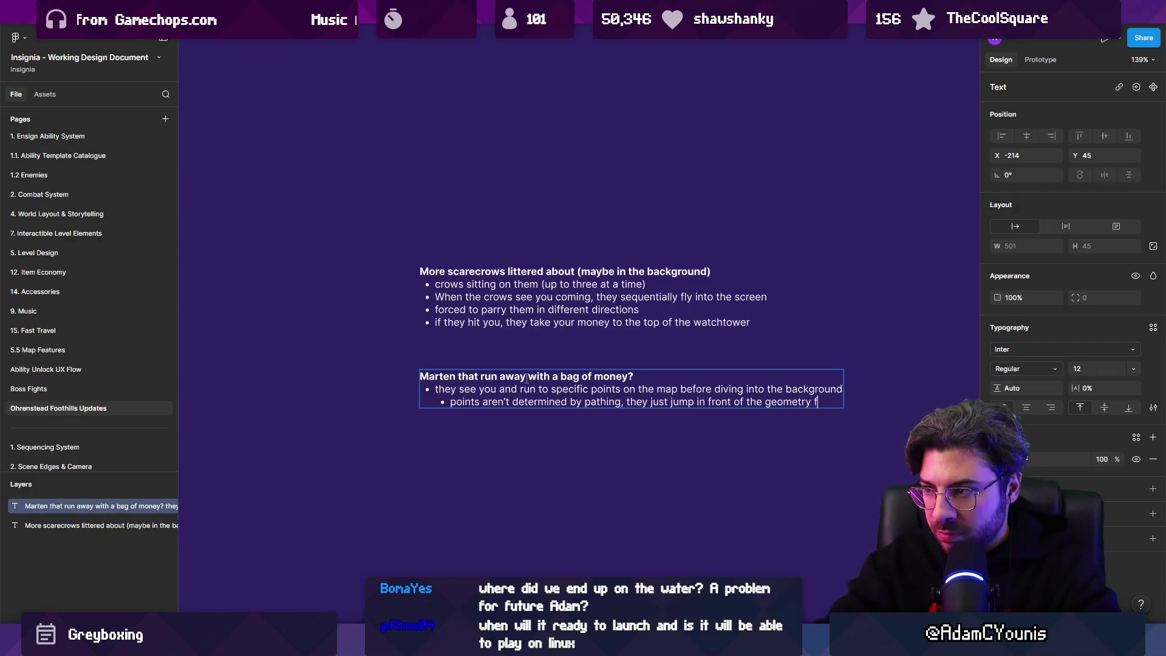
type("rom point A to B")
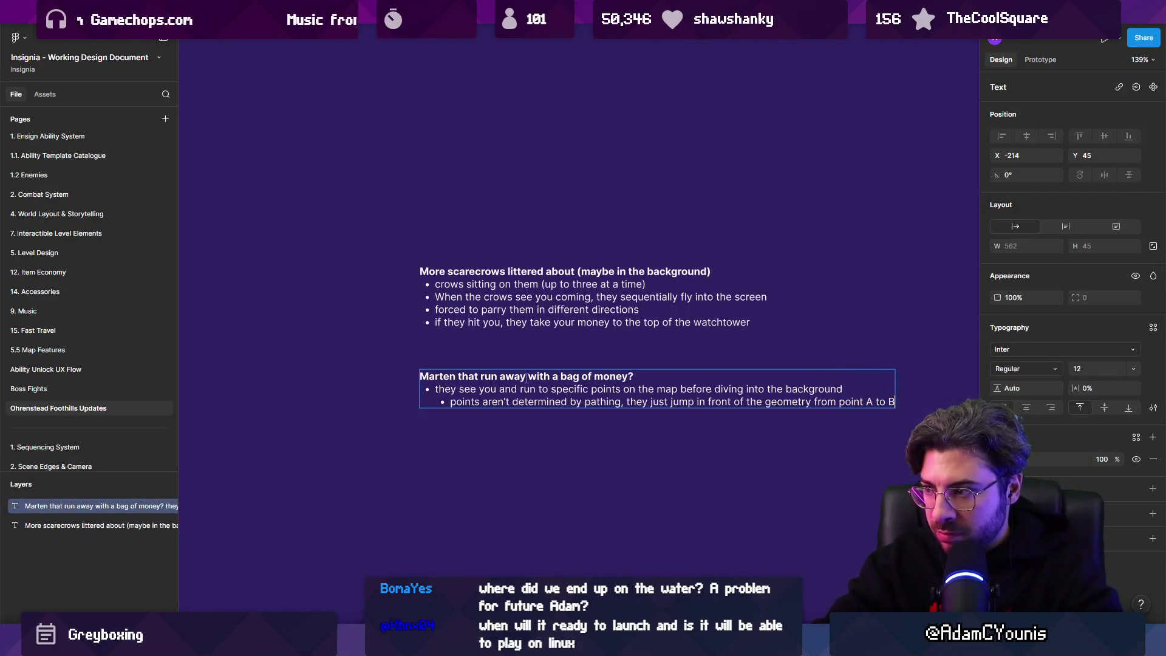
key("Return")
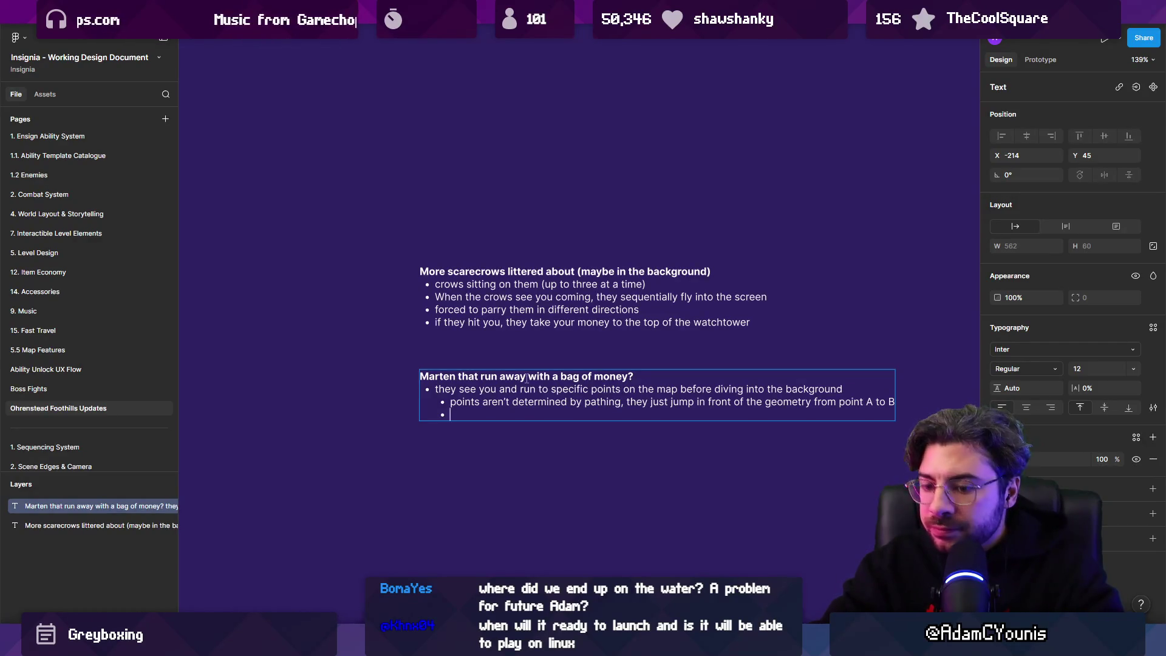
type("hit thge")
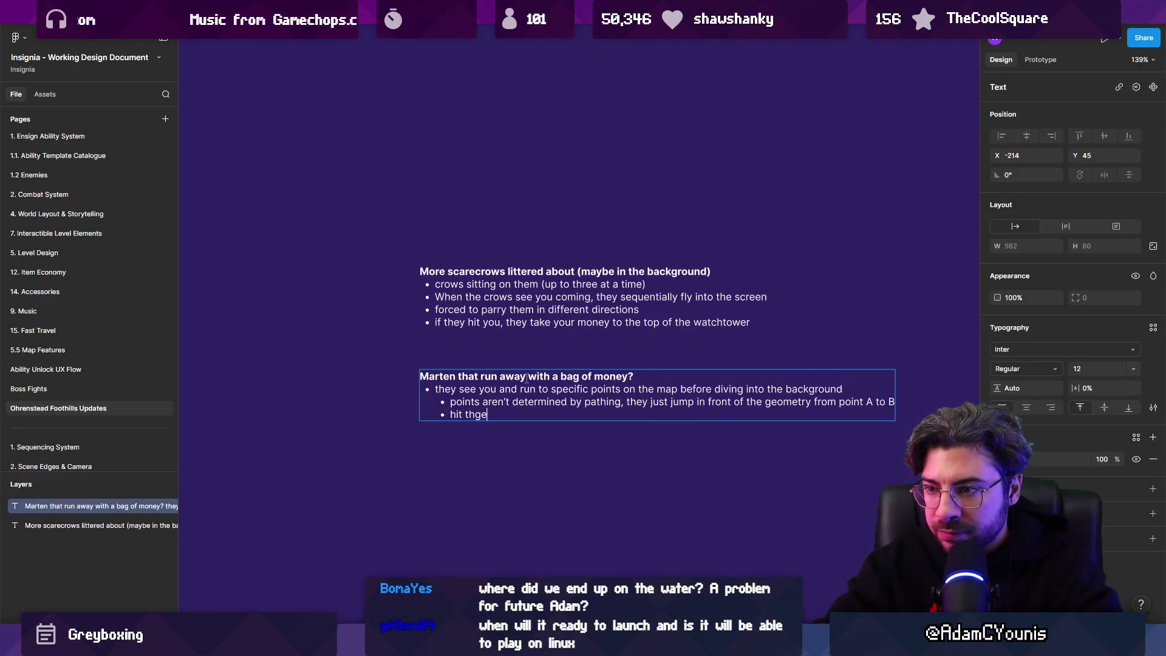
type("mn and they drop a bunch of money")
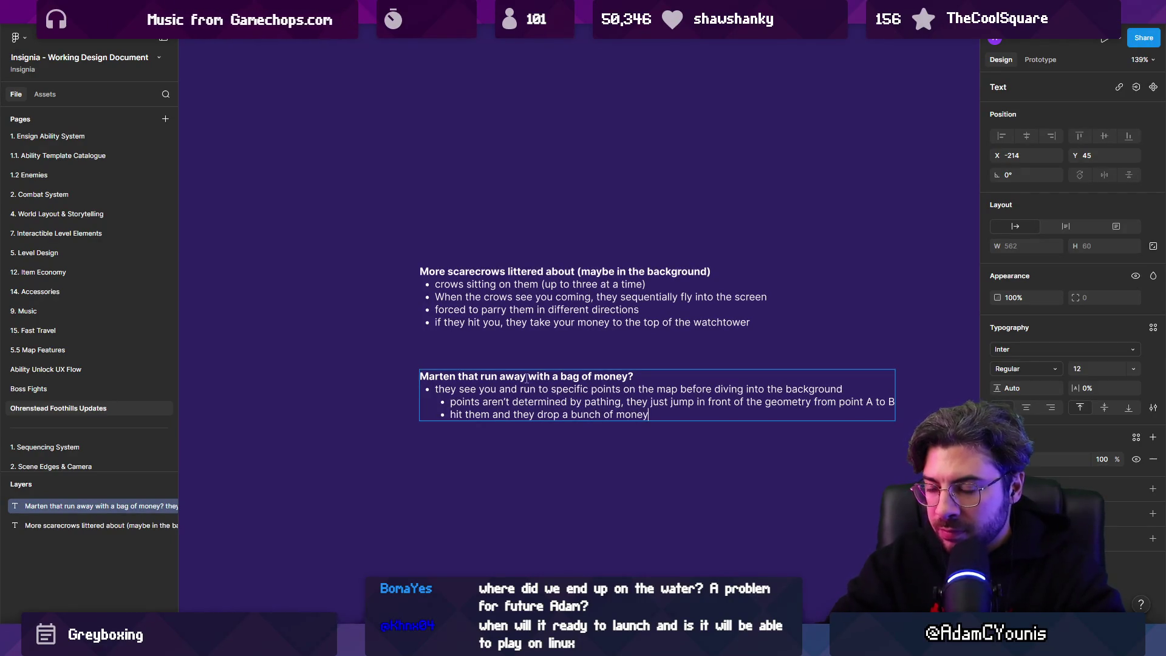
key("Escape")
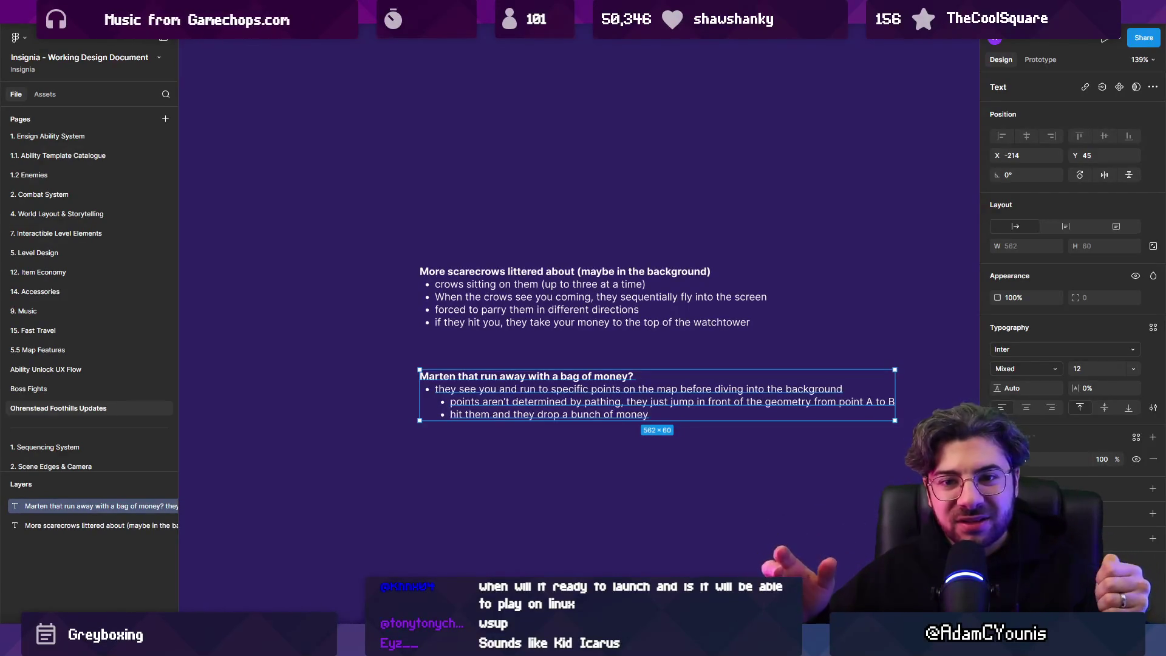
Duplicate the scarecrow note upward, retype it as 'Spores around the levels', then return to Unity's scene.
left_click(410, 320)
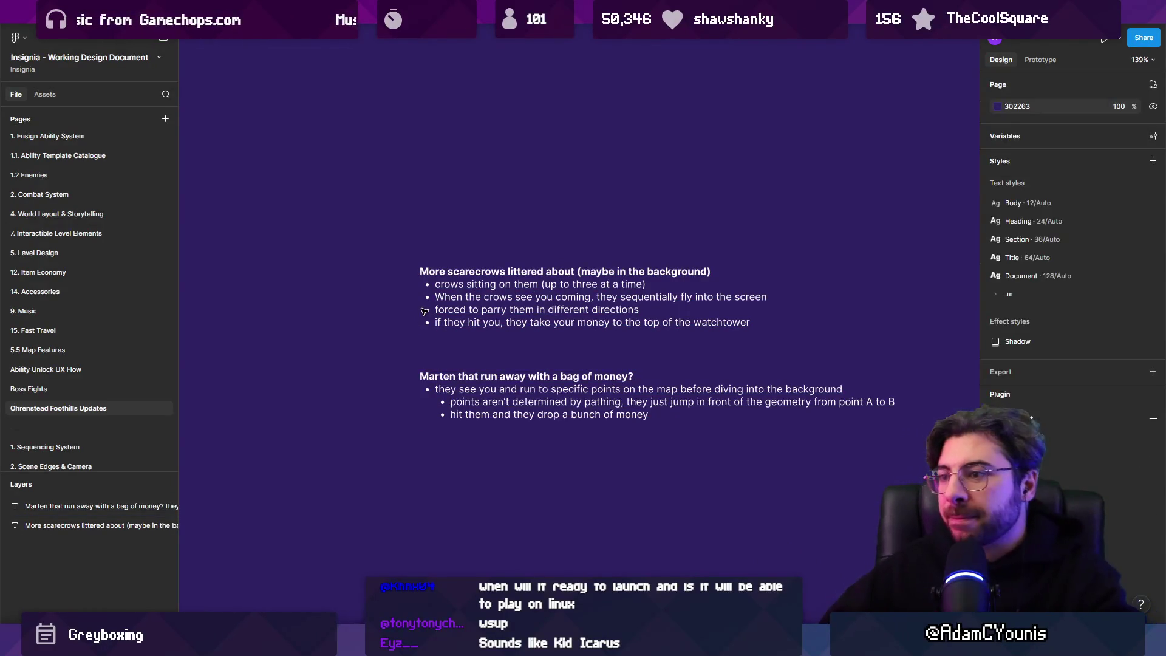
left_click(472, 299)
left_click_drag(472, 299, 472, 201, "alt")
double_click(471, 201)
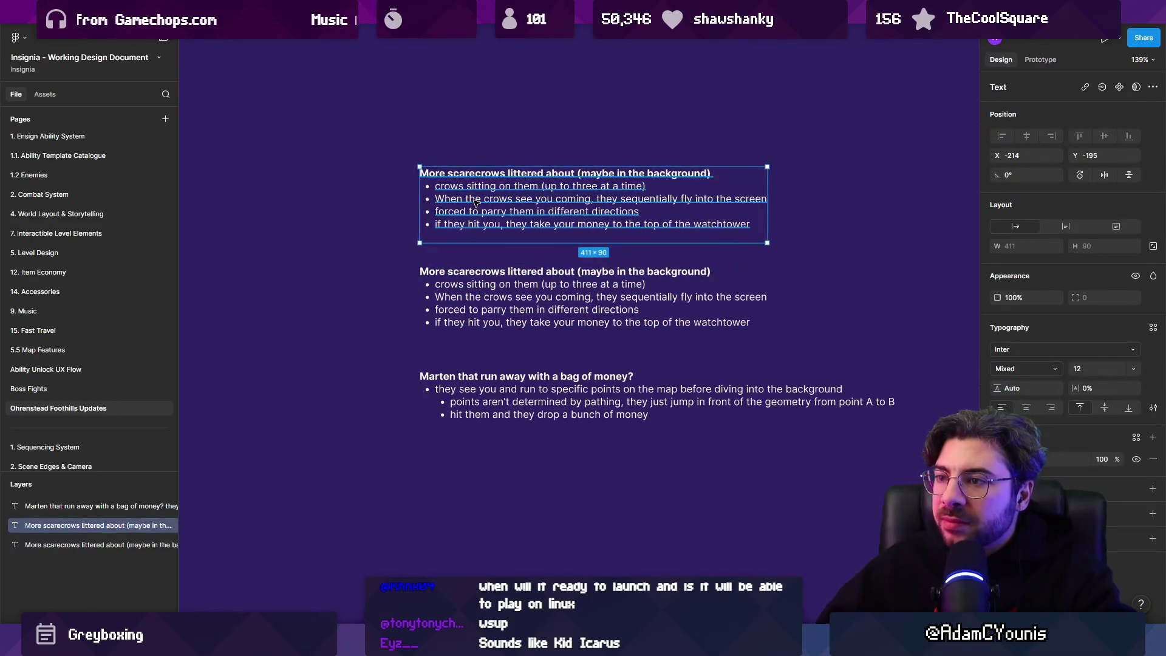
type("Spores around the levels")
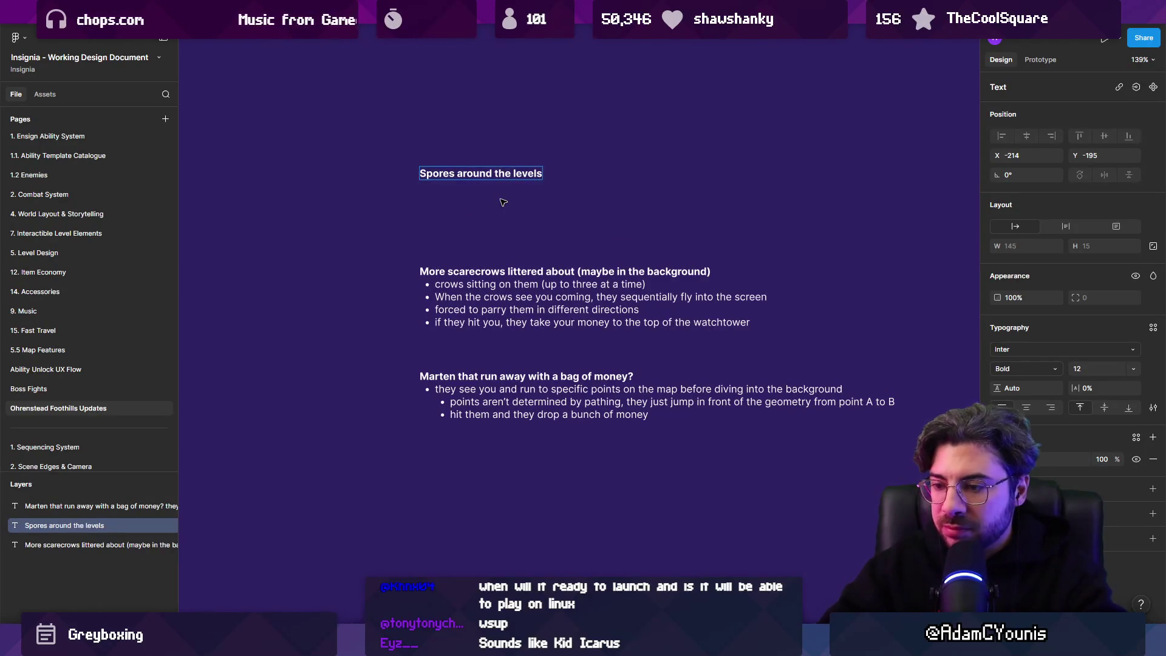
key("Escape")
key("alt+Tab")
left_click(199, 51)
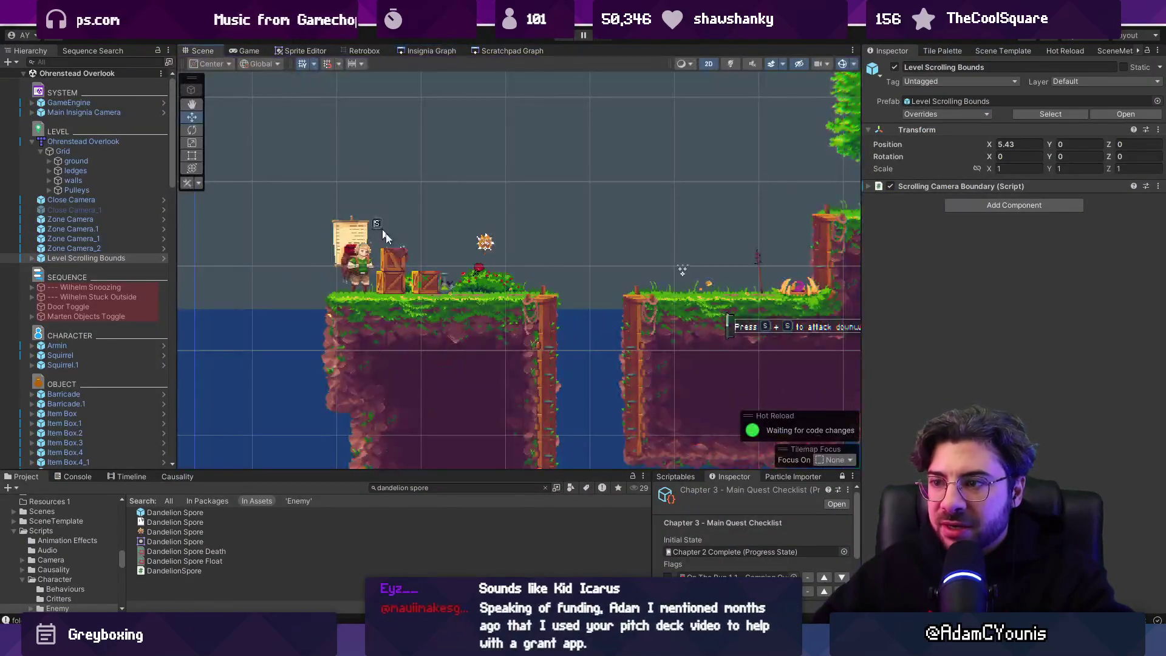
Search the Hierarchy for 'dandelion' and select Dandelion.1 to inspect its Active Spores setting.
scroll(376, 176, "up", 2)
left_click(407, 103)
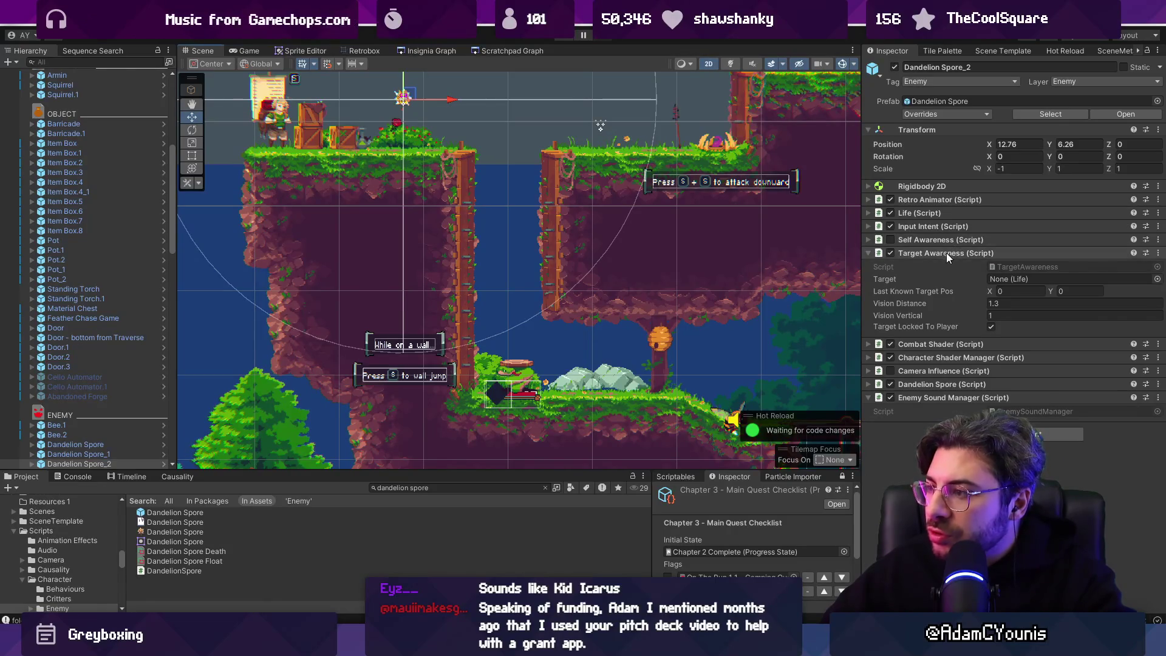
left_click(735, 159)
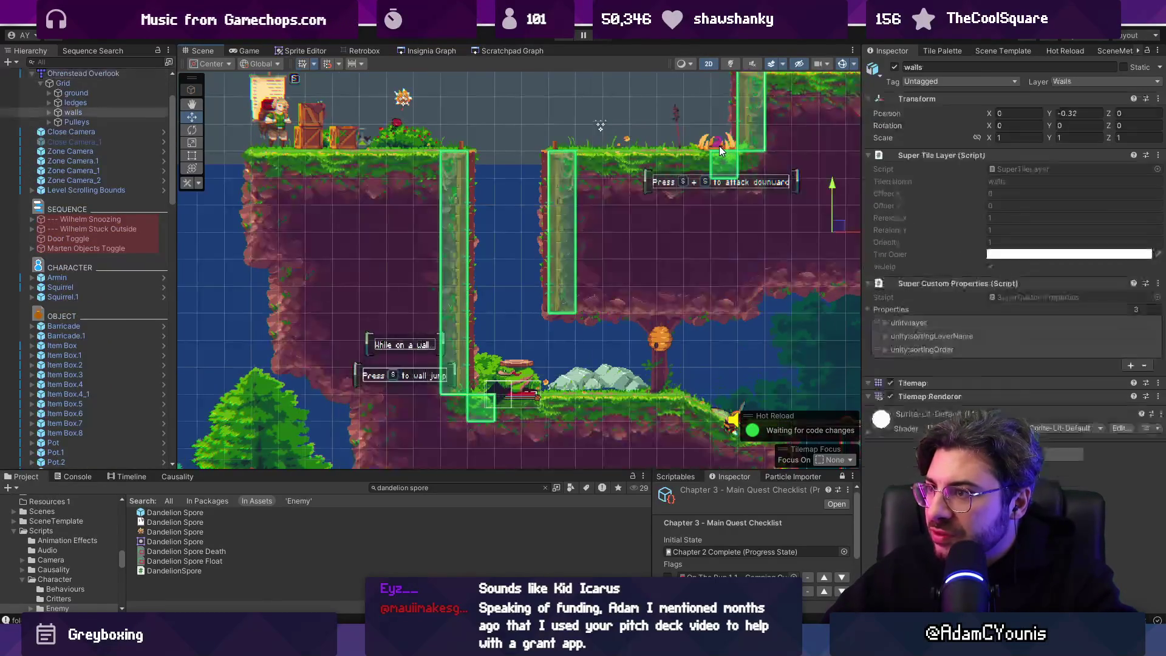
left_click(709, 146)
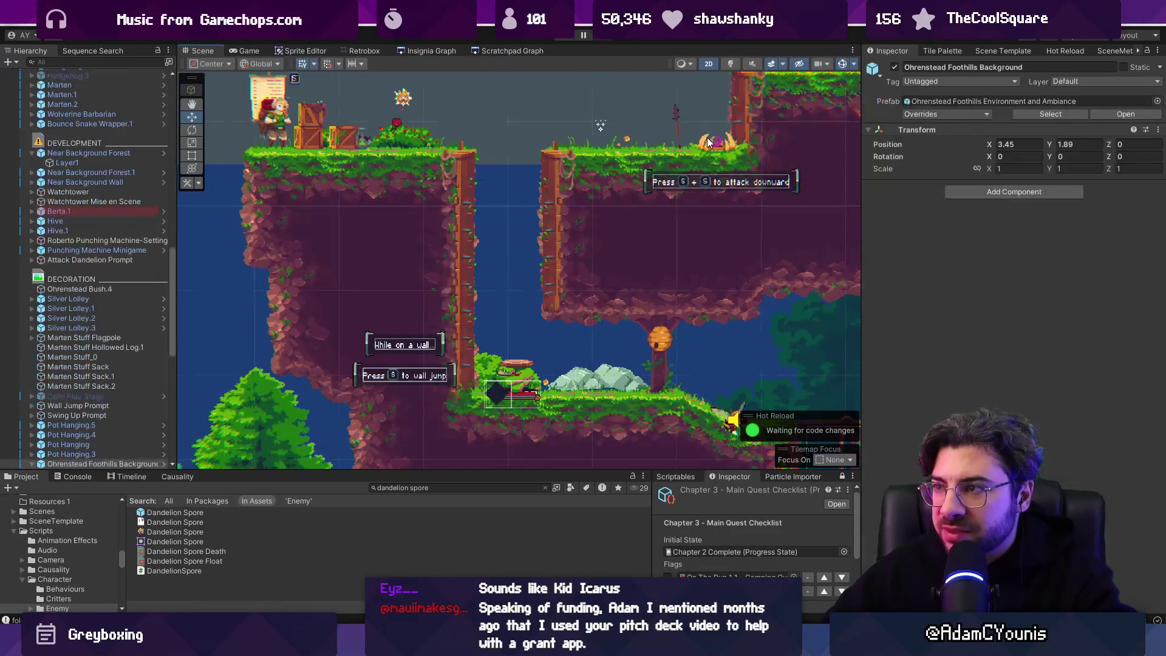
left_click(708, 147)
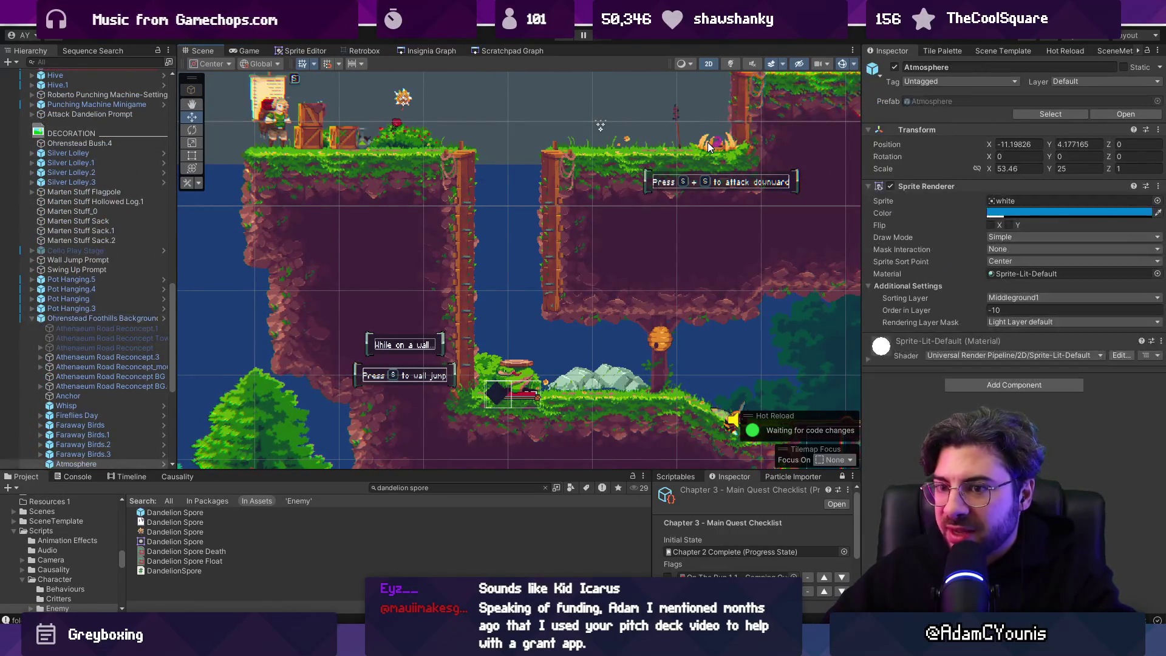
left_click(103, 54)
left_click(31, 50)
left_click(91, 62)
type("danbdelion")
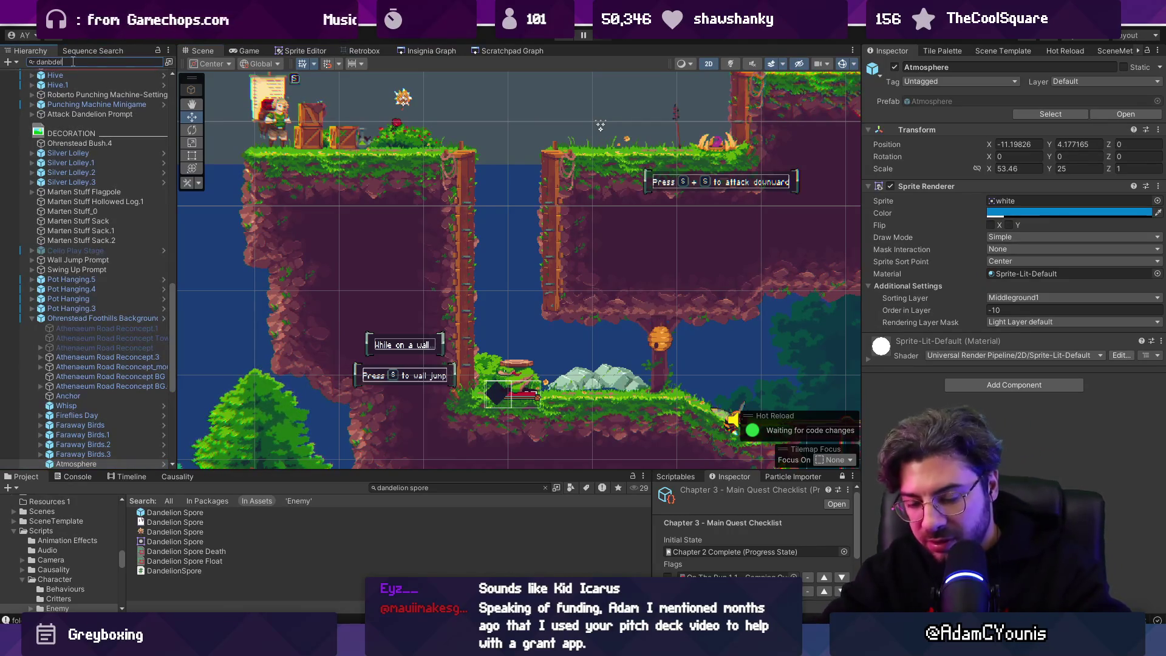
key("BackSpace")
key("BackSpace")
key("BackSpace")
type("deli")
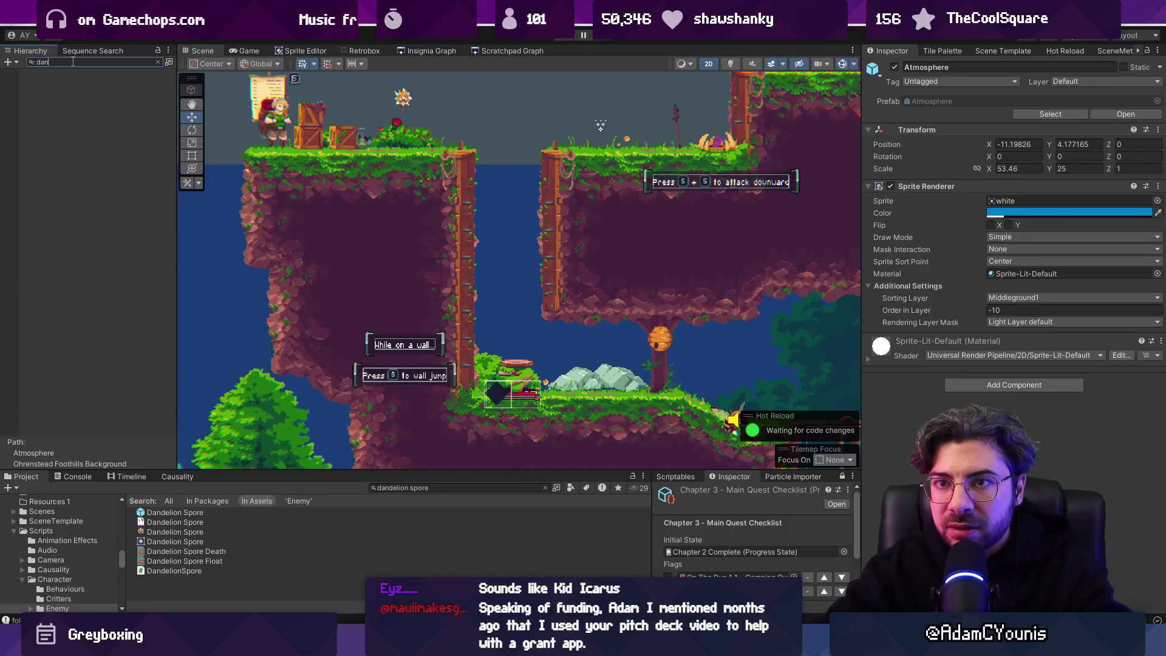
type("on")
left_click(49, 151)
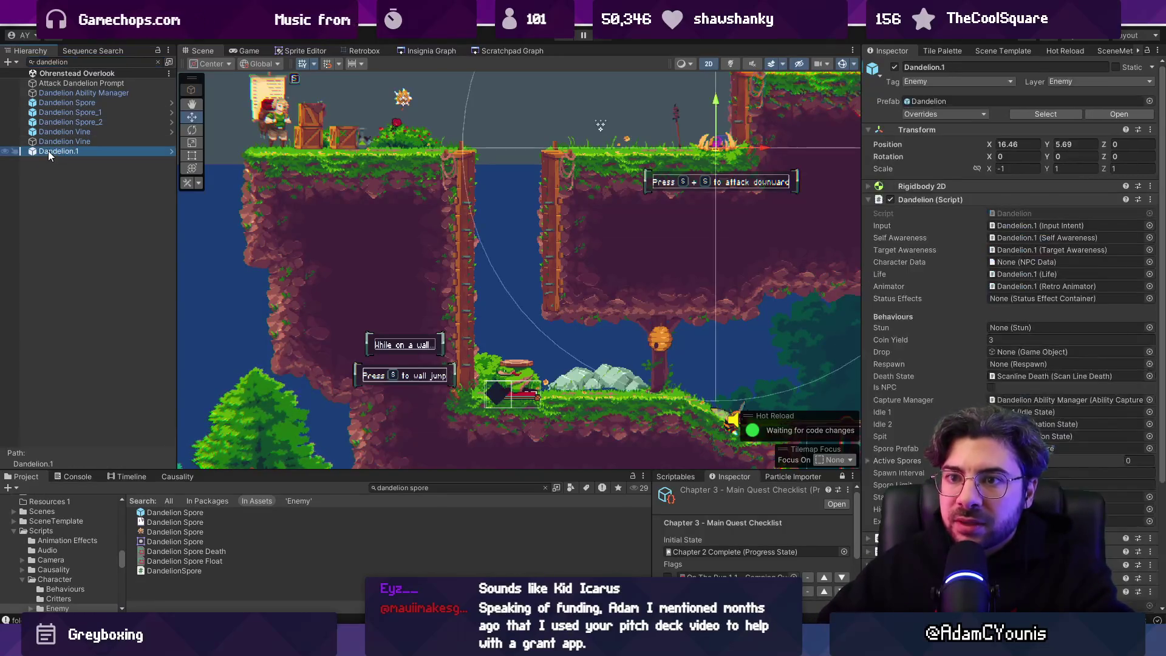
left_click(900, 461)
Frame a Dandelion Spore in the Scene view and nudge it slightly up and right.
scroll(411, 207, "down", 2)
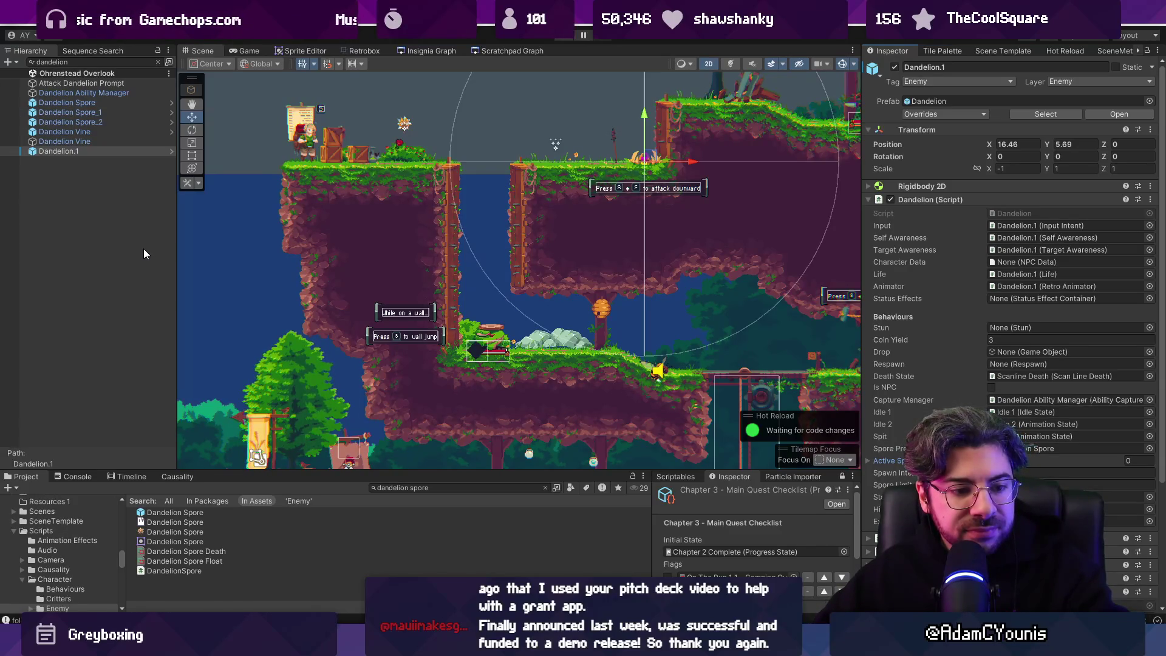
scroll(490, 210, "down", 5)
left_click_drag(570, 239, 386, 228)
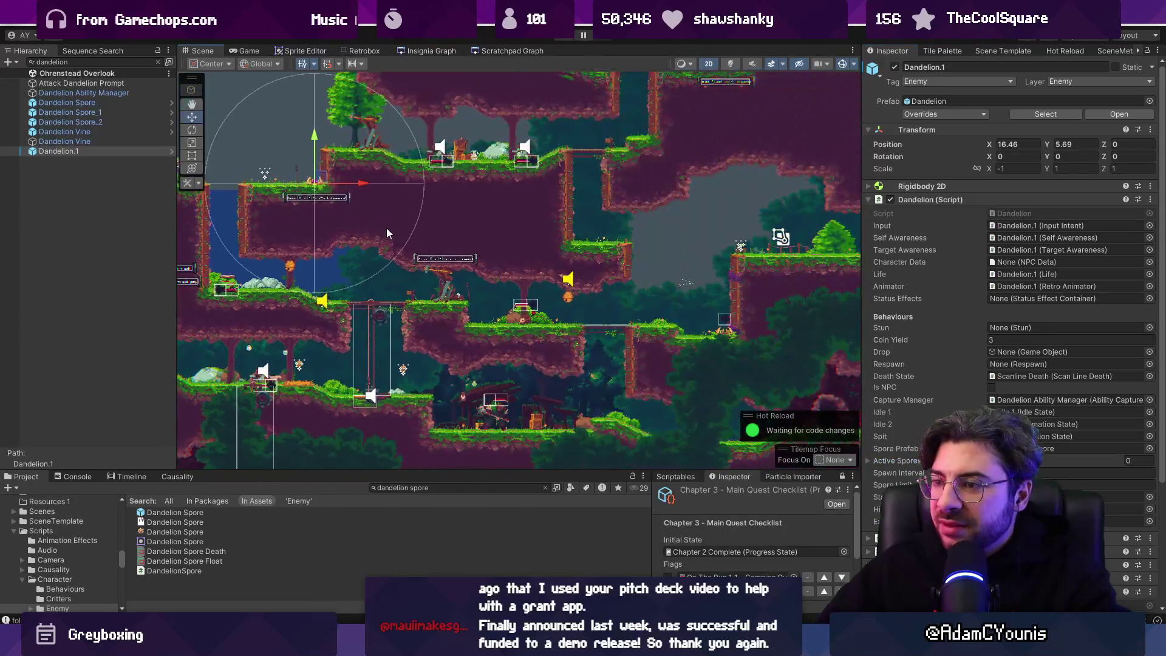
scroll(311, 366, "up", 3)
left_click(426, 352)
key("f")
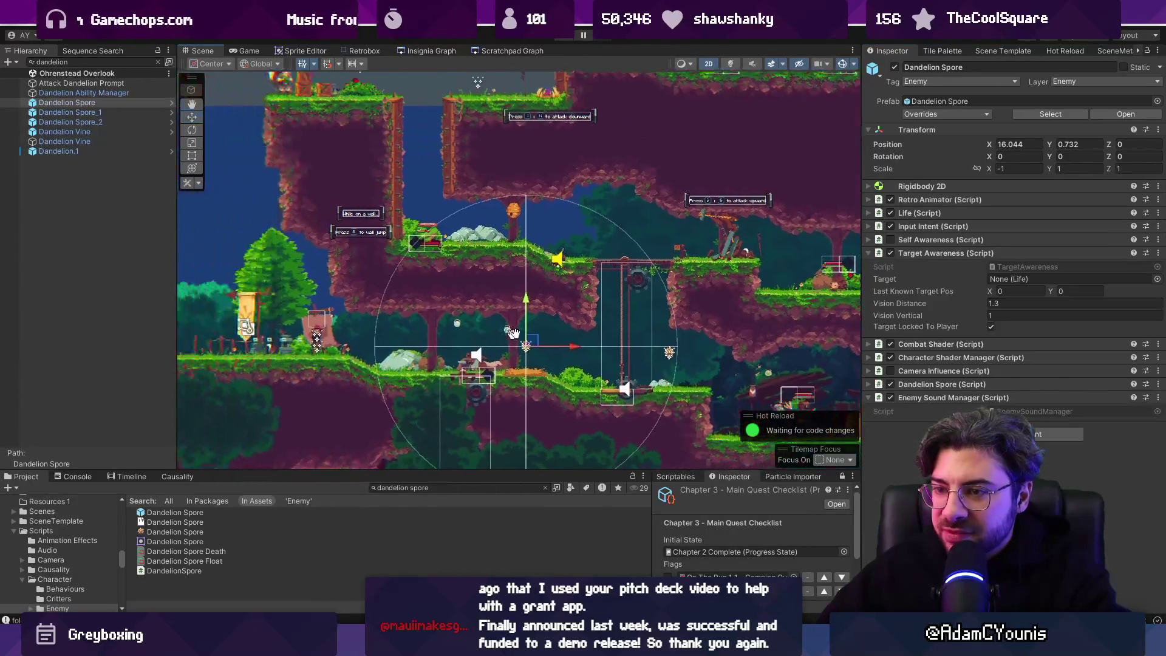
left_click_drag(531, 346, 568, 307)
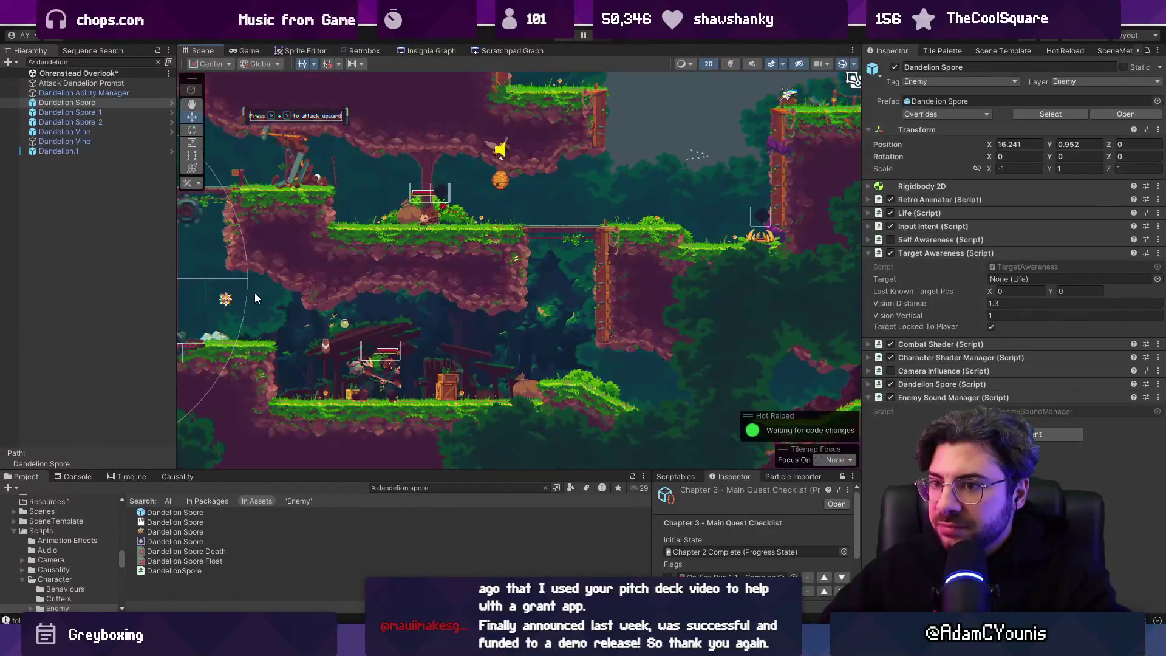
Duplicate Dandelion Spore_1 twice, placing the copies further right and near the level top.
left_click_drag(255, 297, 325, 297)
left_click(318, 300)
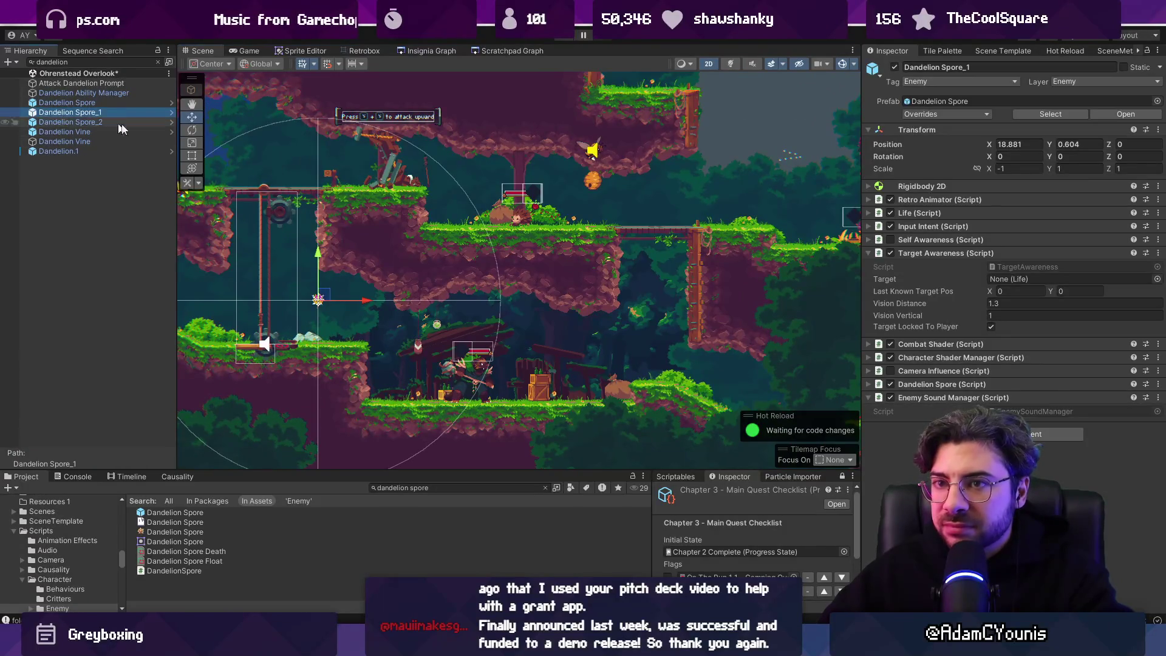
key("ctrl+d")
left_click_drag(357, 300, 76, 118)
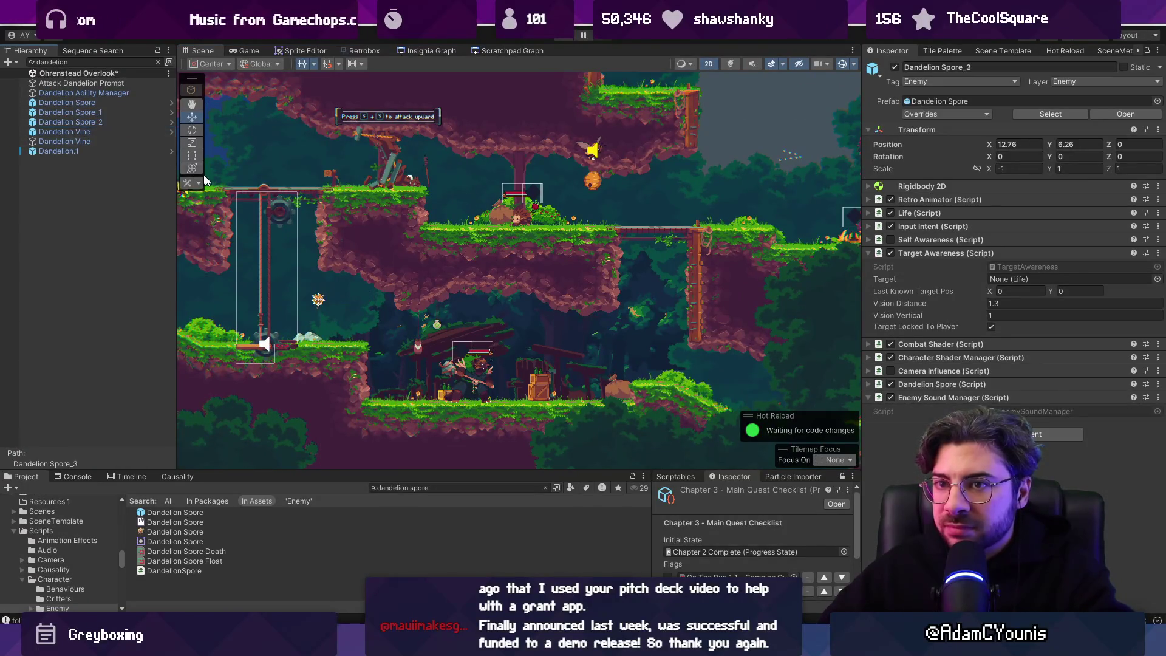
mouse_move(249, 232)
left_mouse_down()
mouse_move(507, 274)
mouse_move(601, 261)
mouse_move(732, 294)
mouse_move(746, 319)
mouse_move(741, 309)
left_mouse_up()
left_click_drag(713, 225, 652, 308)
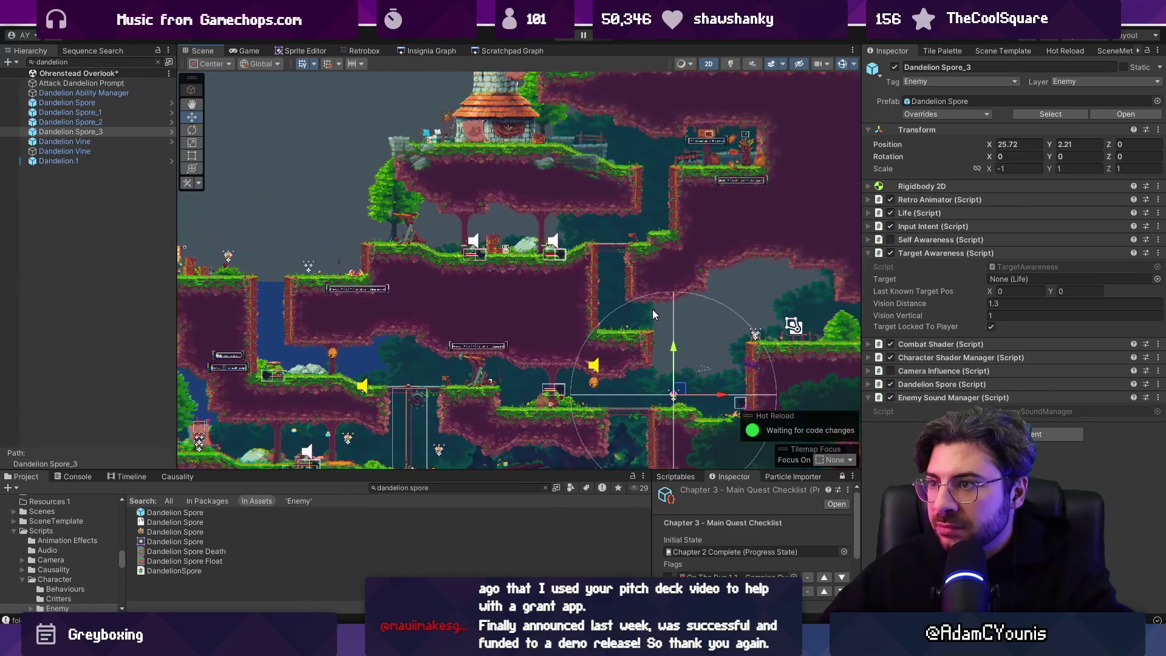
key("ctrl+d")
mouse_move(683, 387)
left_mouse_down()
mouse_move(624, 141)
mouse_move(635, 149)
left_mouse_up()
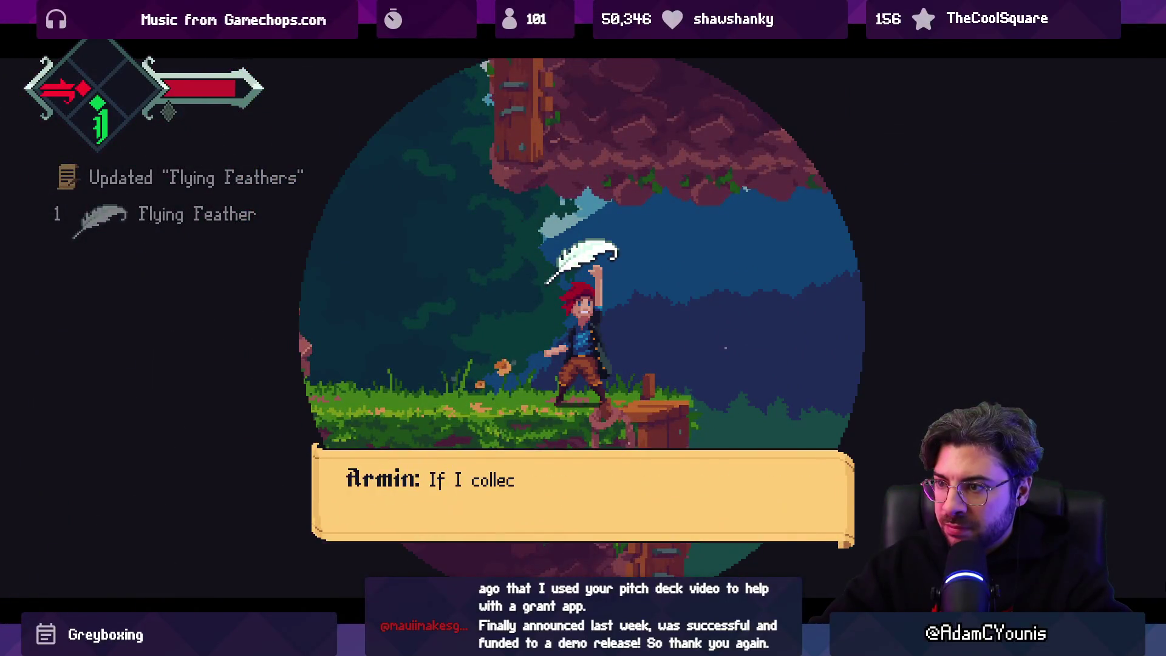
Play the level to the Flying Feather pickup and advance past Armin's dialogue cutscene.
key("space")
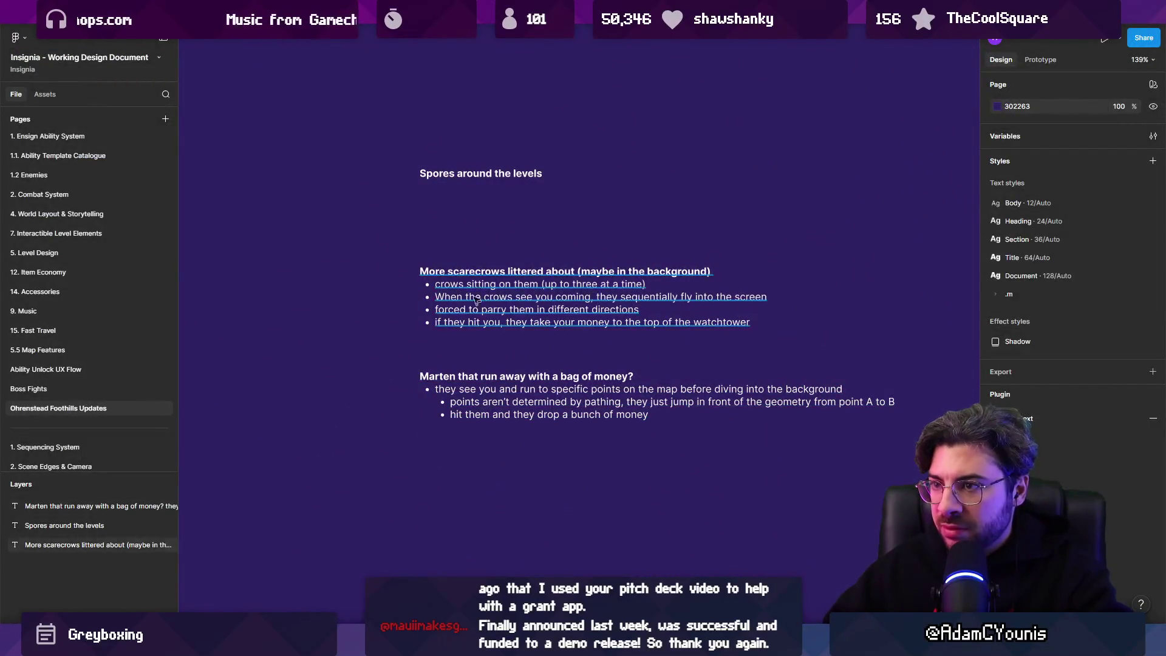
Copy the 'Spores around the levels' heading below the Marten notes and retype it as the thorns note.
left_click(489, 310)
left_click(483, 174)
left_click_drag(479, 176, 483, 484)
key("Return")
type("Spike")
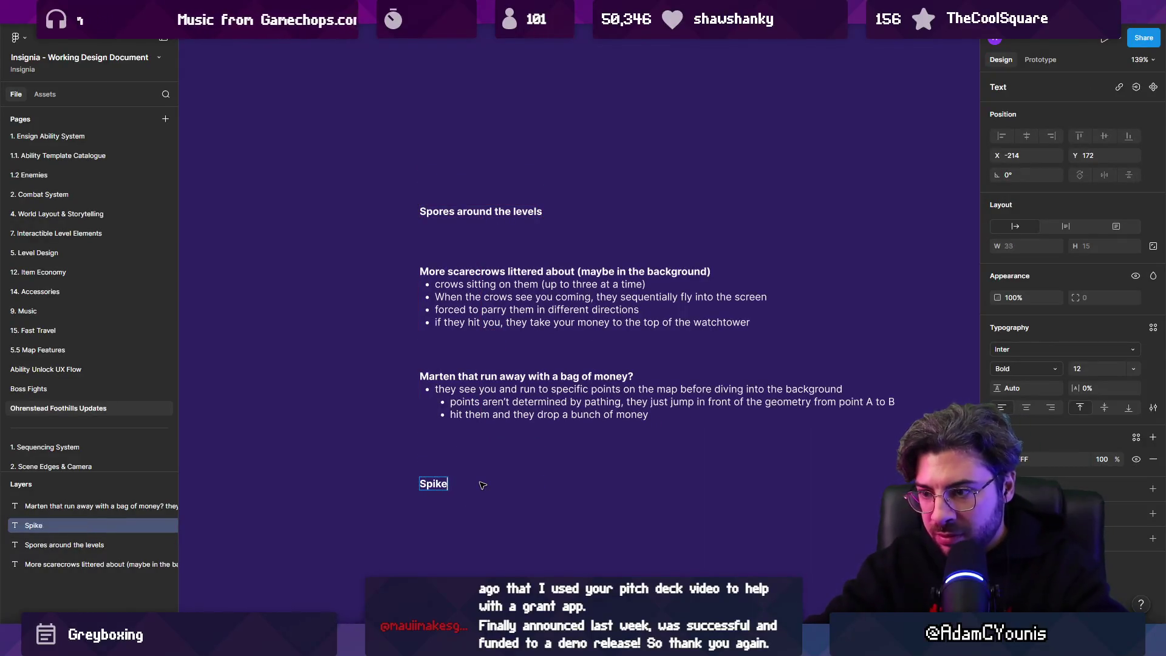
type("s on the ground you can ju")
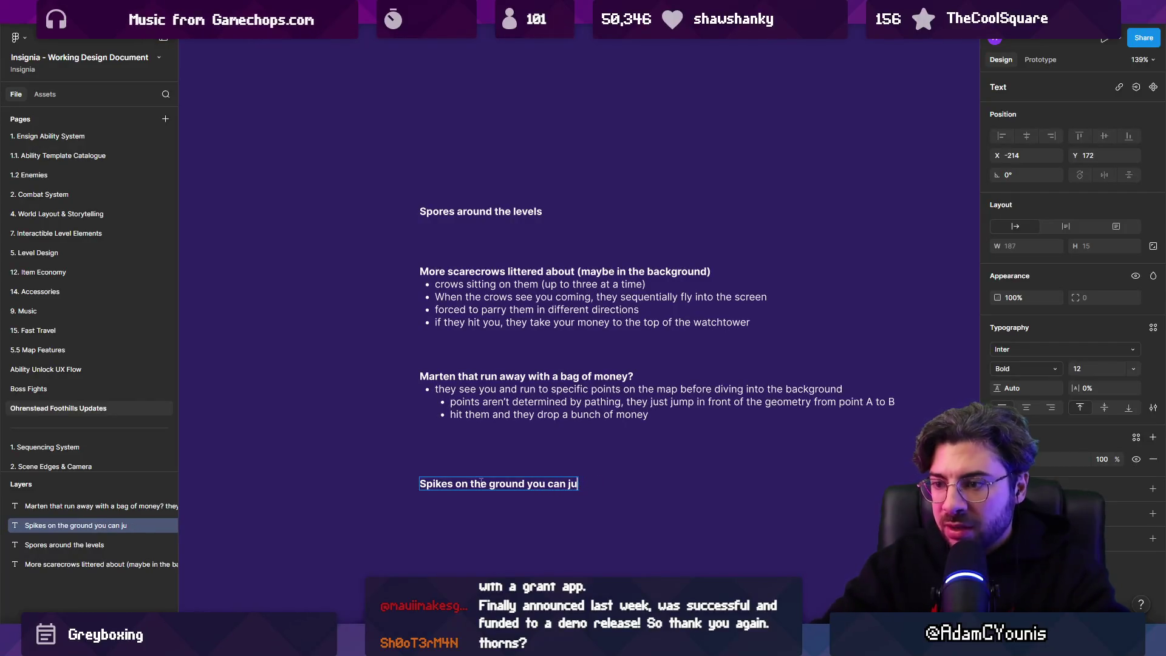
type("Thornd")
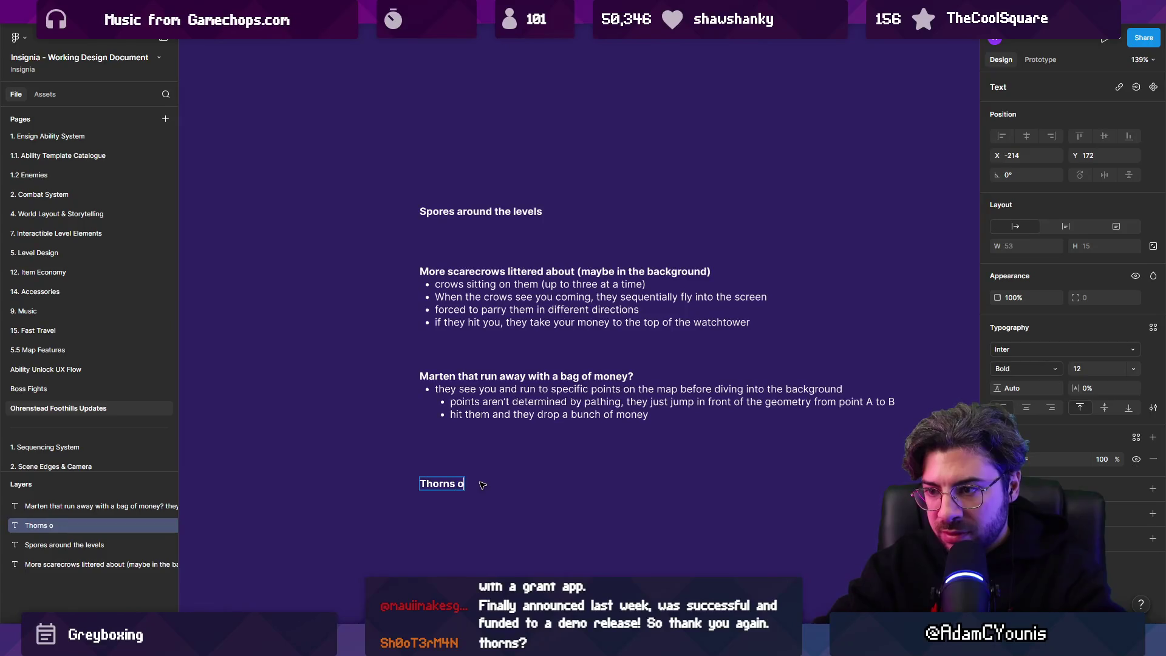
type("an jump over or attack ot destroy")
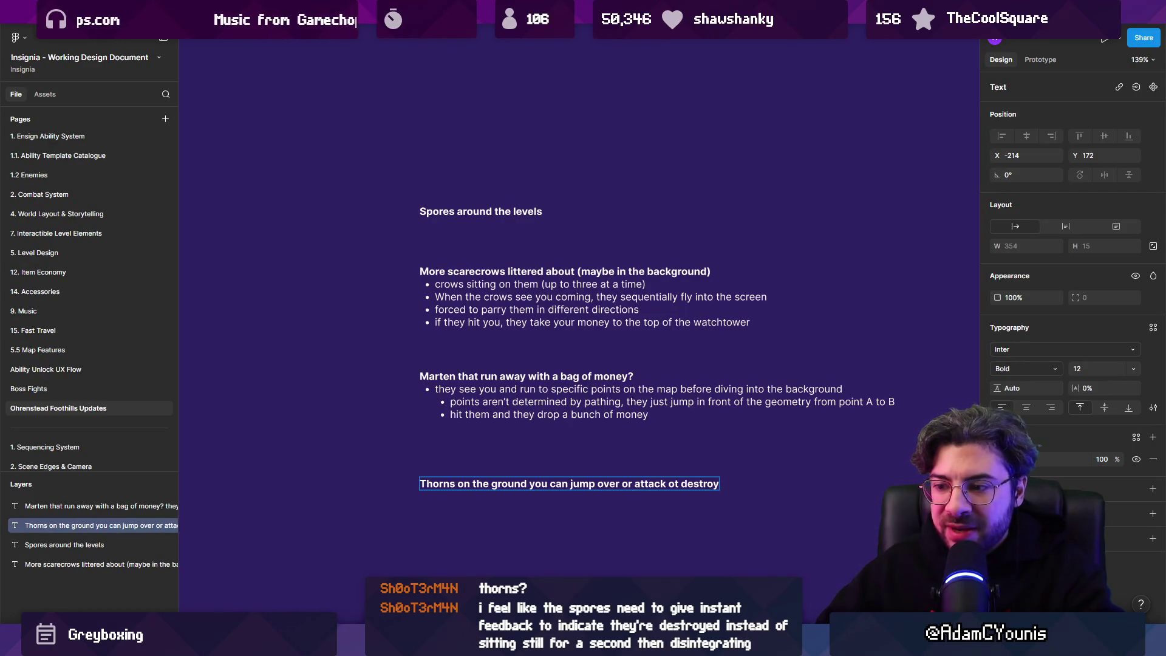
key("alt+Tab")
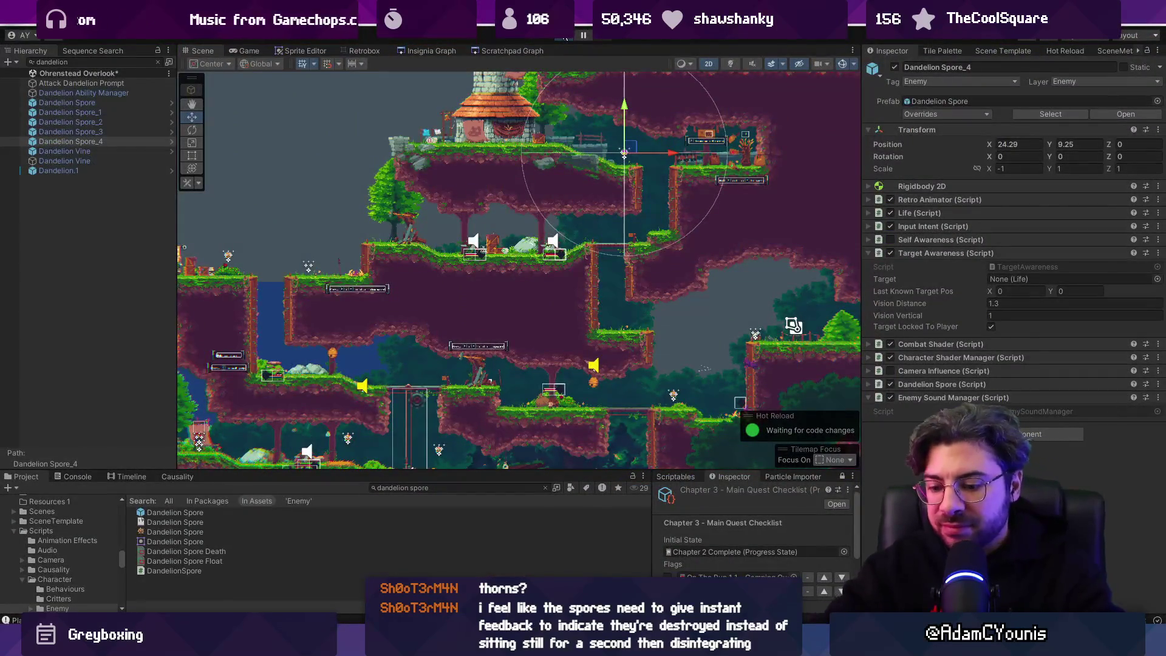
Enter Play mode and fight through the enemies and crates up to the bridge.
left_click(565, 36)
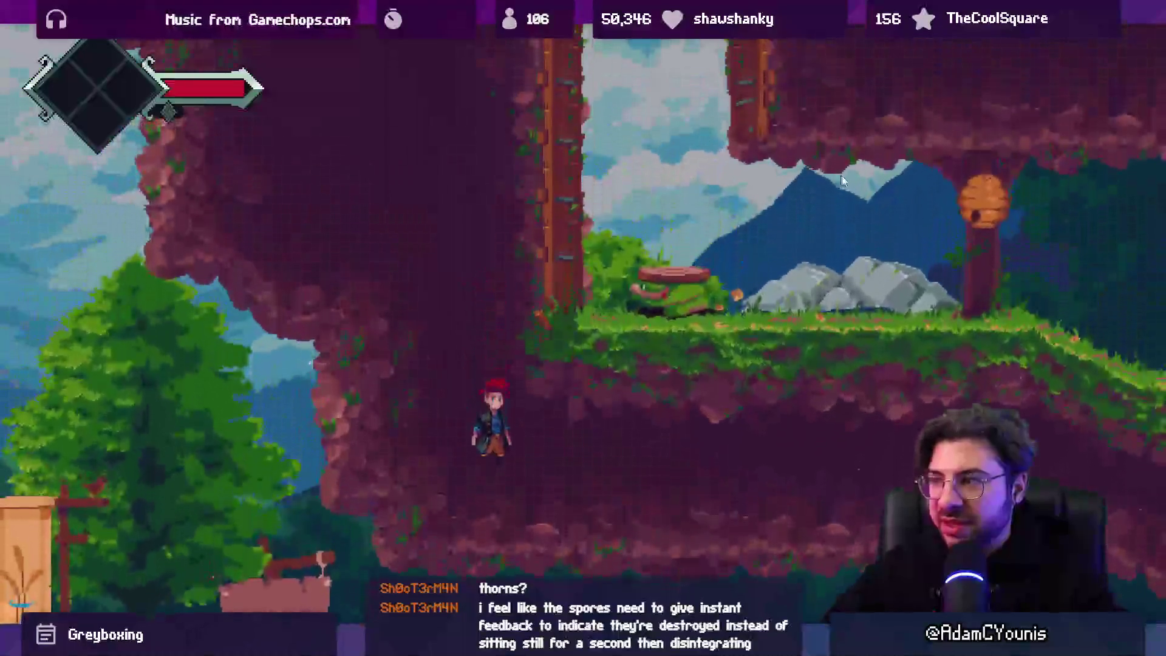
key("z")
key("Left")
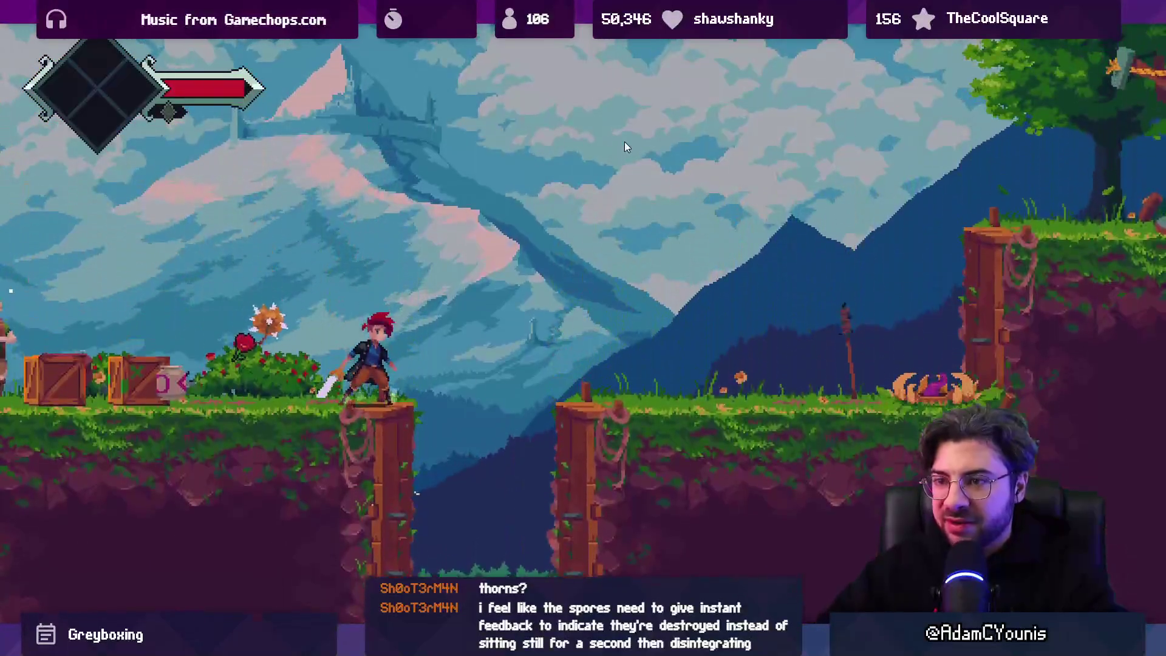
key("x")
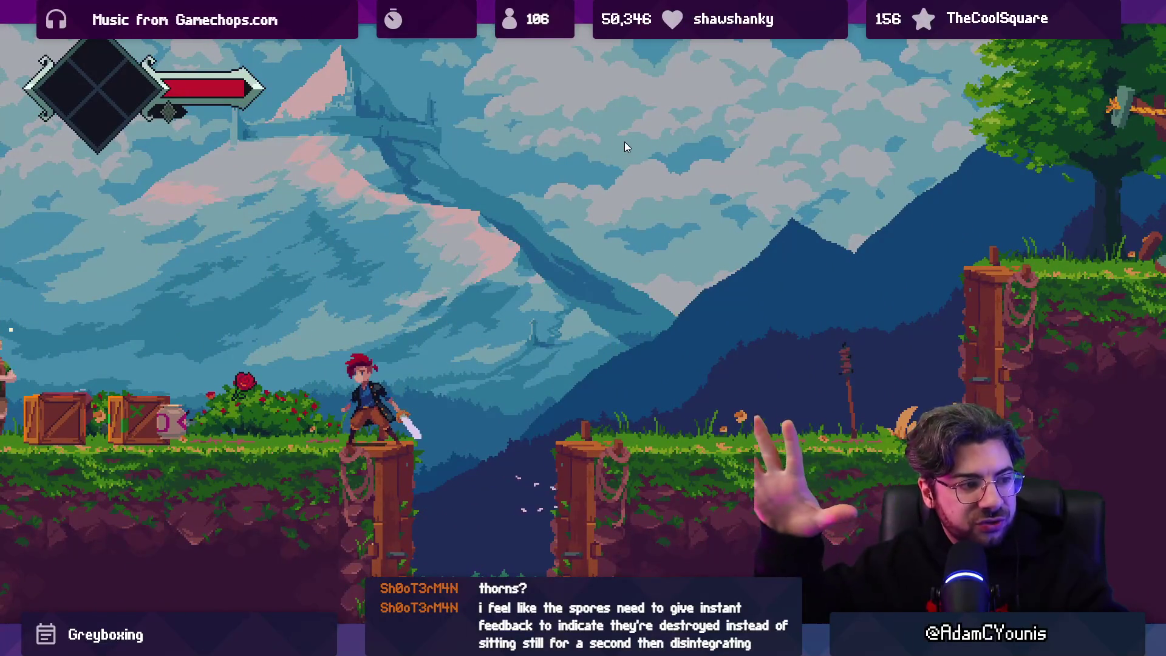
key("Right")
key("Right")
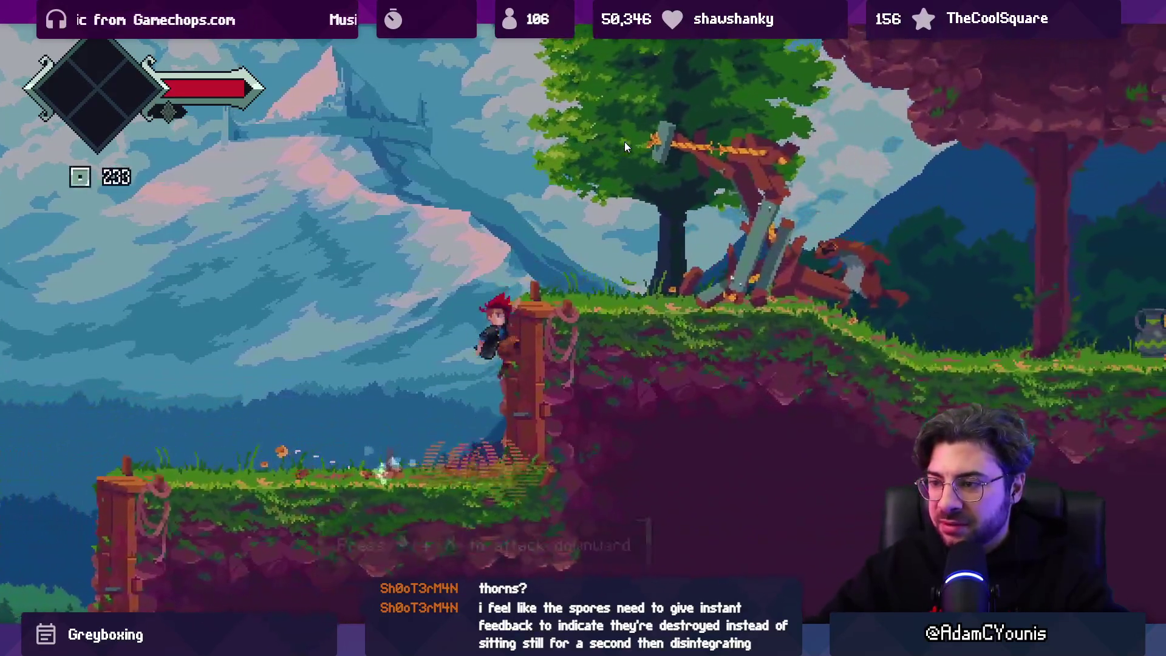
key("Right")
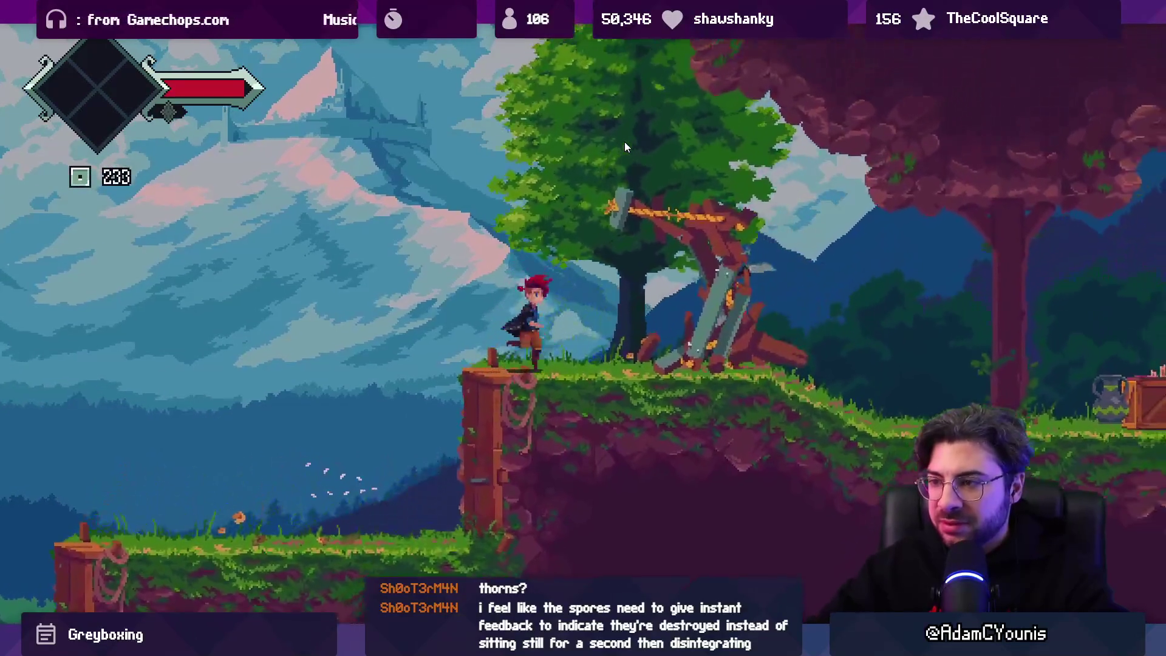
key("x")
key("Right")
key("x")
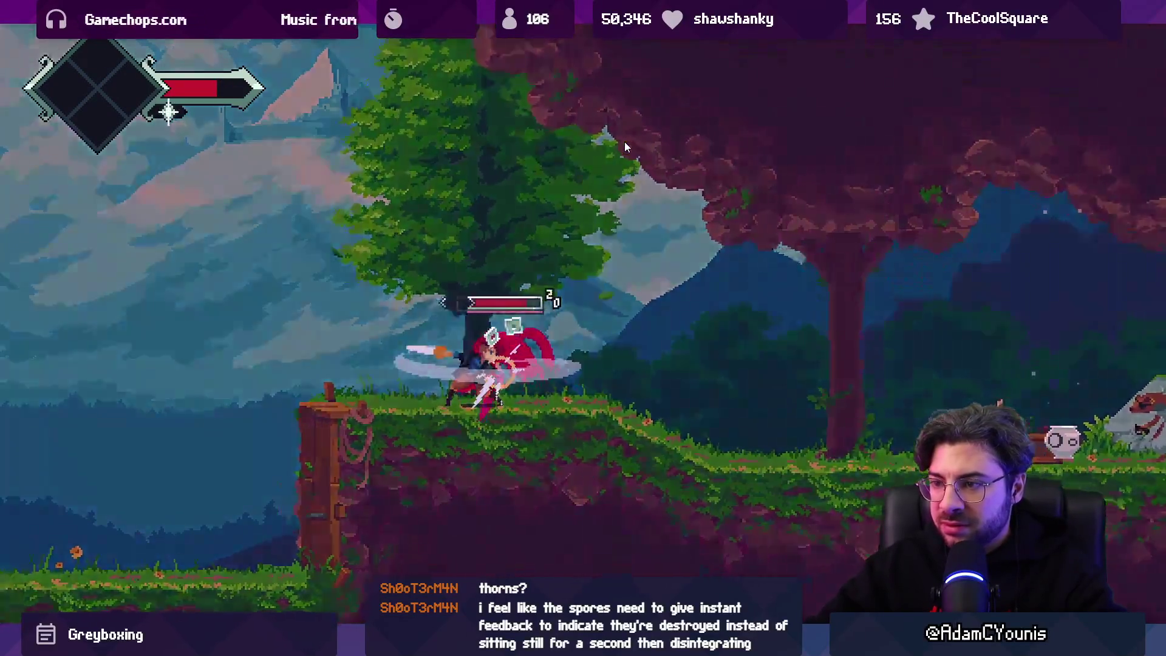
key("x")
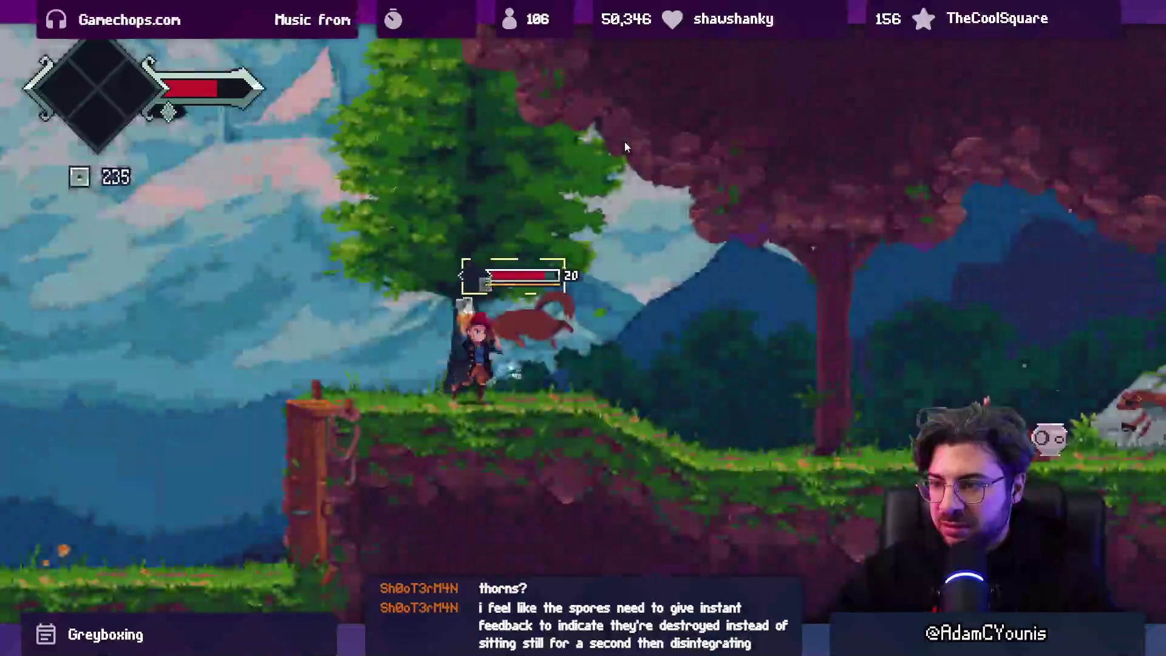
key("space")
key("x")
key("x")
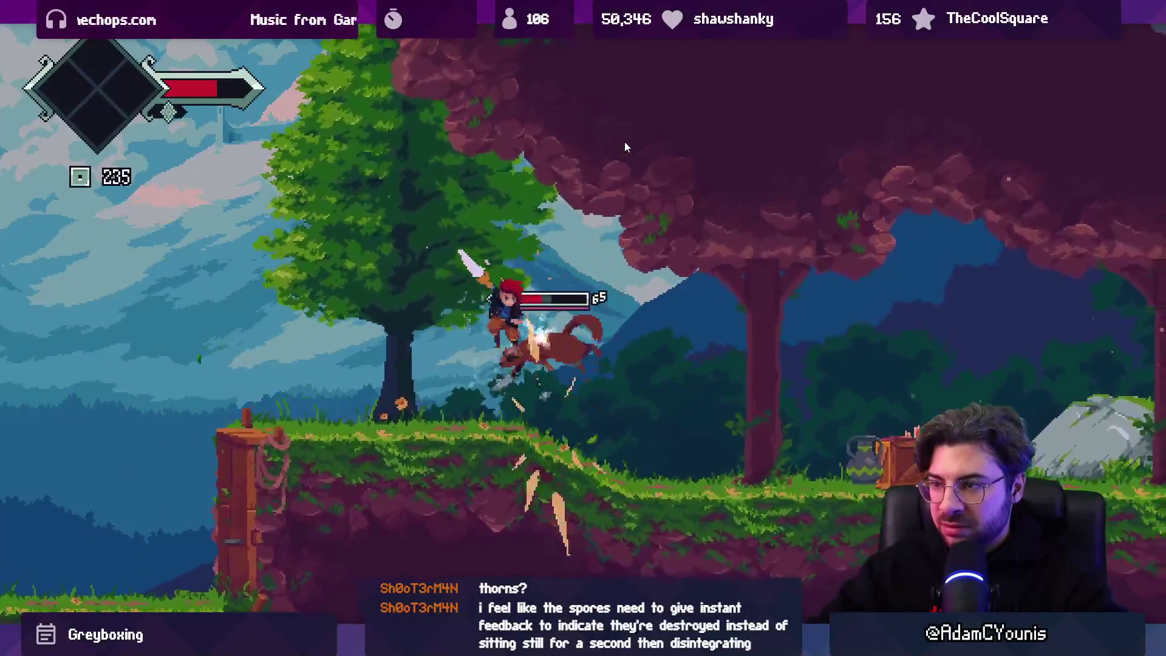
key("x")
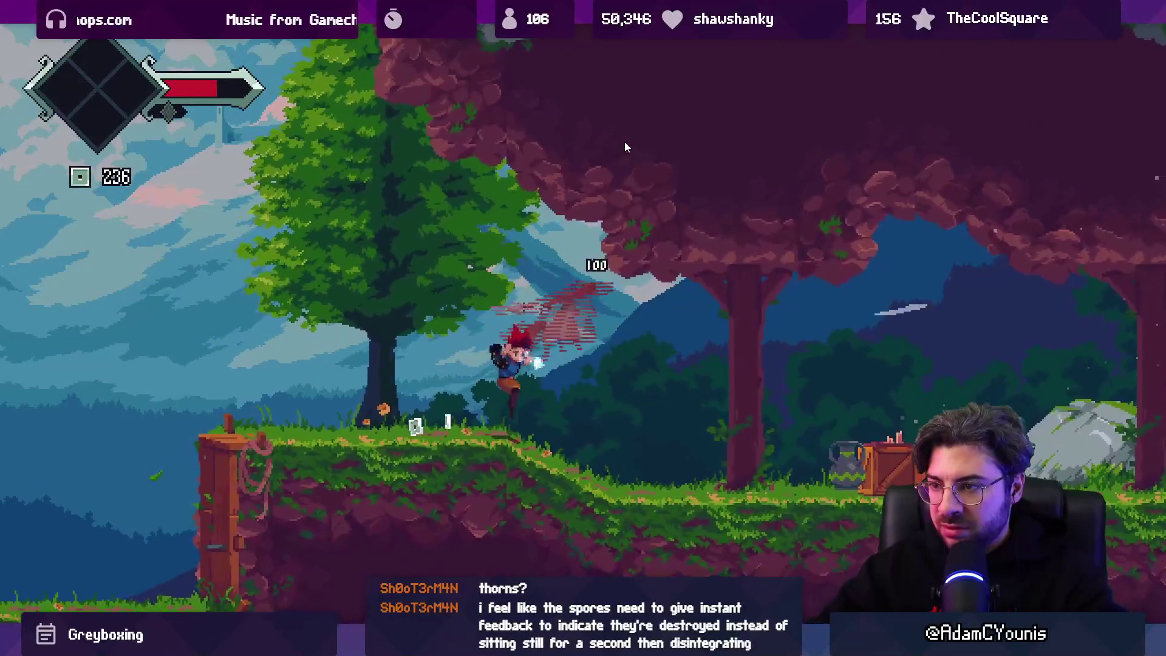
key("Left")
key("Right")
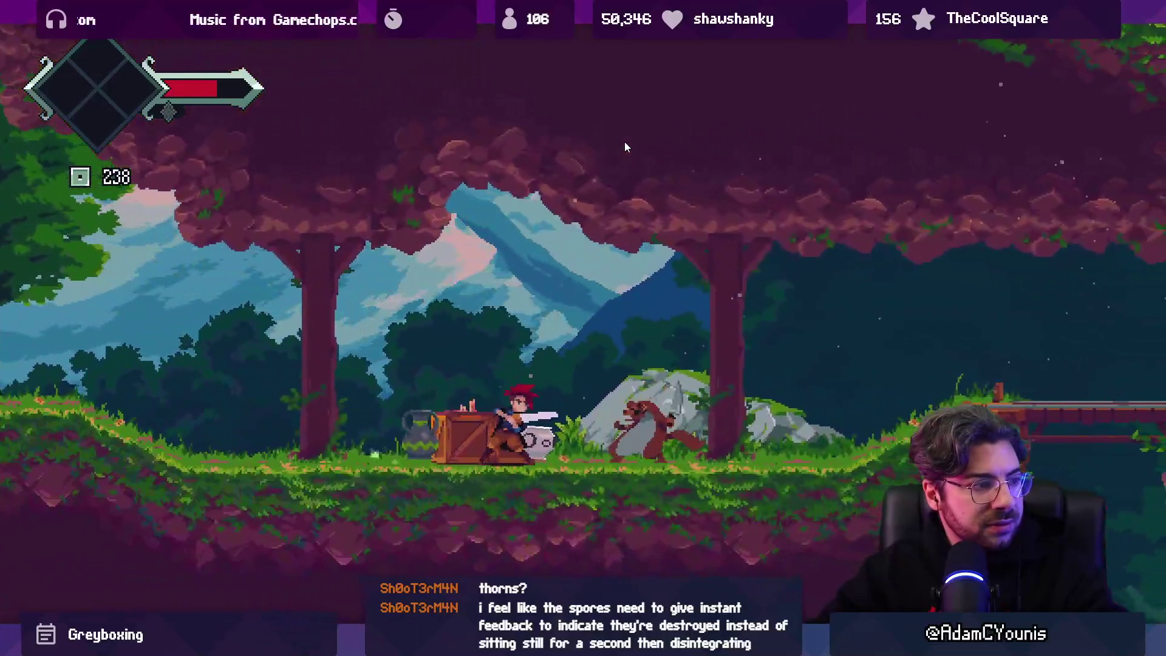
key("x")
key("Left")
key("x")
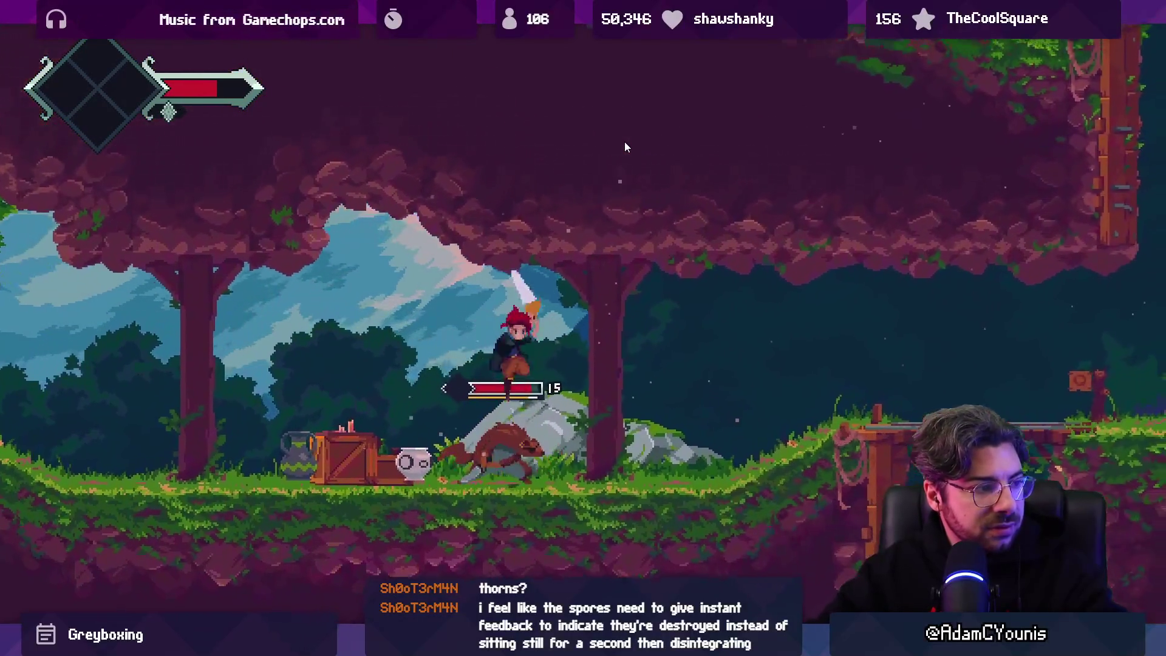
key("x")
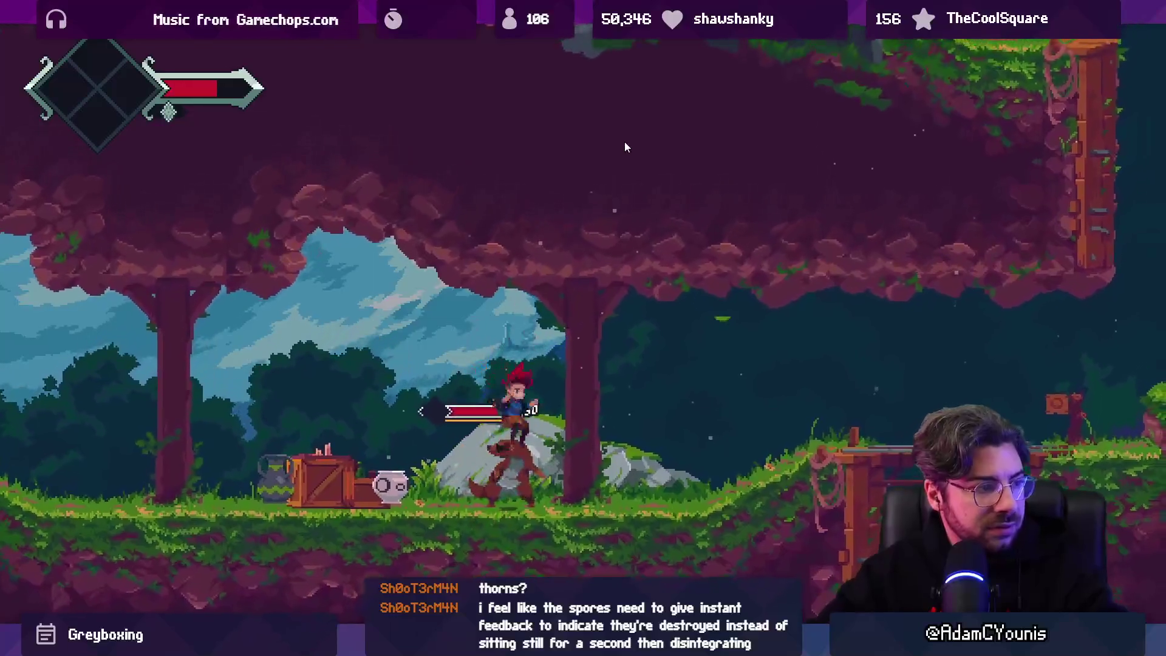
key("x")
key("Left")
key("x")
key("x")
key("Right")
key("x")
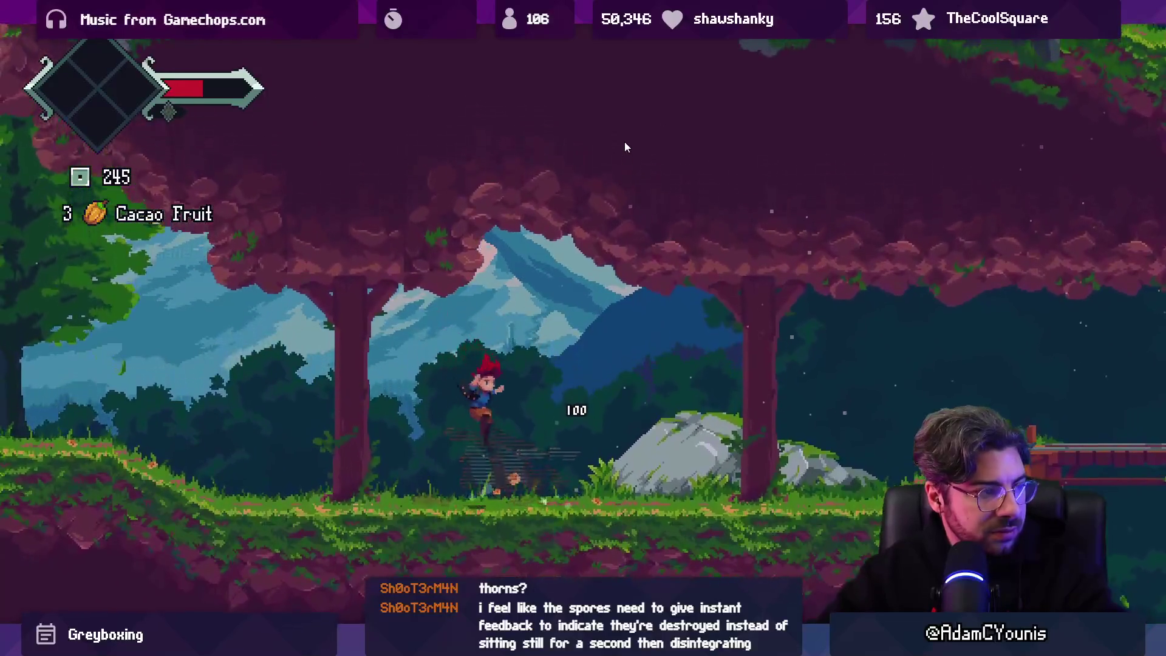
key("Right")
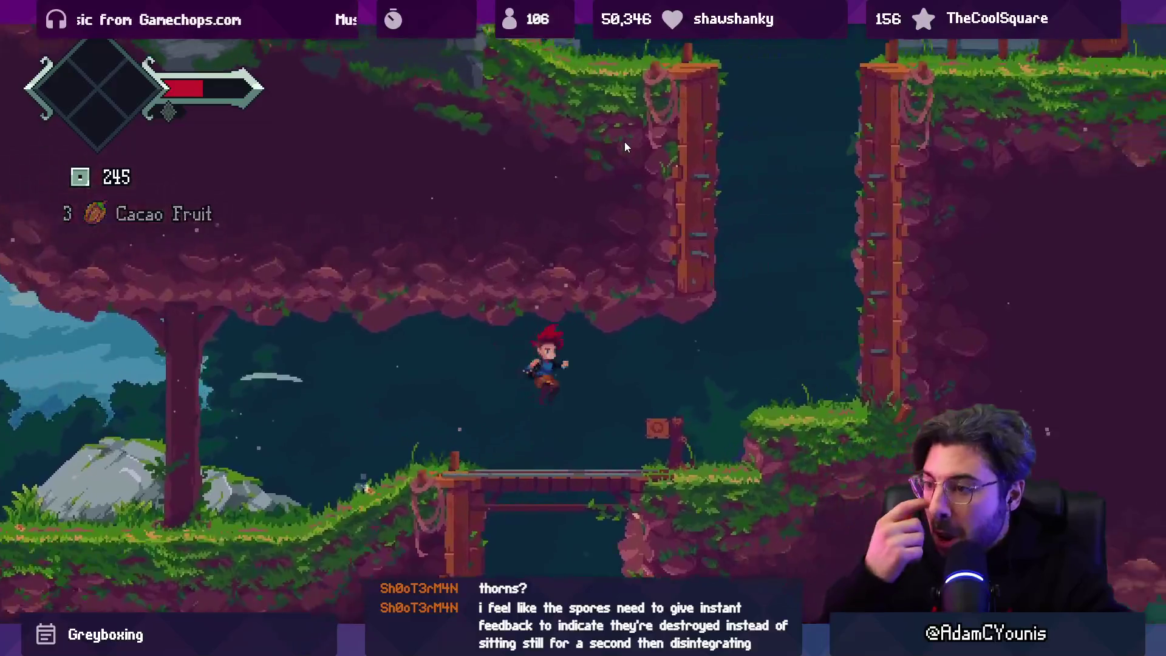
Climb the shaft, run through the village into the lower forest, then stop the playtest.
key("space")
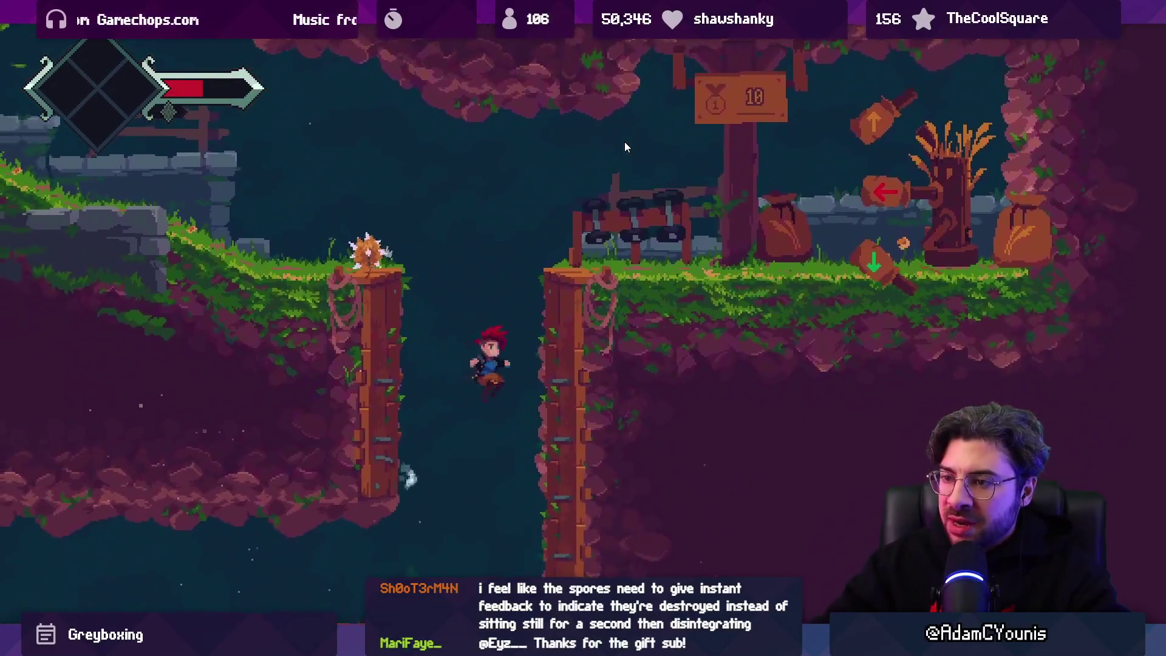
key("x")
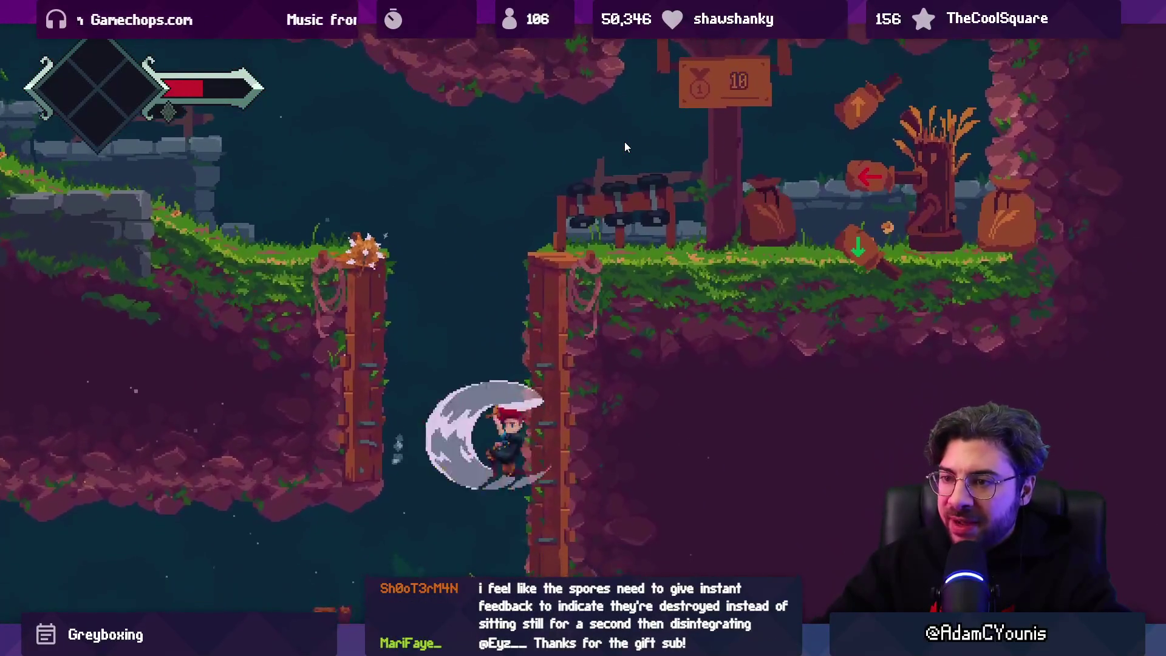
key("space")
key("x")
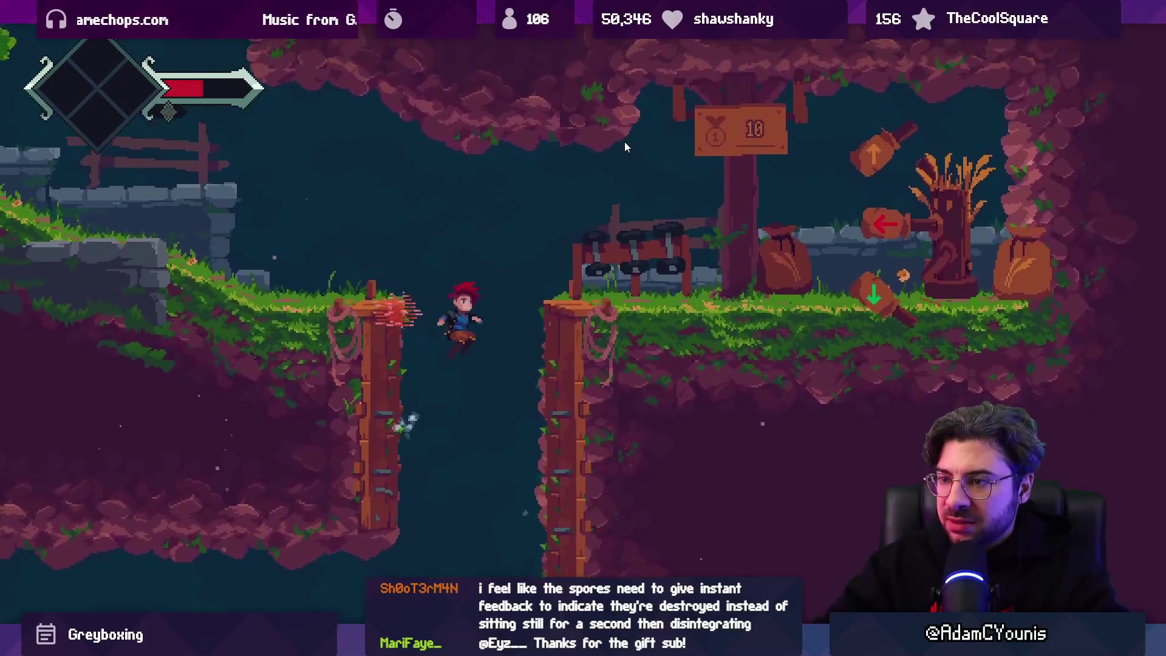
key("Left")
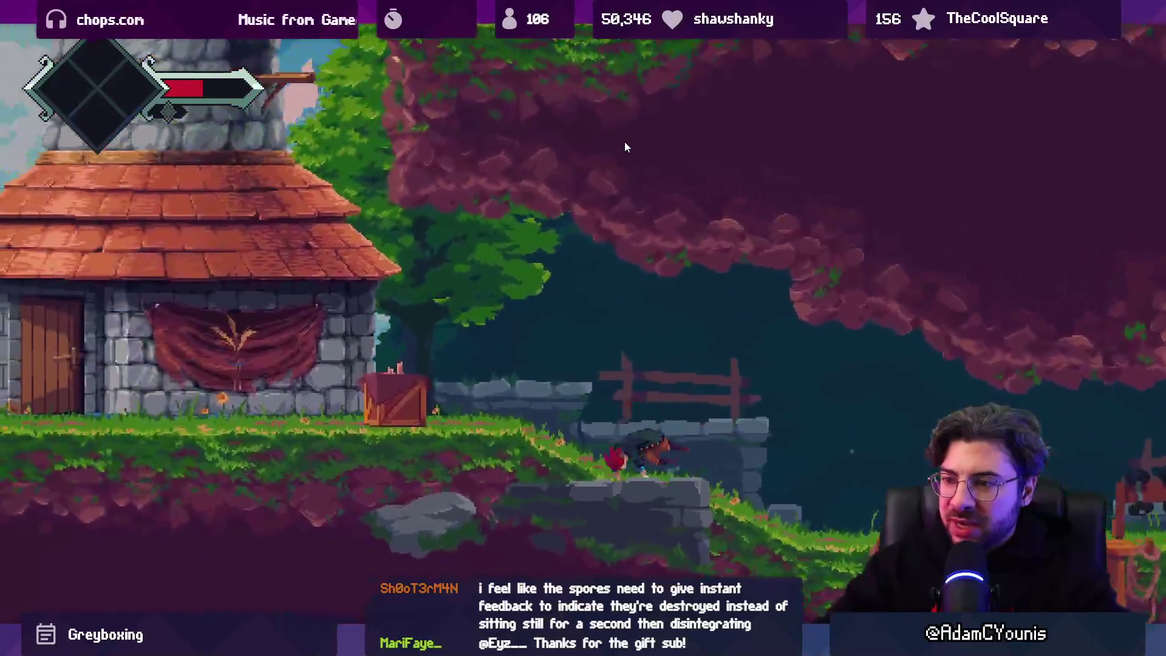
key("space")
key("x")
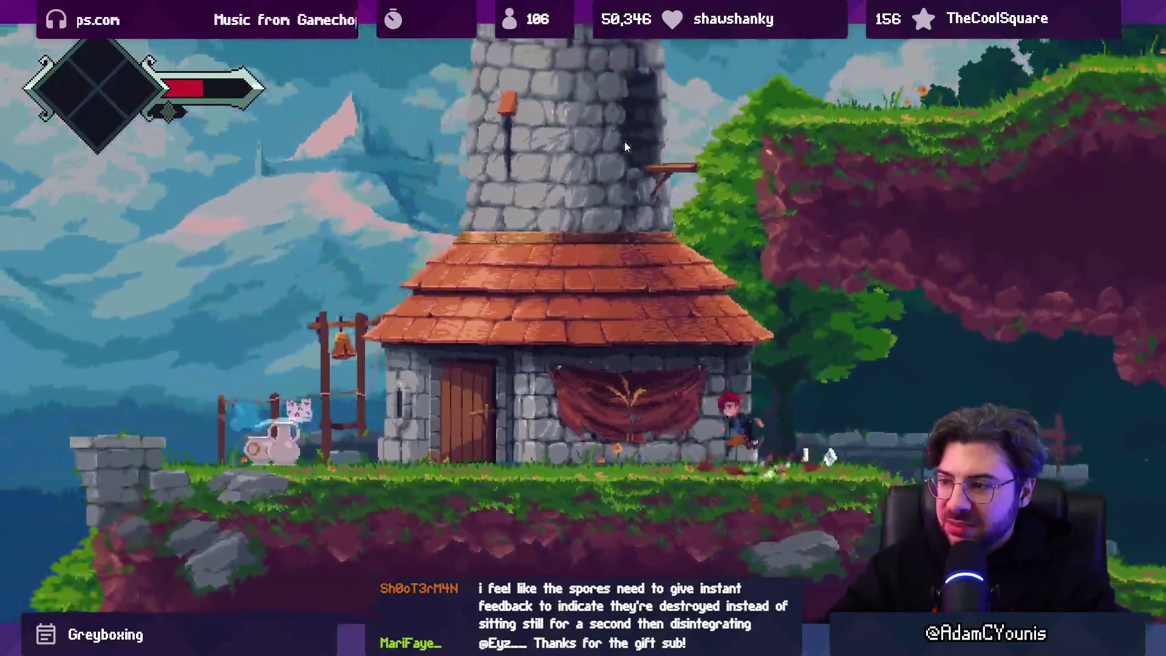
key("Left")
key("x")
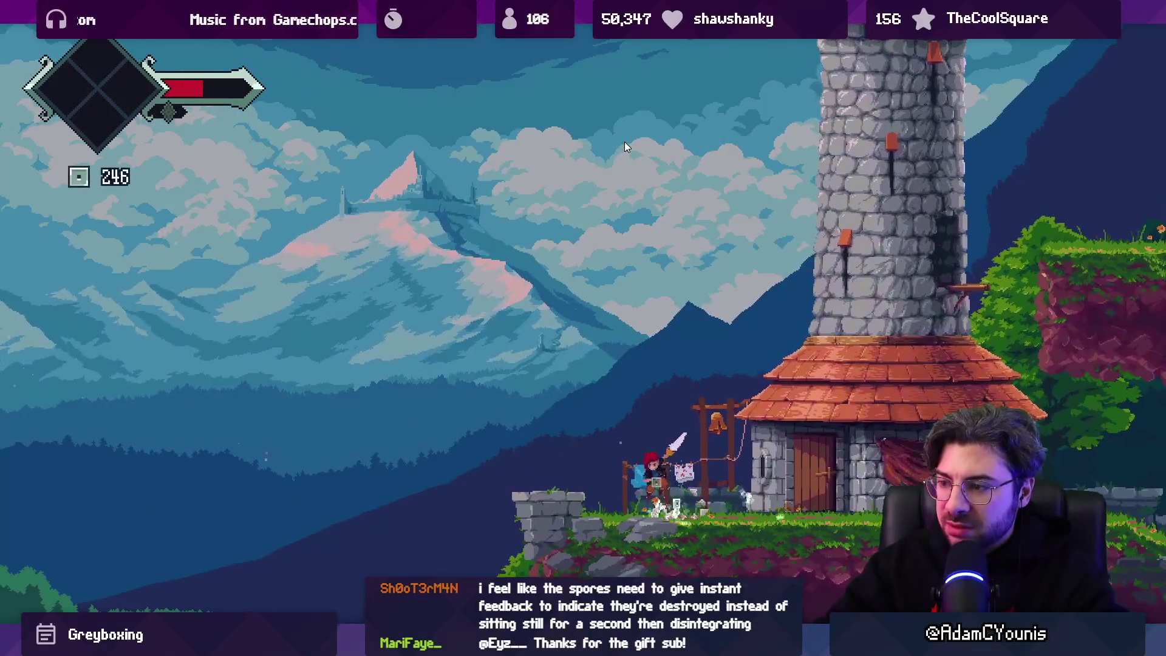
key("space")
key("Left")
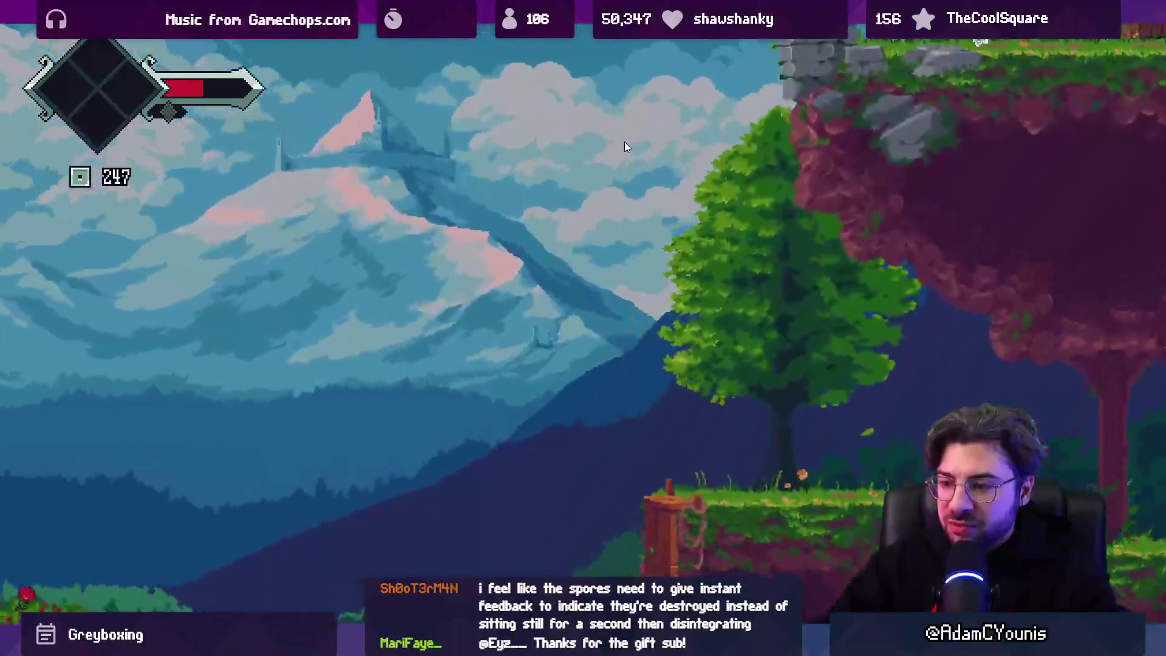
key("shift+space")
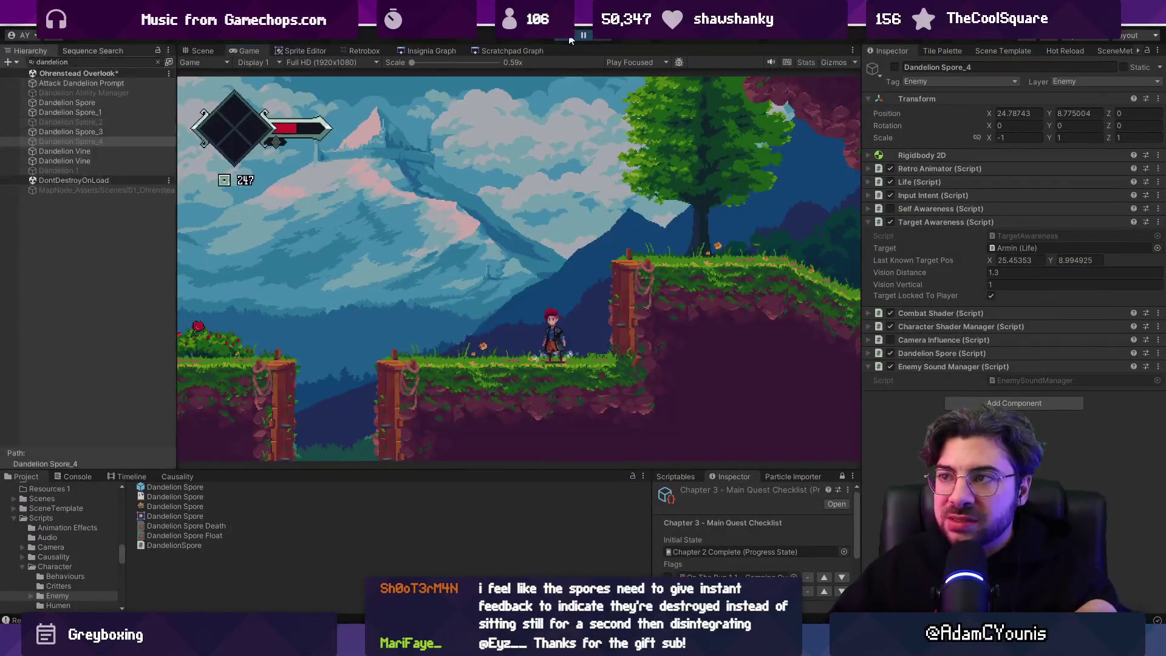
left_click(569, 36)
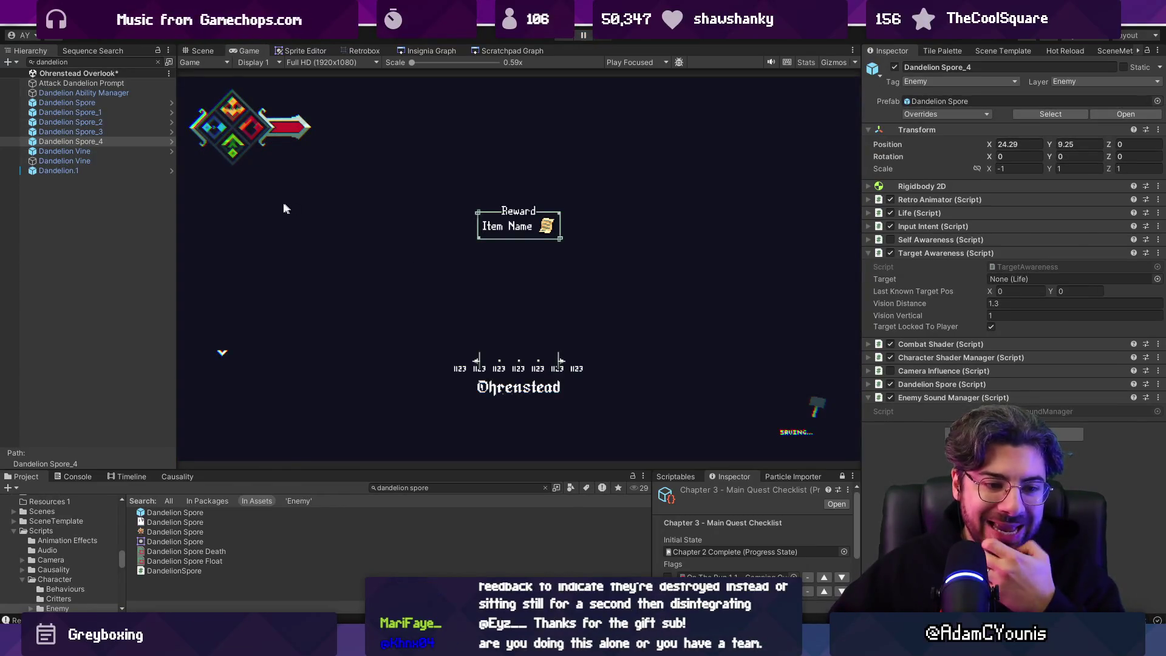
Pan and zoom around the Ohrenstead Overlook level in the Scene view to review layout and enemies.
left_click(202, 51)
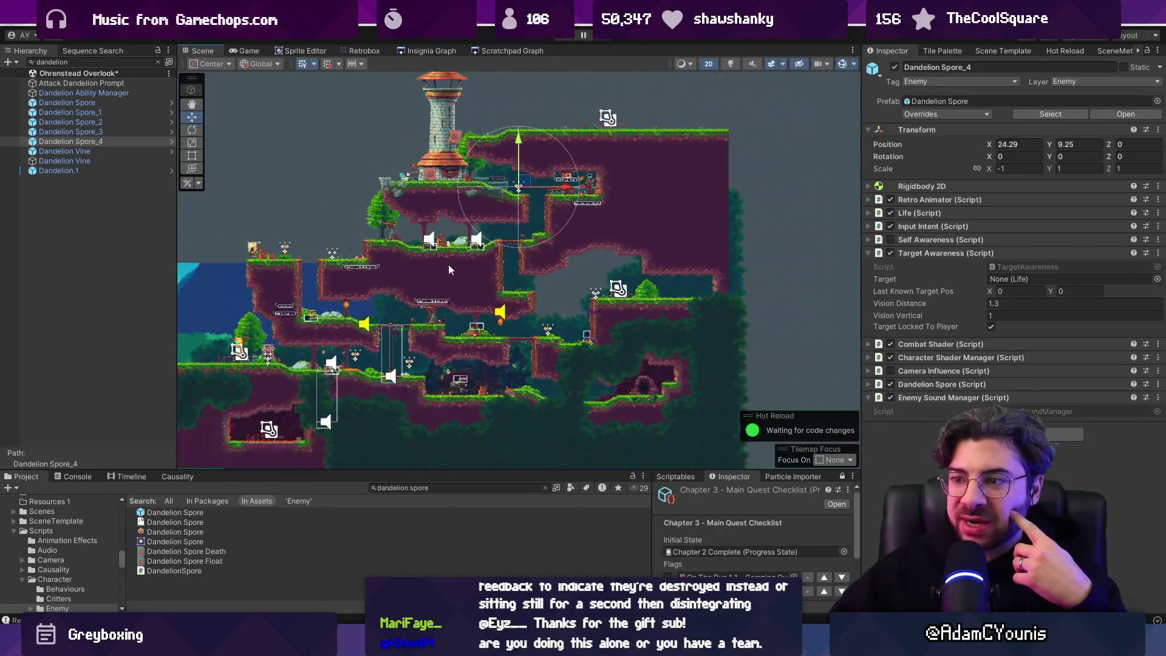
left_click_drag(448, 264, 474, 249)
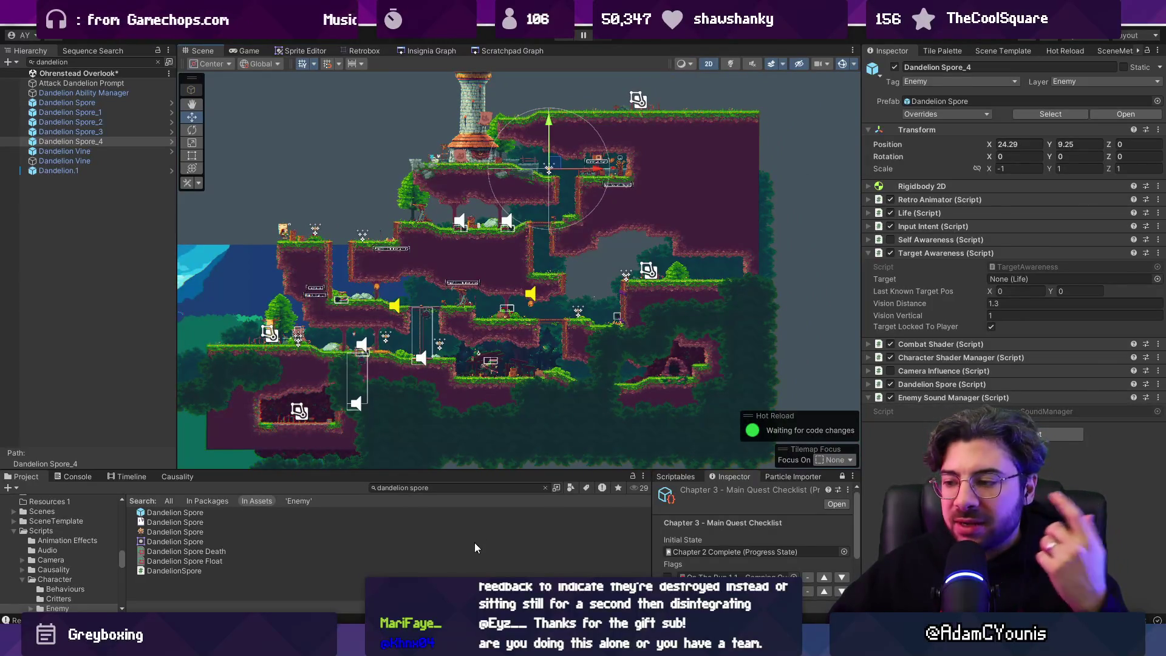
mouse_move(693, 647)
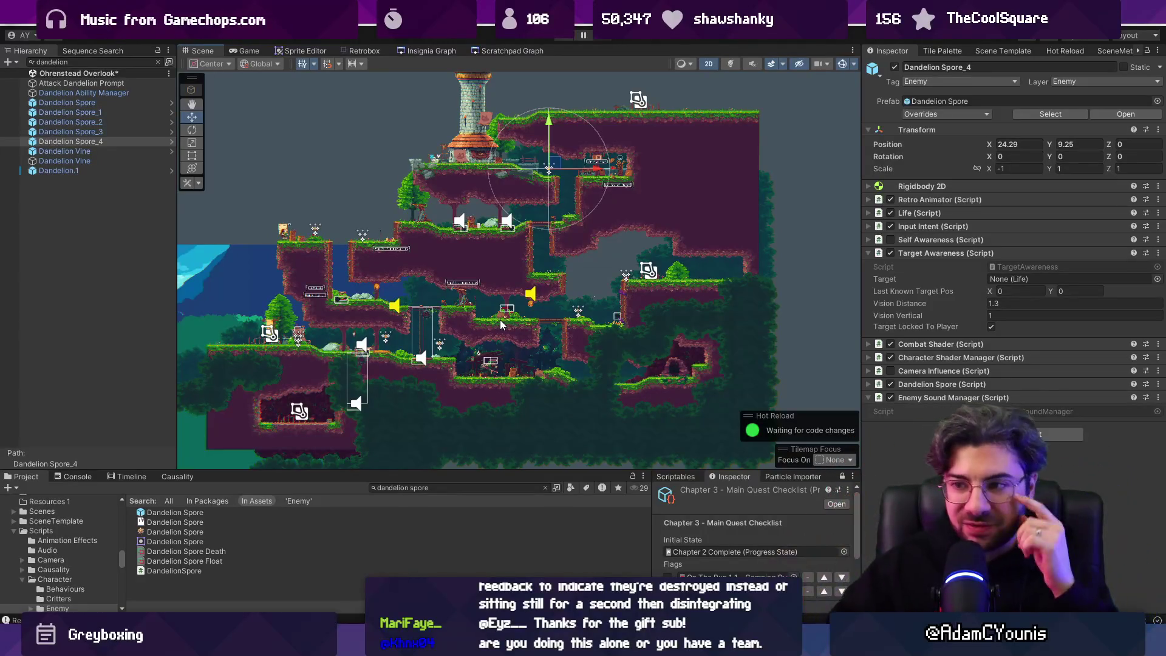
scroll(331, 353, "up", 2)
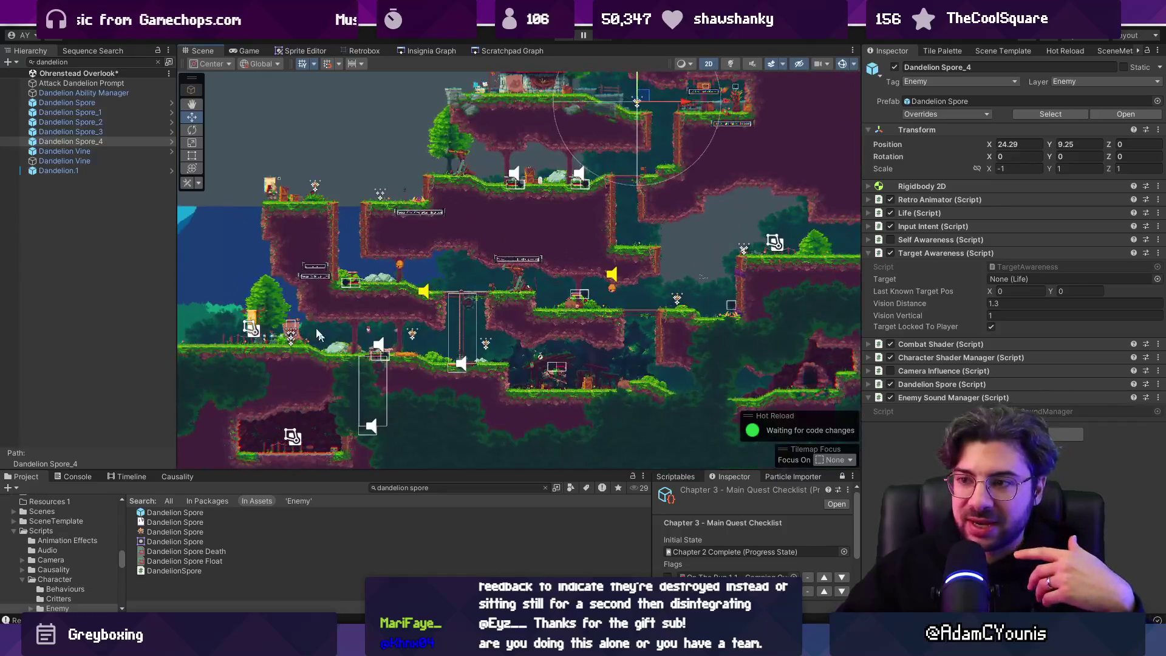
scroll(397, 293, "up", 1)
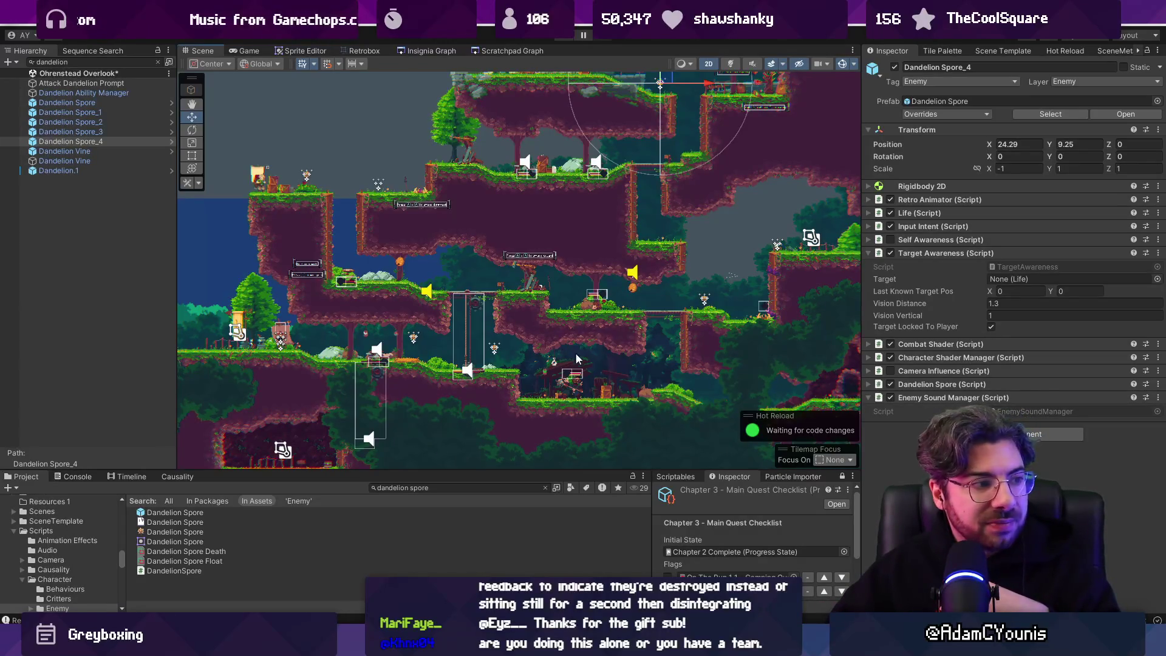
scroll(571, 351, "up", 8)
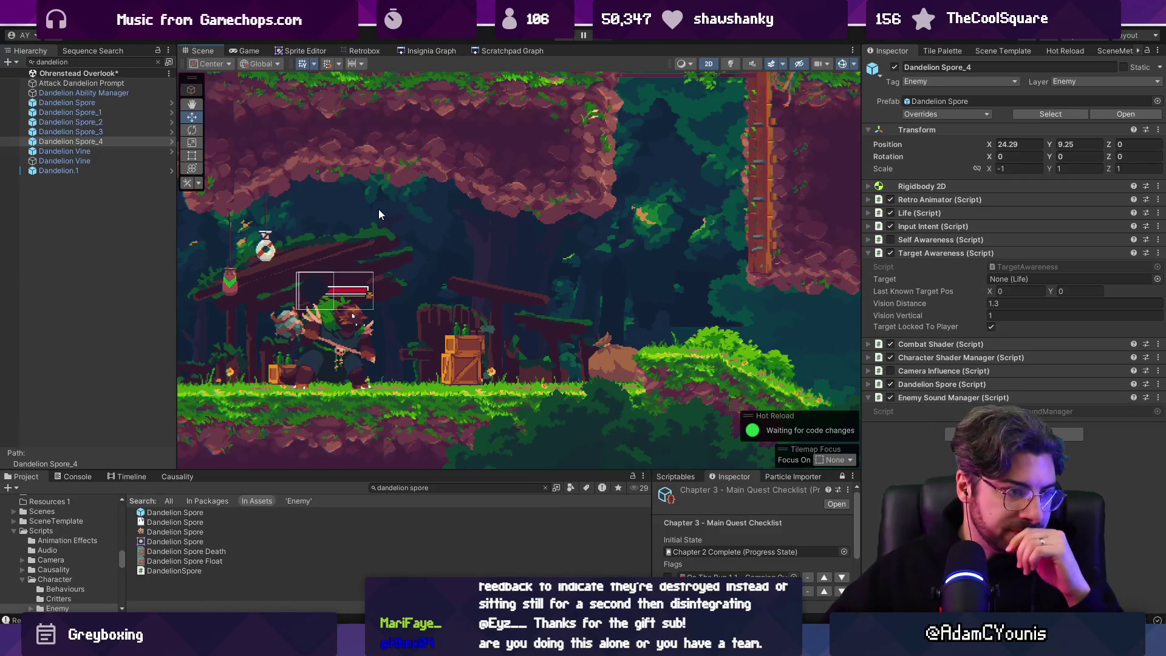
scroll(366, 413, "down", 10)
mouse_move(527, 216)
left_mouse_down()
mouse_move(382, 324)
mouse_move(475, 301)
mouse_move(594, 57)
left_mouse_up()
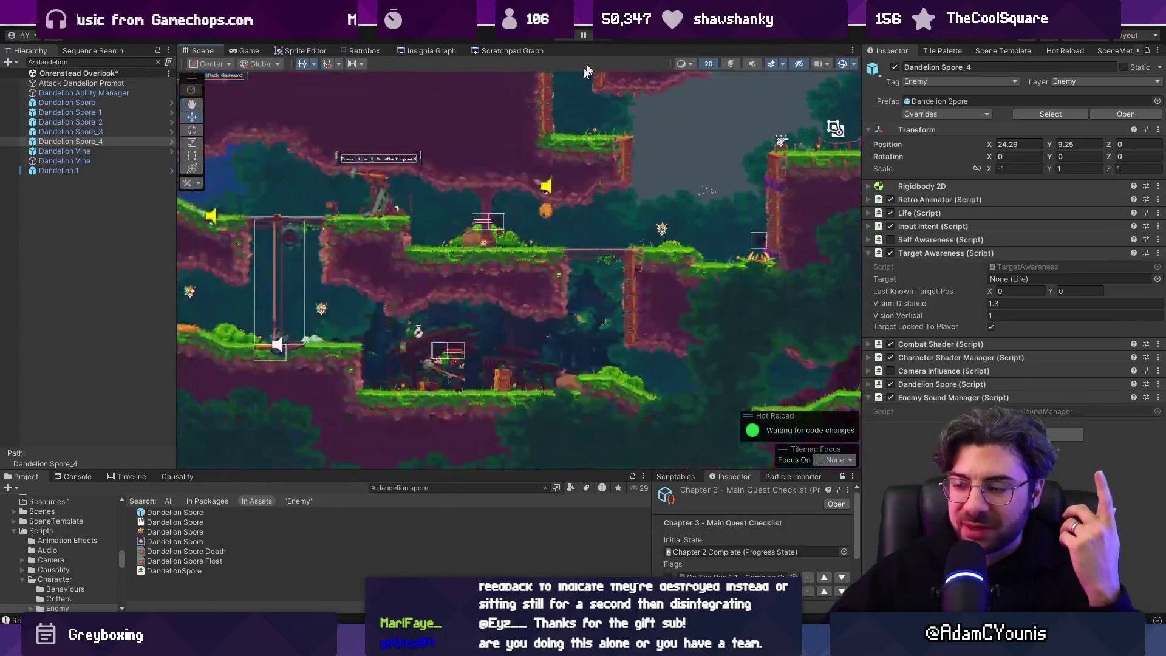
scroll(528, 374, "up", 5)
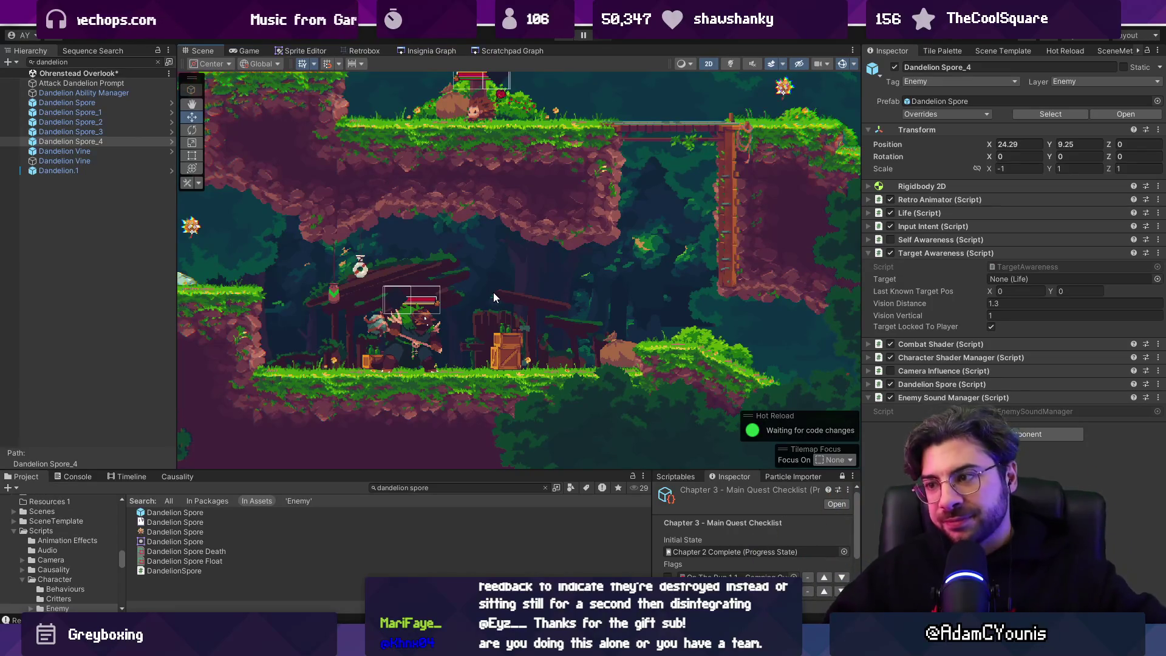
scroll(477, 261, "down", 2)
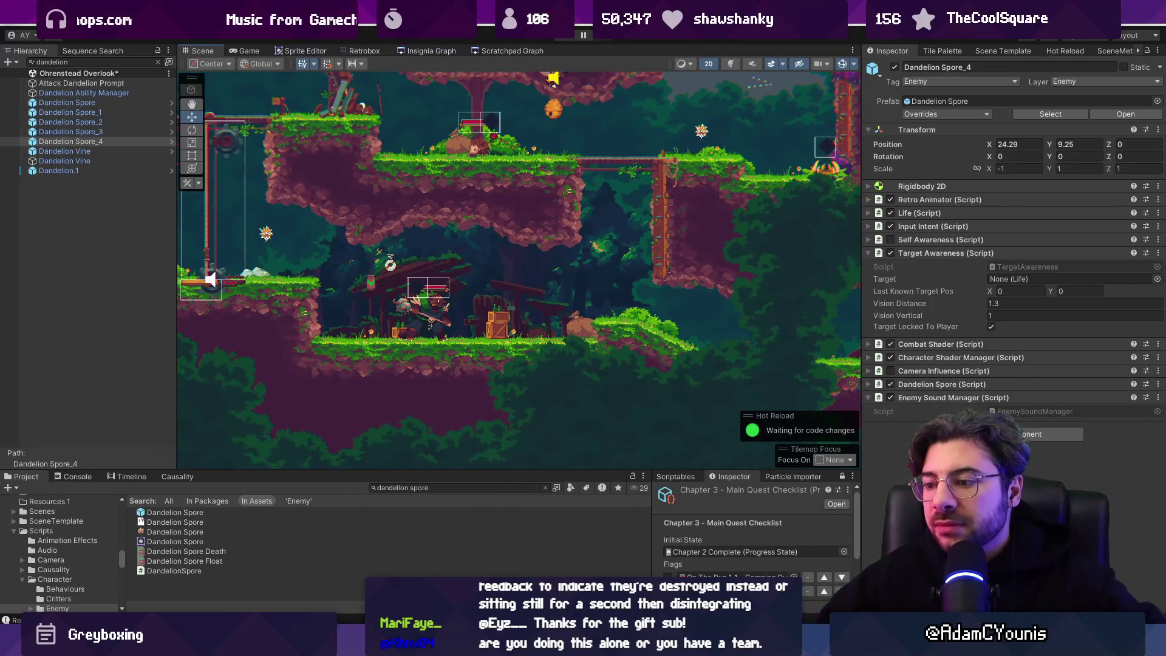
key("alt+Tab")
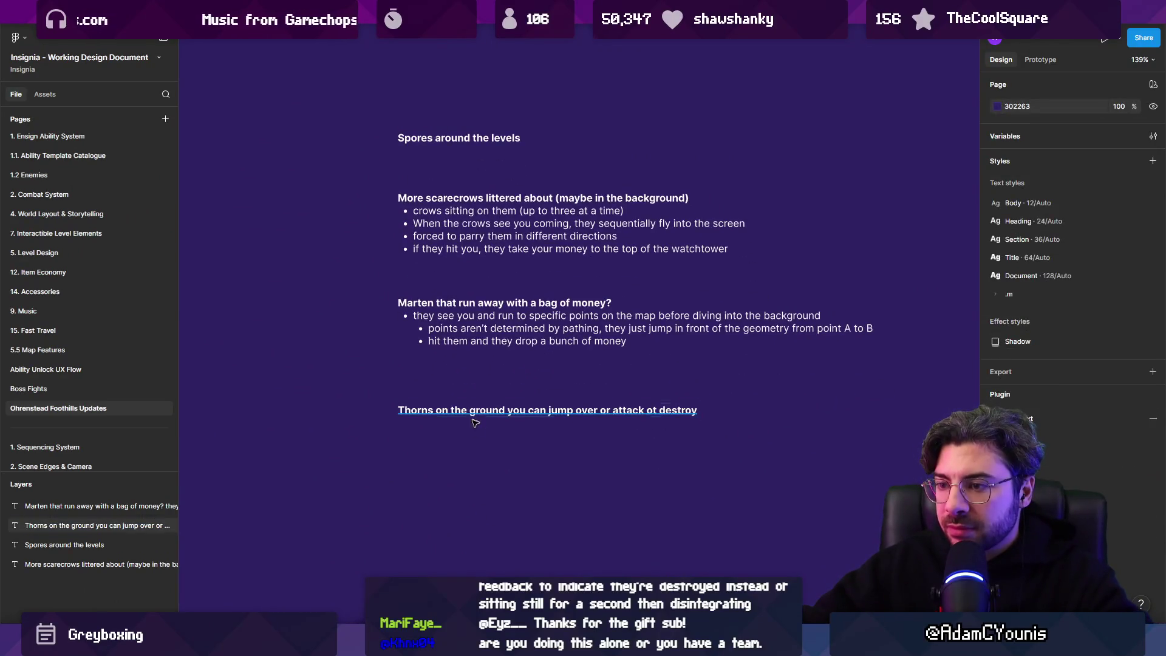
Duplicate the Thorns note and retype it as a 'More One Screen Goals' set-piece note, narrowed to wrap.
left_click_drag(475, 415, 478, 462)
key("Return")
type("More “IntraLevel Goals”")
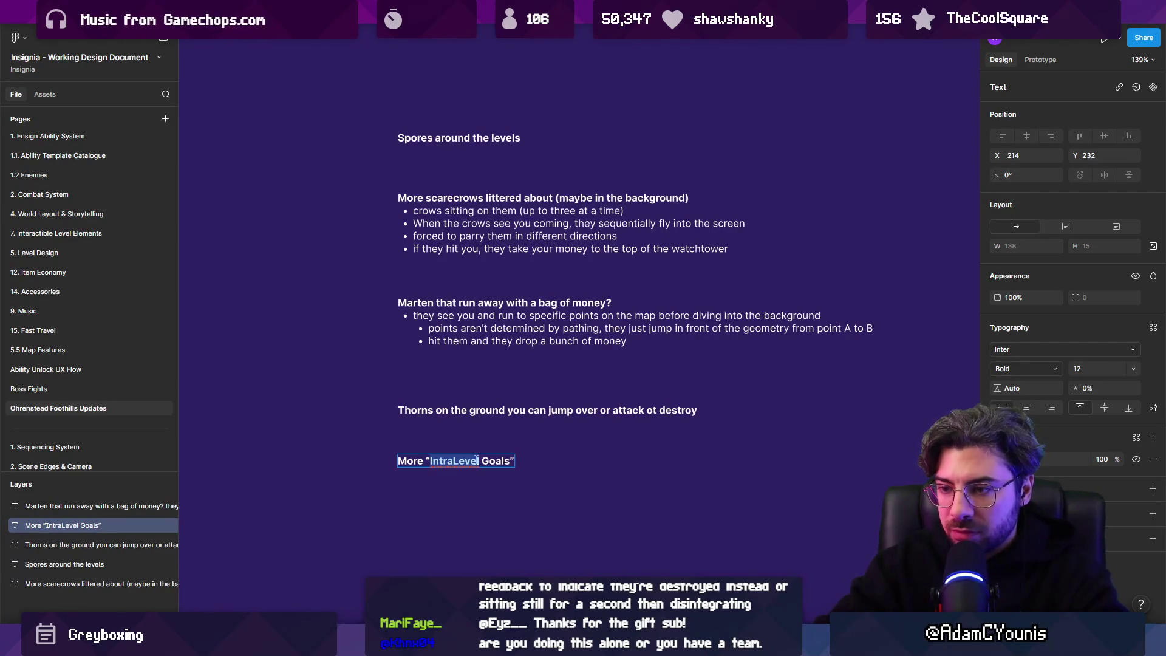
type("one")
key("Left")
key("Left")
key("Left")
type("O")
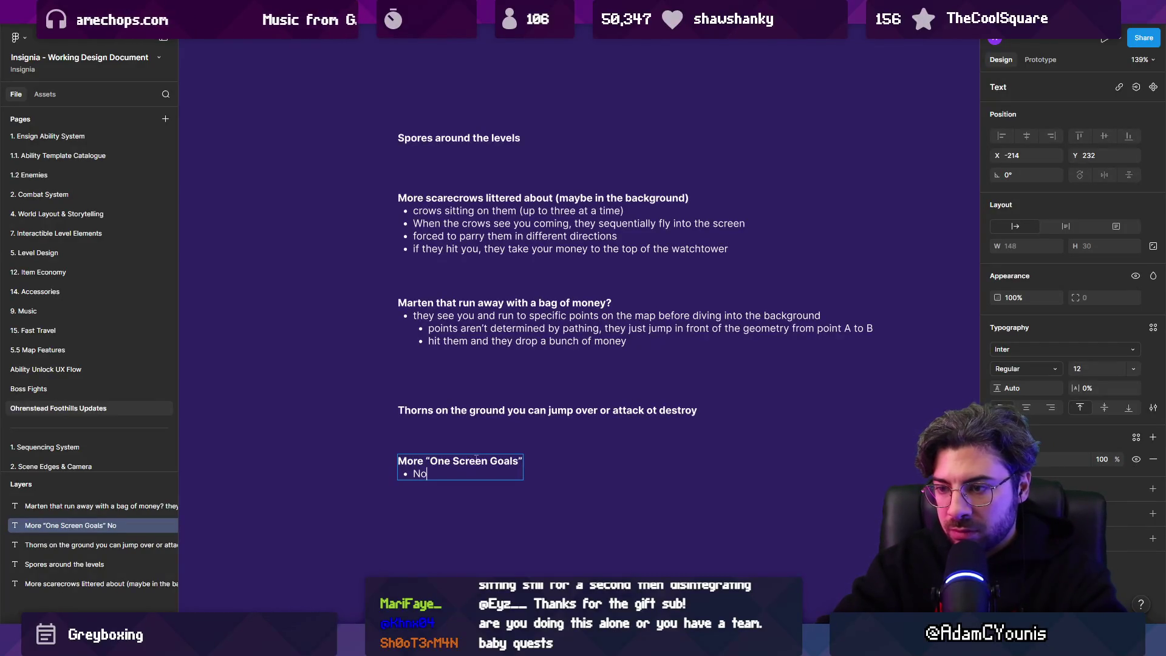
type("et piece that requires y")
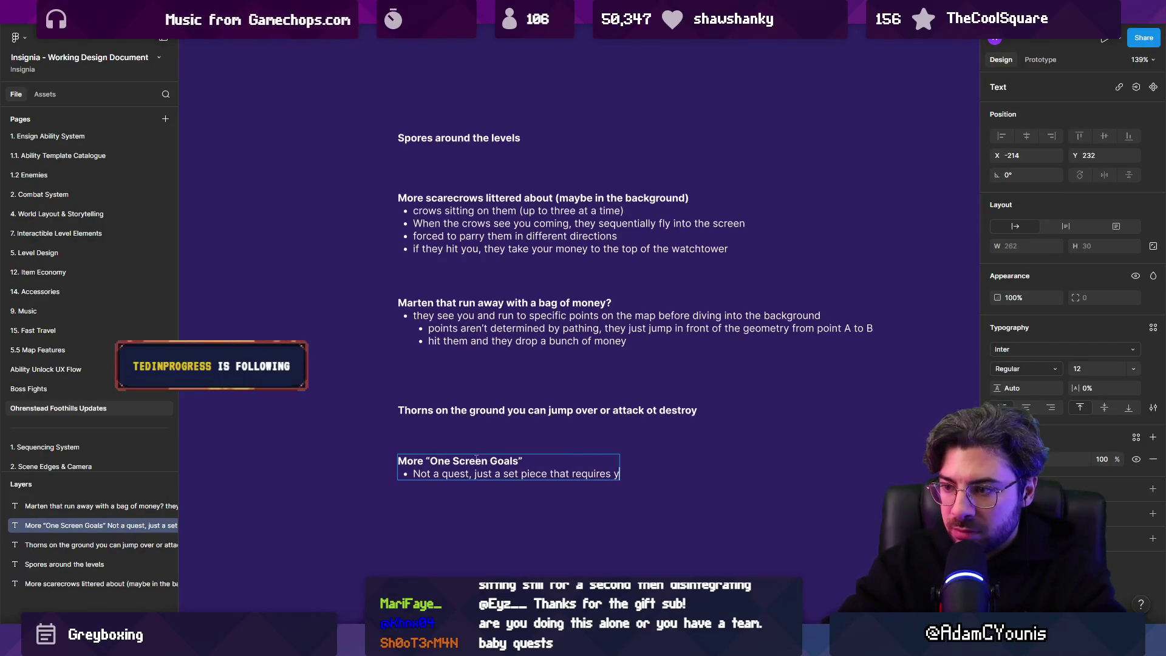
type("ou to engage with the content in order to achieve something")
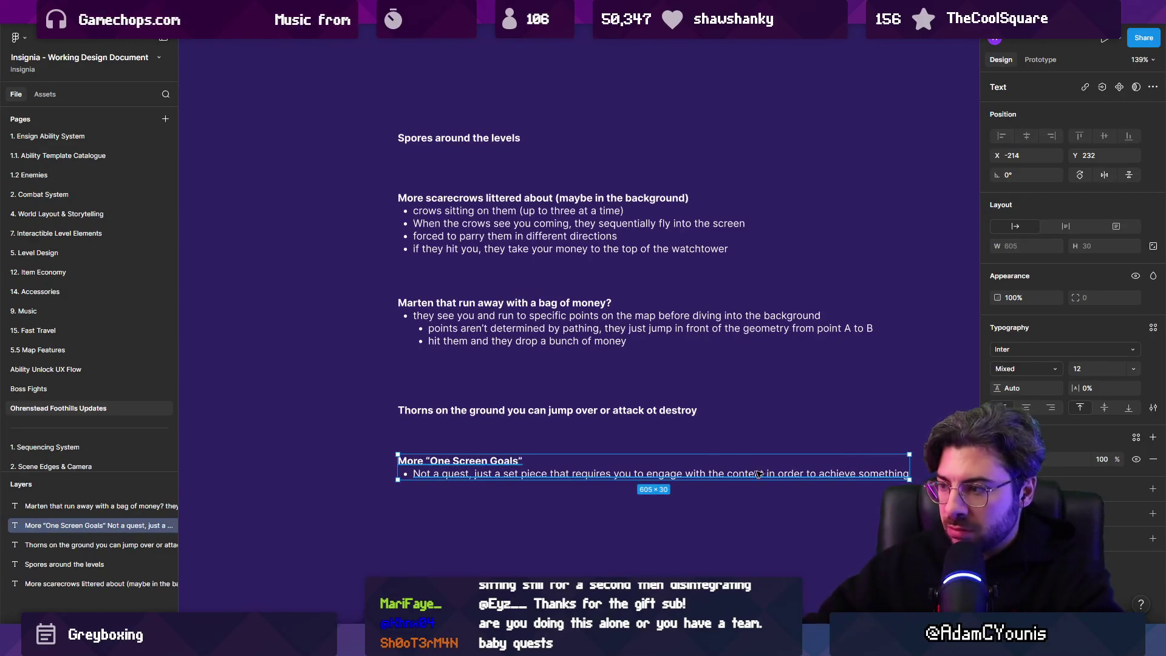
left_click_drag(909, 455, 753, 456)
double_click(596, 487)
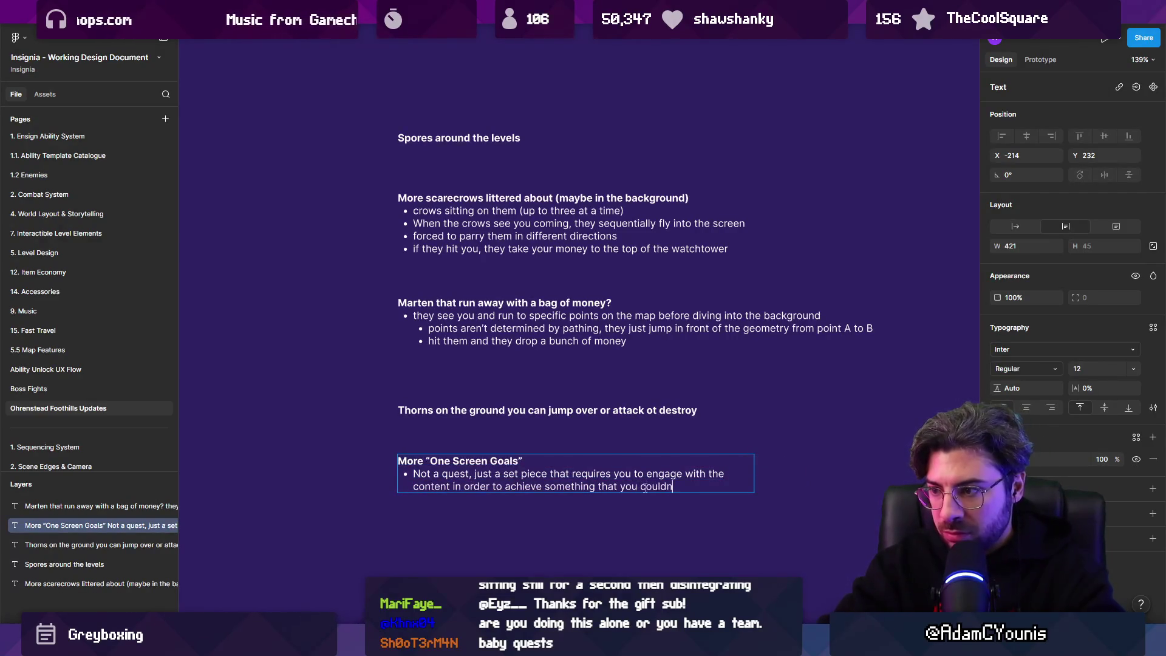
type("n pa")
key("Escape")
key("Escape")
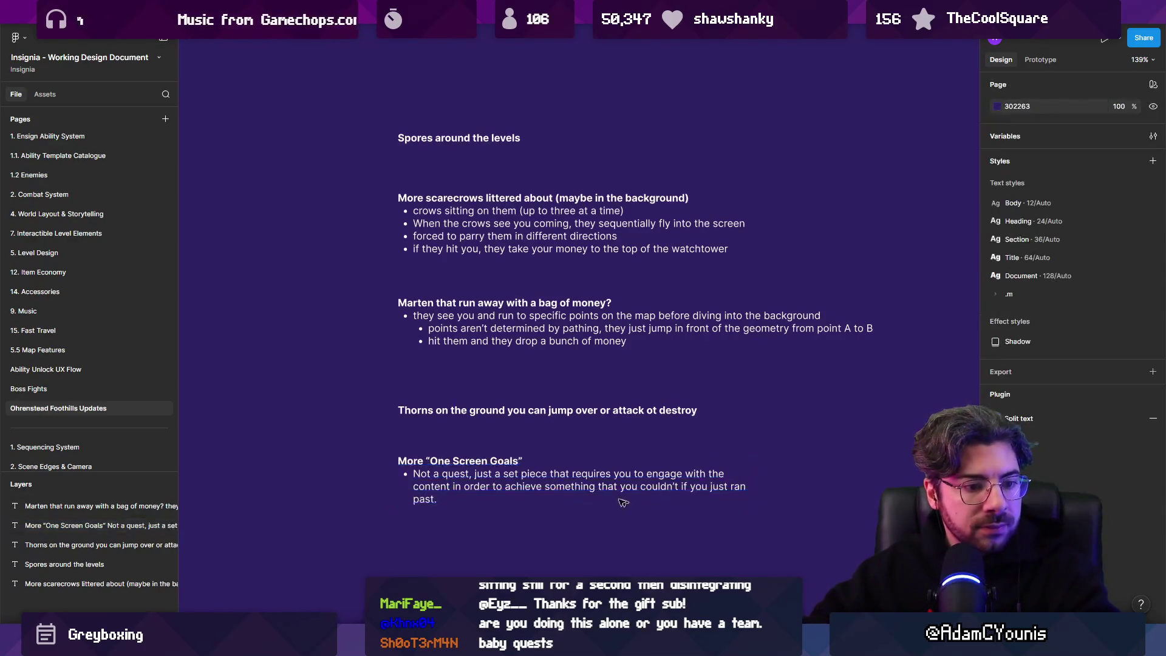
Copy 'Spores around the levels' above the original and scale it up as a 42.4-size title.
scroll(342, 376, "down", 1)
scroll(342, 376, "right", 1)
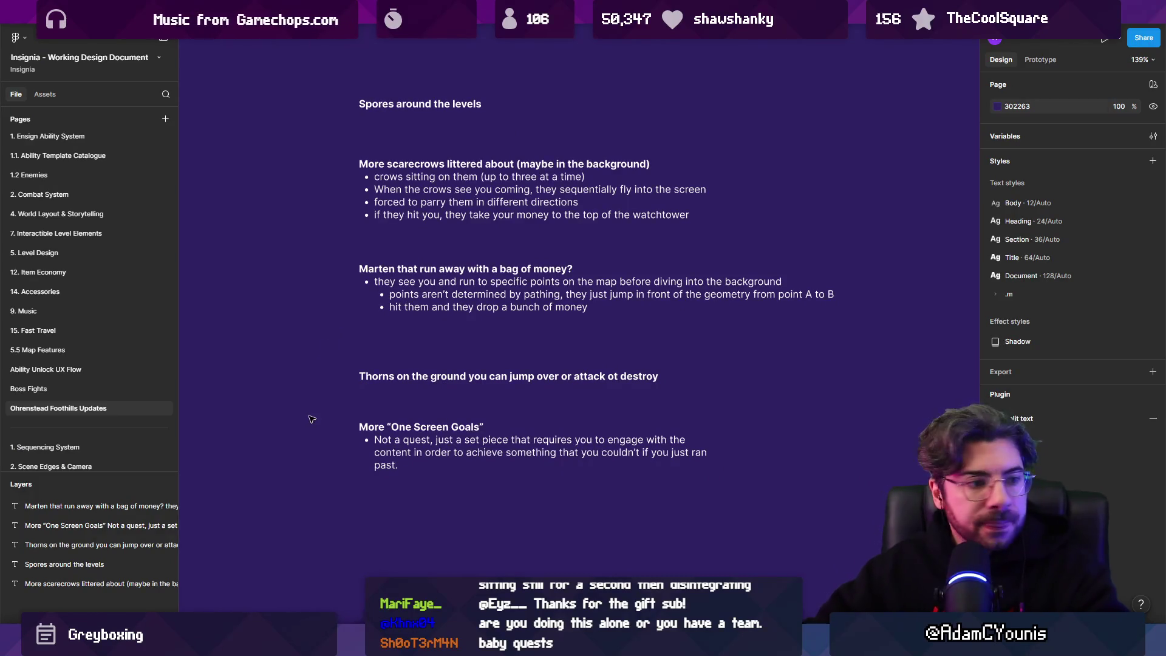
scroll(429, 320, "up", 4)
scroll(429, 320, "right", 1)
left_click(407, 249)
mouse_move(407, 249)
left_mouse_down()
mouse_move(407, 153)
mouse_move(767, 180)
left_mouse_up()
key("k")
double_click(626, 172)
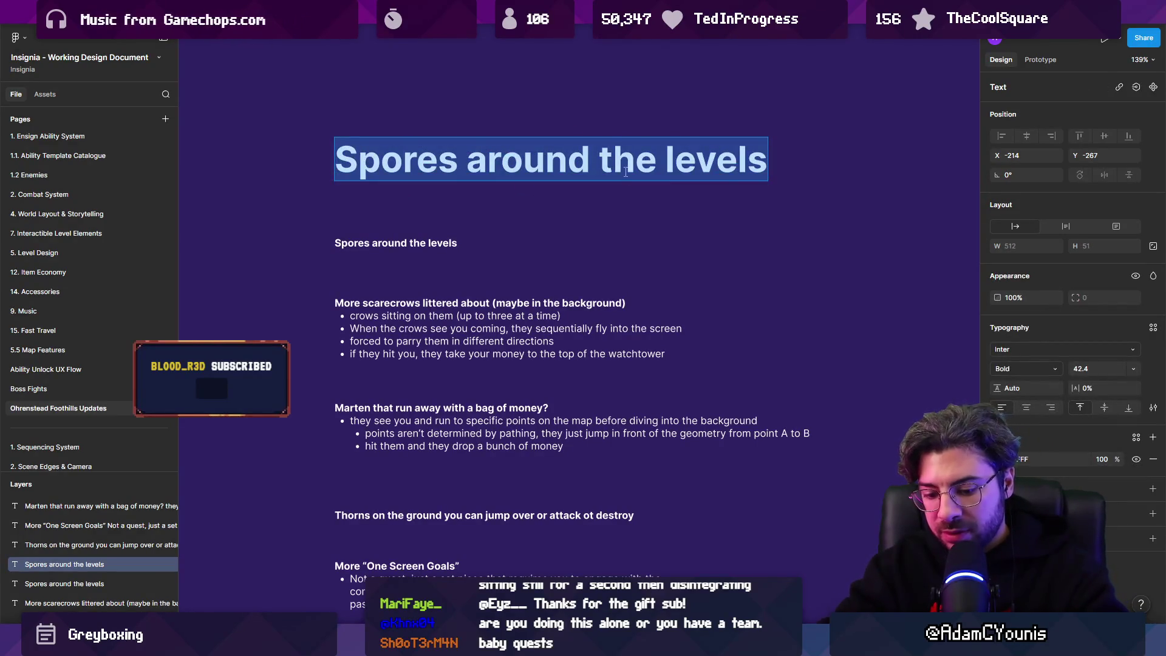
Retype the copied heading as 'Level Design Opportunities' and move the five note lines up beneath it.
key("BackSpace")
type("Level Design ")
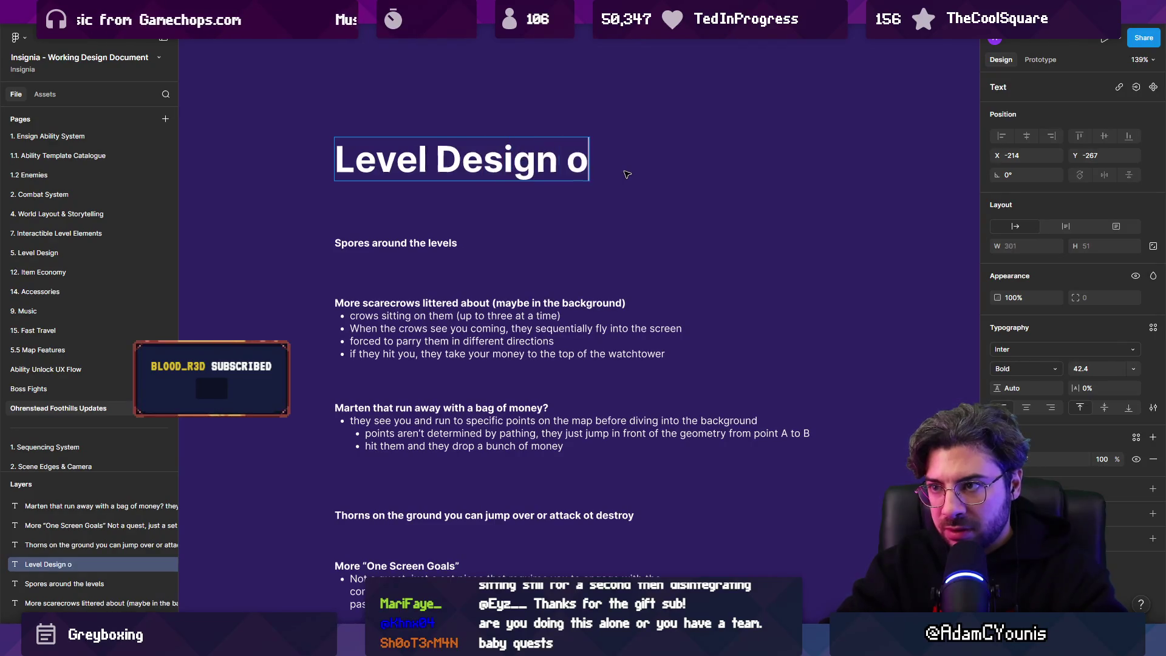
type("Opportunit")
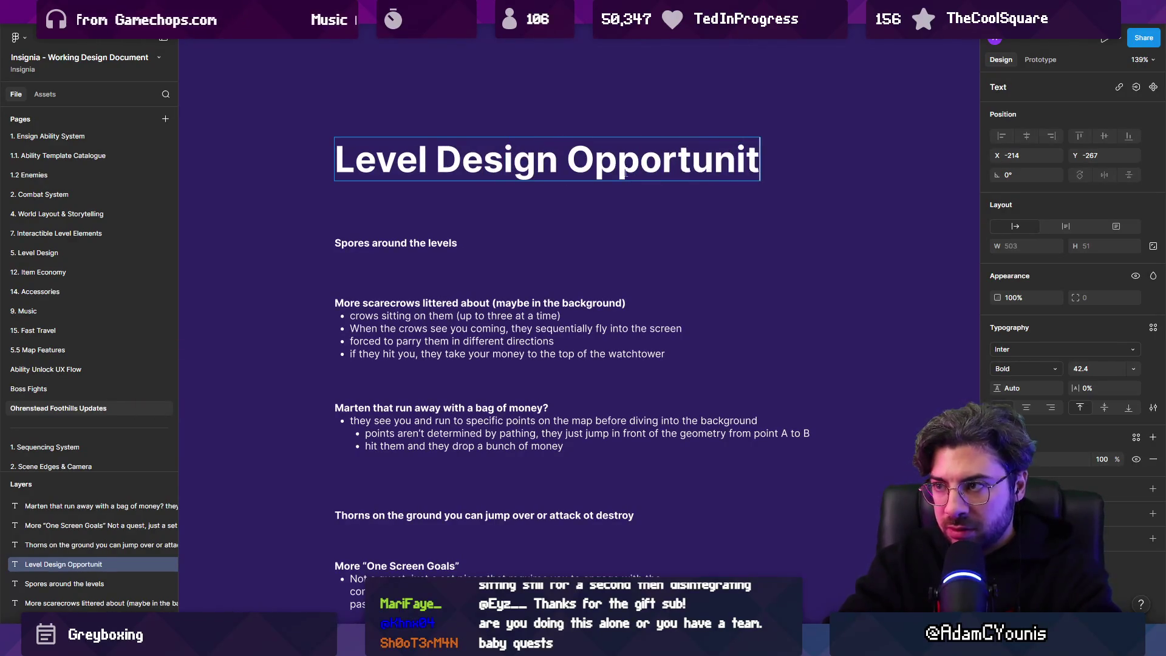
key("Escape")
scroll(626, 174, "down", 5)
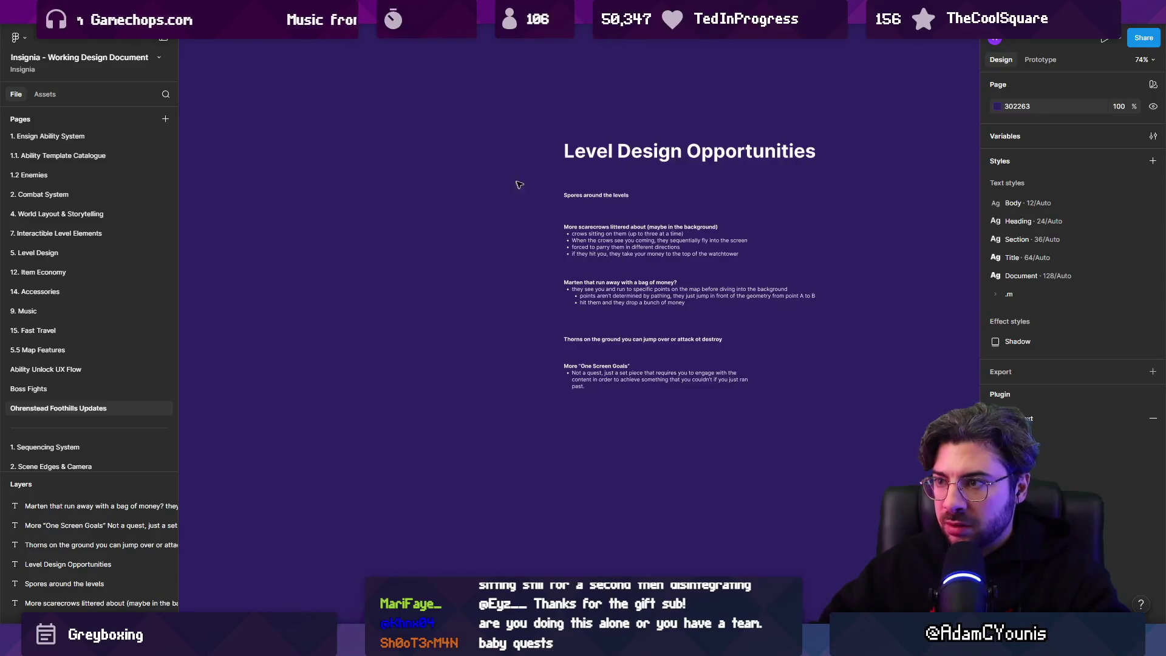
left_click_drag(503, 184, 767, 430)
left_click_drag(687, 341, 687, 324)
Change the spores note to 'More Spores around the levels where dandelions exist'.
double_click(601, 179)
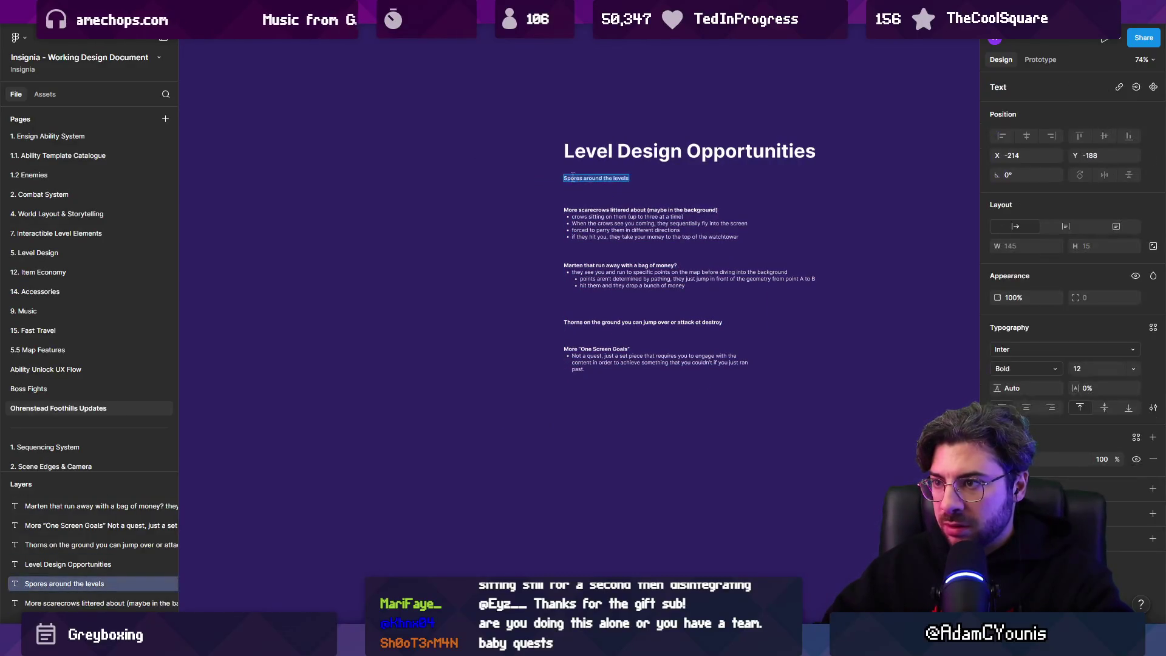
scroll(606, 177, "up", 5)
key("Left")
type("More")
key("Escape")
double_click(569, 181)
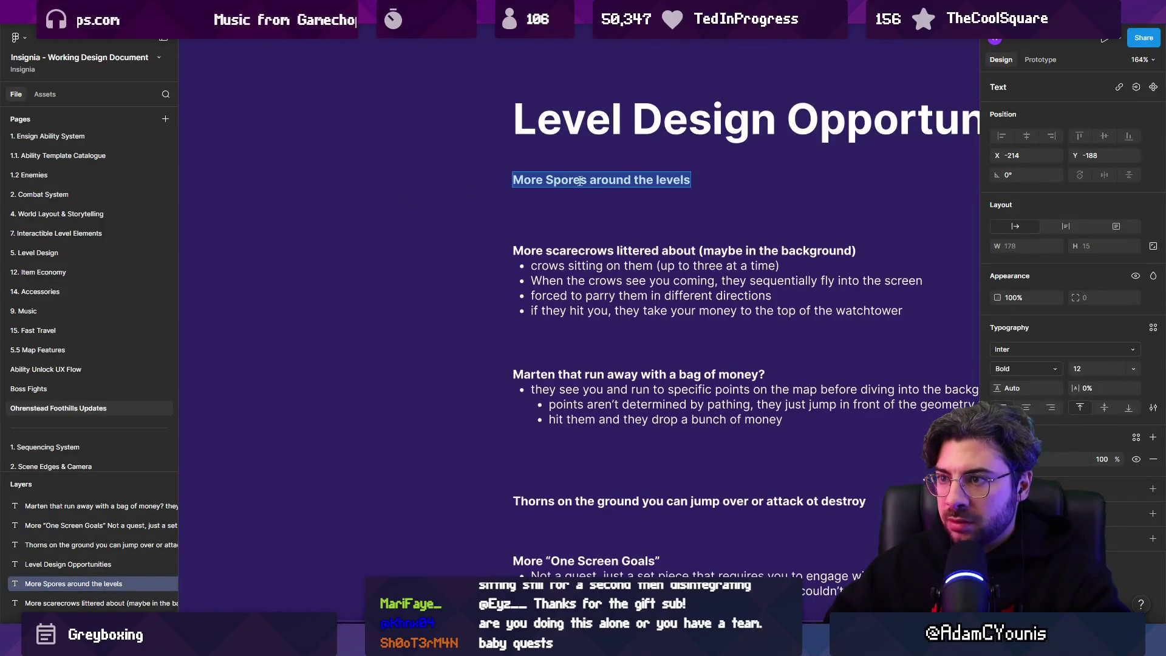
key("Right")
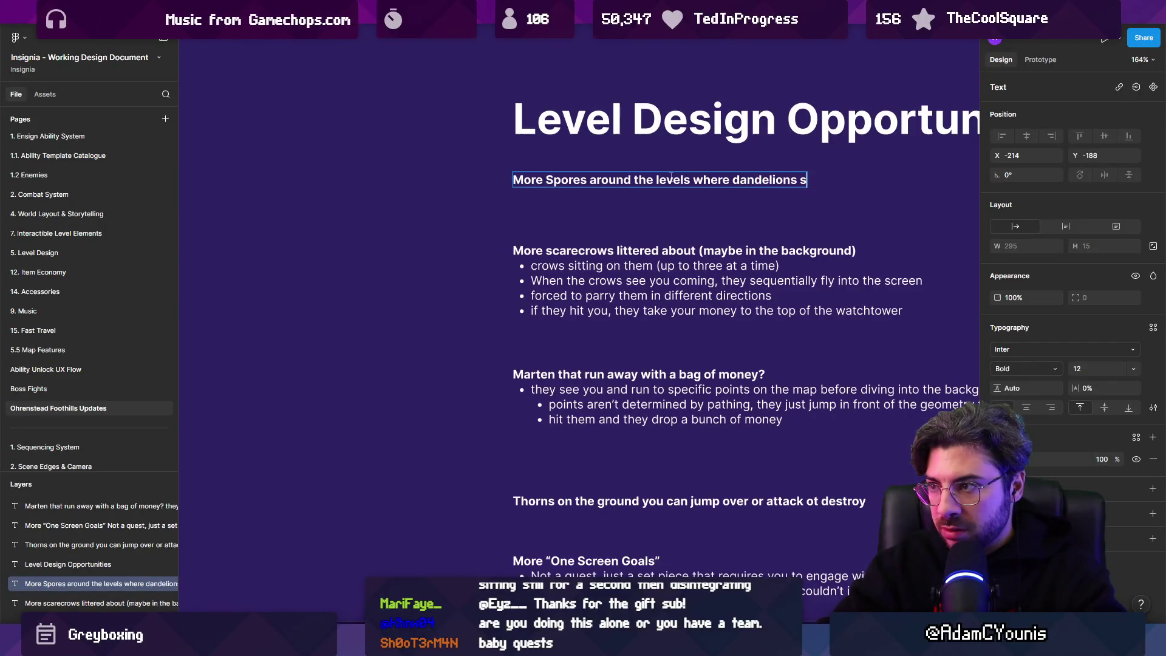
type("exist")
key("Escape")
key("Escape")
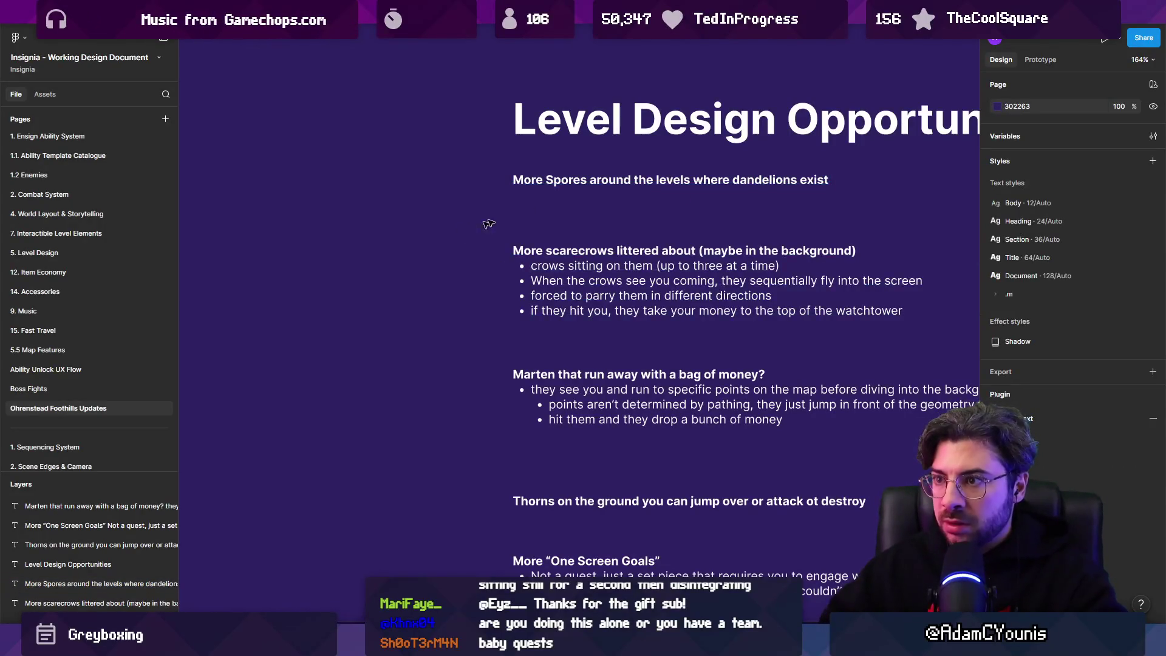
scroll(589, 425, "down", 5)
scroll(567, 427, "up", 3)
left_click_drag(567, 427, 659, 482)
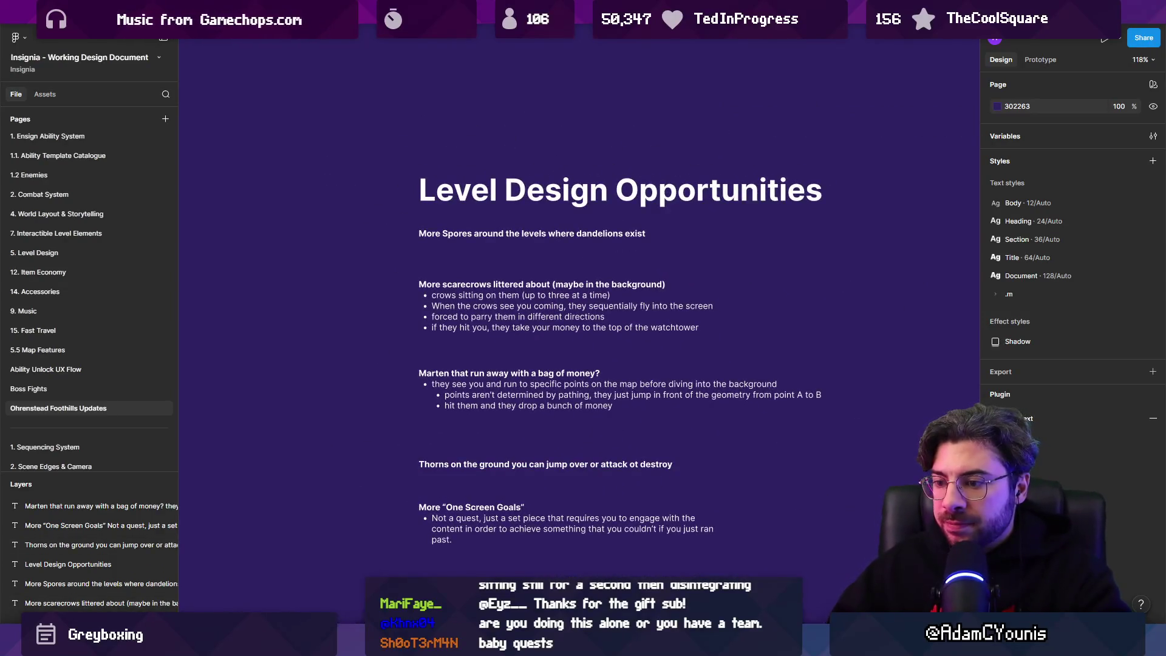
key("alt+Tab")
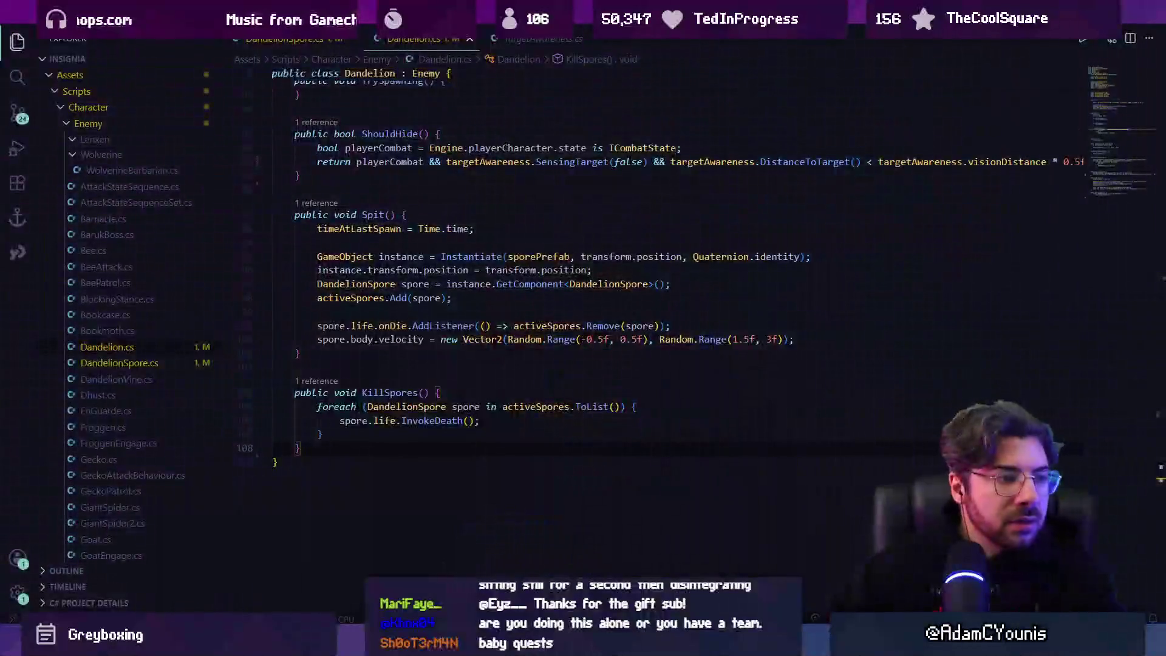
Leave Dandelion.cs and return to the Unity editor's Ohrenstead Overlook level.
key("alt+Tab")
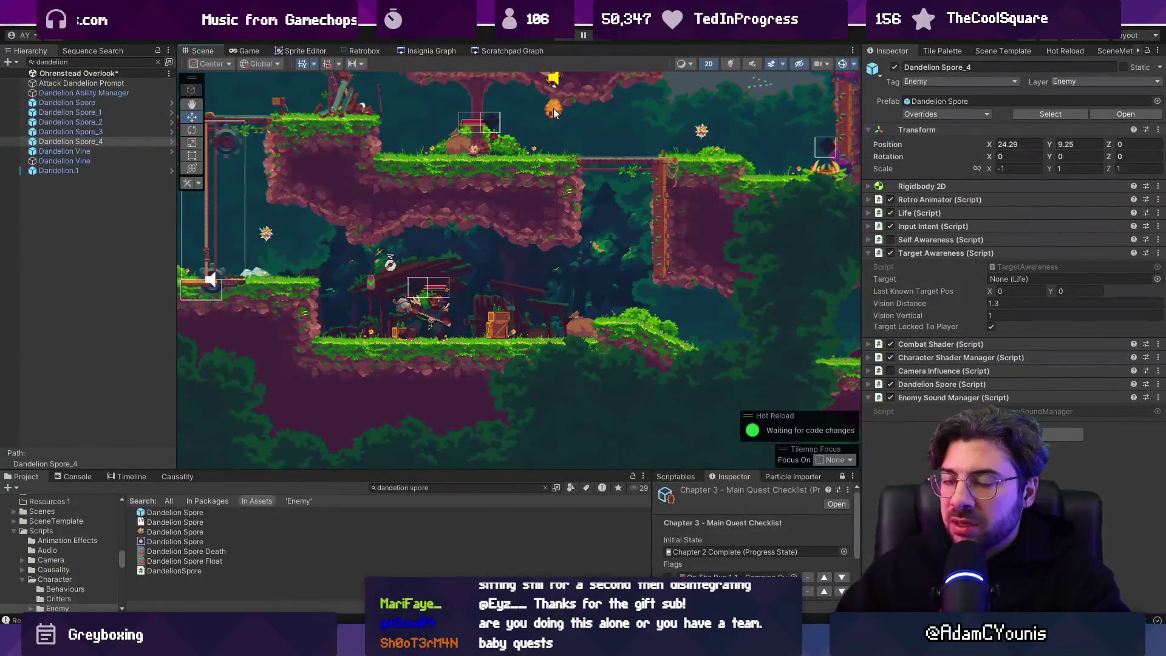
Open the Insignia Graph and pan and zoom to frame the level nodes.
left_click(432, 52)
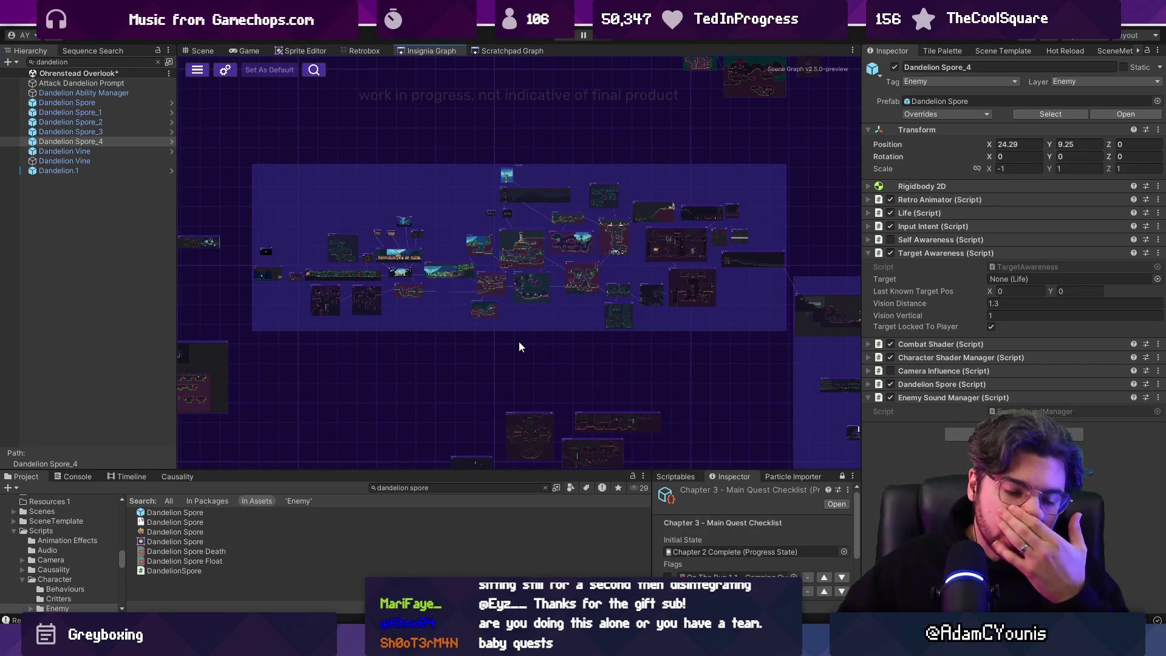
mouse_move(638, 343)
left_mouse_down()
mouse_move(666, 350)
mouse_move(457, 261)
mouse_move(542, 294)
left_mouse_up()
scroll(457, 261, "down", 3)
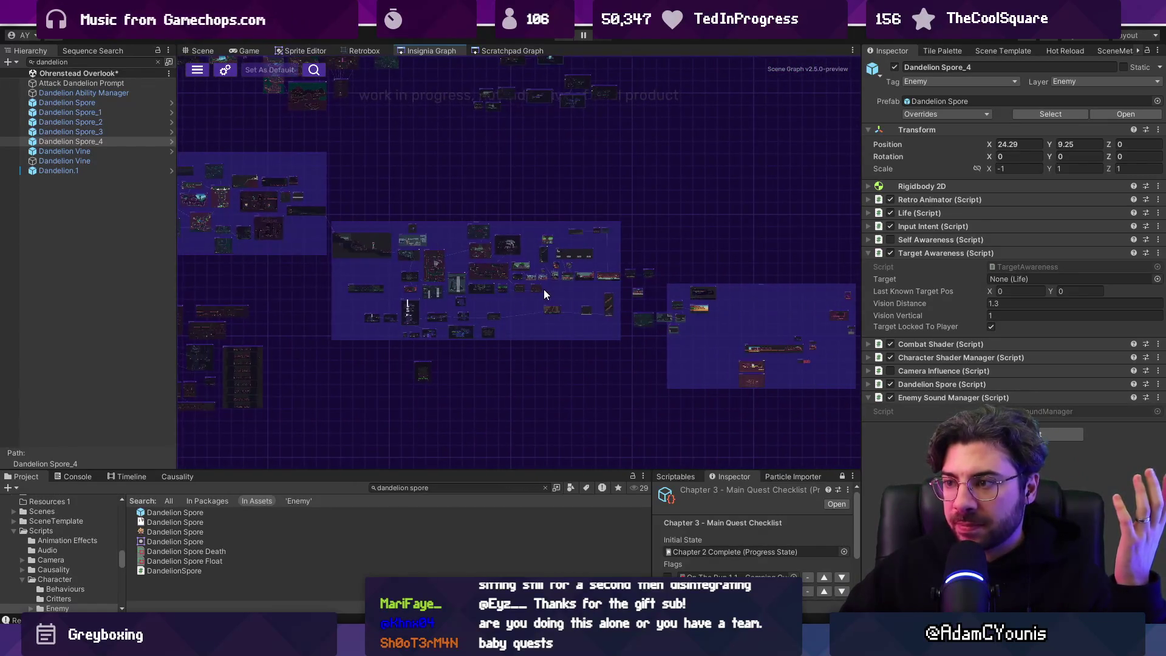
scroll(639, 311, "up", 5)
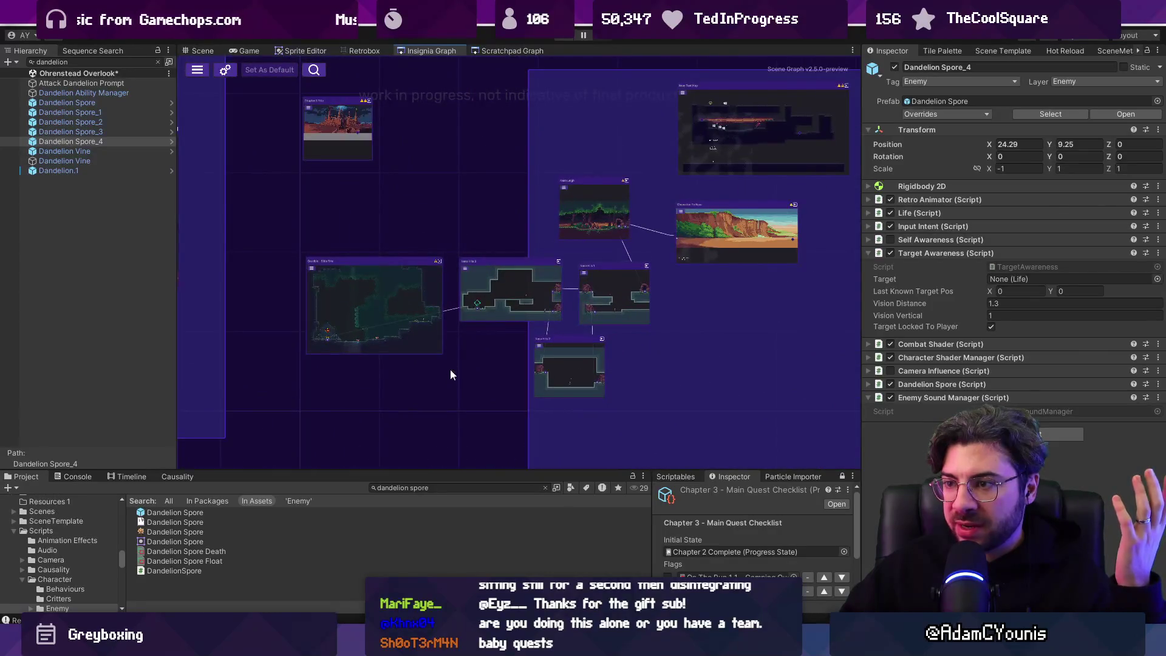
scroll(512, 325, "down", 3)
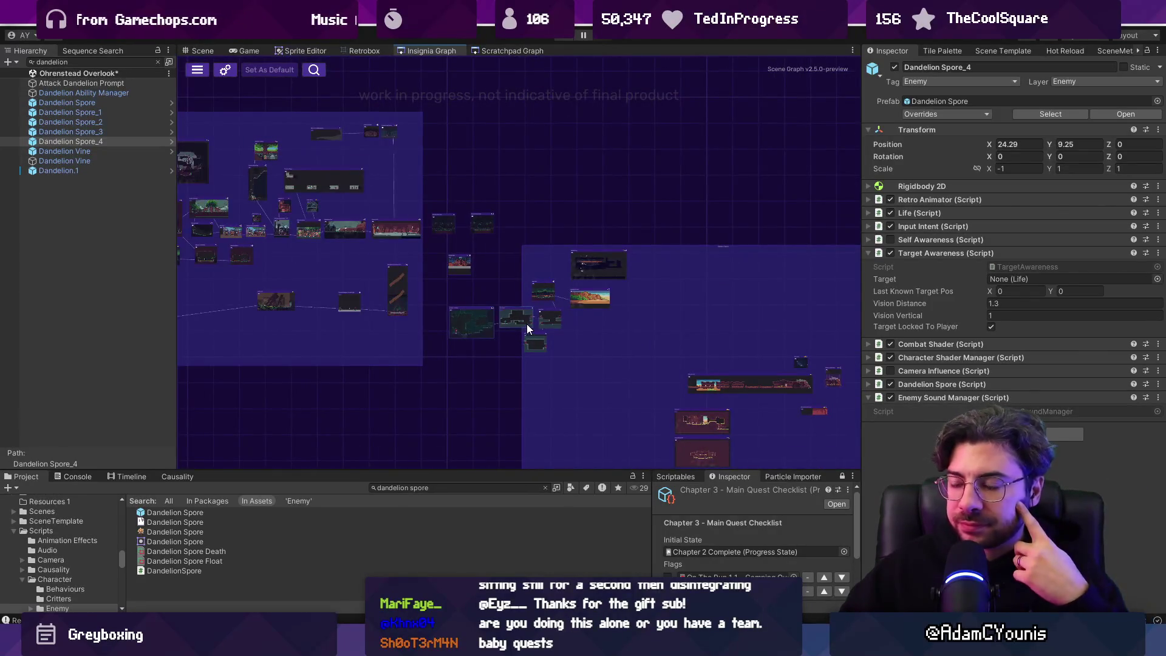
key("f")
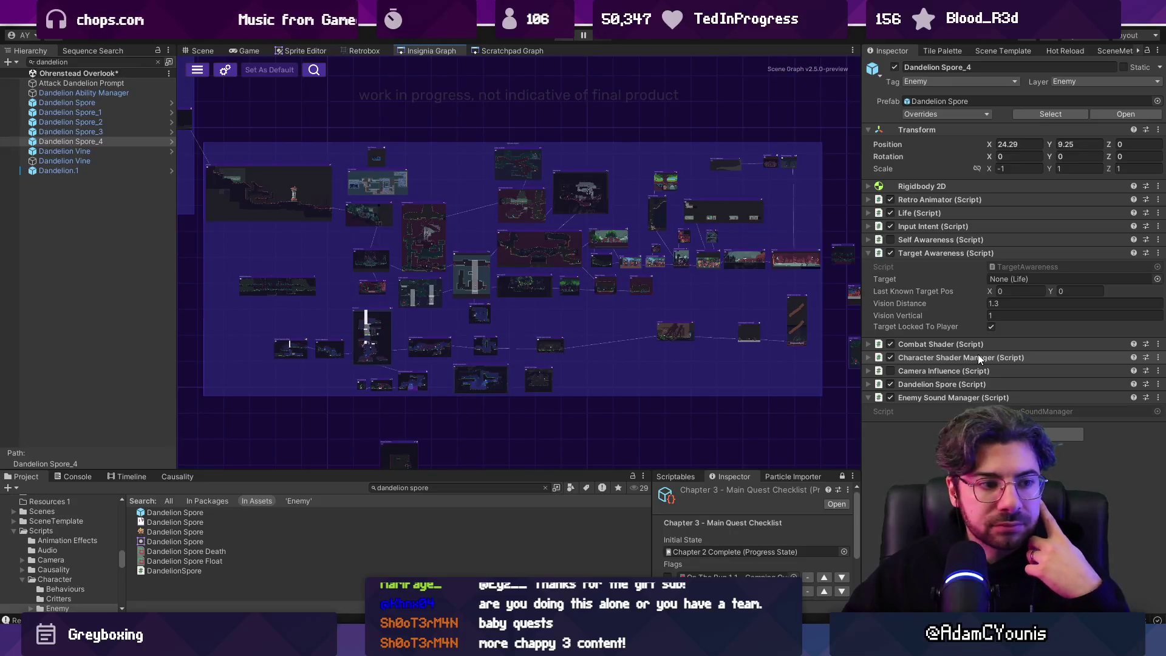
scroll(399, 293, "up", 5)
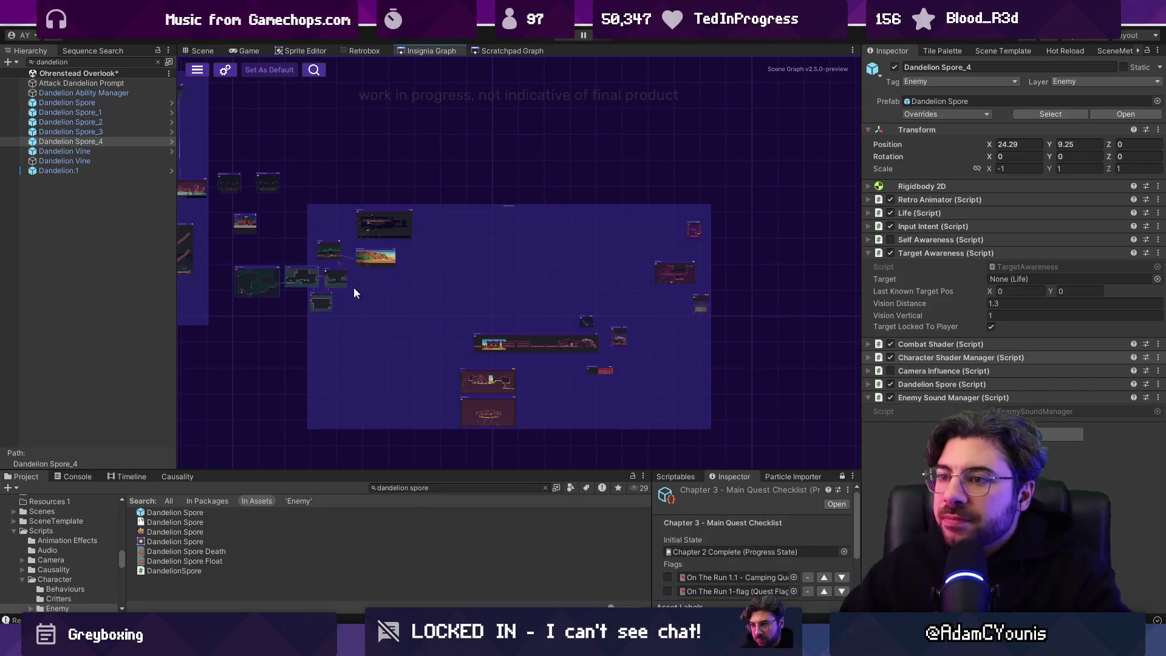
scroll(341, 261, "up", 5)
left_click_drag(341, 261, 439, 286)
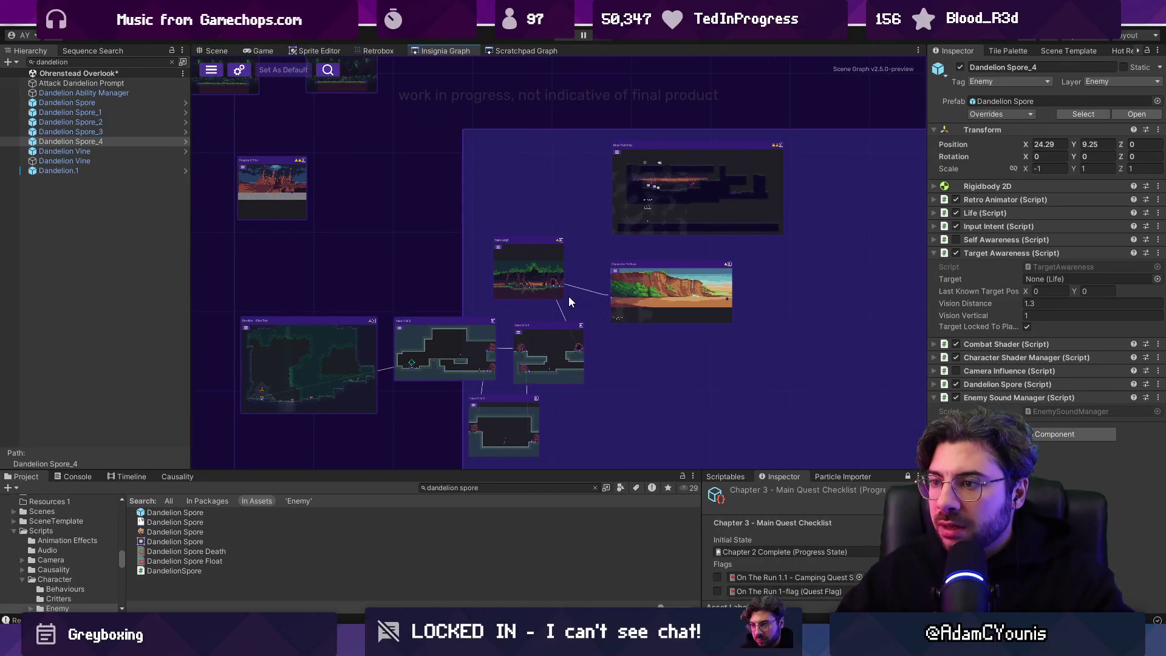
Make the Project and checklist panels taller while panning the graph to the left-hand node.
mouse_move(557, 643)
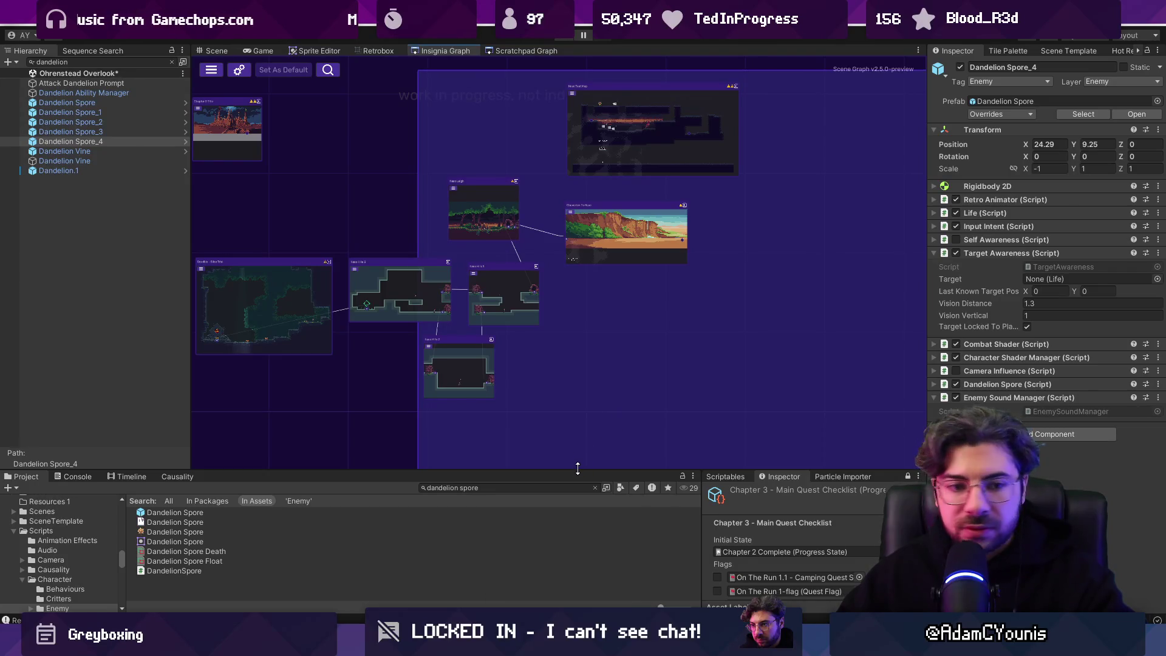
left_click_drag(578, 468, 577, 458)
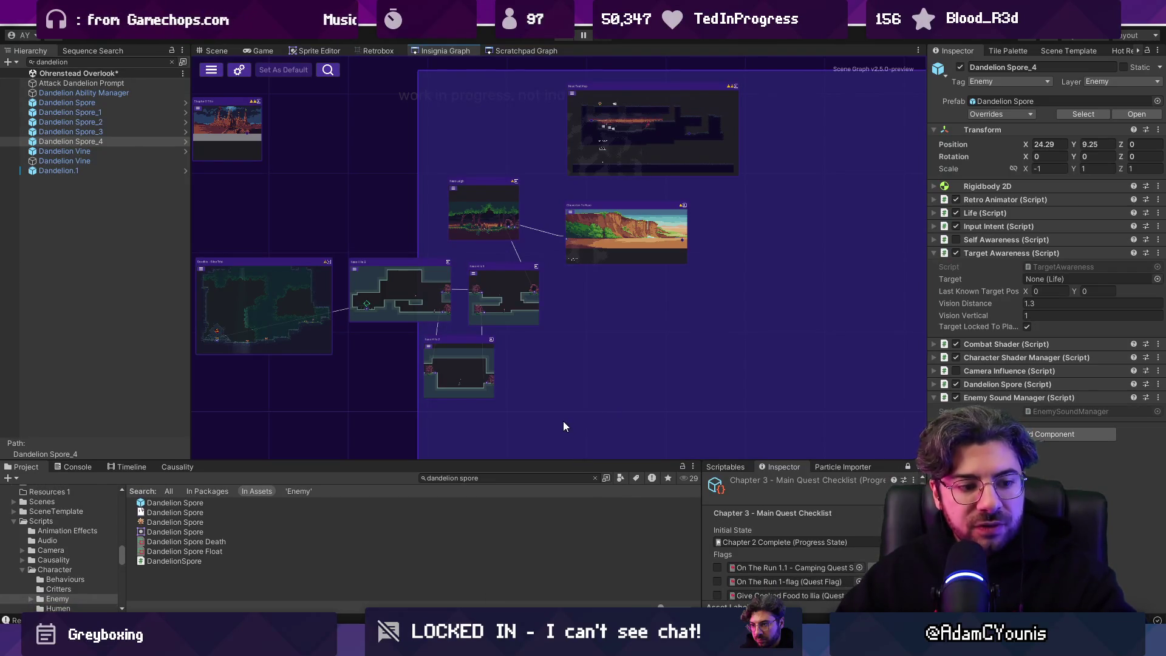
mouse_move(393, 271)
left_mouse_down()
mouse_move(643, 294)
mouse_move(611, 290)
left_mouse_up()
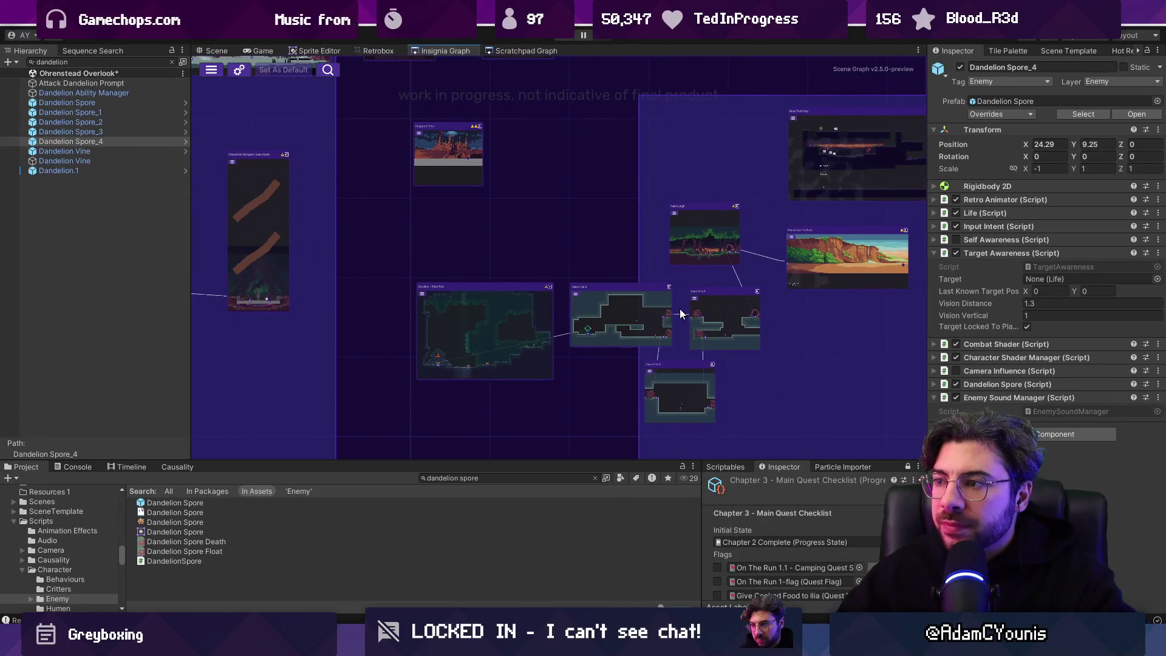
scroll(747, 334, "up", 3)
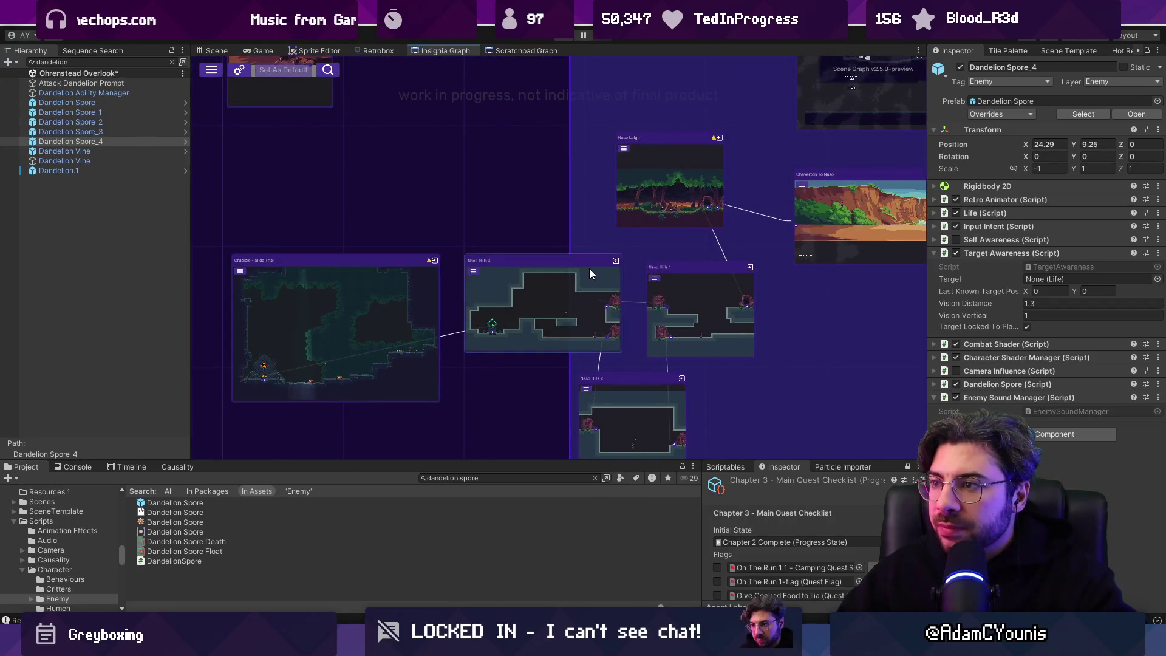
scroll(590, 274, "down", 4)
scroll(709, 276, "down", 3)
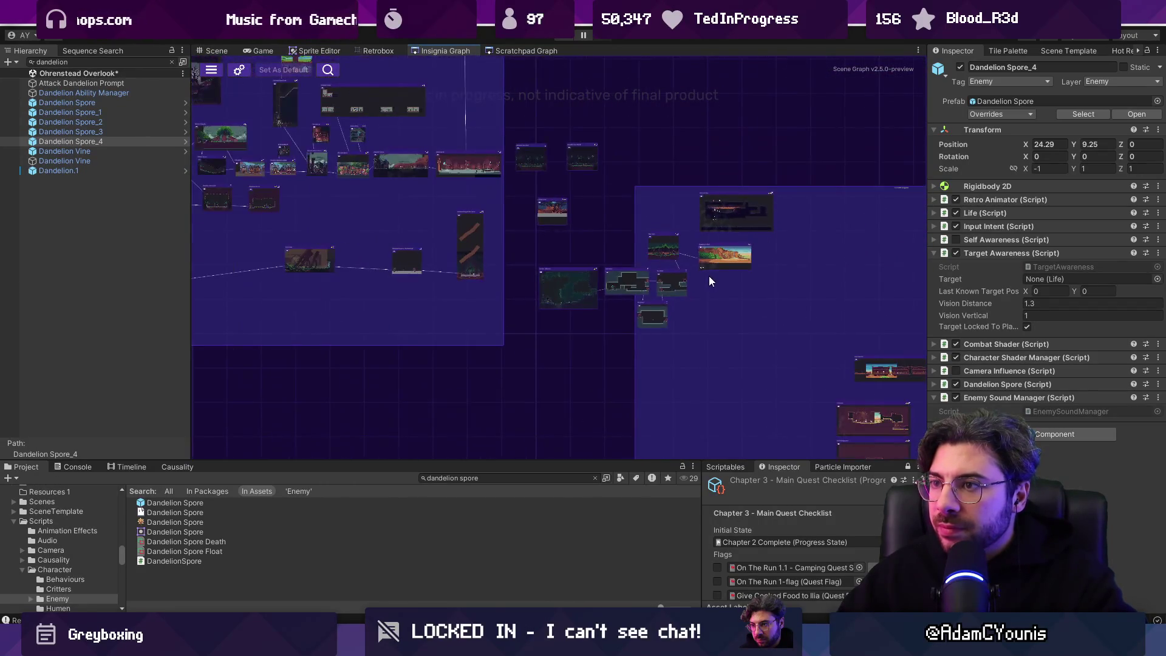
left_click_drag(744, 256, 703, 298)
scroll(704, 297, "up", 5)
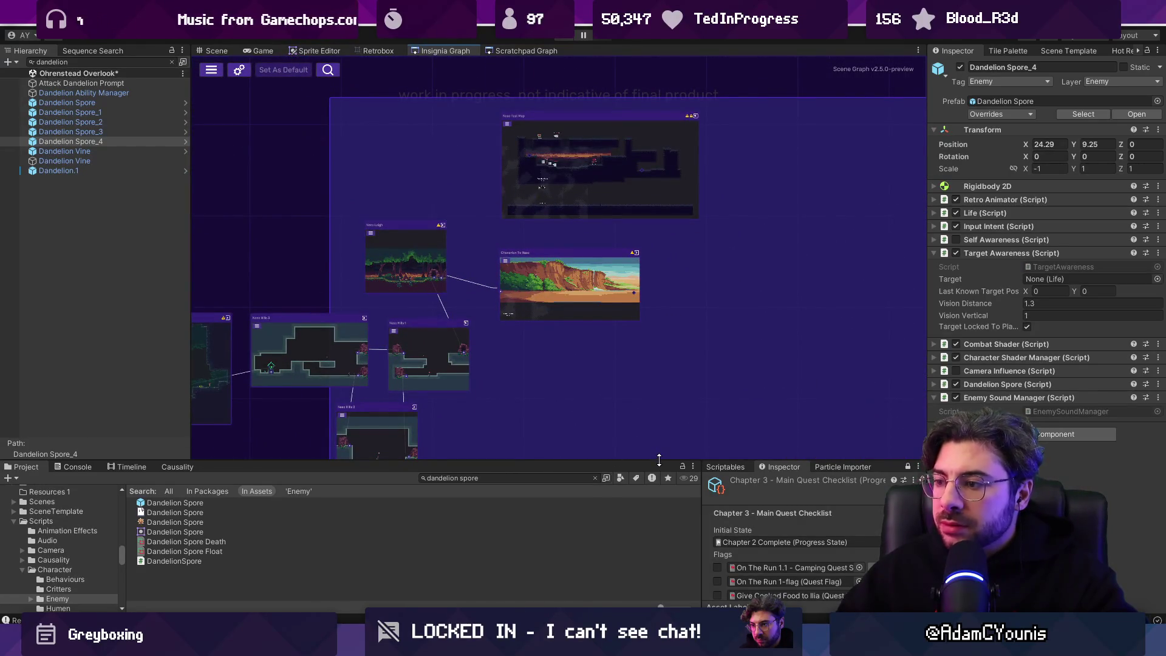
left_click_drag(669, 460, 668, 380)
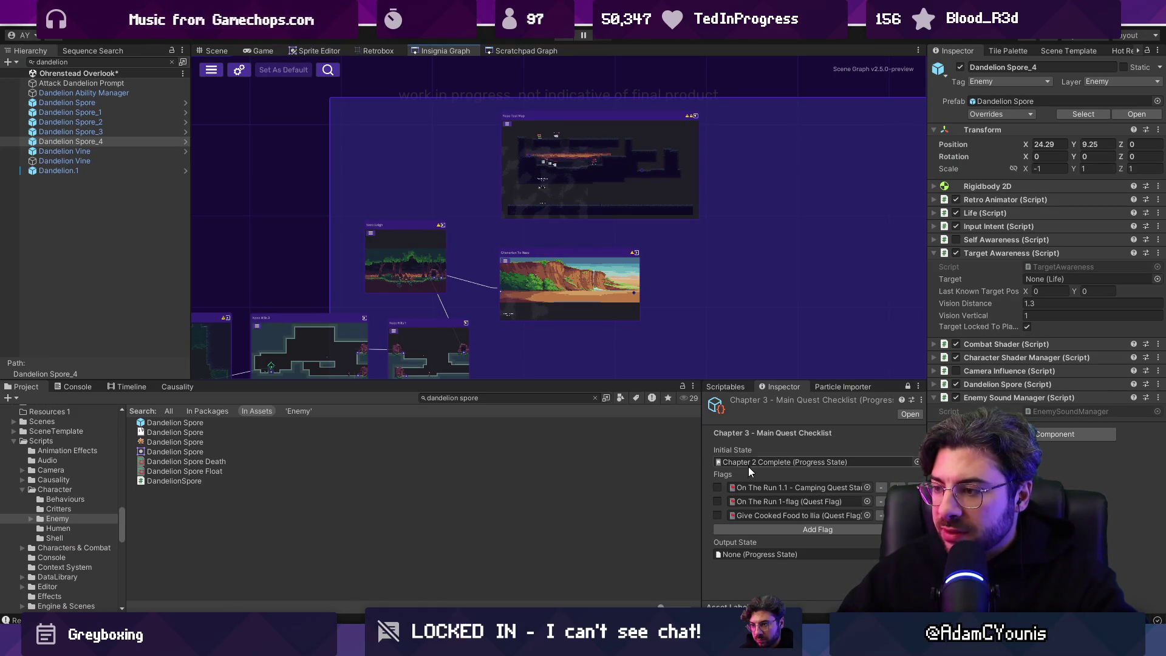
Recentre the level nodes, raise the lower panels and clear the dandelion spore project search.
scroll(521, 182, "left", 5)
scroll(521, 182, "down", 3)
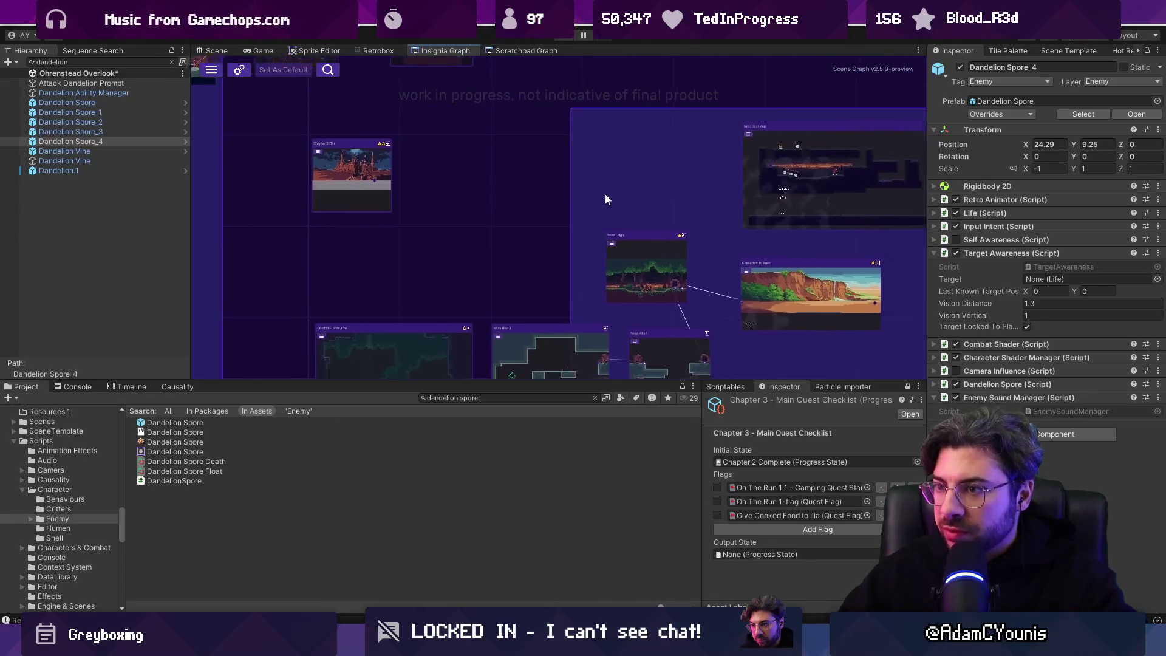
left_click_drag(617, 243, 501, 189)
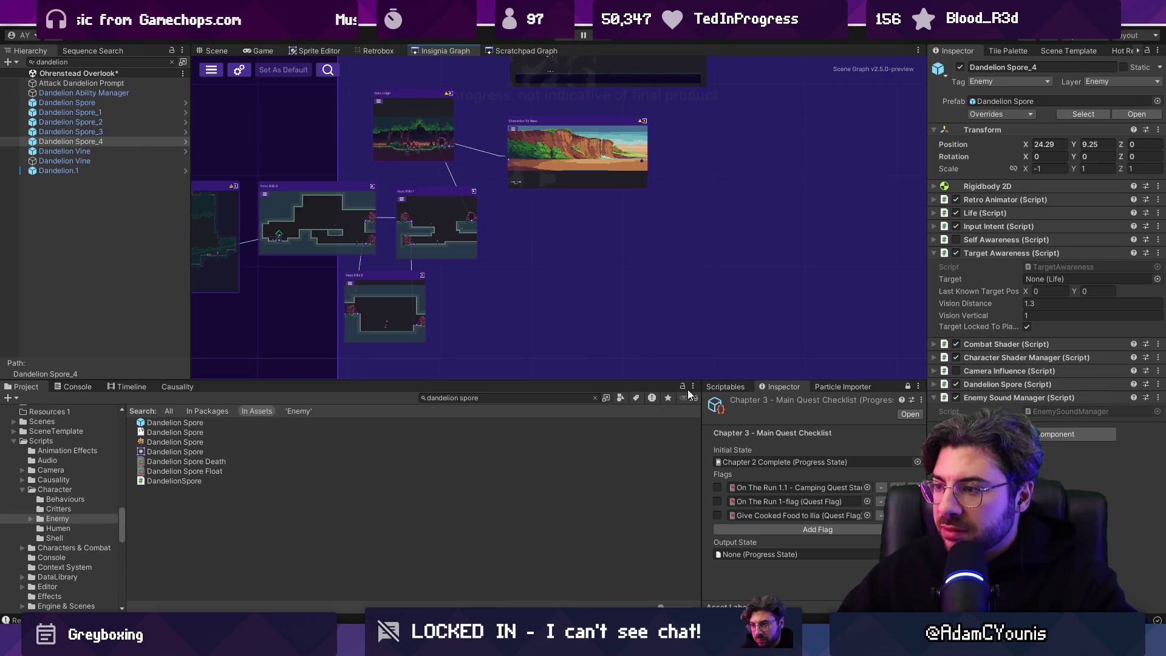
left_click_drag(690, 381, 693, 321)
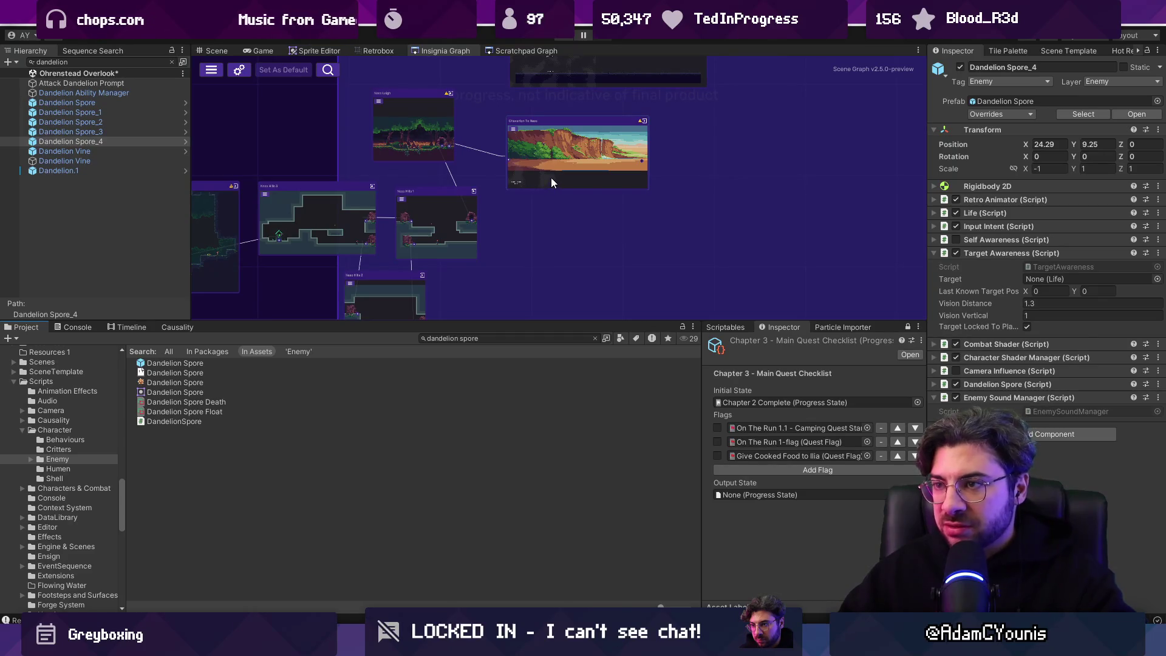
left_click(594, 338)
Lower the splitter to give the scene graph more vertical room and show the Scene Template panel.
left_click_drag(593, 322, 601, 390)
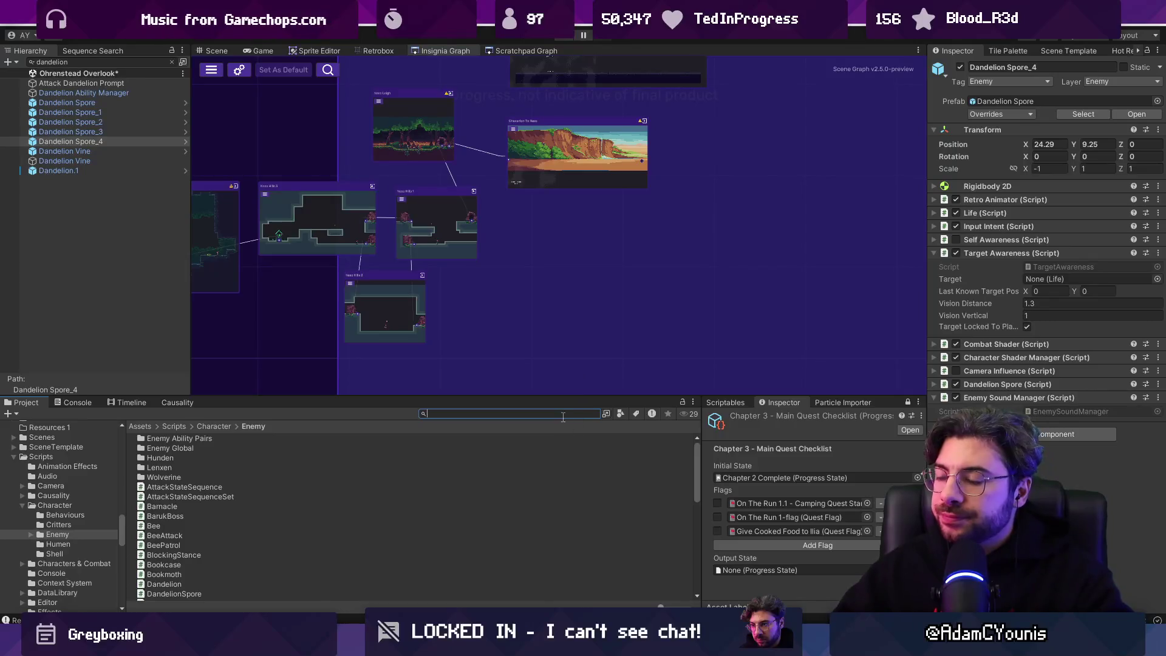
mouse_move(564, 398)
left_mouse_down()
mouse_move(562, 445)
mouse_move(523, 447)
left_mouse_up()
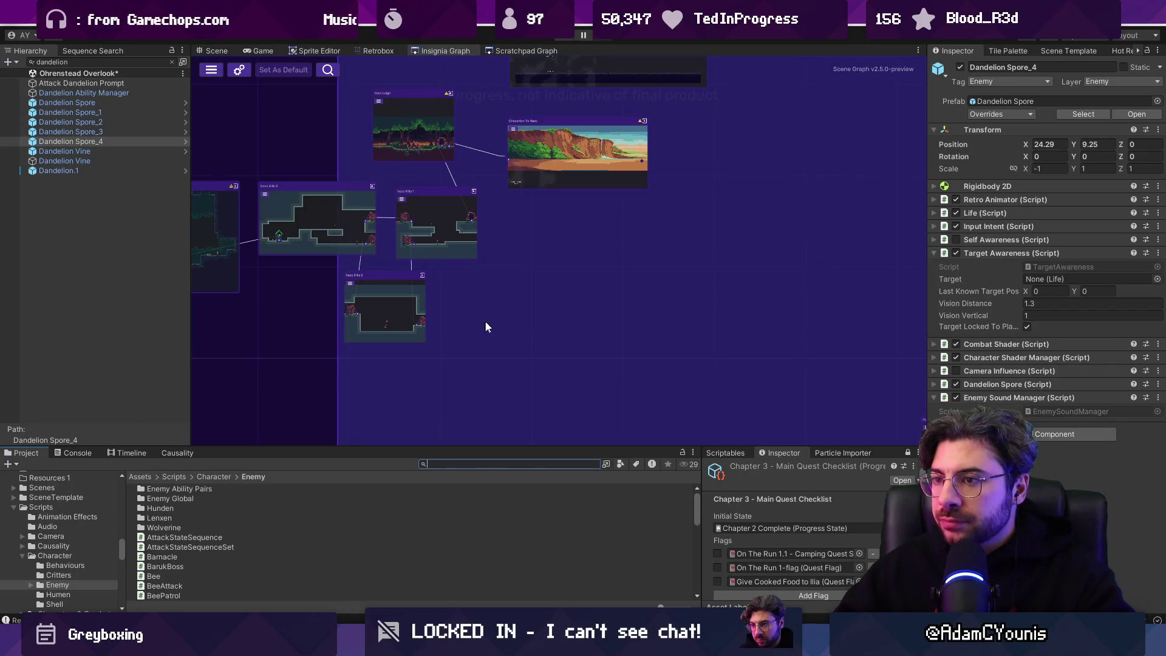
scroll(489, 246, "up", 2)
left_click(1061, 53)
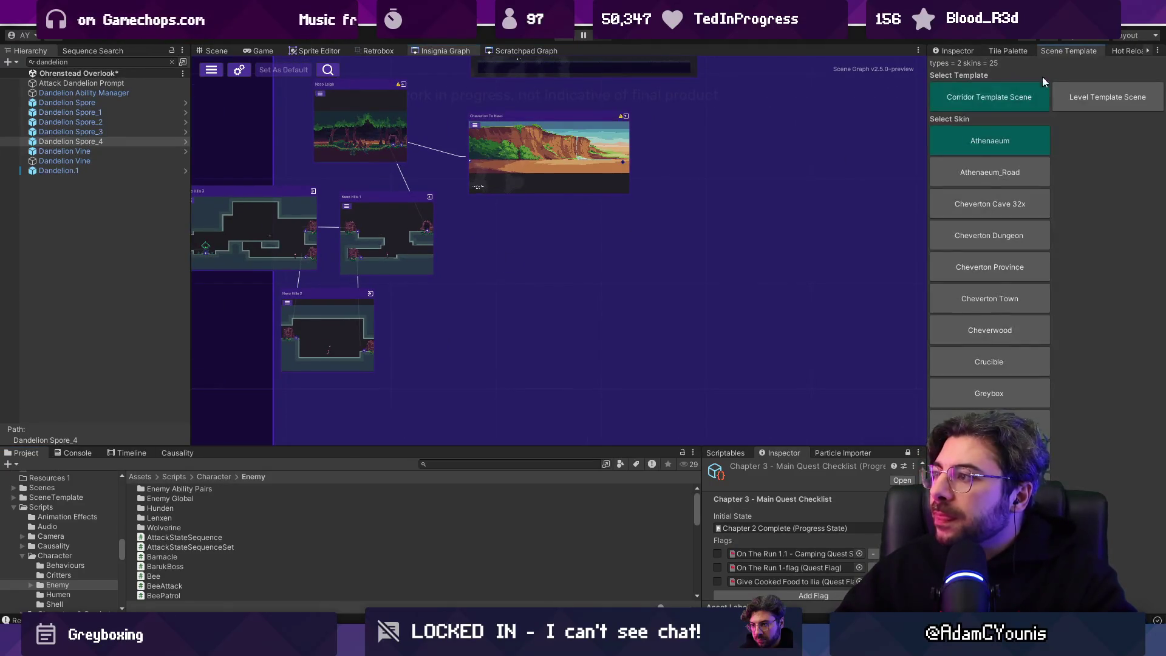
Widen the Scene Template panel to two skin columns and bring the large map node into view.
left_click_drag(928, 135, 913, 135)
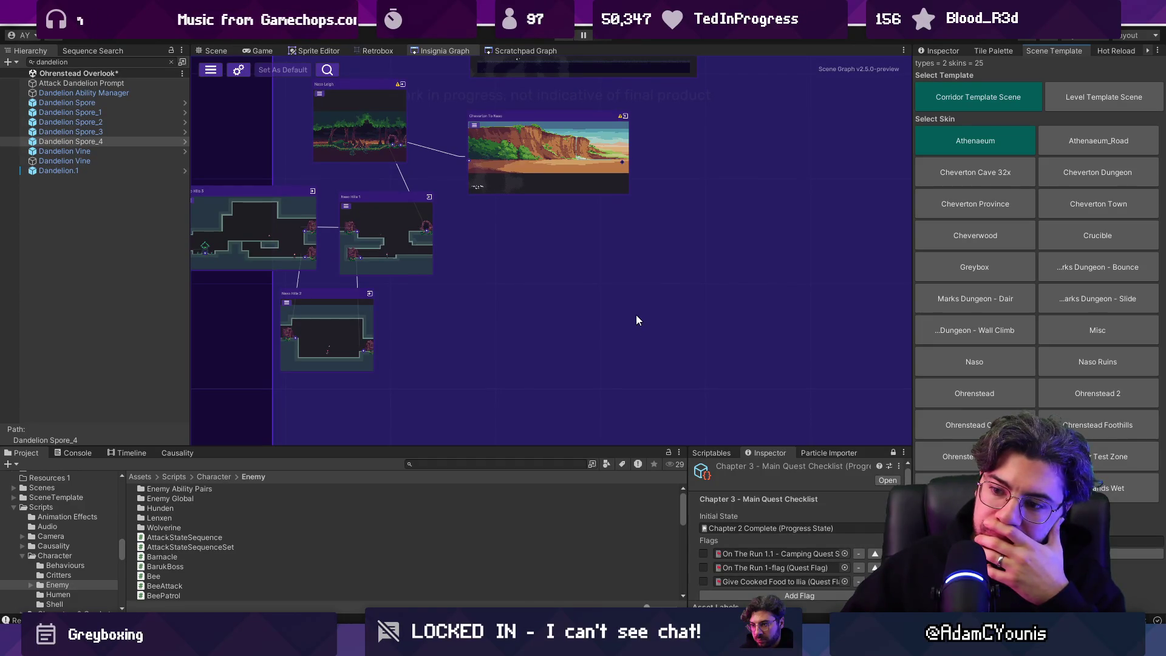
mouse_move(523, 153)
left_mouse_down()
mouse_move(612, 255)
mouse_move(544, 283)
left_mouse_up()
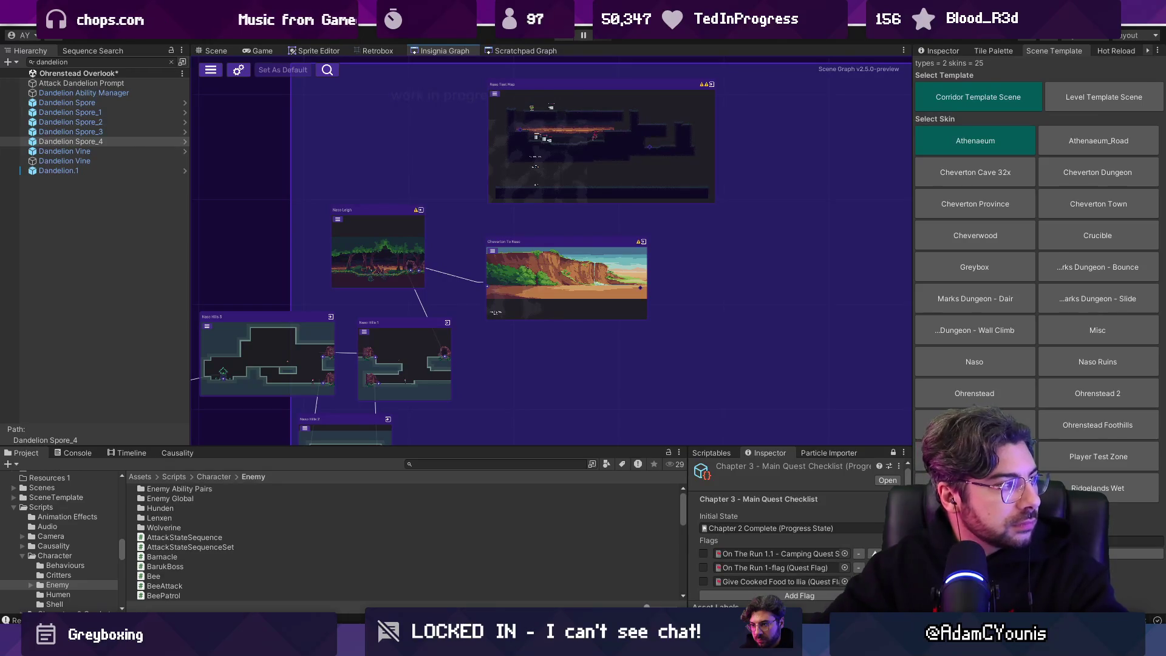
key("alt+Tab")
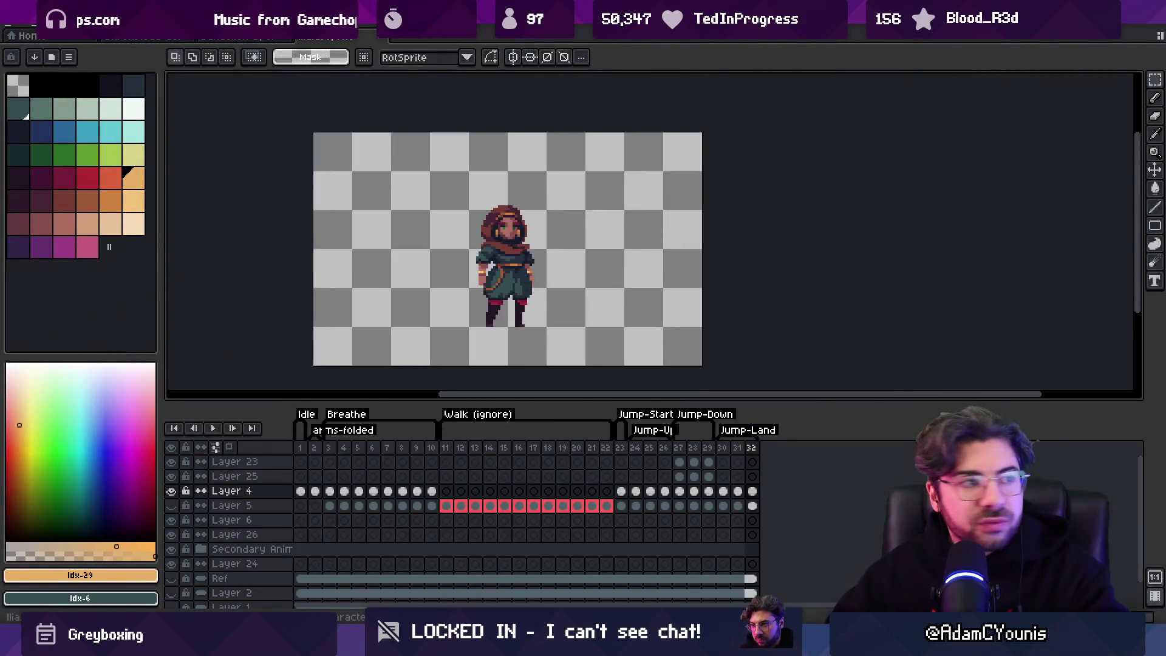
Preview sprite frames 1–26 and standing frames 3–7, then select the Cheverton To Naso node in Unity.
mouse_move(300, 447)
left_mouse_down()
mouse_move(768, 472)
mouse_move(634, 476)
mouse_move(539, 463)
mouse_move(759, 464)
mouse_move(313, 452)
mouse_move(620, 453)
left_mouse_up()
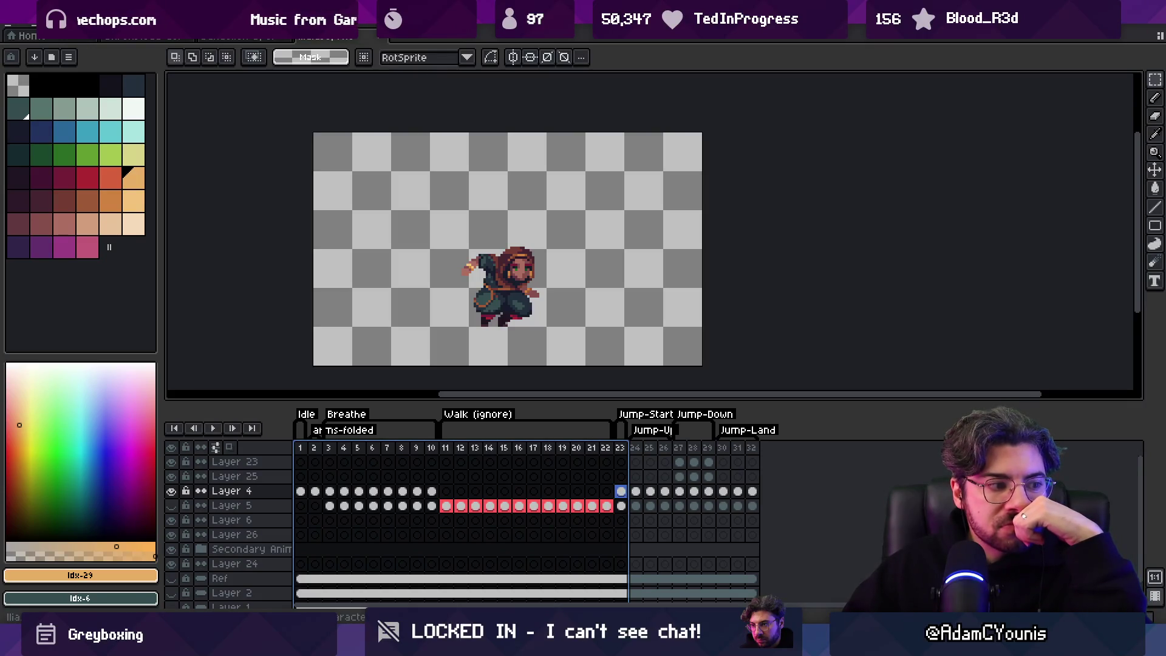
left_click_drag(328, 453, 665, 452)
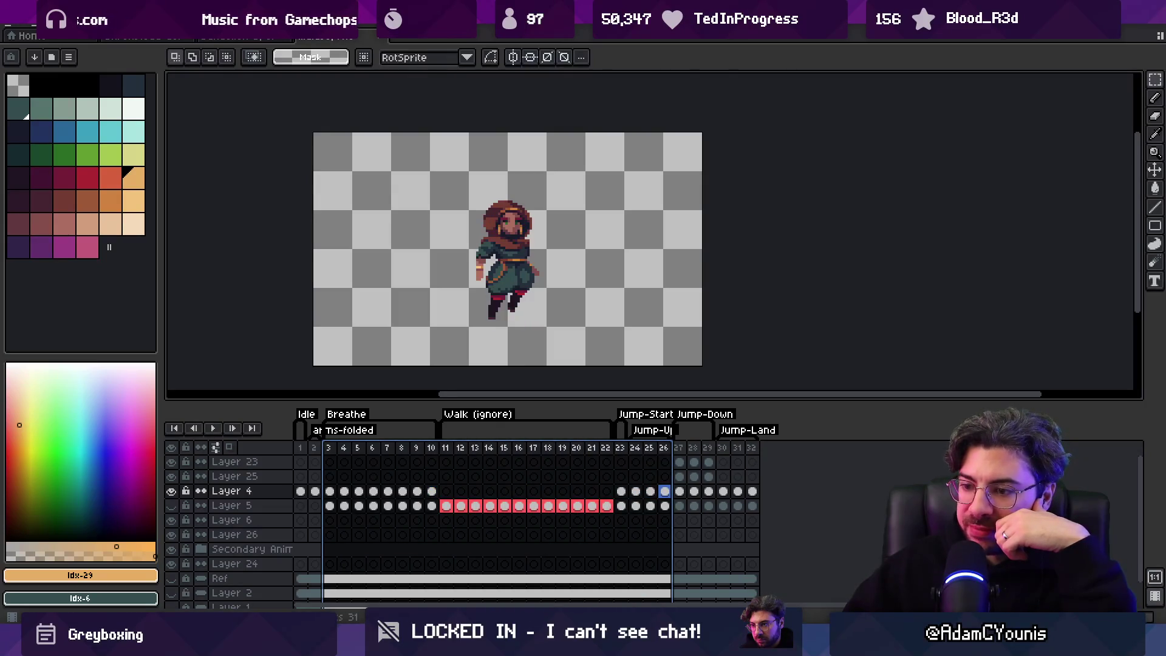
key("alt+Tab")
left_click_drag(610, 185, 611, 189)
mouse_move(385, 268)
left_mouse_down()
mouse_move(414, 330)
mouse_move(511, 422)
left_mouse_up()
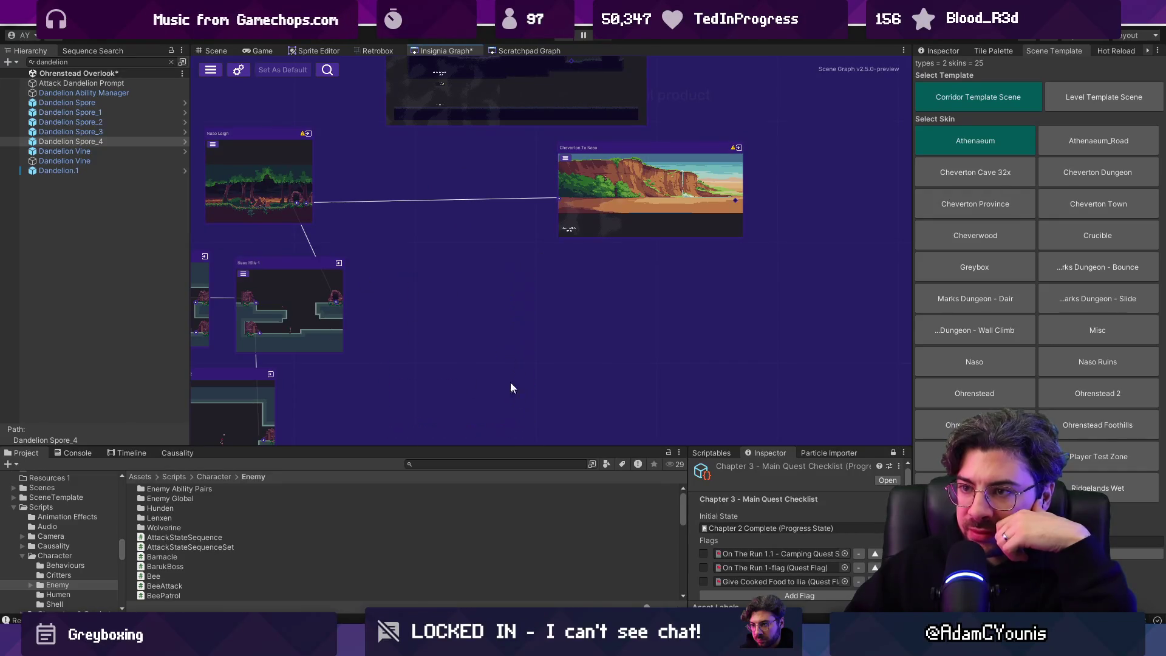
Drag the Cheverton To Naso node left toward Naso Leigh and pan to the Naso Hills rooms.
left_click_drag(616, 186, 606, 189)
scroll(467, 298, "up", 3)
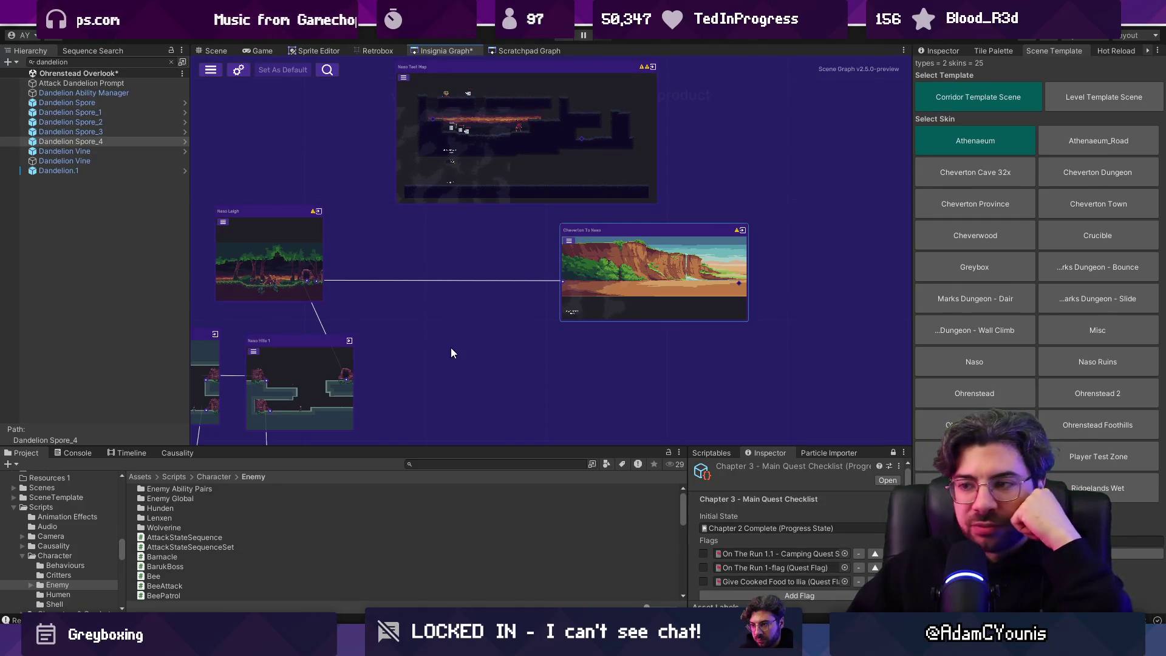
left_click_drag(602, 272, 533, 265)
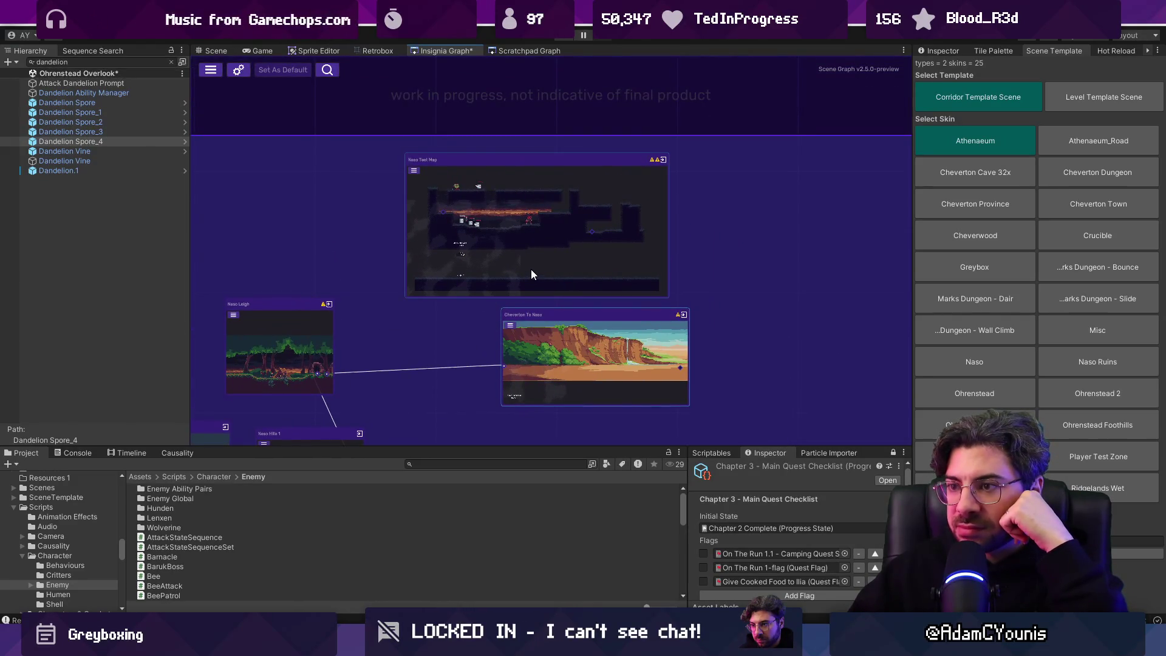
left_click(572, 365)
left_click_drag(572, 365, 502, 243)
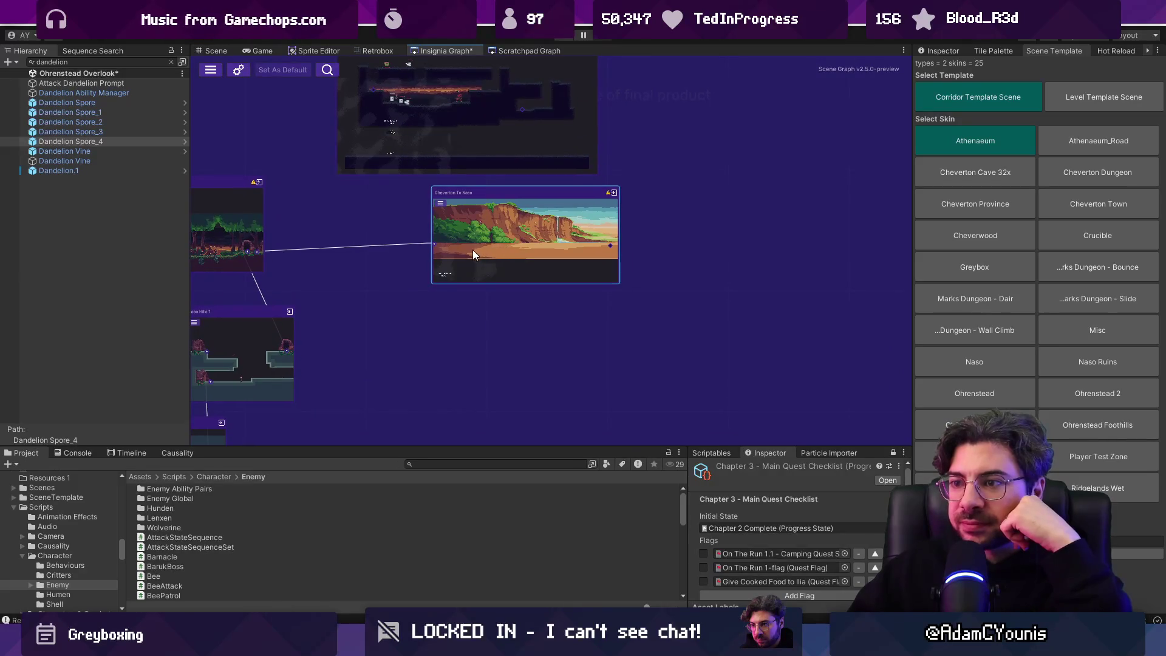
left_click_drag(473, 311, 495, 392)
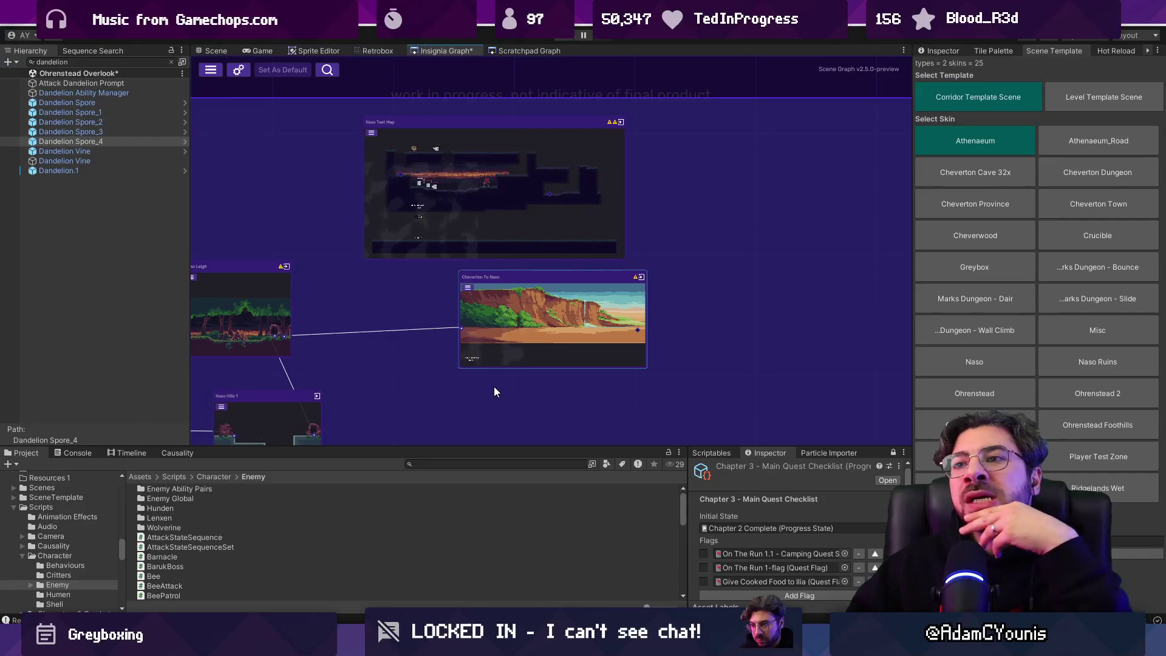
mouse_move(447, 362)
left_mouse_down()
mouse_move(560, 338)
mouse_move(511, 330)
mouse_move(542, 333)
mouse_move(544, 269)
left_mouse_up()
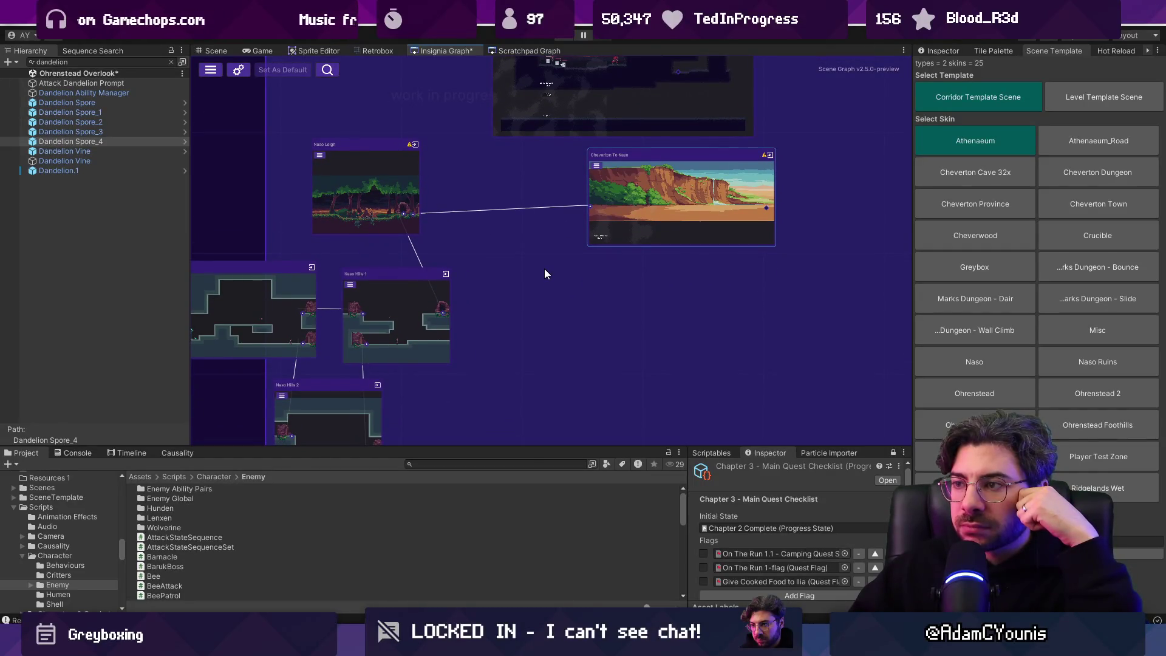
In Figma, open the Insignia Story Map file at the Chapter 3 - Naso page.
mouse_move(568, 644)
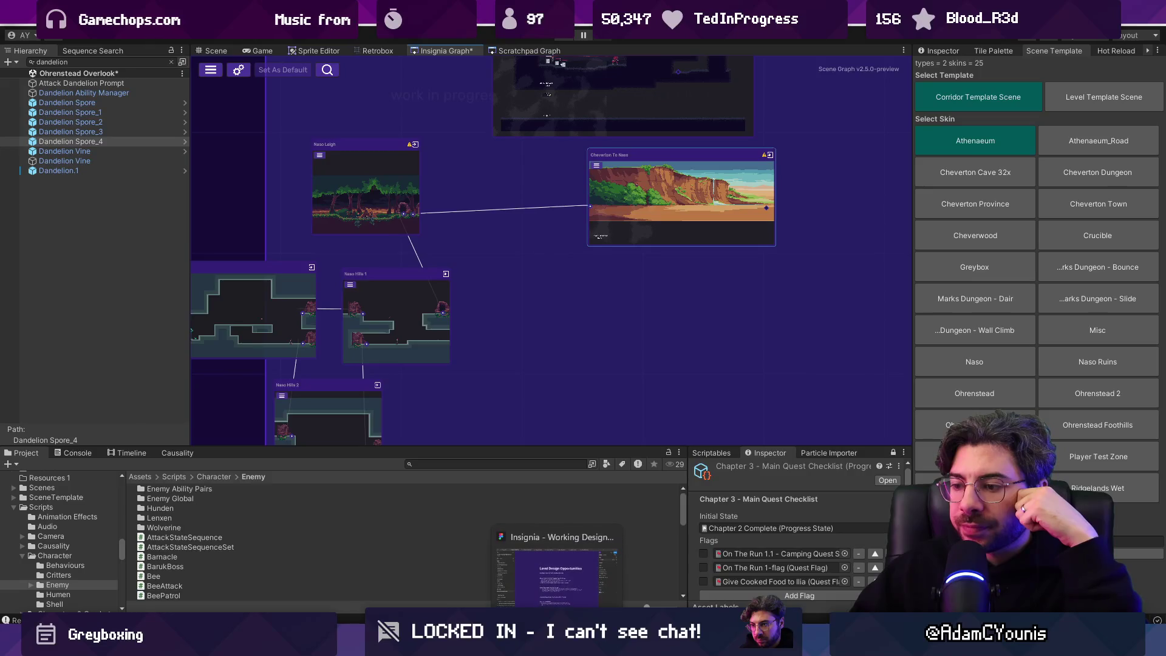
left_click(568, 577)
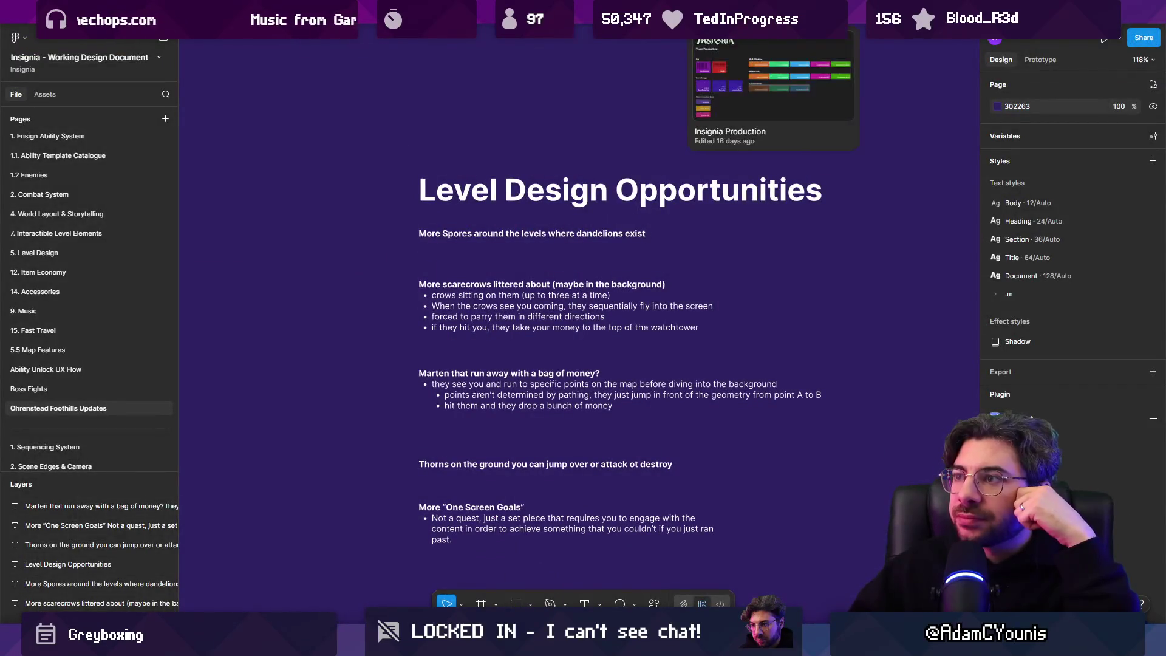
mouse_move(443, 12)
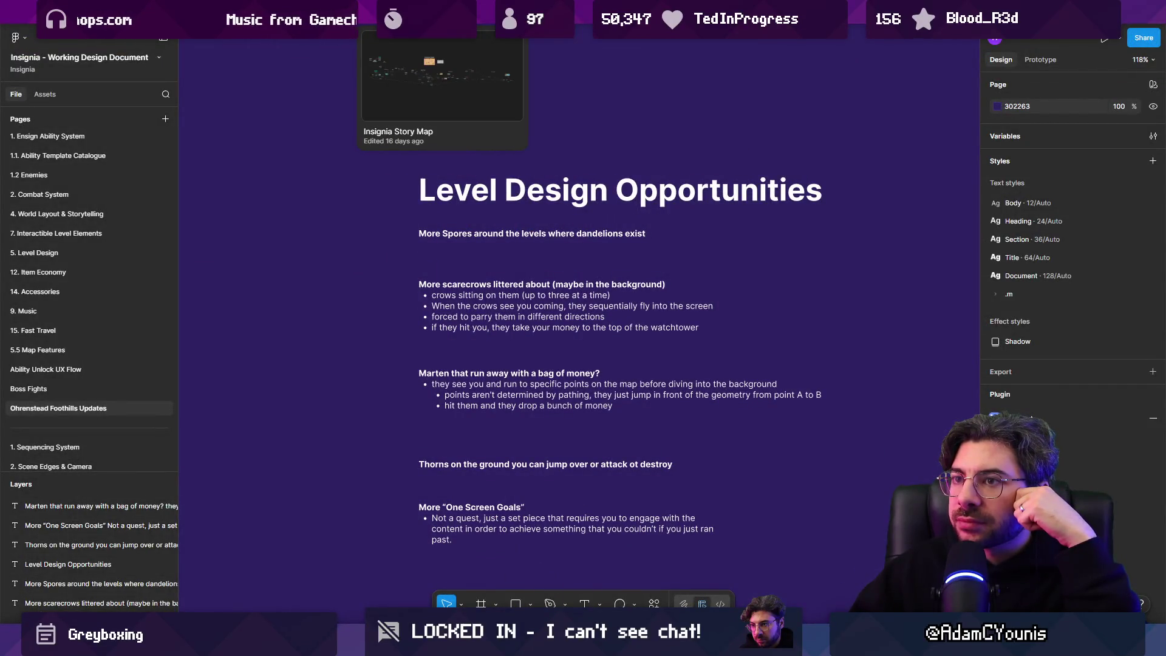
left_click(443, 13)
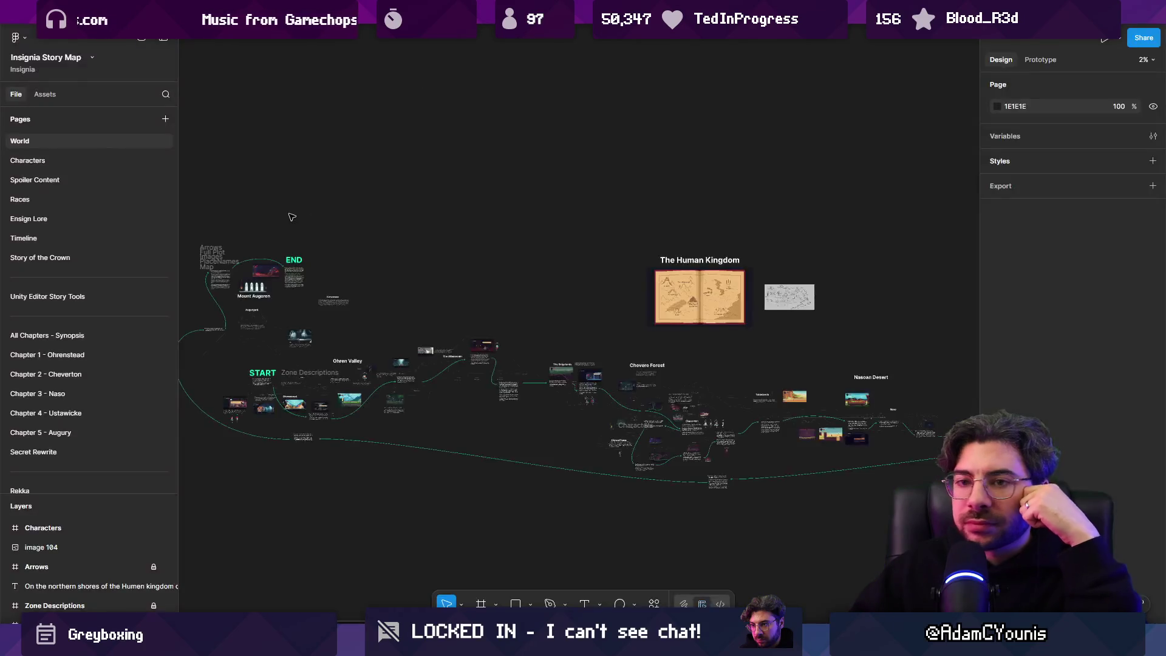
left_click(37, 394)
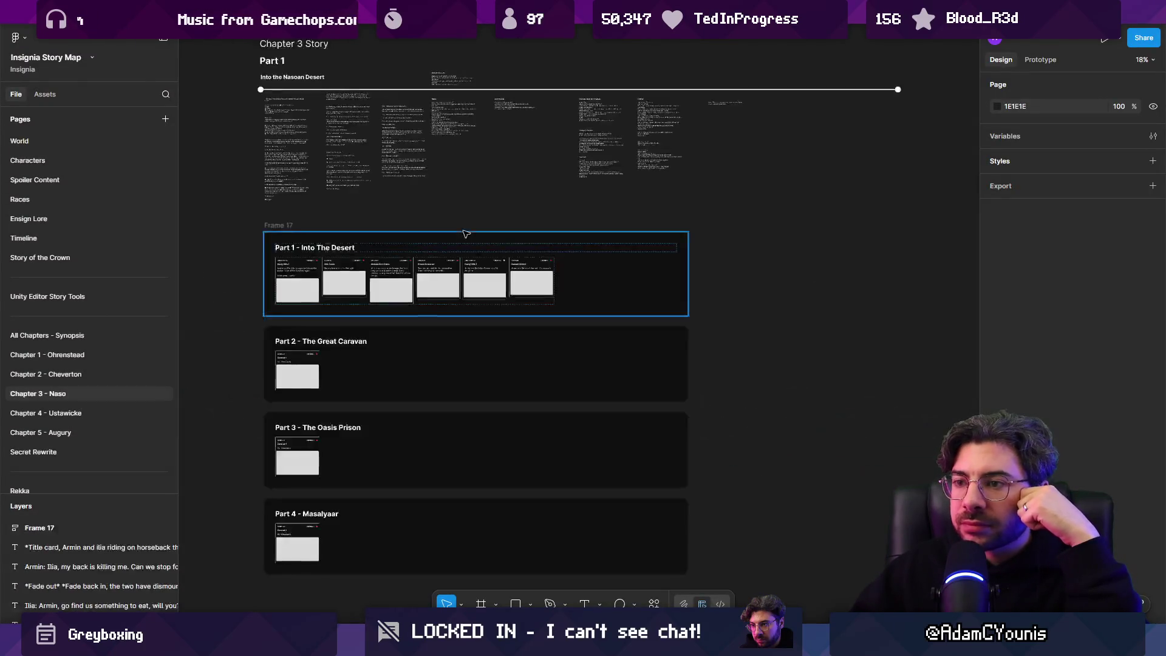
Scroll across the Chapter 3 cards, select Dusty Hills 2, and view Parts 1–3 together.
scroll(456, 207, "up", 2)
scroll(361, 425, "up", 5, "ctrl")
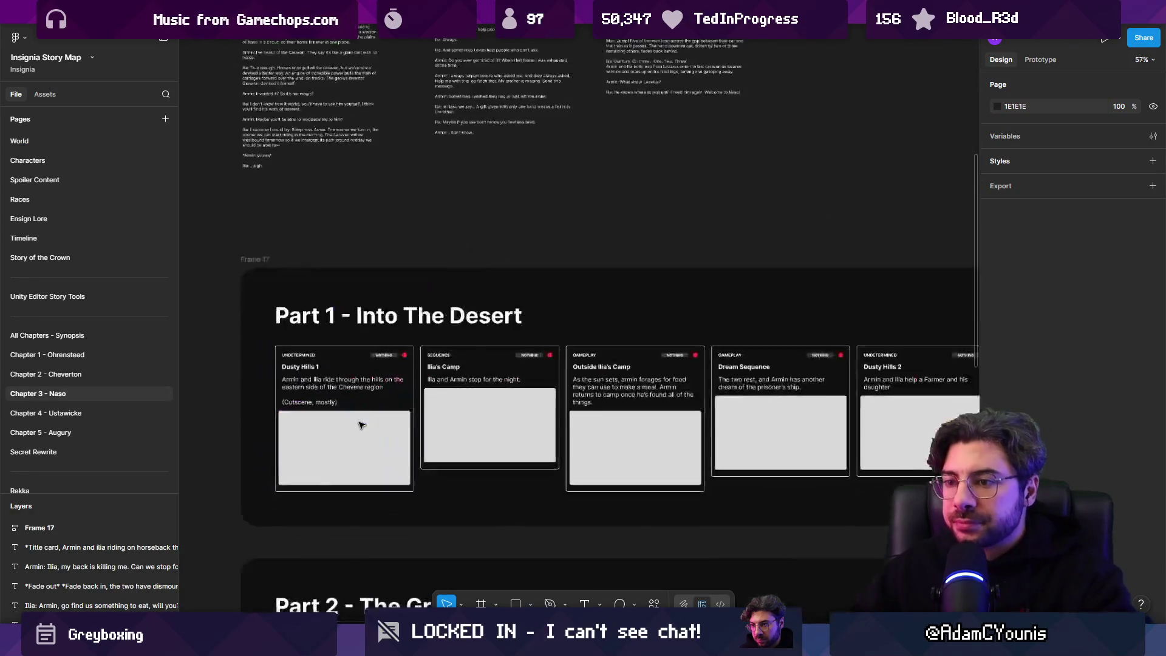
scroll(357, 409, "up", 4, "ctrl")
scroll(555, 399, "down", 2, "ctrl")
scroll(391, 363, "up", 1, "ctrl")
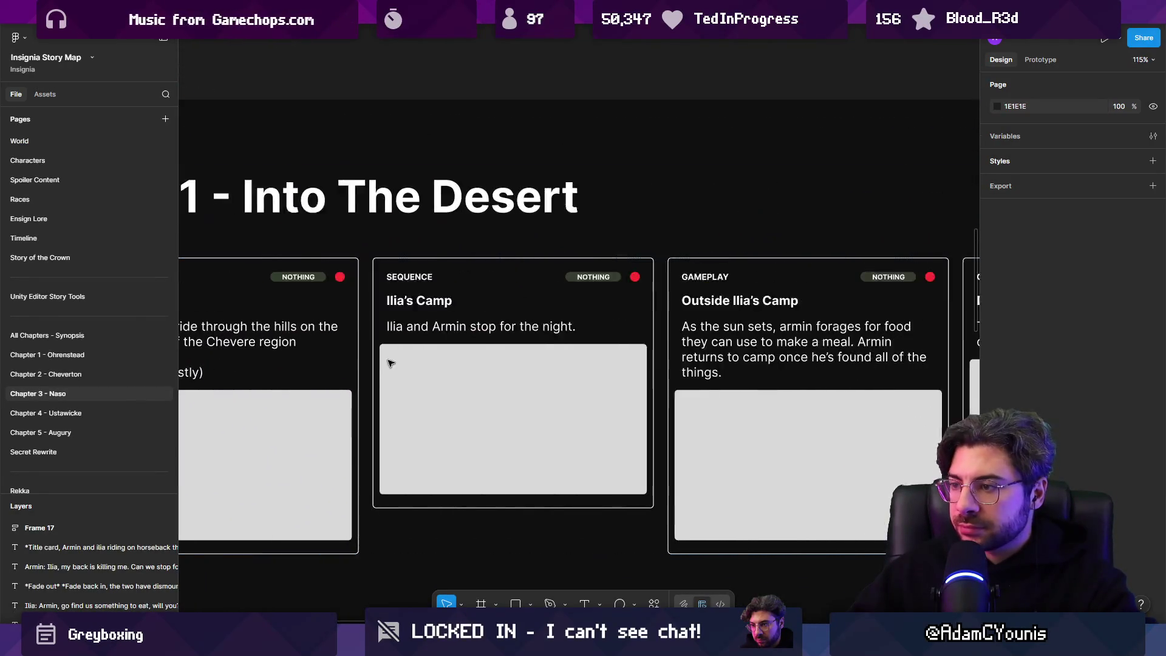
scroll(391, 363, "right", 3)
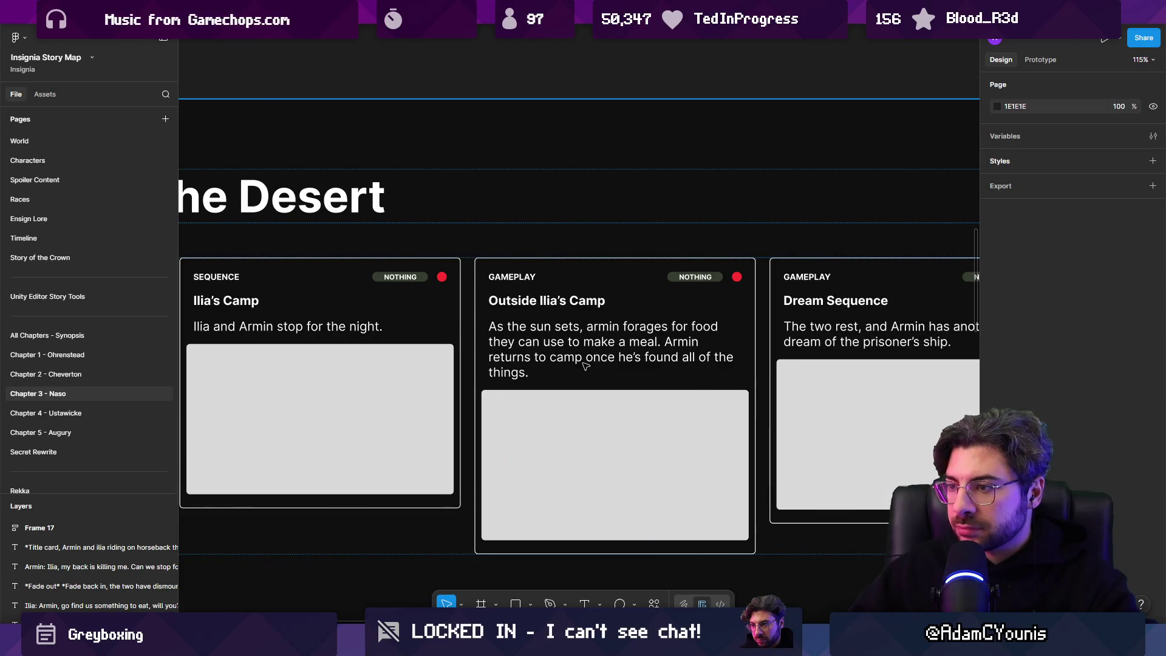
scroll(585, 365, "right", 1)
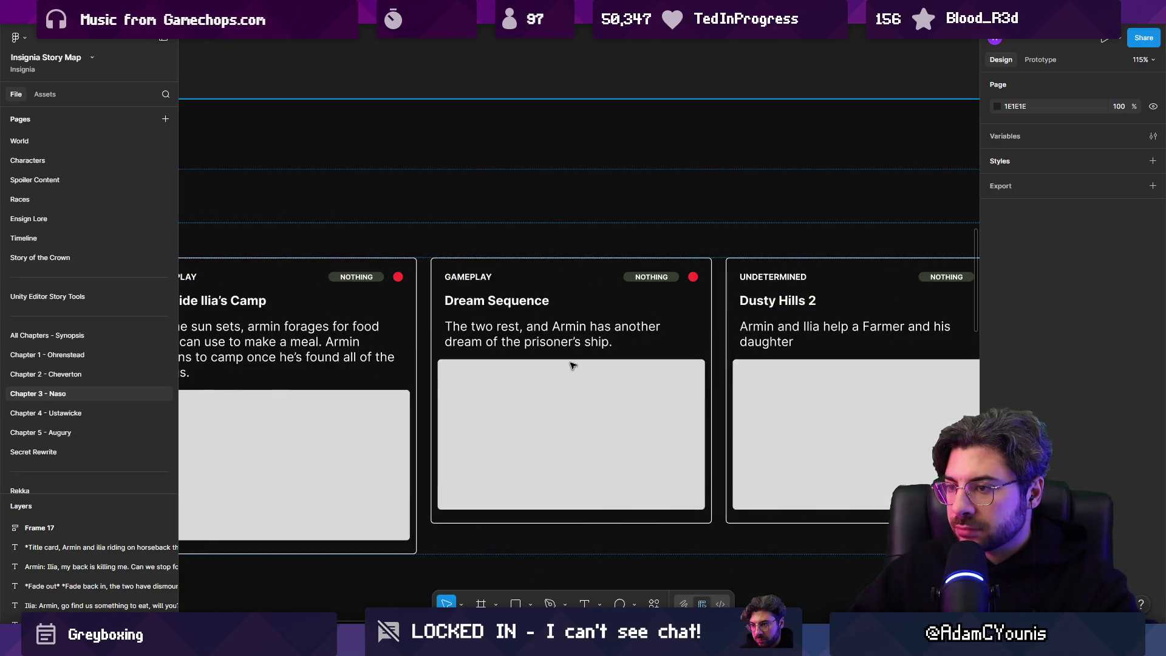
scroll(572, 365, "right", 1)
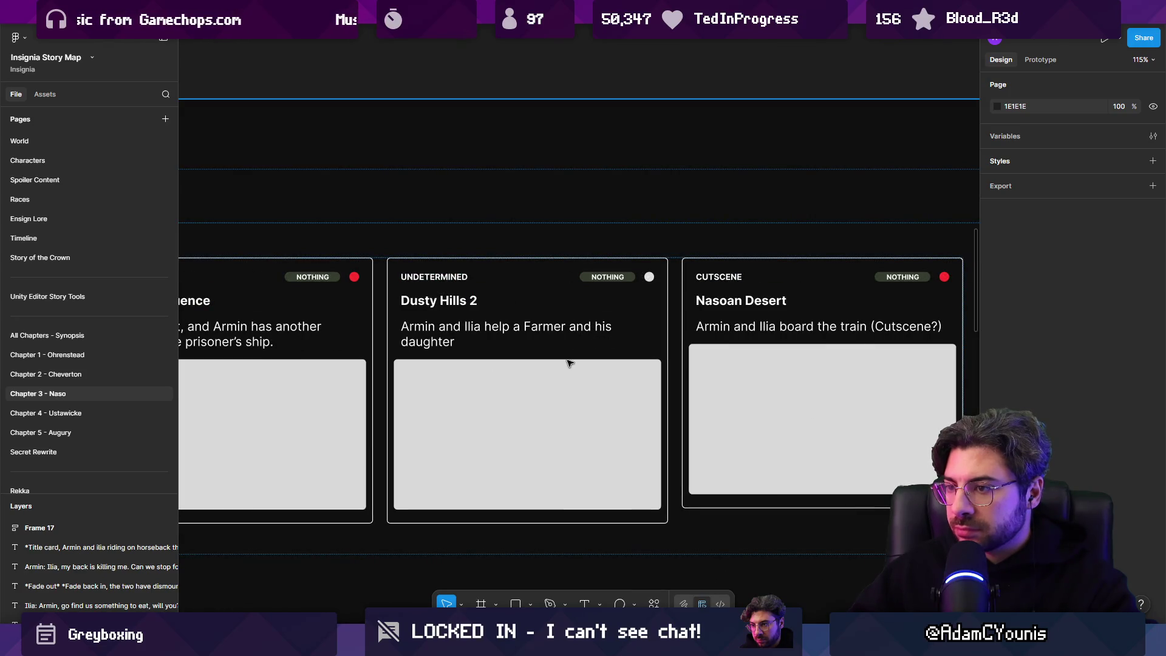
scroll(569, 363, "right", 6)
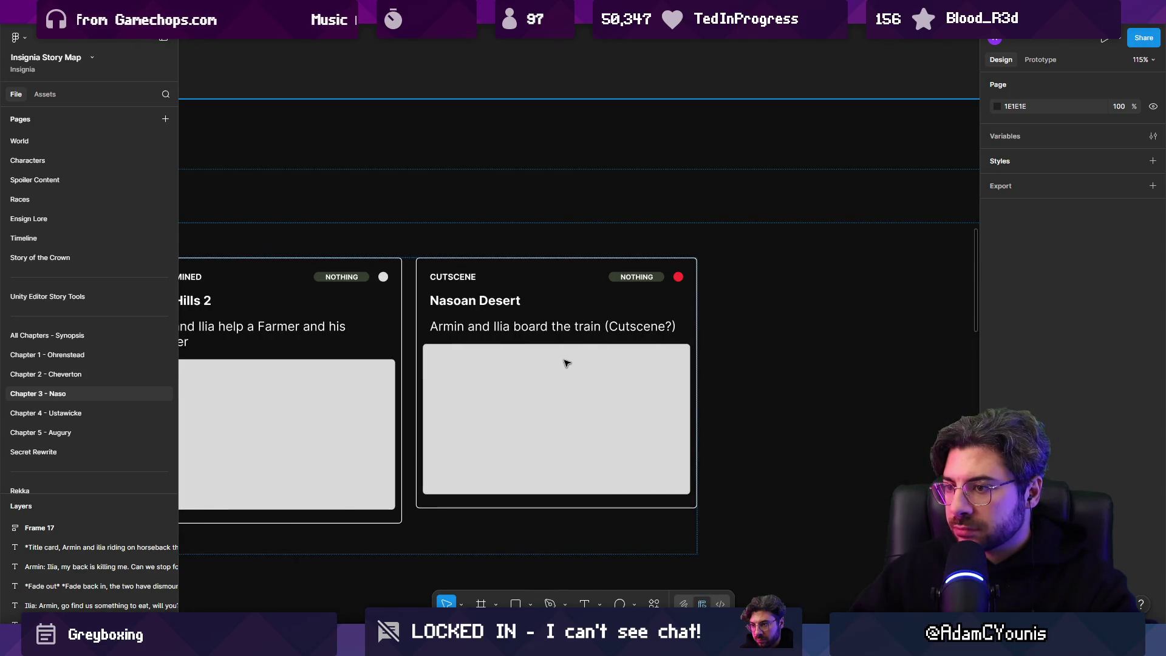
scroll(567, 362, "left", 6)
left_click(552, 294)
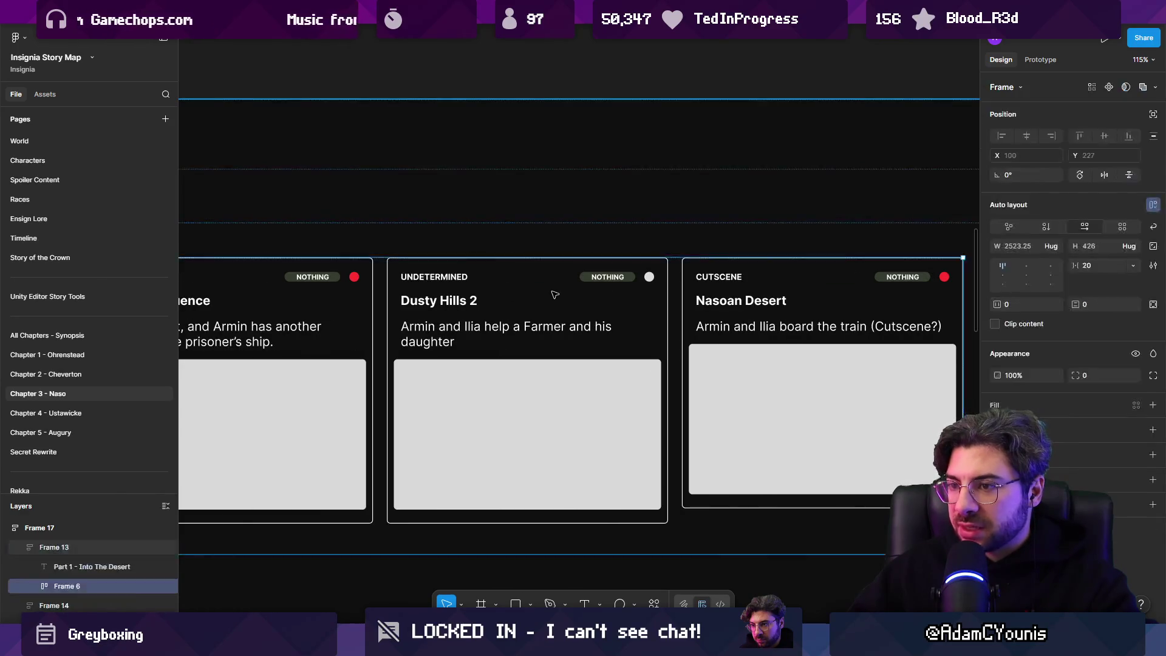
scroll(594, 309, "down", 10)
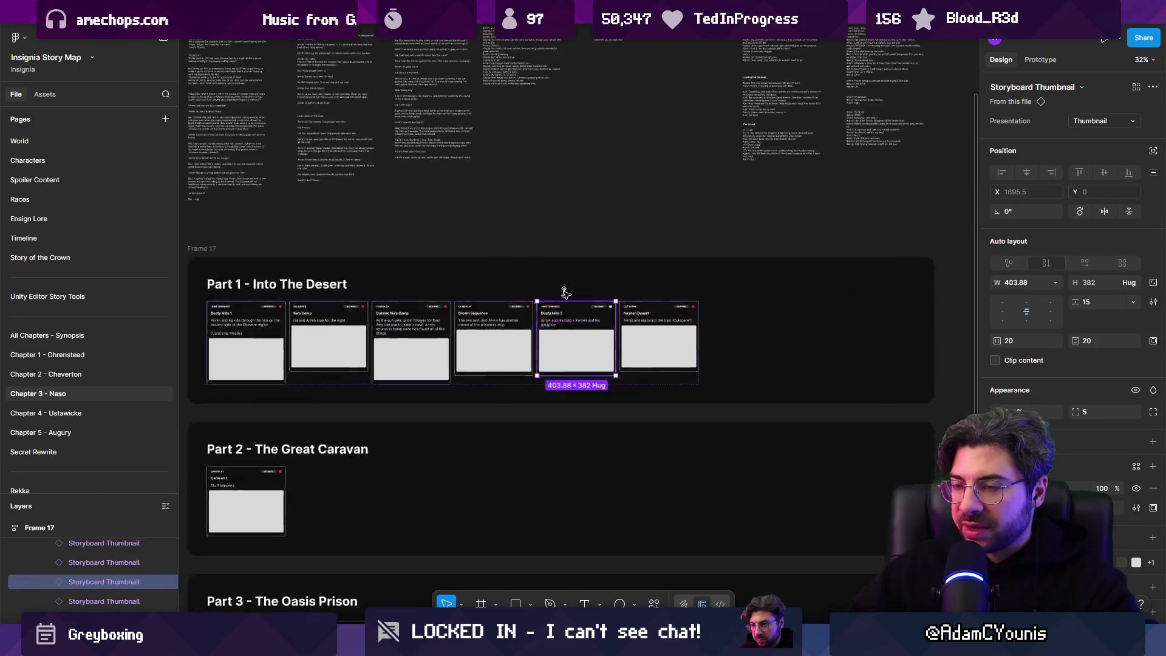
key("Escape")
key("alt+Tab")
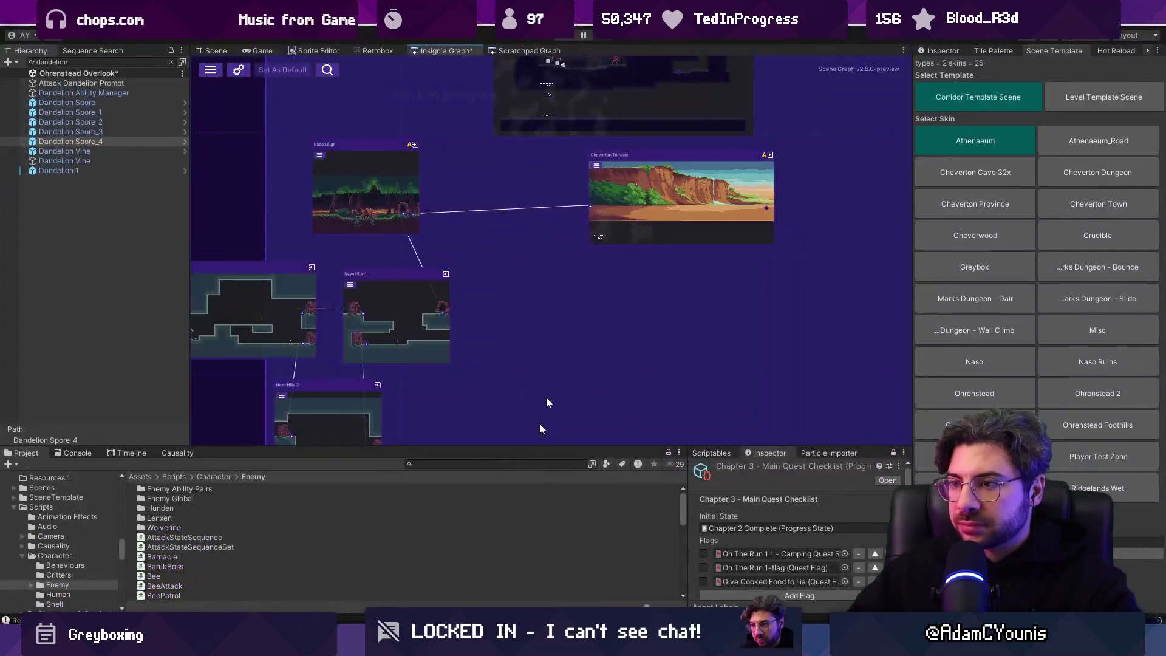
Nudge the Cheverton To Naso node slightly right and pan to the top node.
left_click_drag(618, 206, 644, 209)
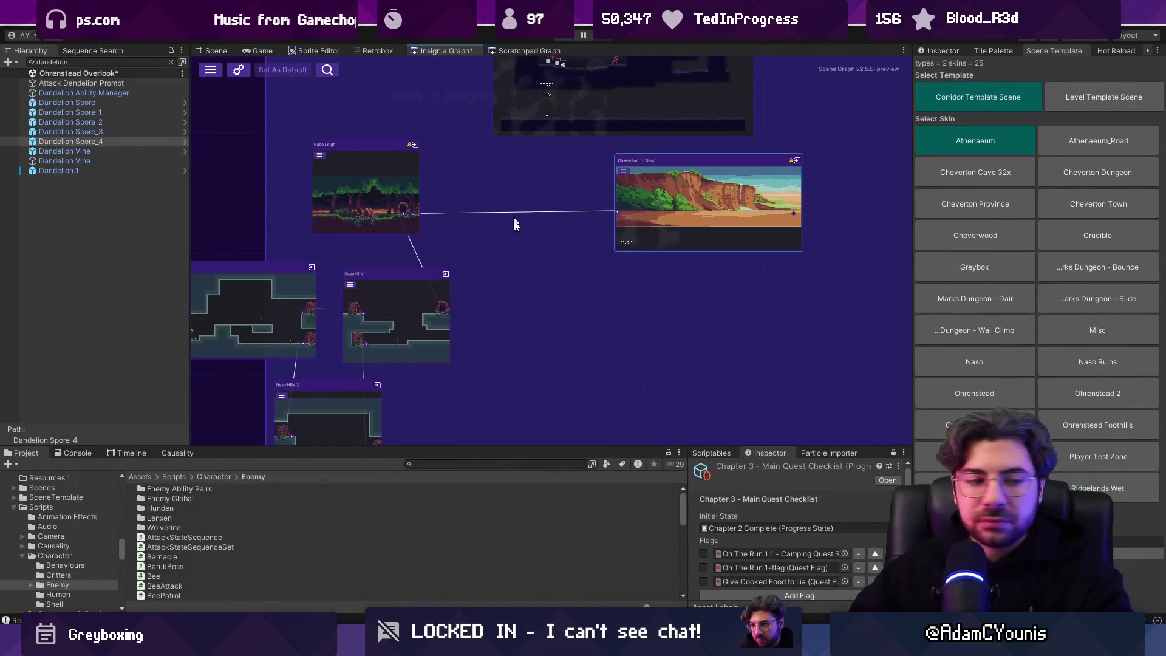
left_click_drag(494, 244, 507, 286)
scroll(507, 286, "up", 3)
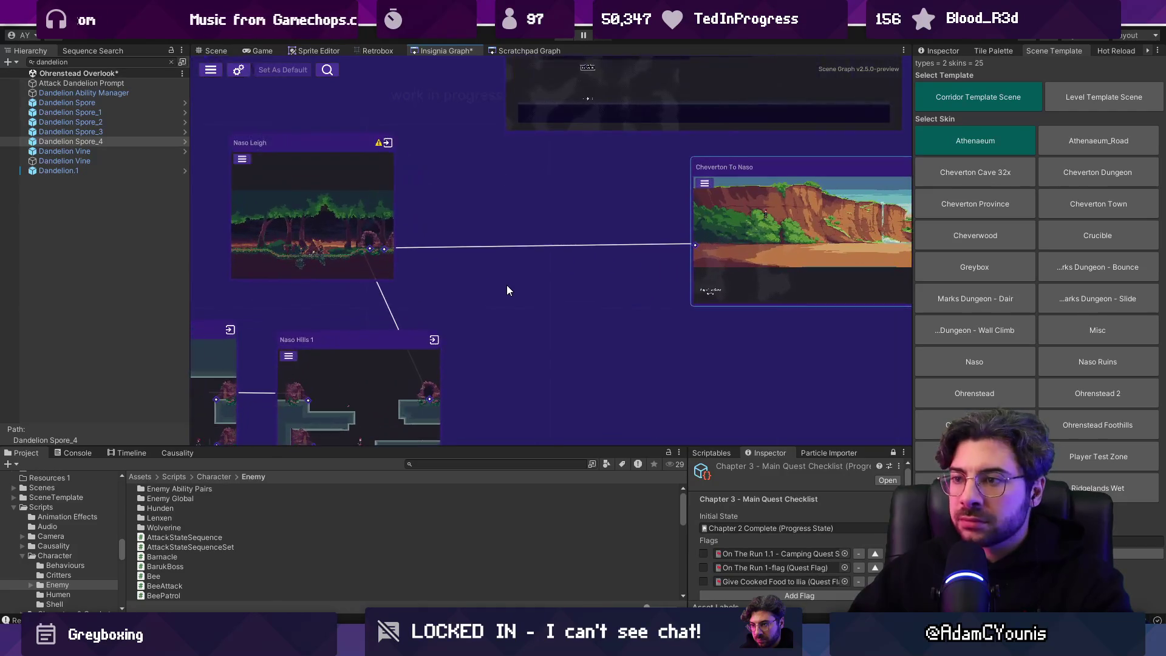
mouse_move(501, 186)
left_mouse_down()
mouse_move(494, 384)
mouse_move(474, 349)
mouse_move(483, 191)
mouse_move(673, 191)
left_mouse_up()
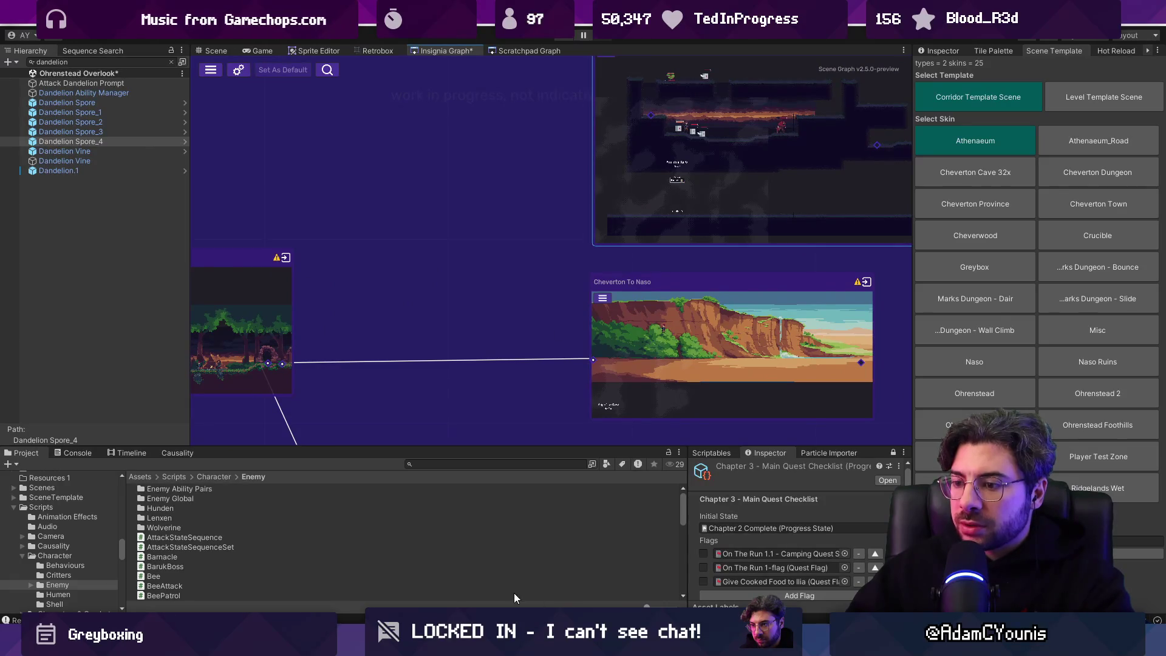
After checking the Figma story map, choose the Level Template Scene template.
key("alt+Tab")
scroll(373, 399, "up", 5)
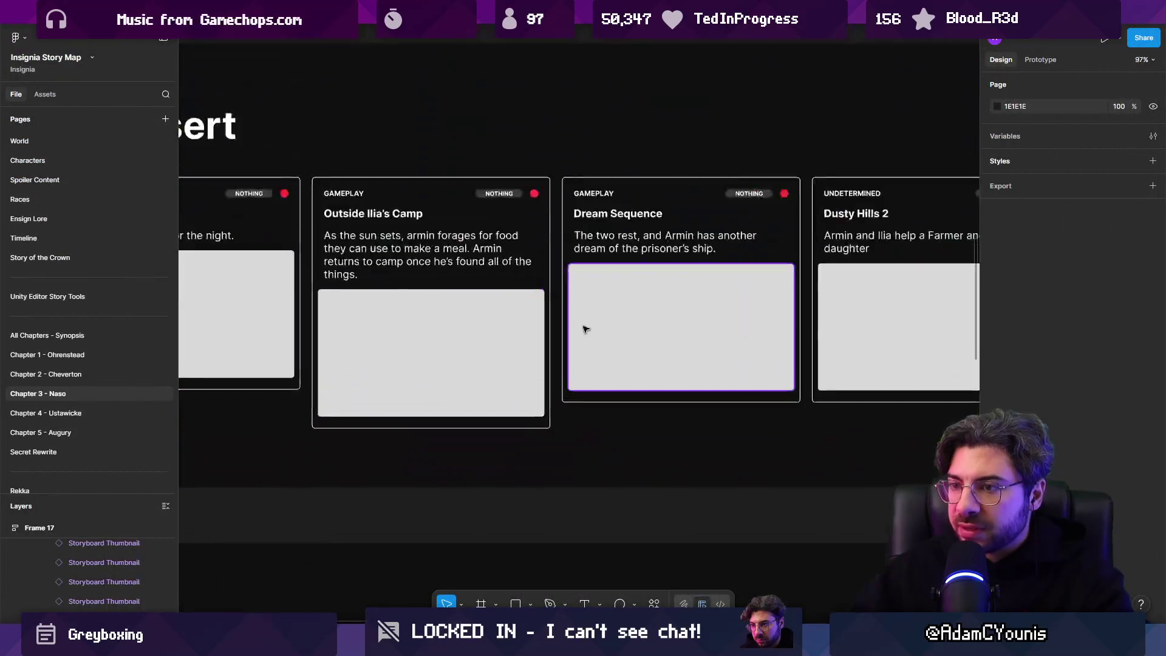
scroll(585, 331, "down", 2)
key("alt+Tab")
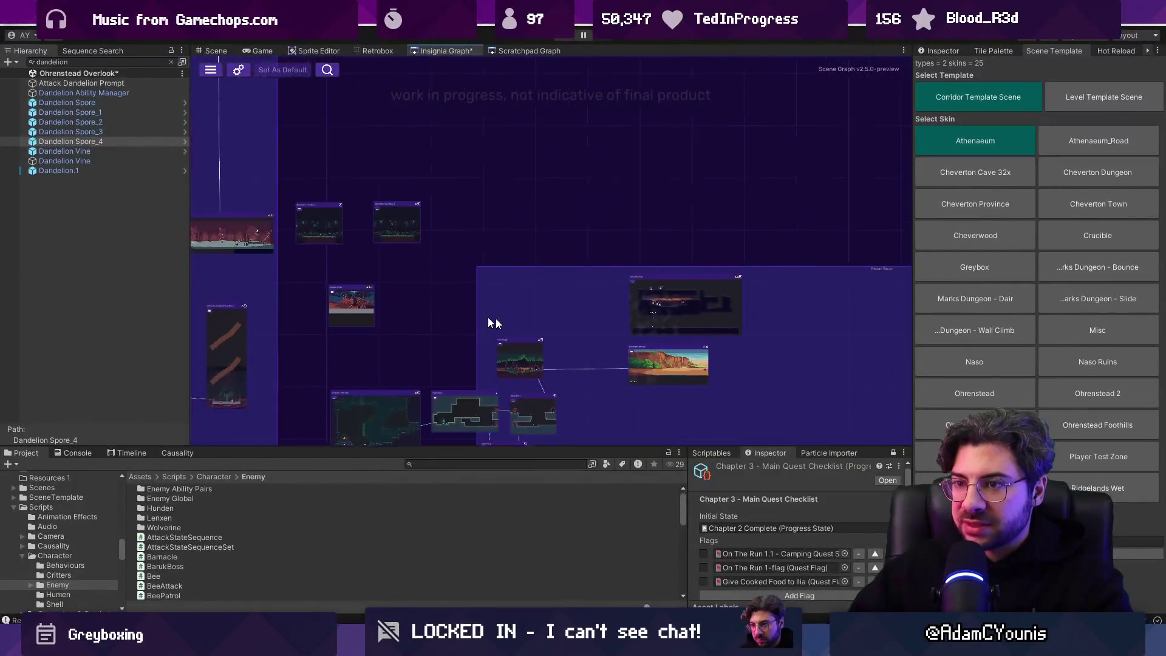
scroll(395, 325, "up", 3)
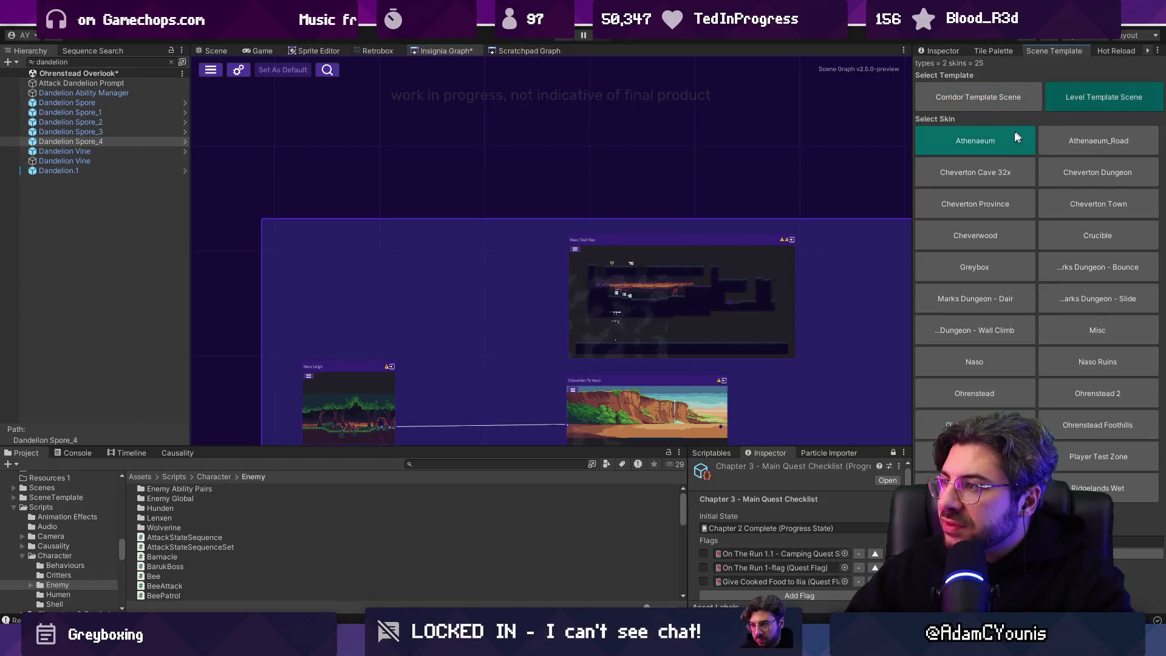
left_click(1081, 100)
Quick-open SceneTemplateWindow.cs in VS Code with a 'template' file search.
key("alt+Tab")
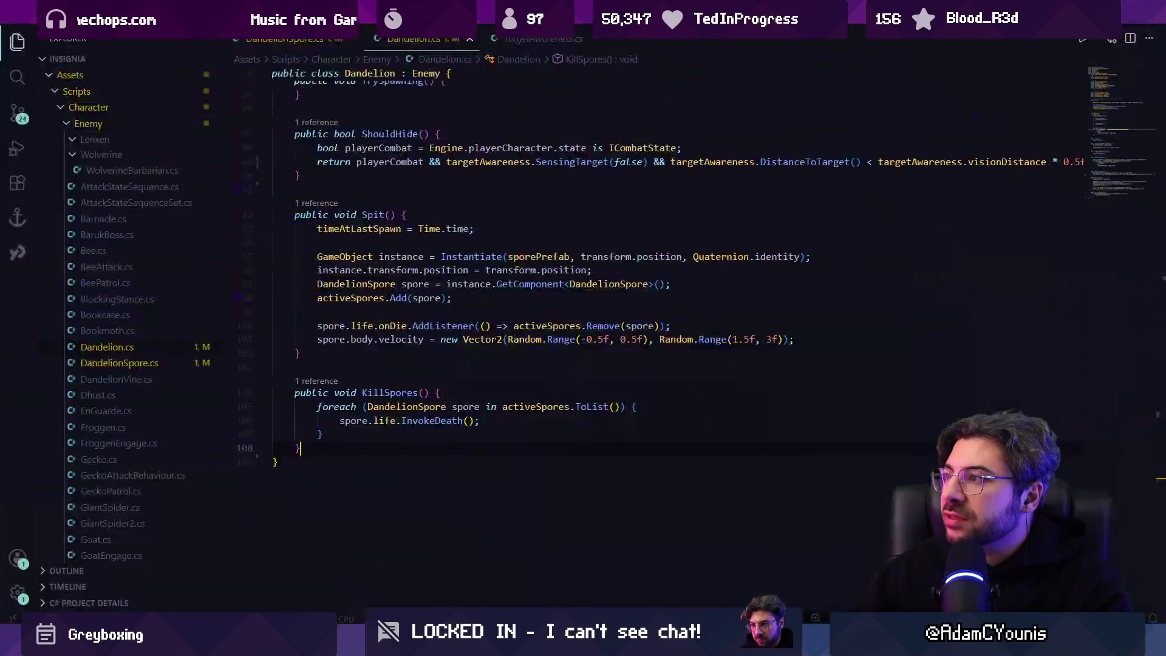
key("ctrl+p")
type("scene background")
key("BackSpace")
key("BackSpace")
key("BackSpace")
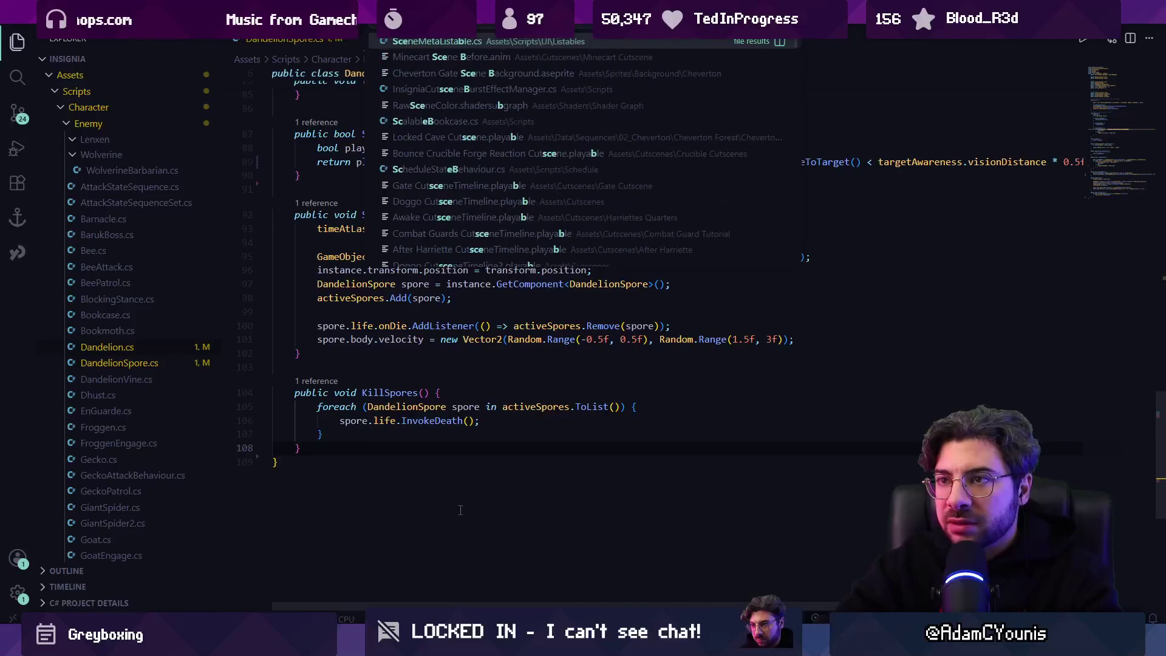
type("le")
key("BackSpace")
key("BackSpace")
key("BackSpace")
type("template")
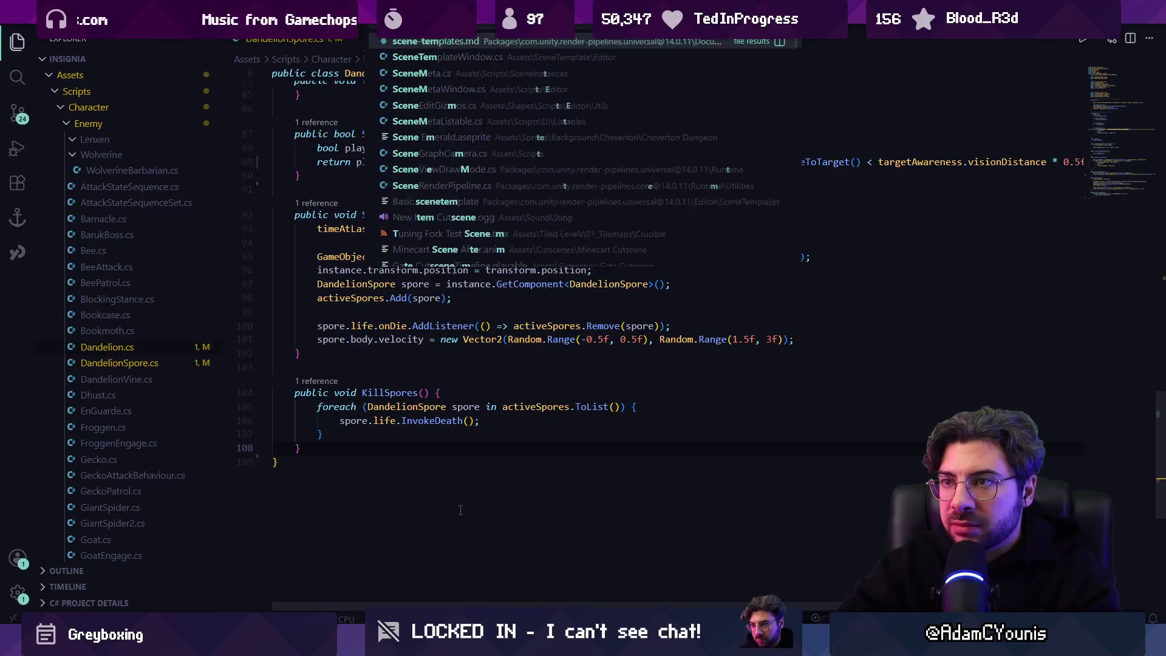
key("Down")
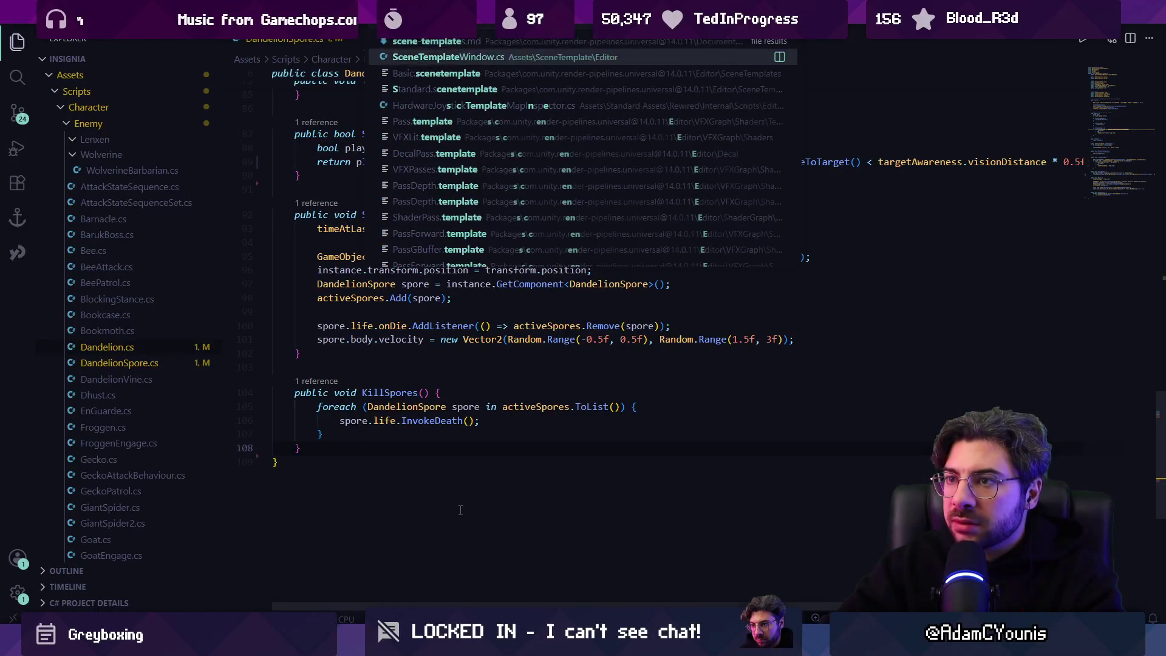
key("Return")
Jump to the definition of the CreateScene method.
key("ctrl+f")
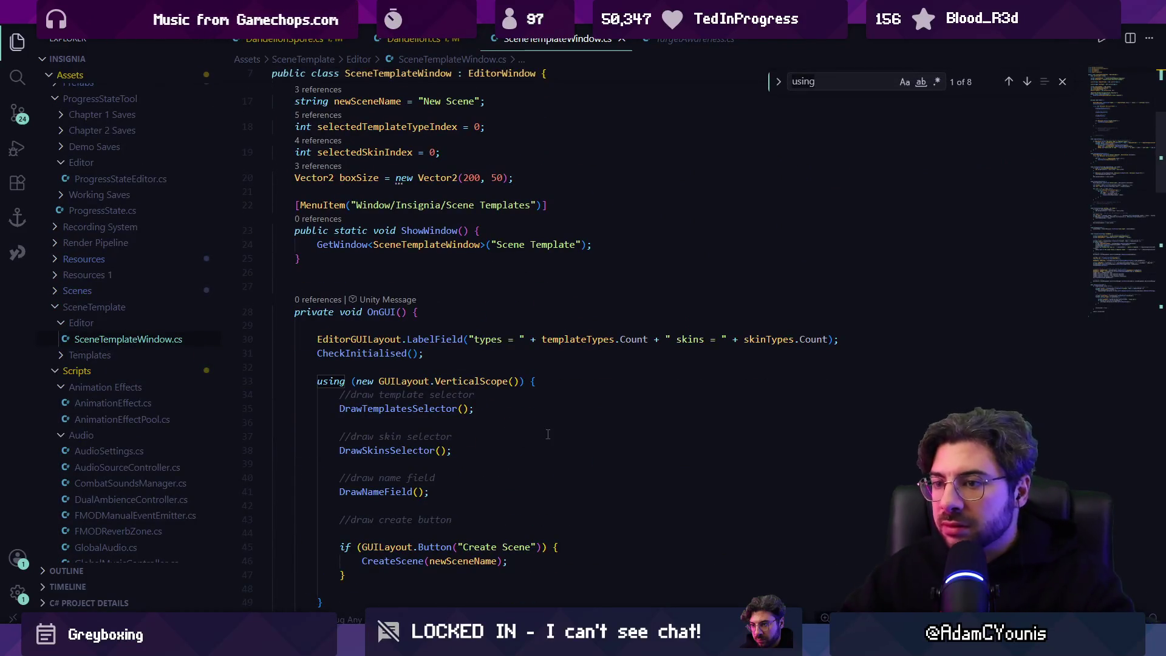
scroll(547, 434, "down", 5)
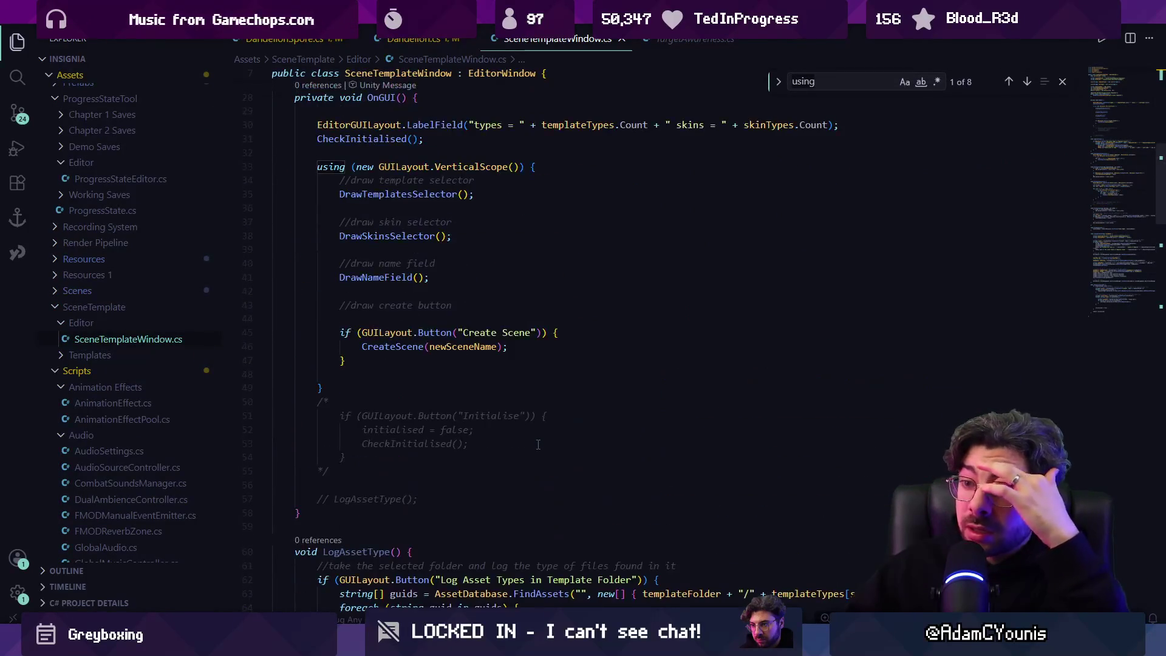
left_click(410, 347, "ctrl")
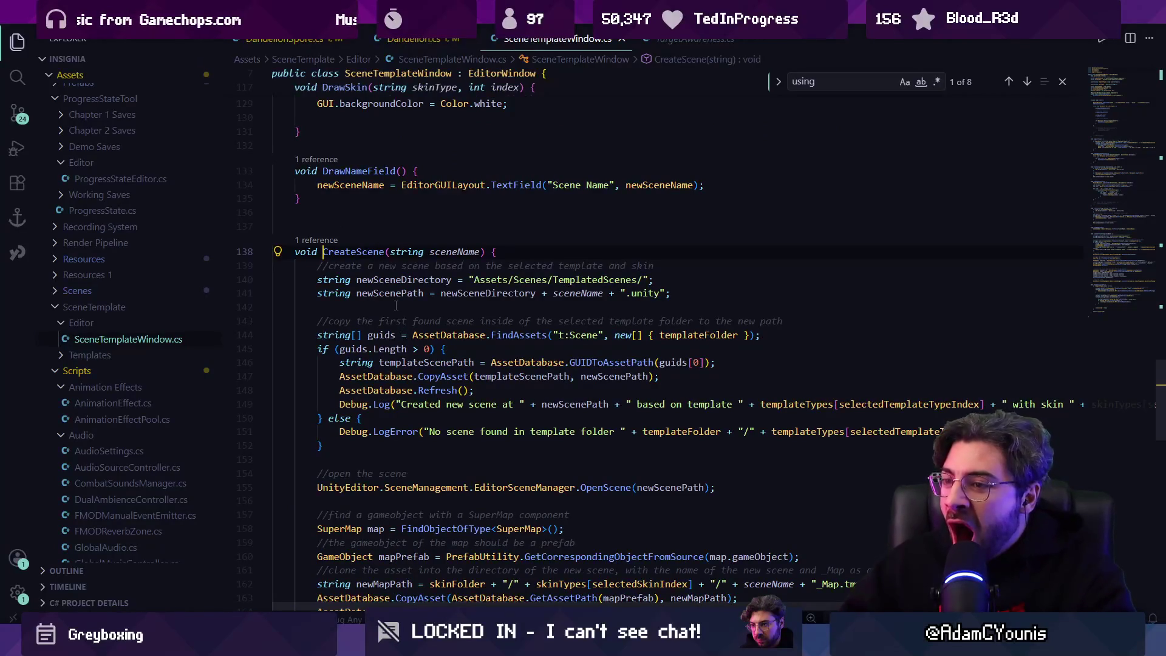
Inspect CreateScene's templateScenePath assignment on line 146 and how guids and AssetDatabase are used.
scroll(396, 306, "down", 2)
type("template")
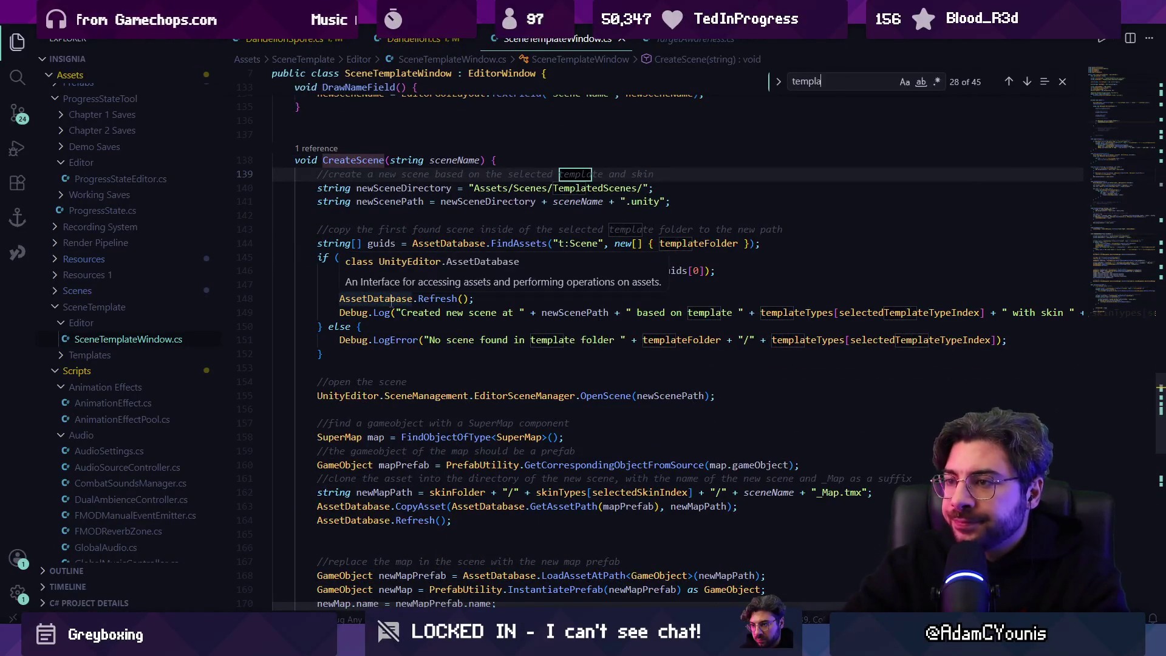
left_click(381, 201)
left_click(475, 201)
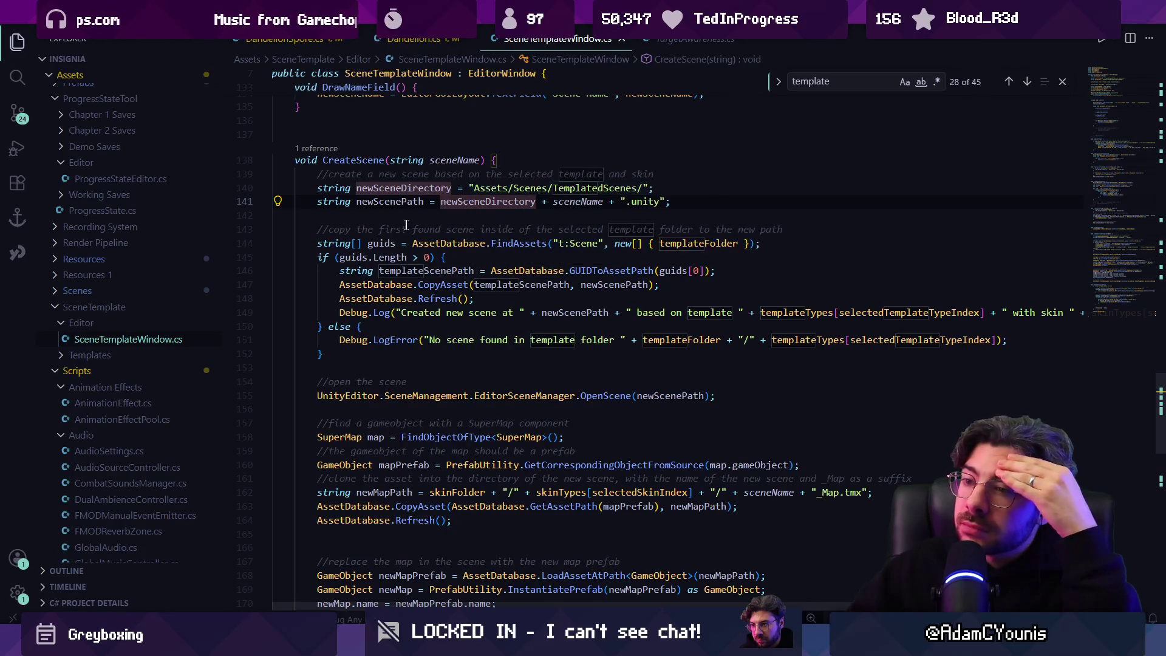
left_click(437, 271)
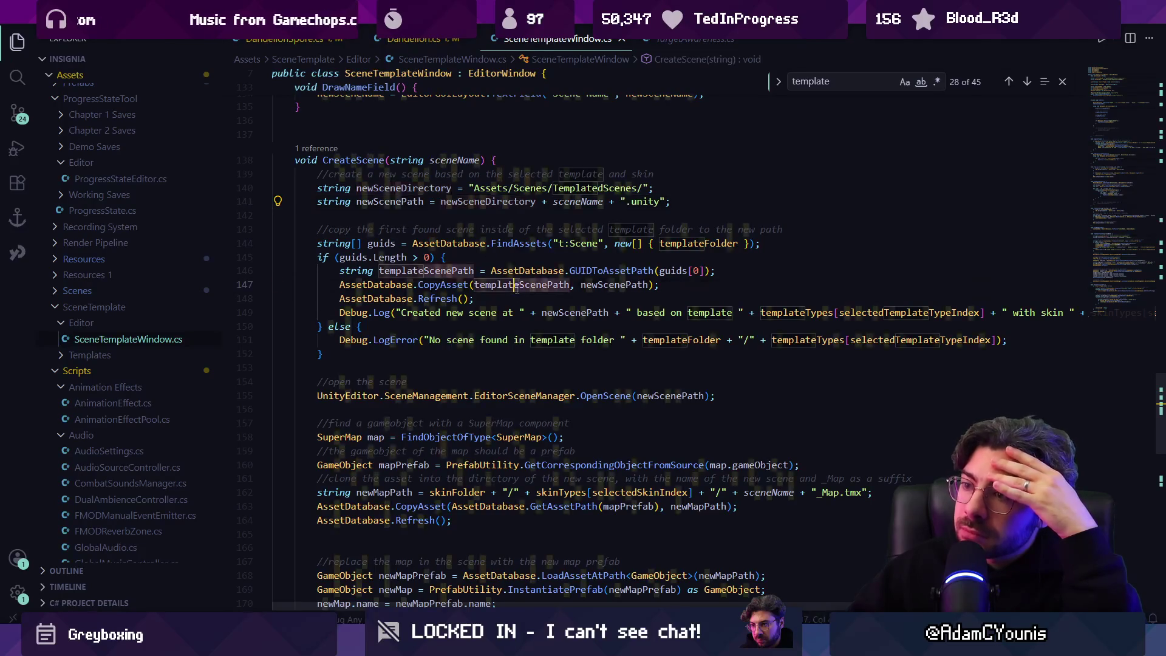
left_click(525, 270)
left_click(653, 270)
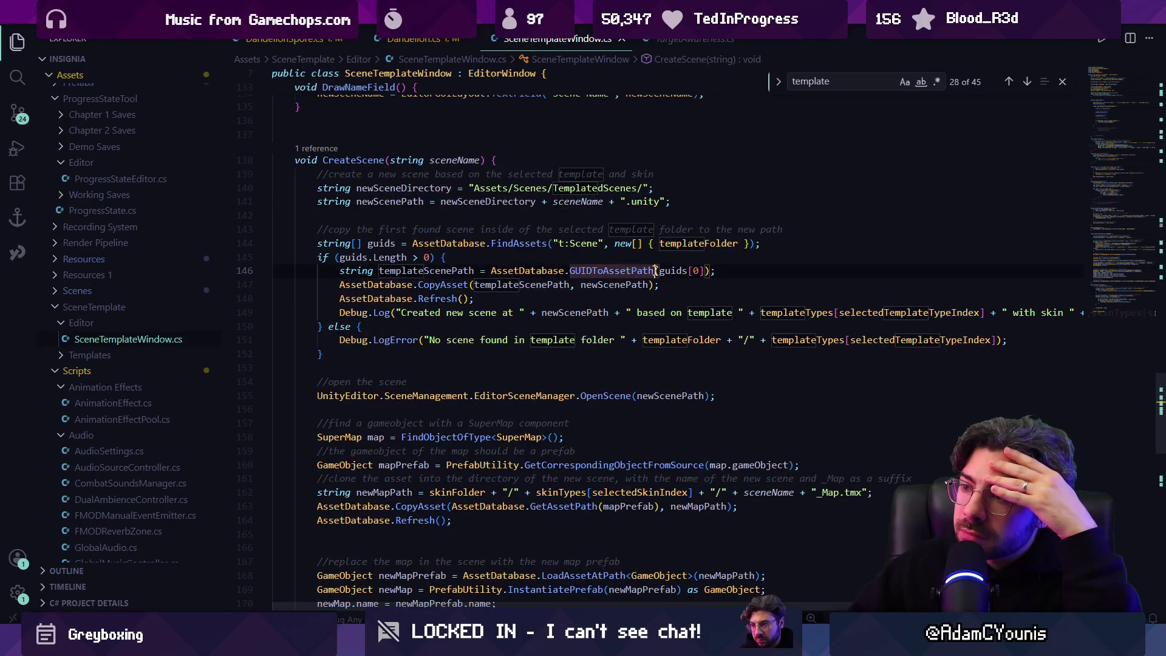
left_click(682, 270)
left_click(603, 270)
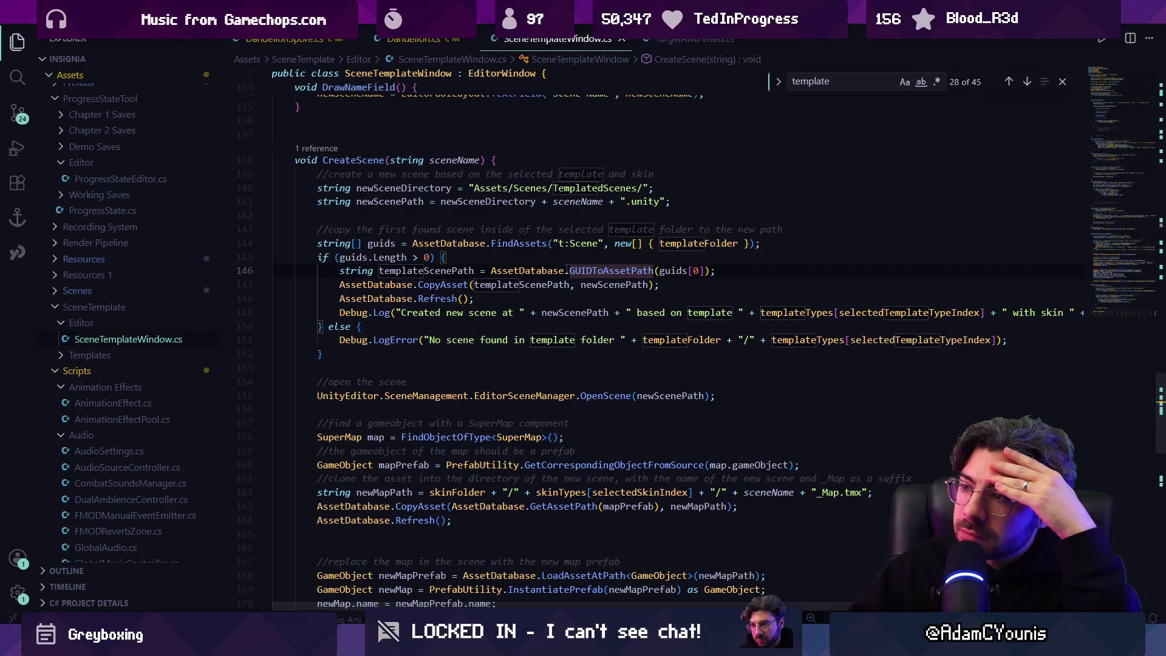
left_click(525, 270)
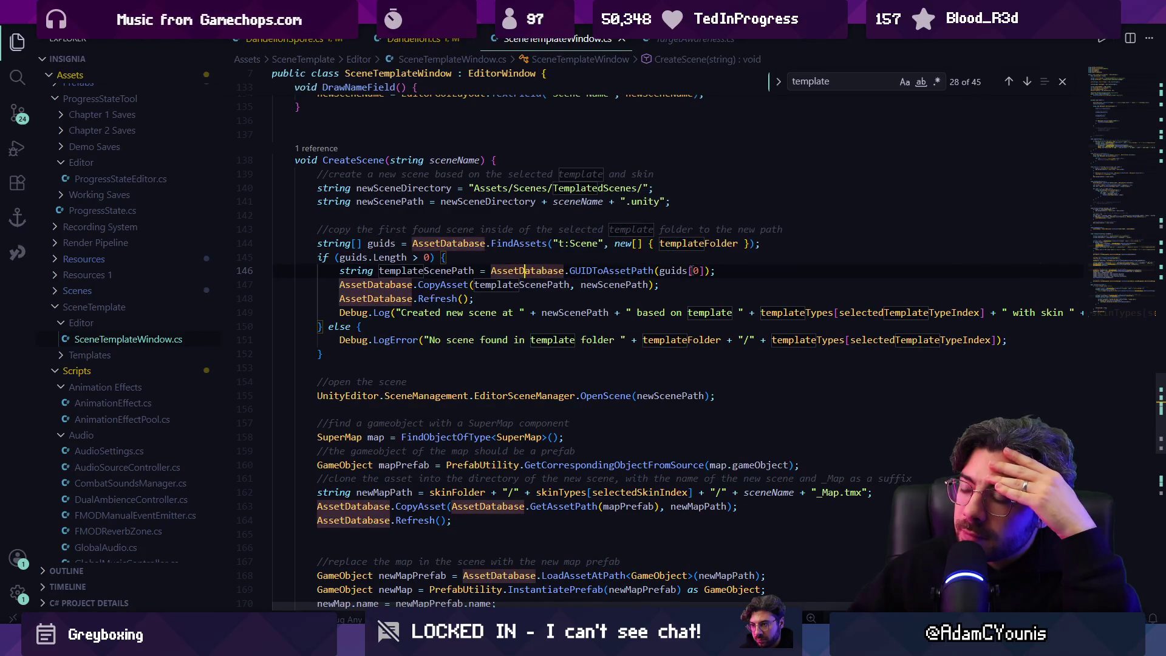
Replace guids[0] with guids[selectedTemplateTypeIndex] on line 146 and go back to Unity.
left_click(699, 271)
key("Right")
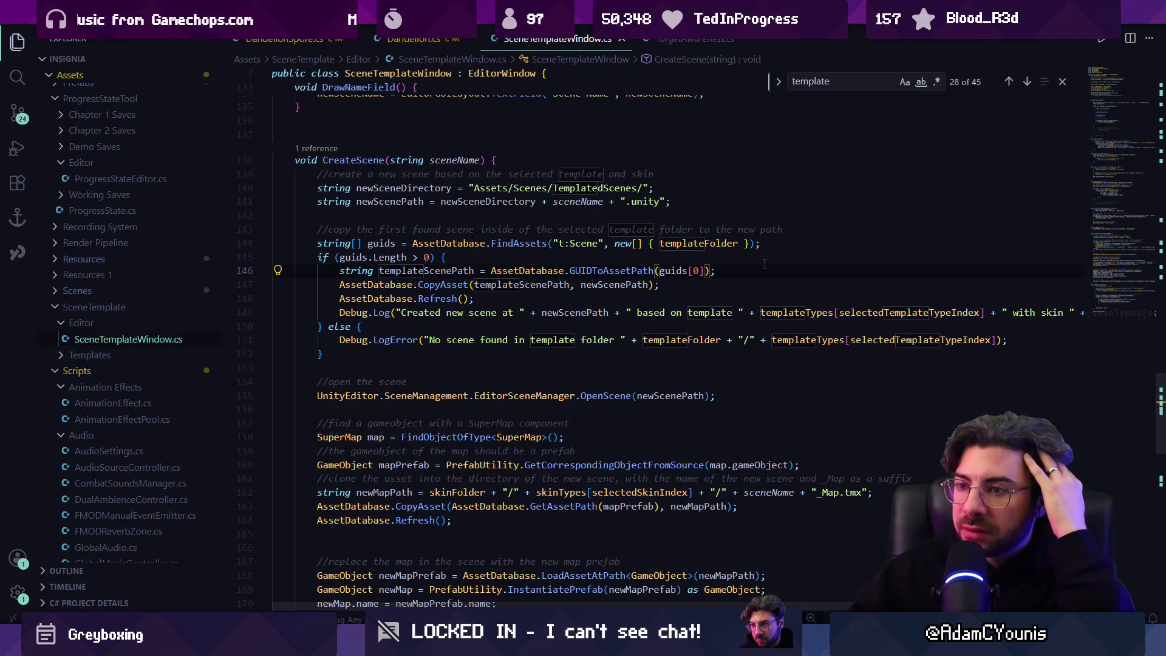
key("Left")
key("BackSpace")
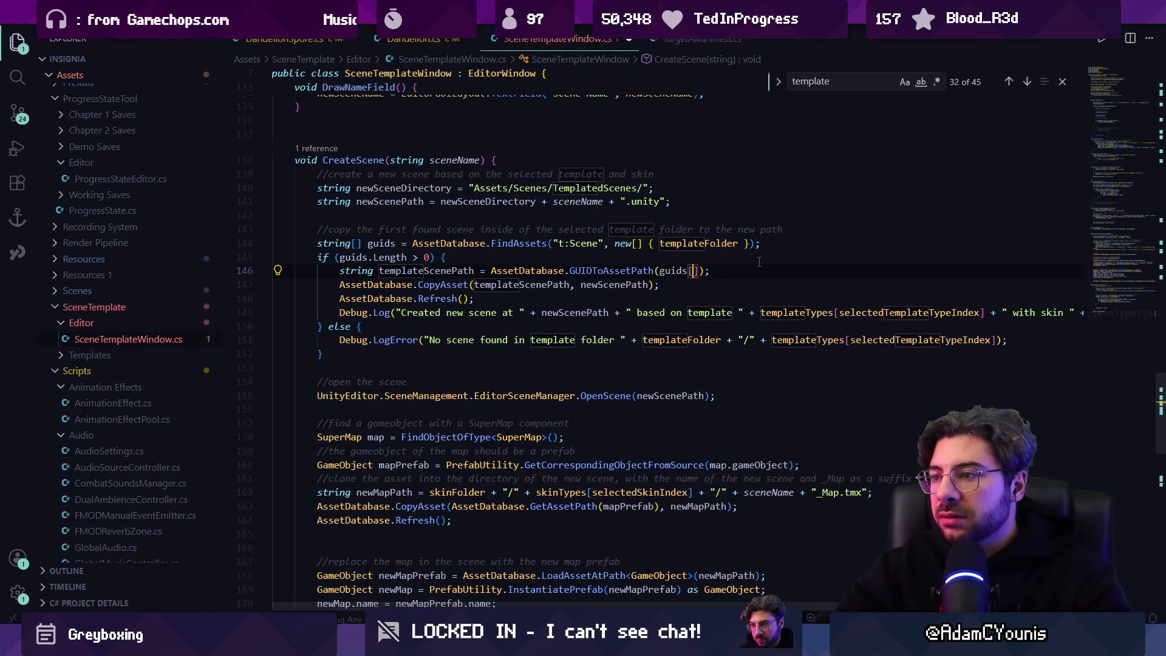
type("selectedTemplateTypeIndex")
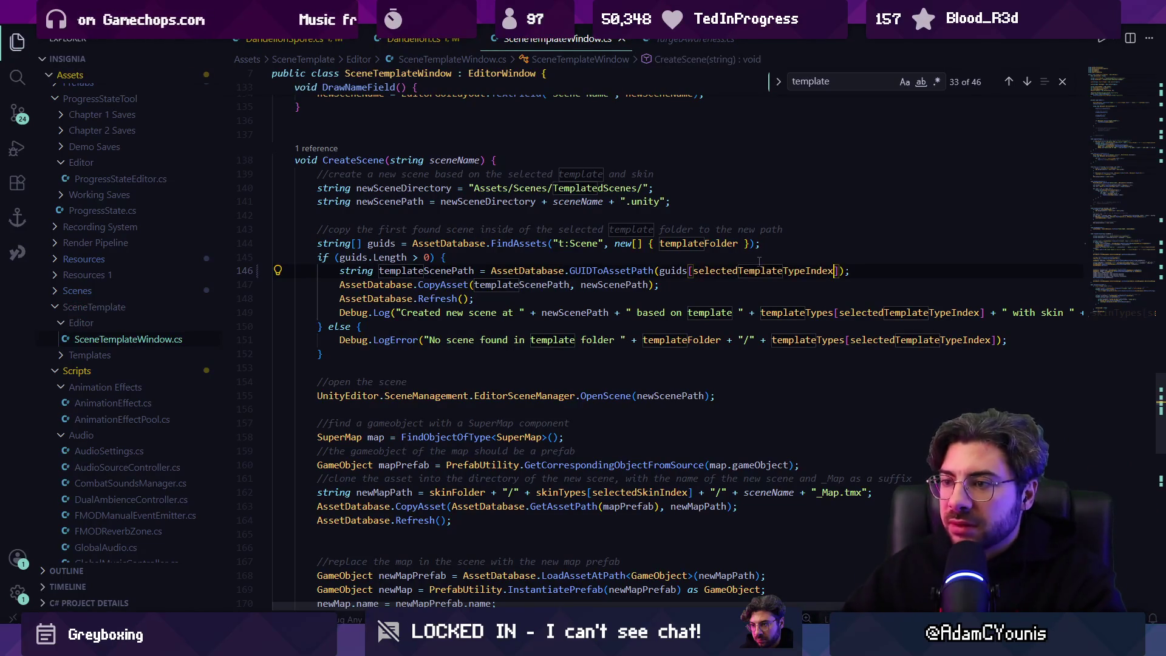
key("alt+Tab")
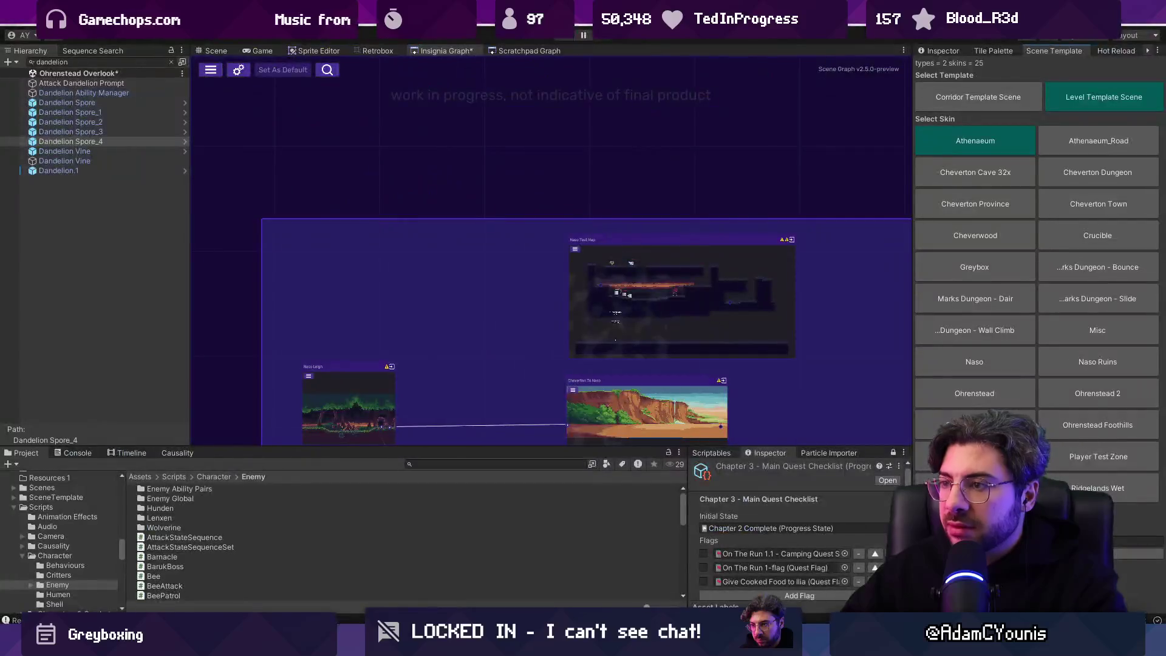
Create the new scene from the template with the Greybox skin and save it.
scroll(699, 182, "down", 3)
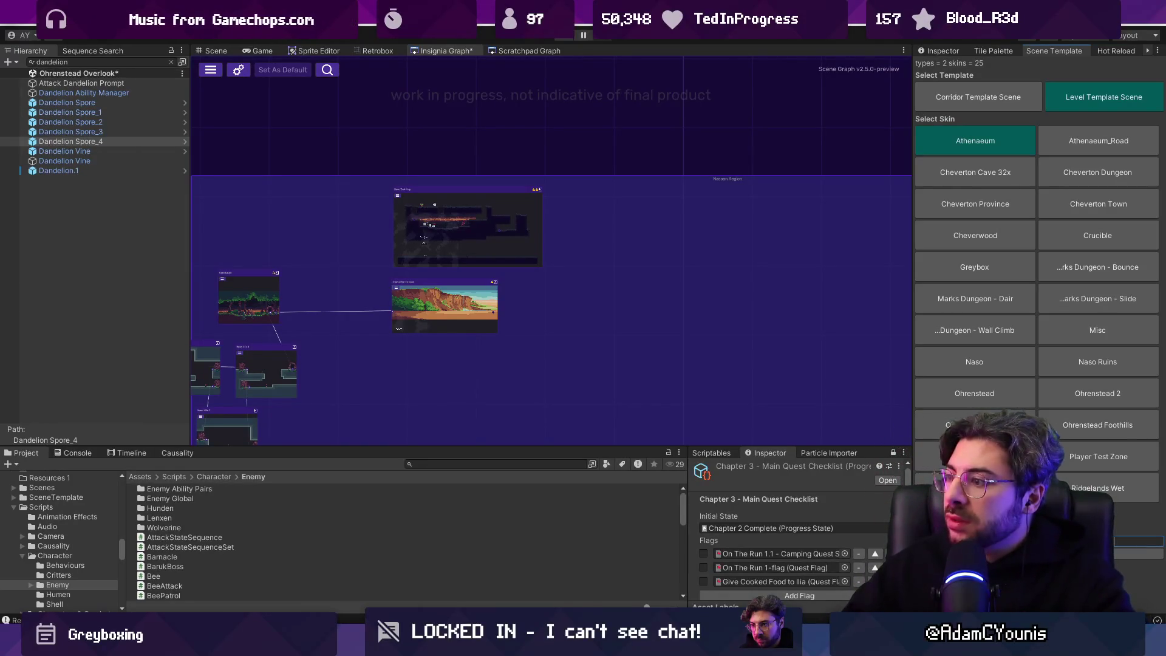
left_click(966, 267)
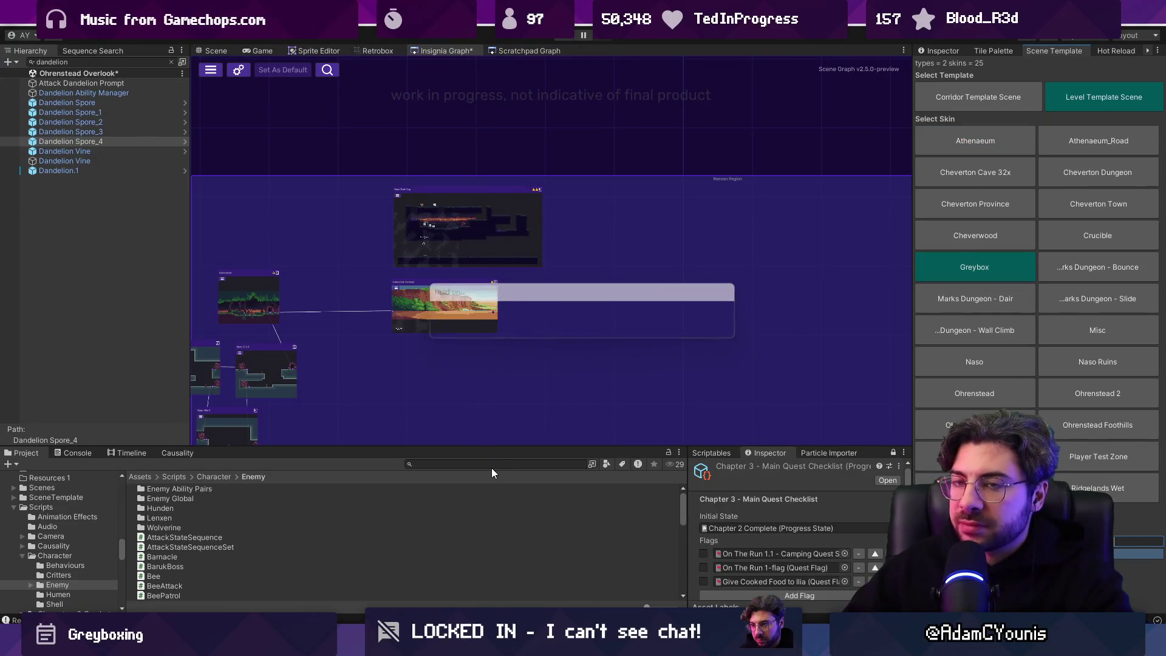
left_click(213, 51)
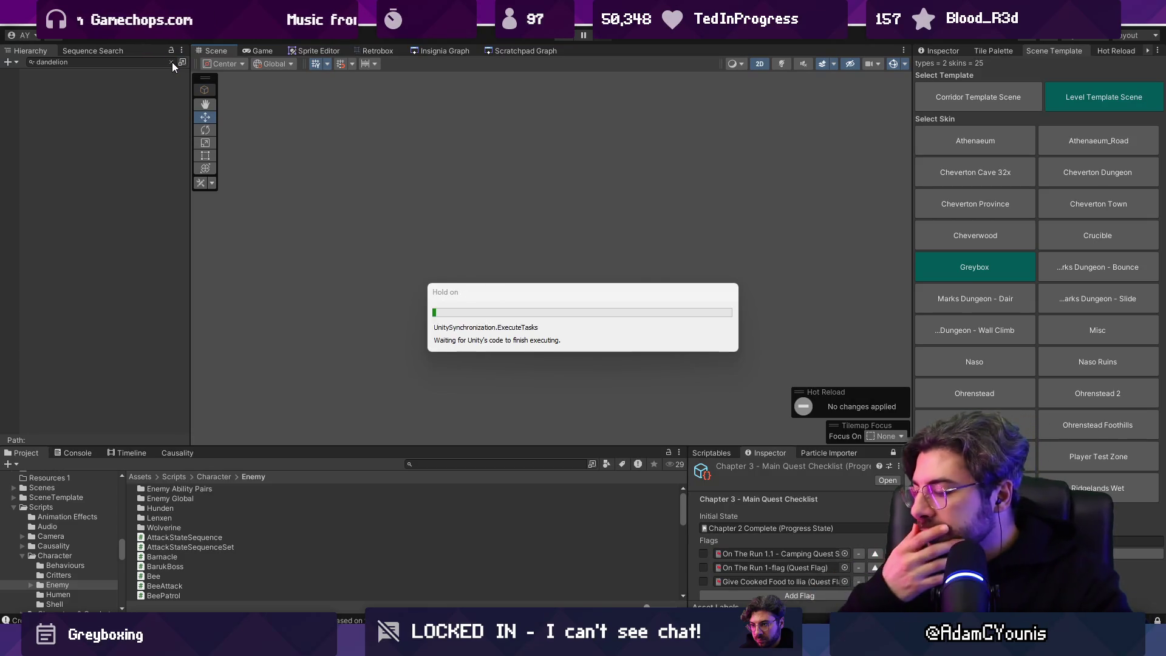
left_click(171, 62)
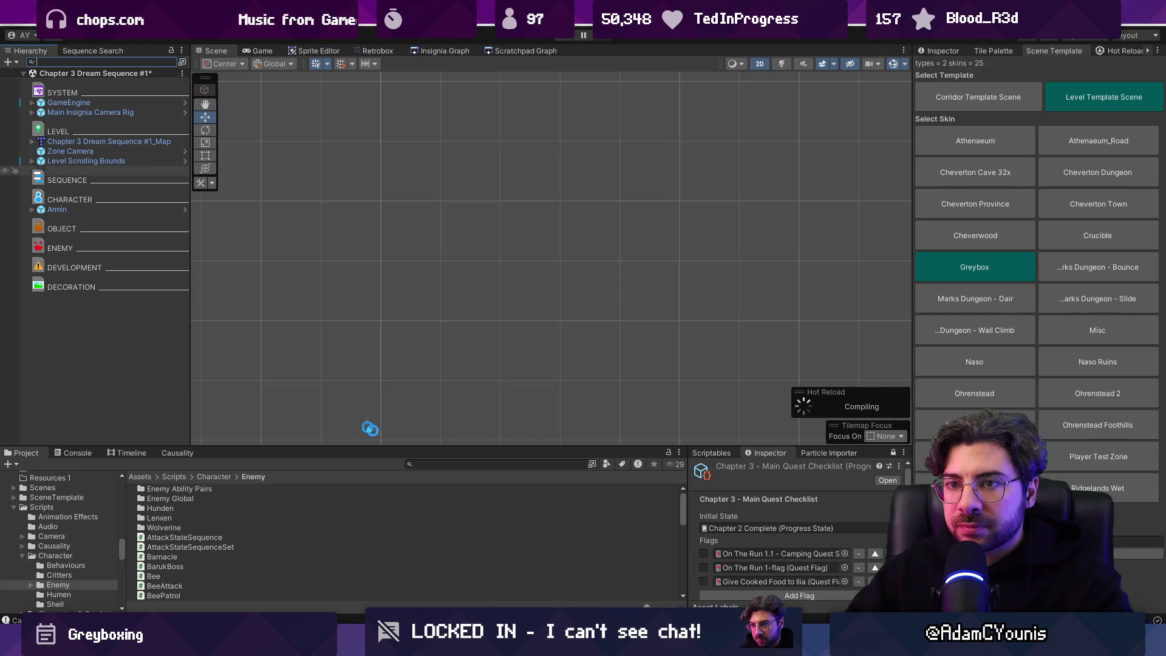
key("ctrl+s")
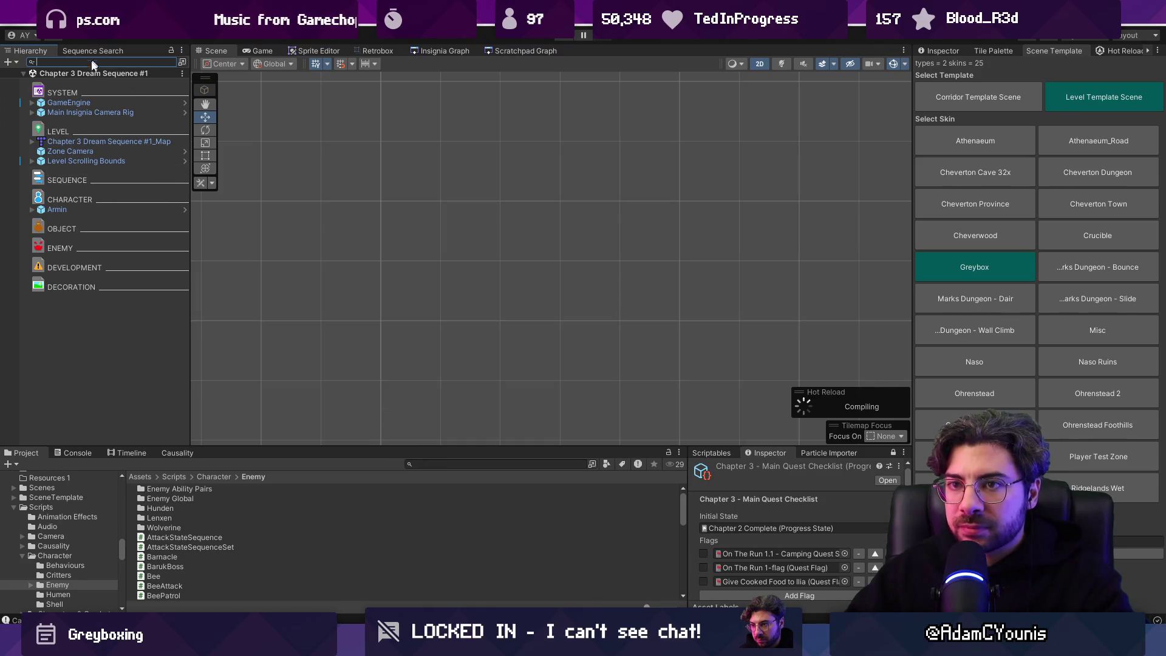
Add the new scene as a Chapter 3 node in the Insignia Graph and load it.
right_click(95, 72)
left_click(163, 190)
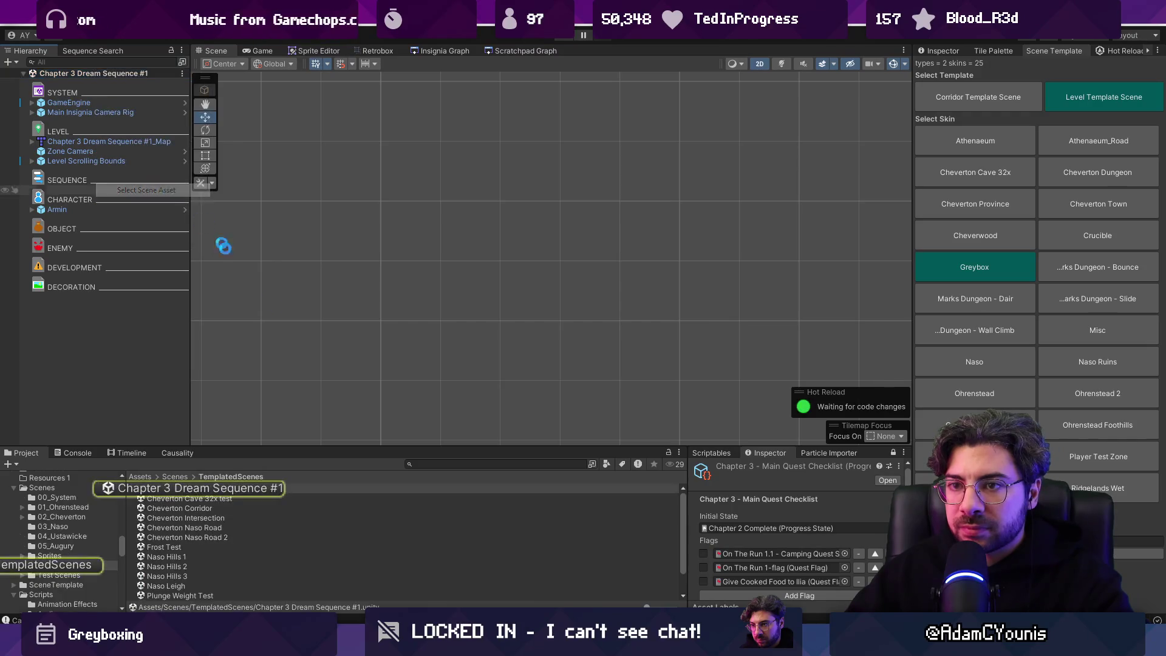
left_click(452, 51)
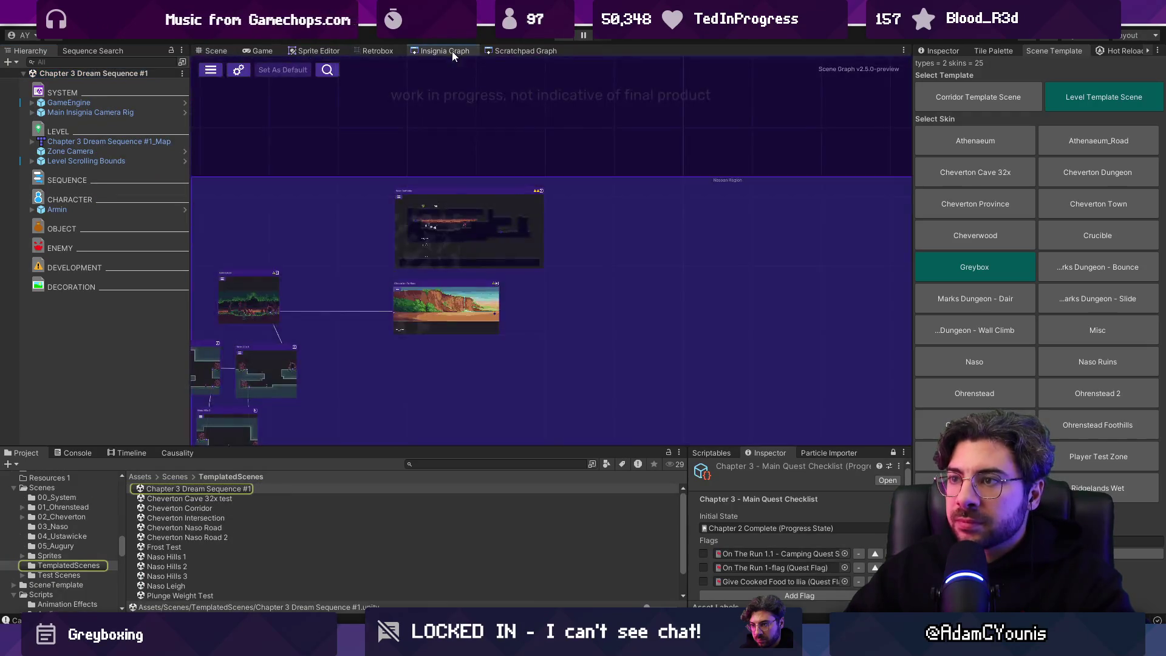
left_click_drag(184, 488, 293, 211)
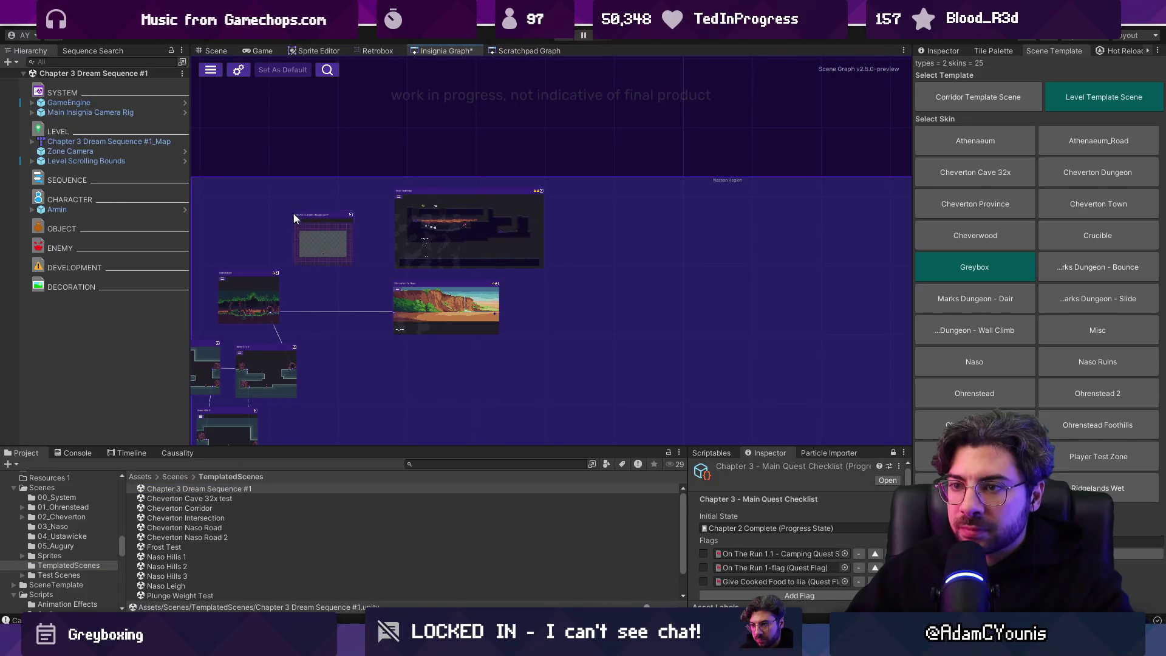
key("f")
double_click(505, 278)
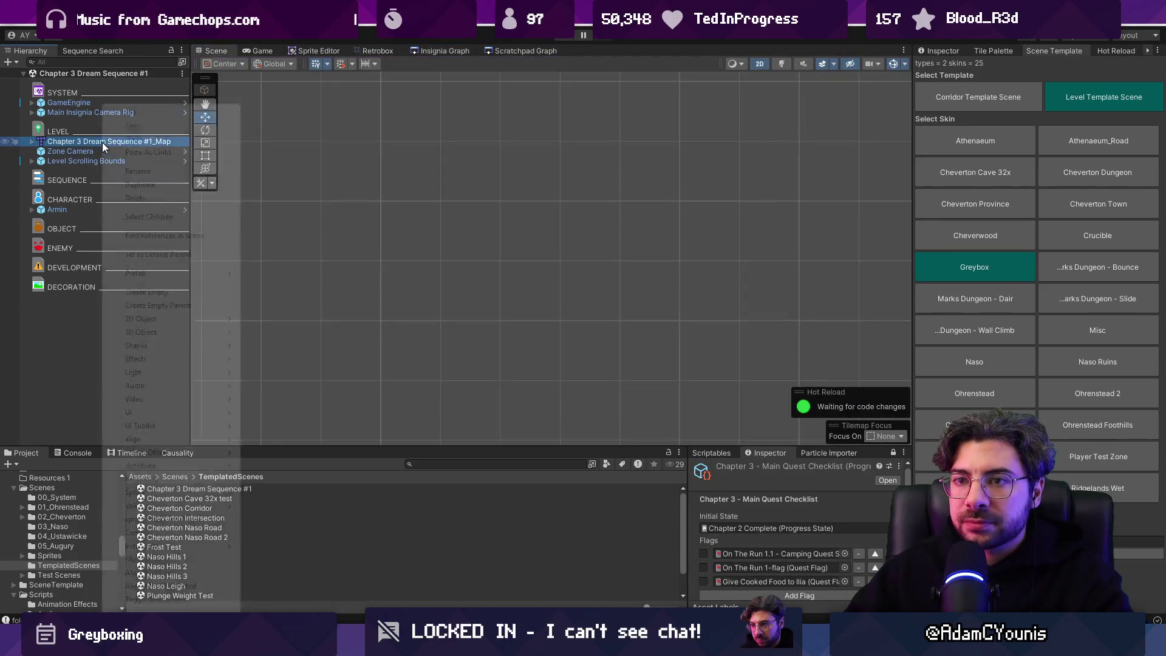
Open the scene's _Map object in Tiled using its Prefab option.
right_click(102, 142)
mouse_move(176, 275)
left_click(268, 273)
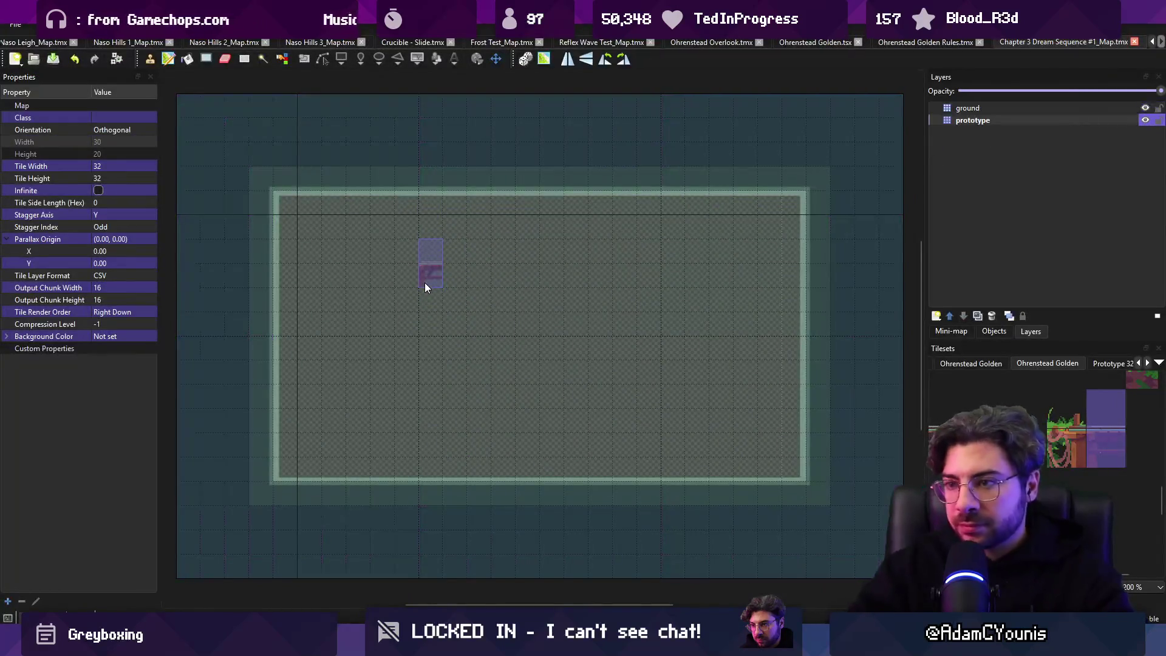
Tick the unity:ignore property on the map's prototype layer in Tiled.
scroll(465, 297, "down", 3)
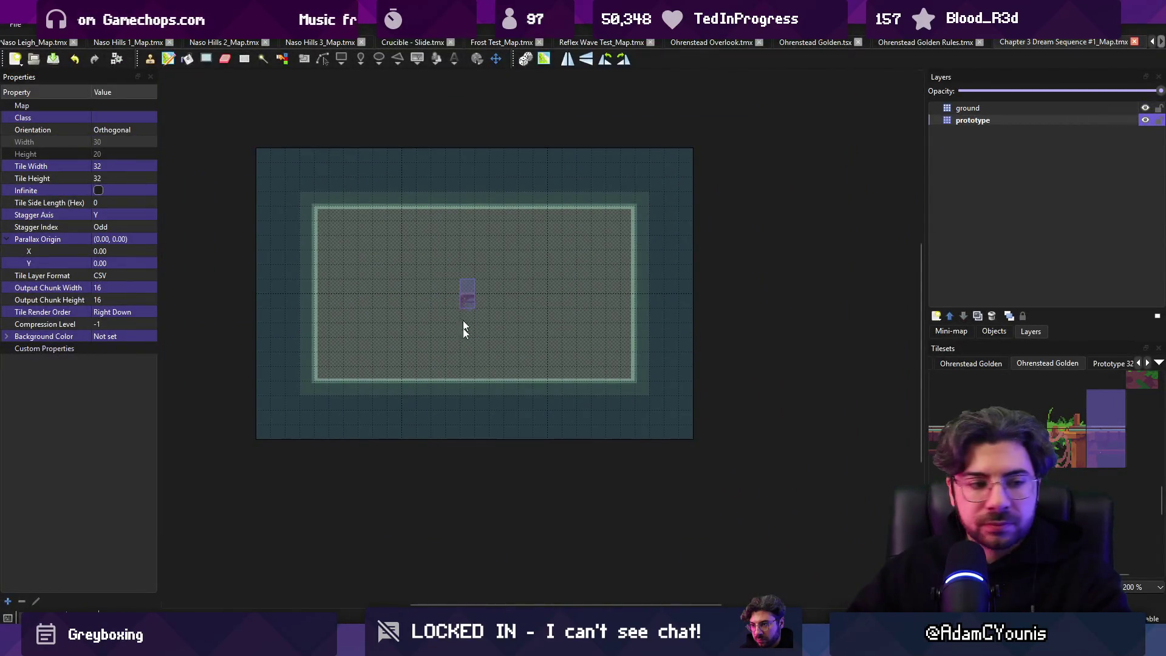
key("alt+Tab")
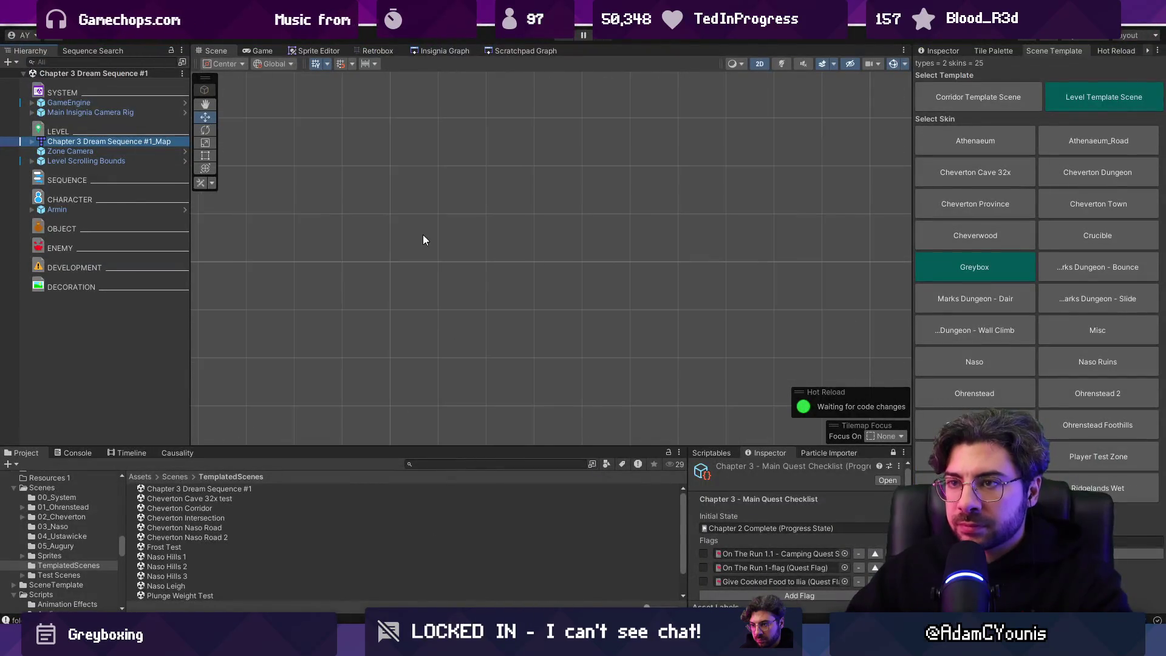
left_click(443, 52)
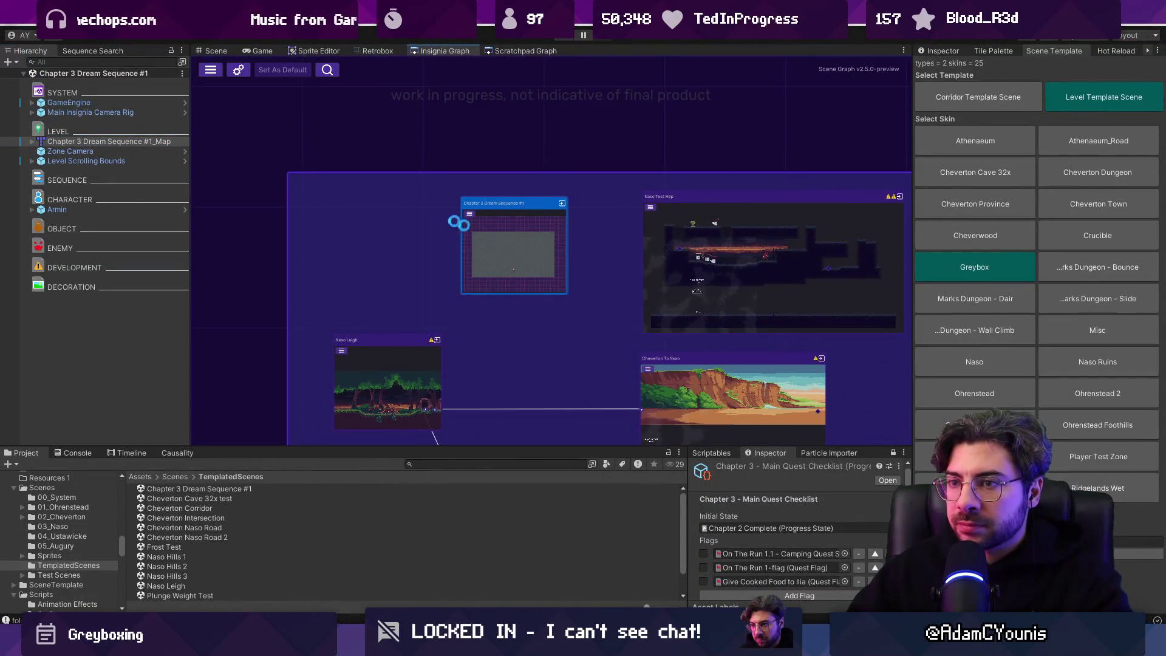
left_click(216, 52)
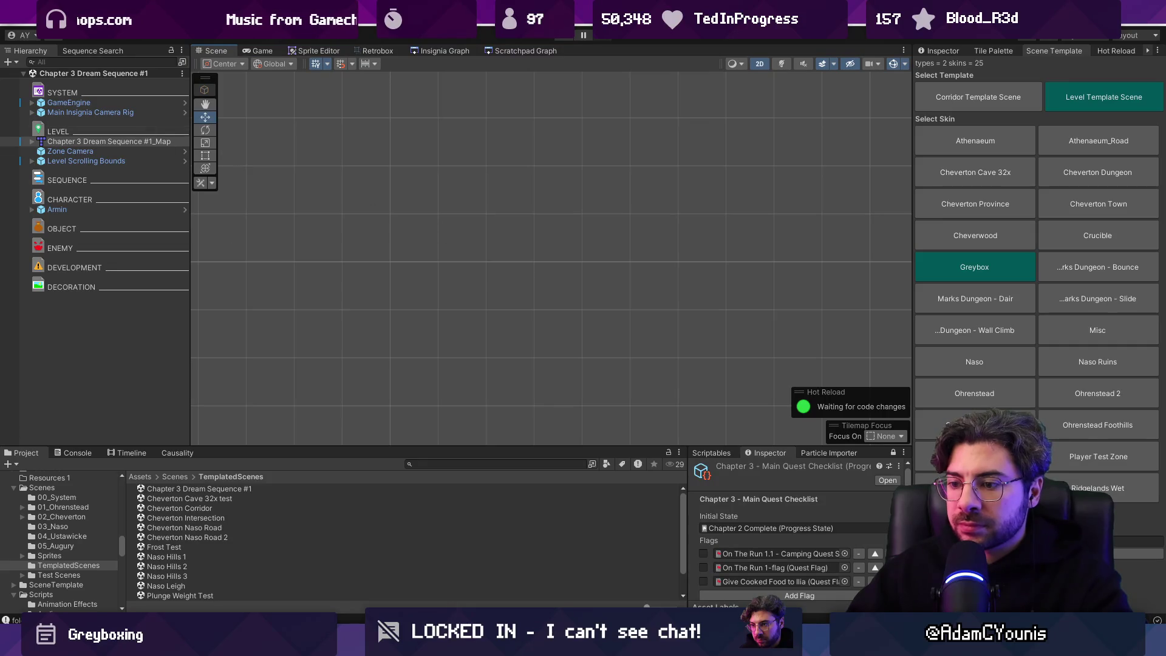
key("alt+Tab")
left_click(973, 120)
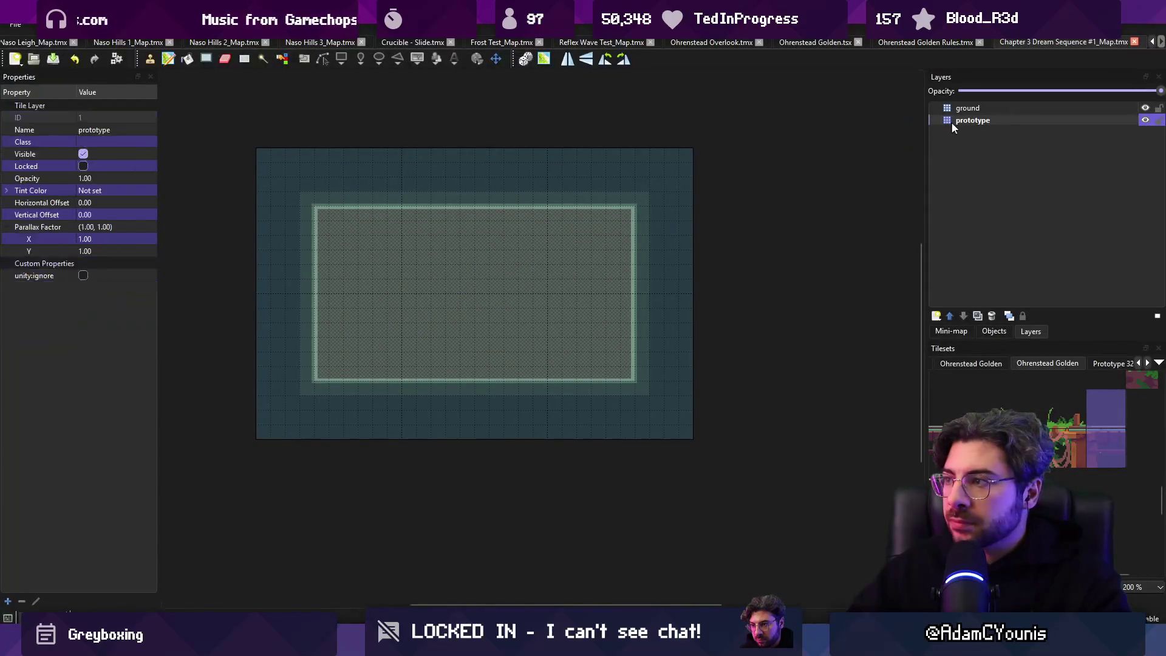
left_click(83, 276)
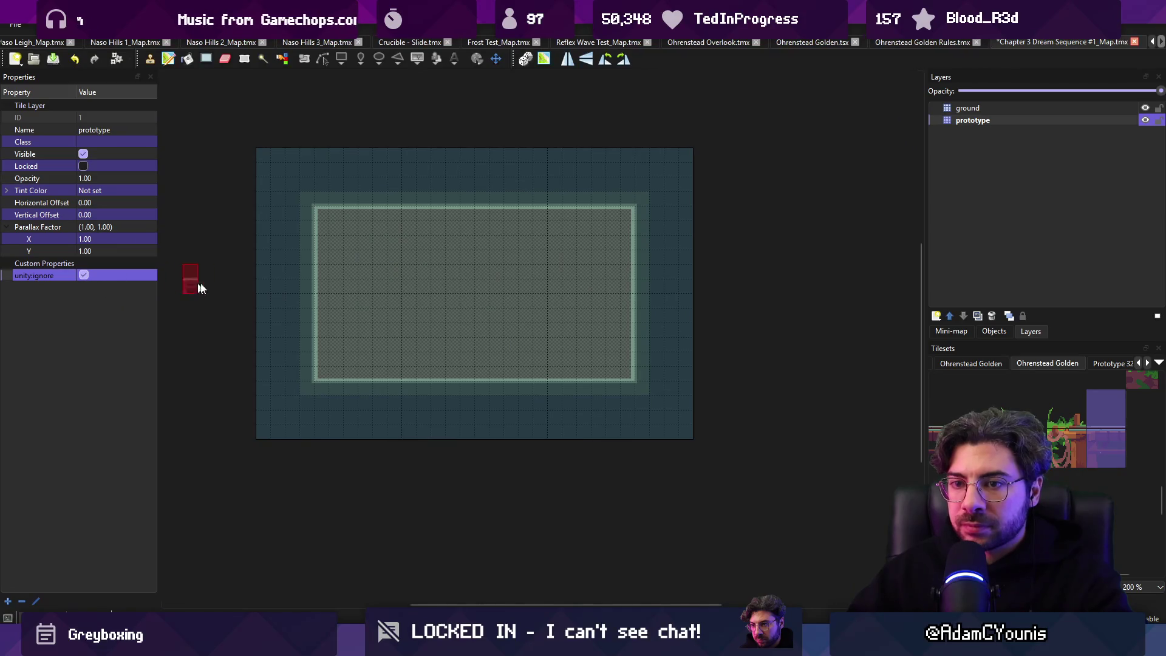
key("alt+Tab")
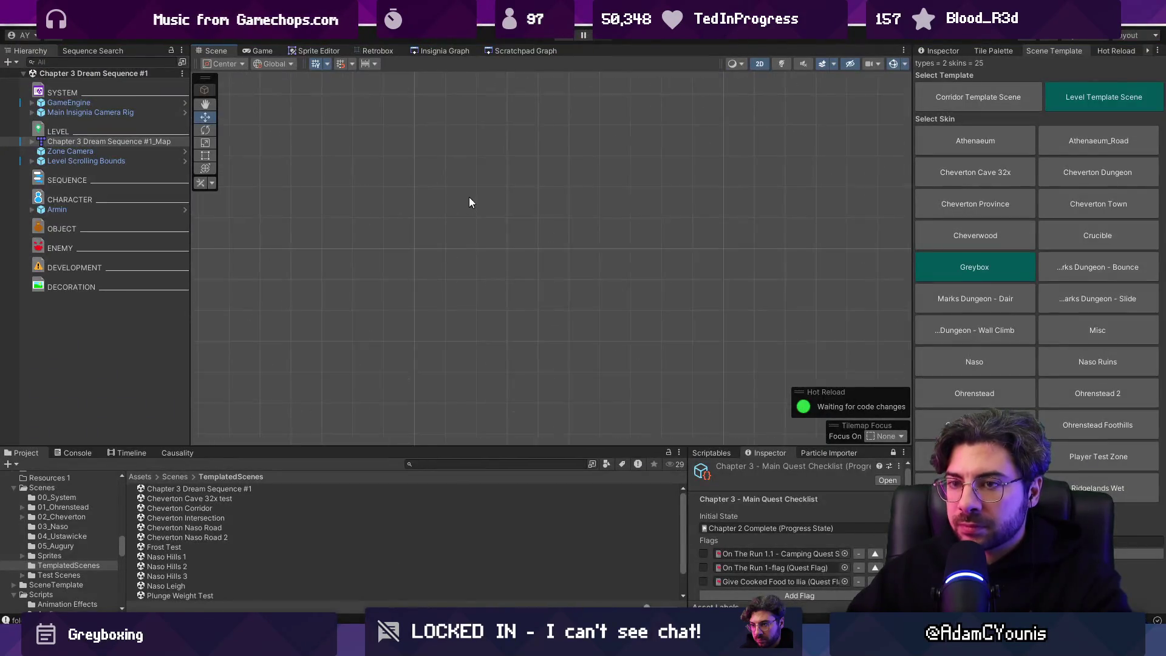
Assign event:/music/02_cheverton/dream_sequence as the scene's musicEvent in SceneMeta.
scroll(319, 250, "up", 10)
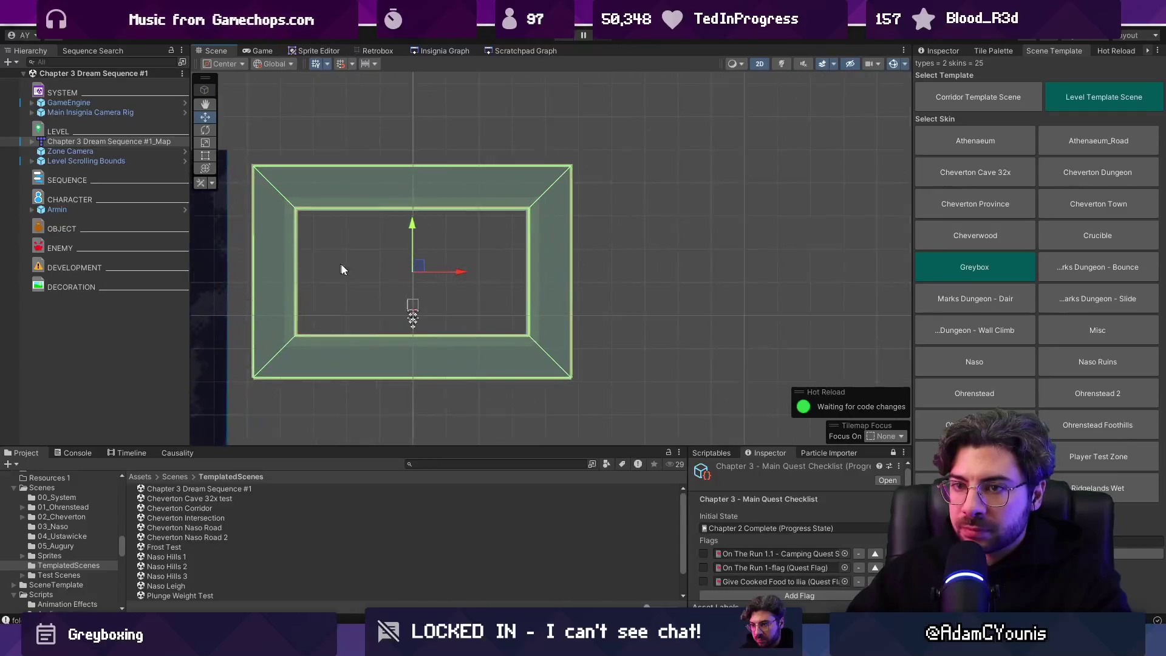
left_click(942, 51)
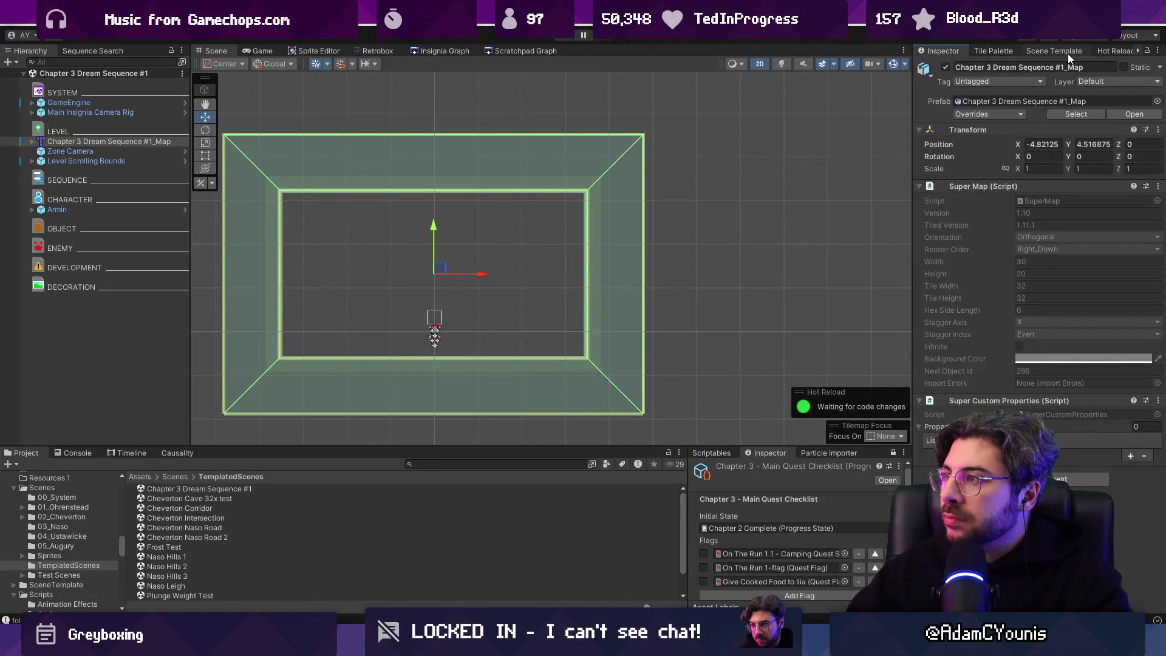
left_click(1138, 51)
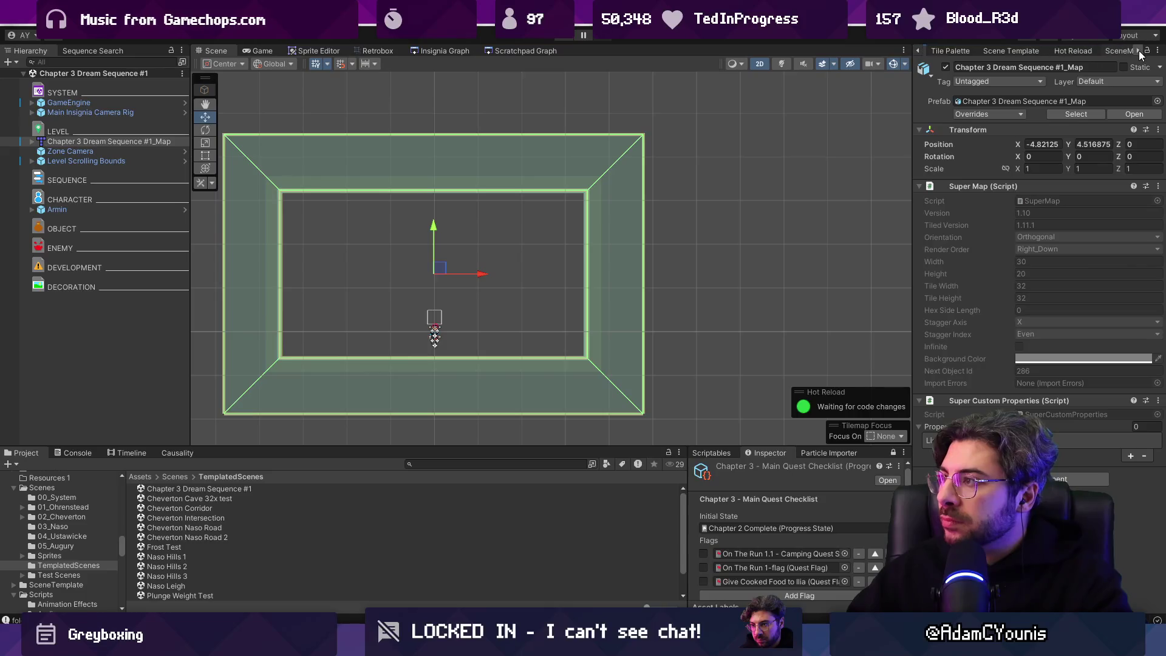
left_click(1071, 51)
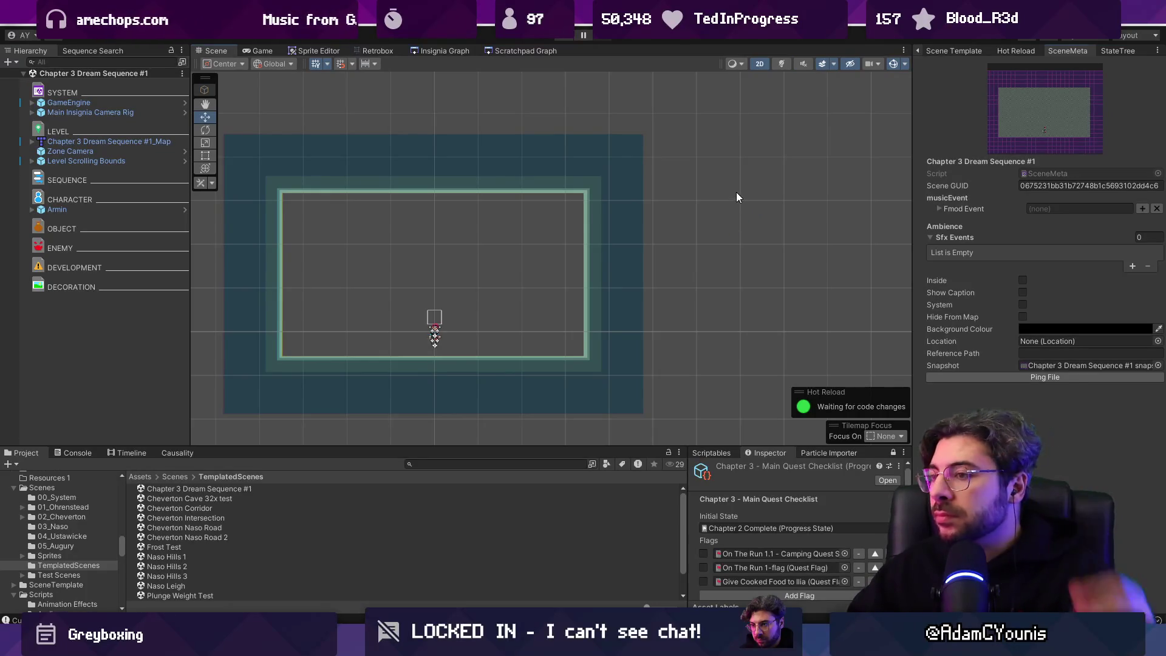
left_click(1141, 210)
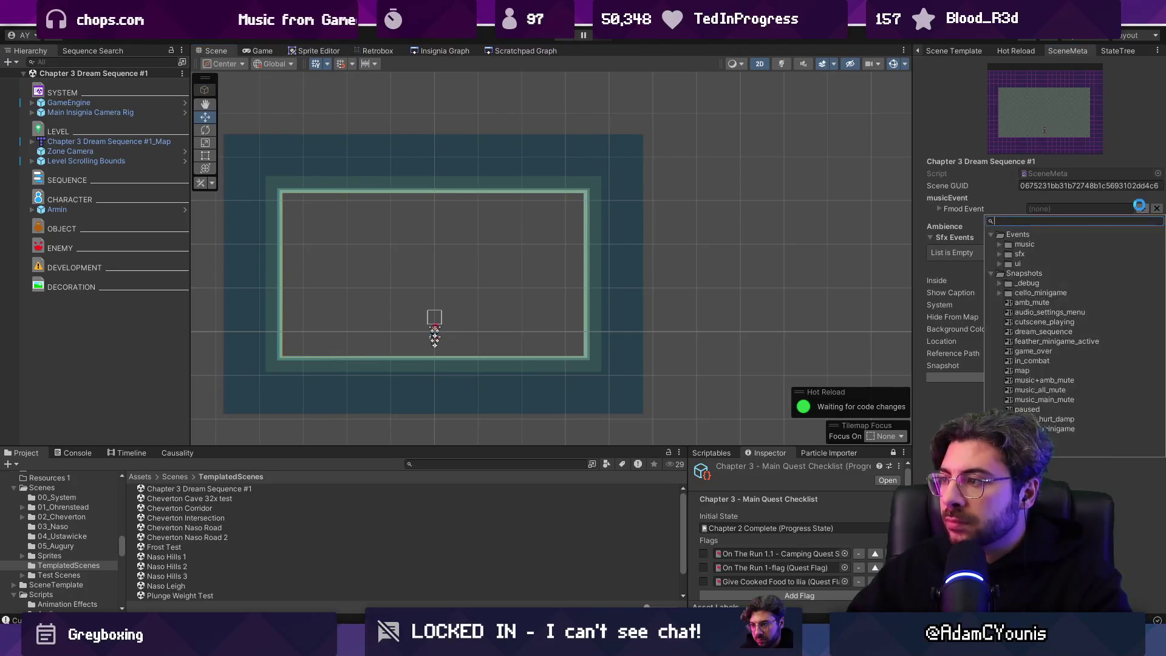
type("drte")
key("BackSpace")
type("eam")
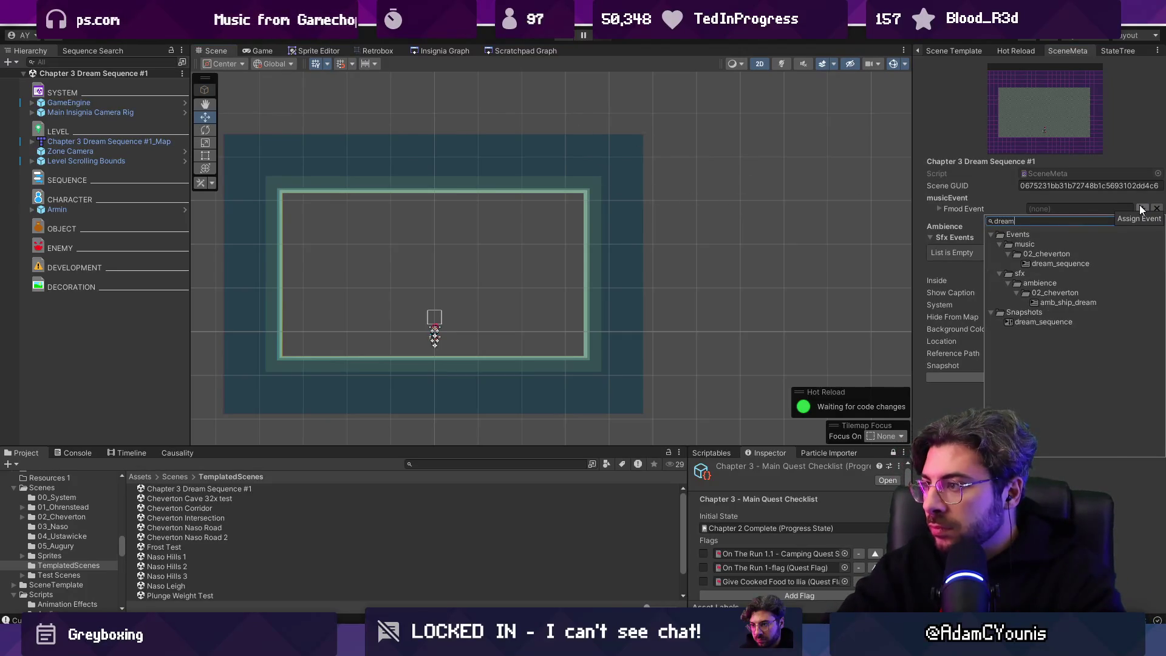
key("Down")
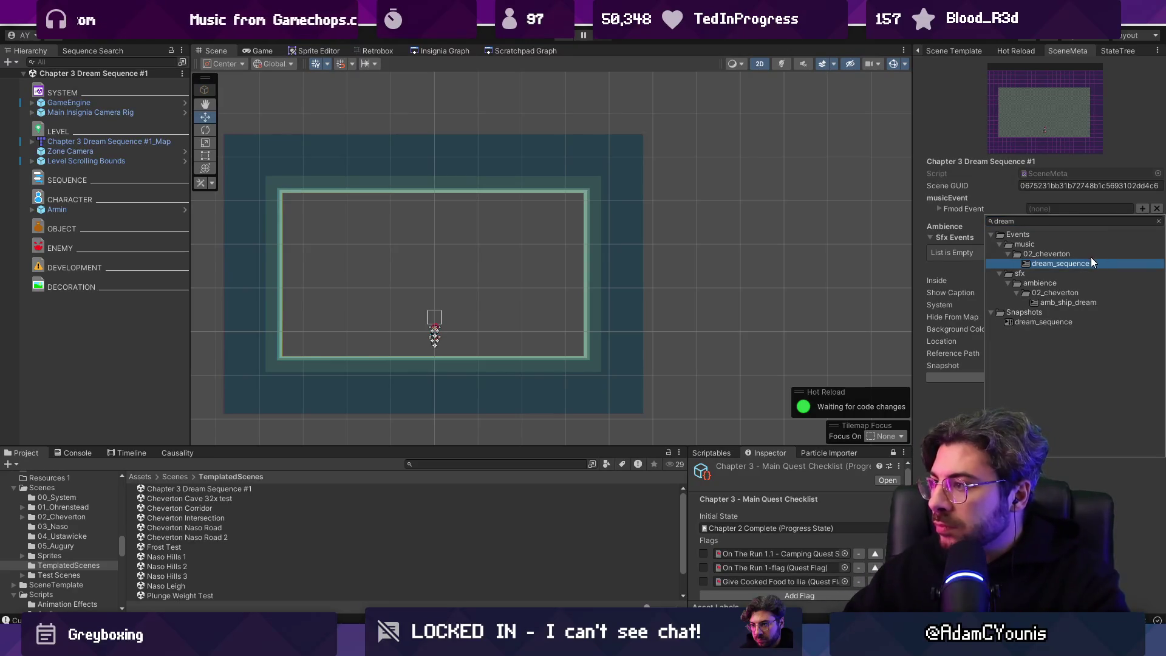
left_click(1091, 263)
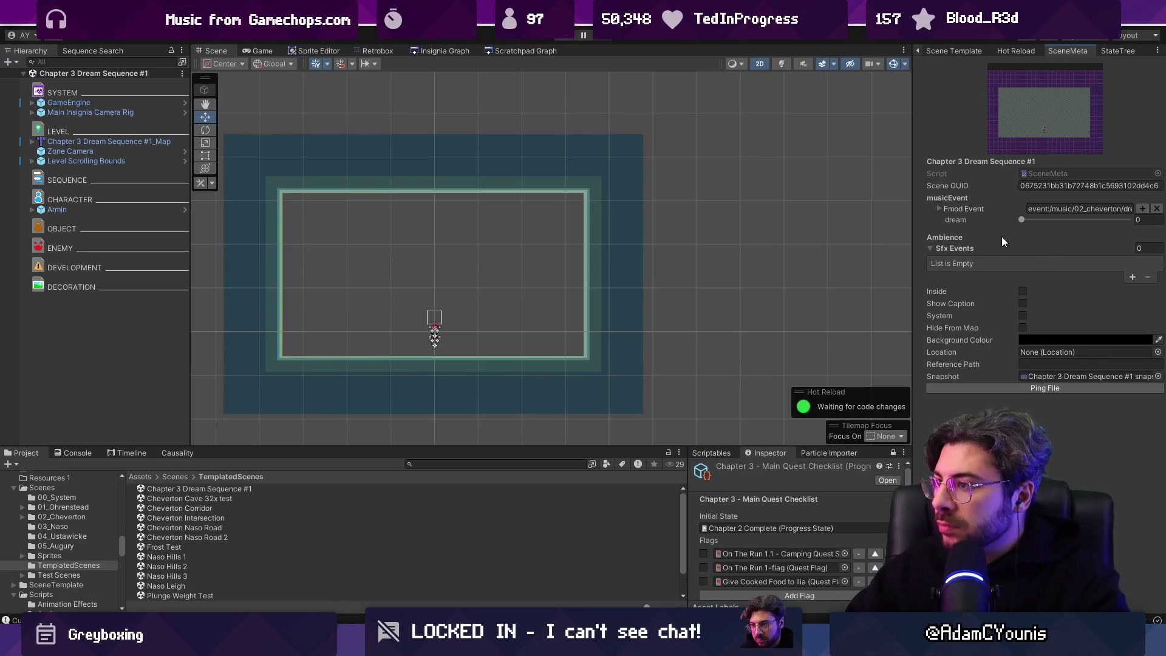
Add a single Sfx Events entry set to amb_ship_dream, removing the extra empty entry.
left_click(1133, 277)
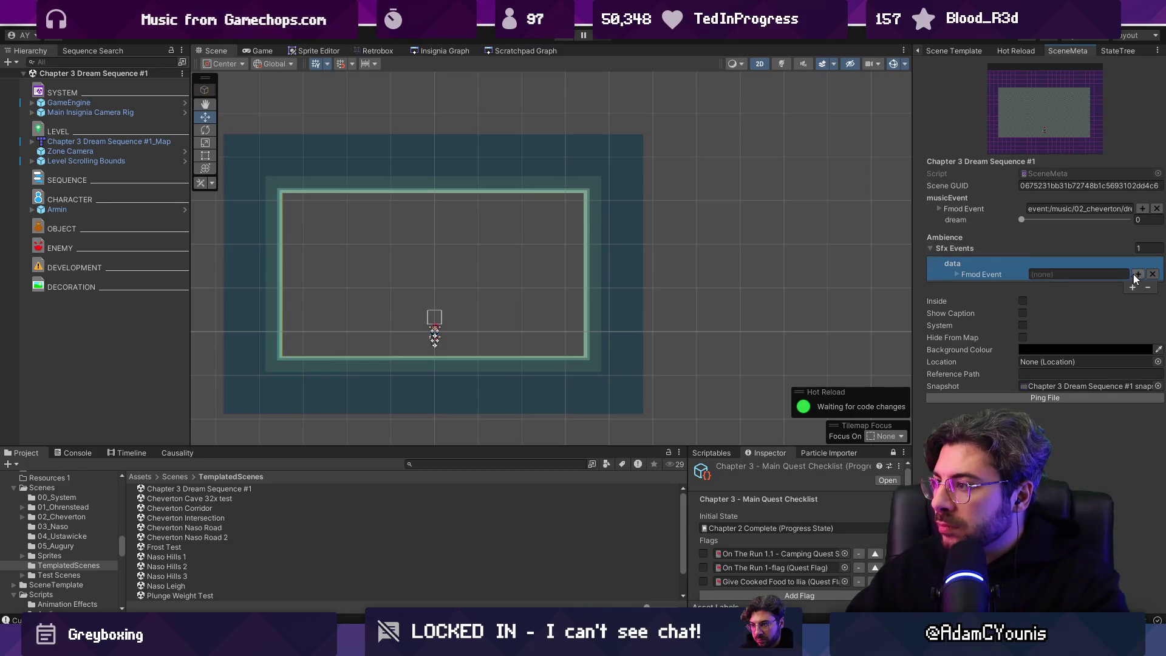
left_click(1135, 274)
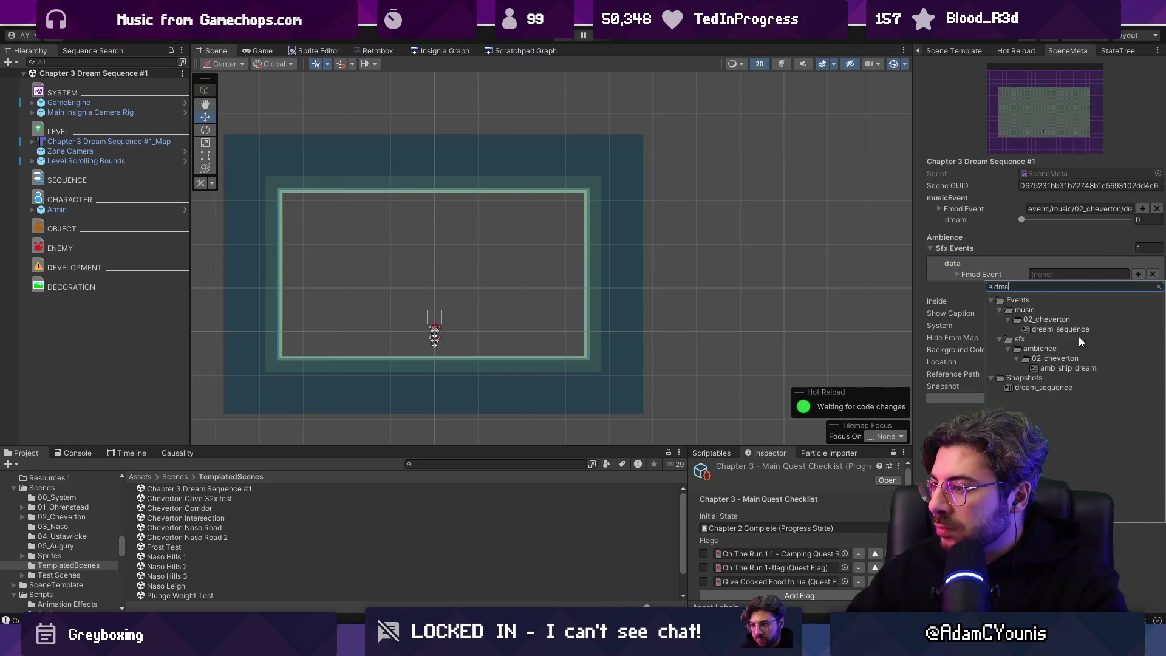
left_click(1075, 369)
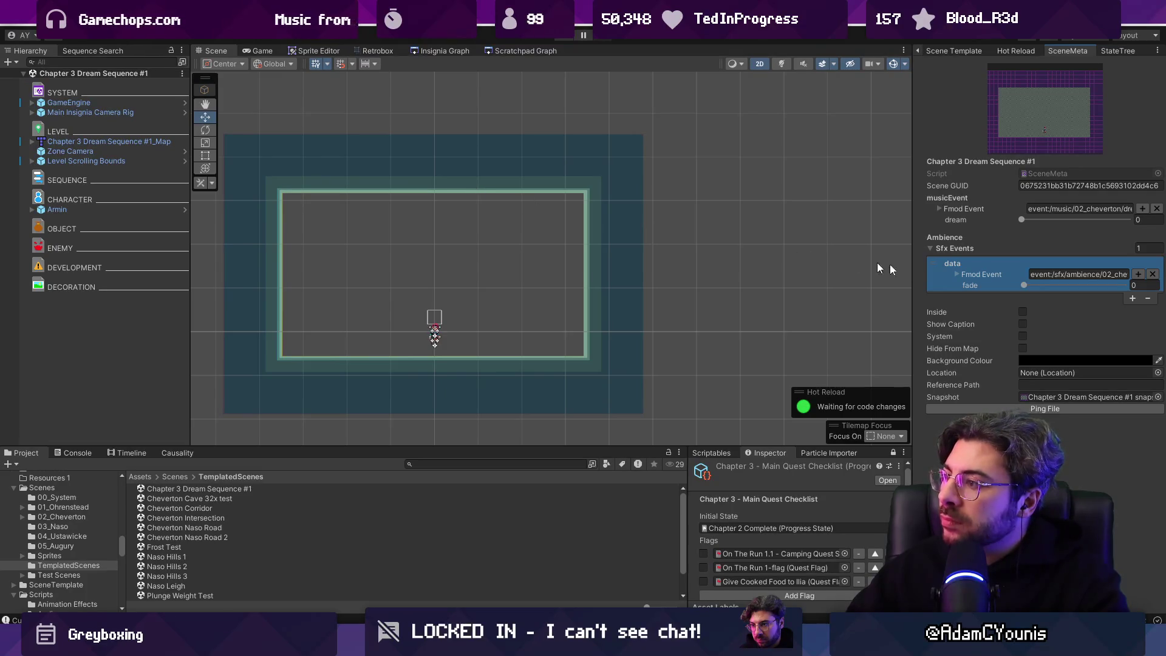
left_click(968, 250)
left_click(968, 249)
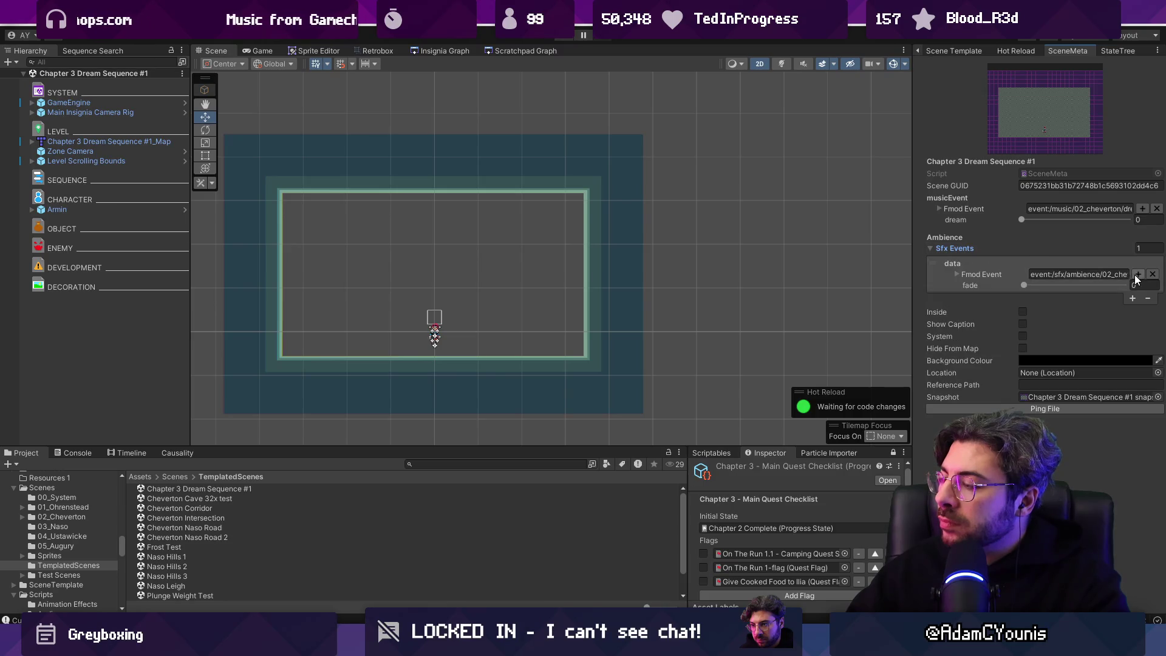
left_click(1132, 298)
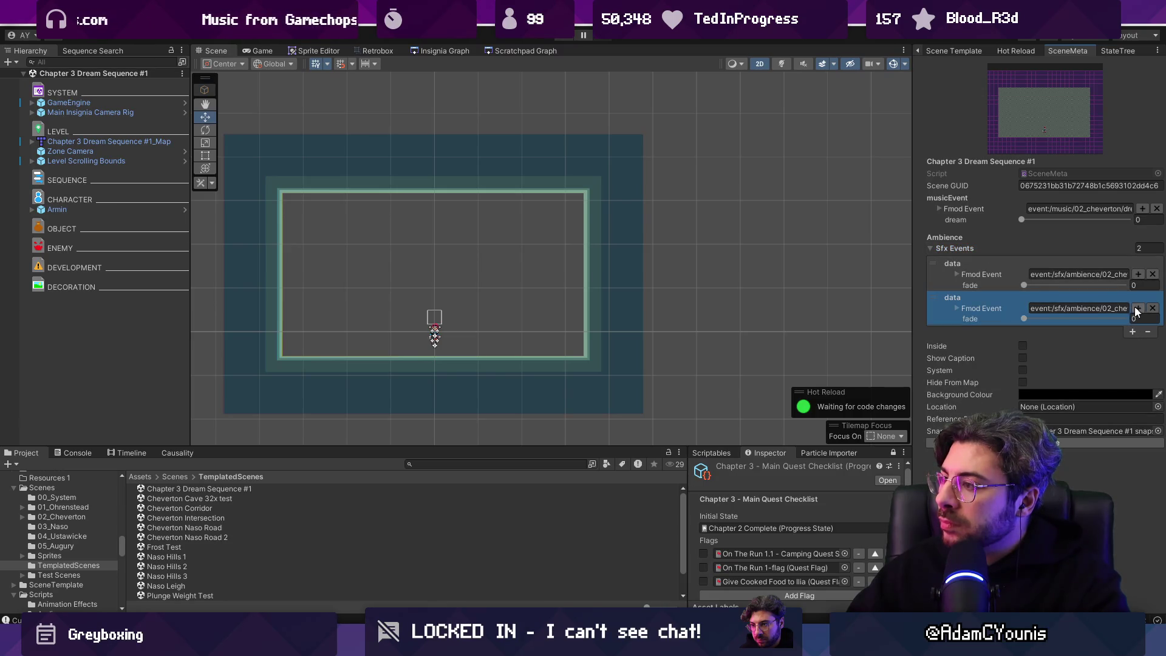
left_click(1148, 331)
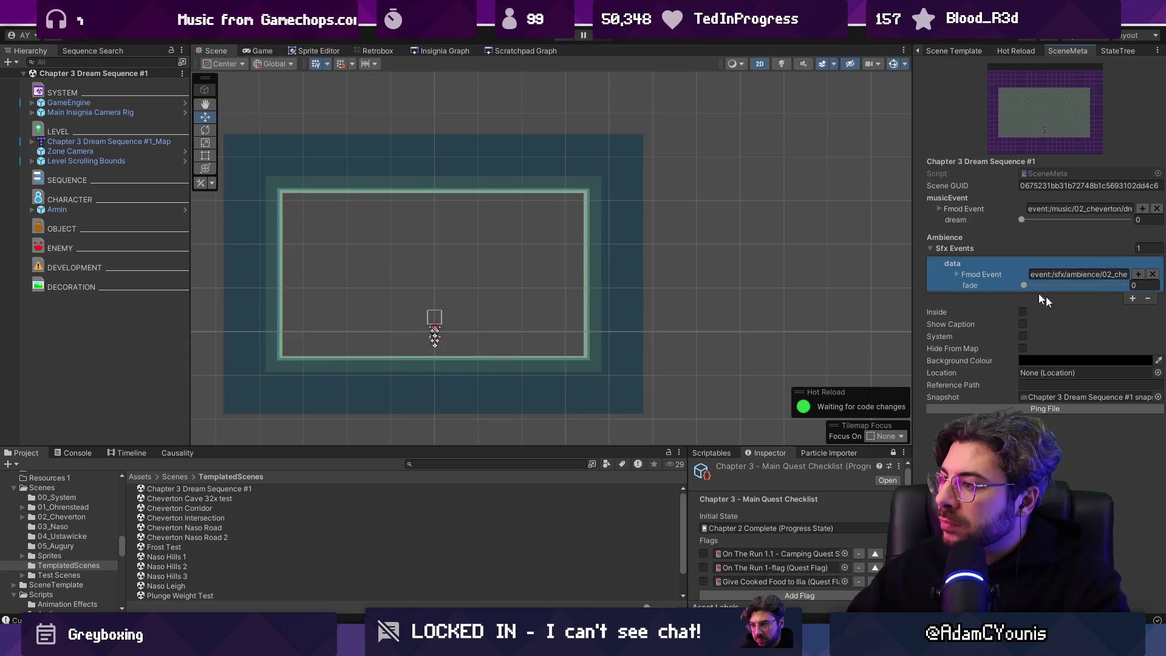
left_click(418, 54)
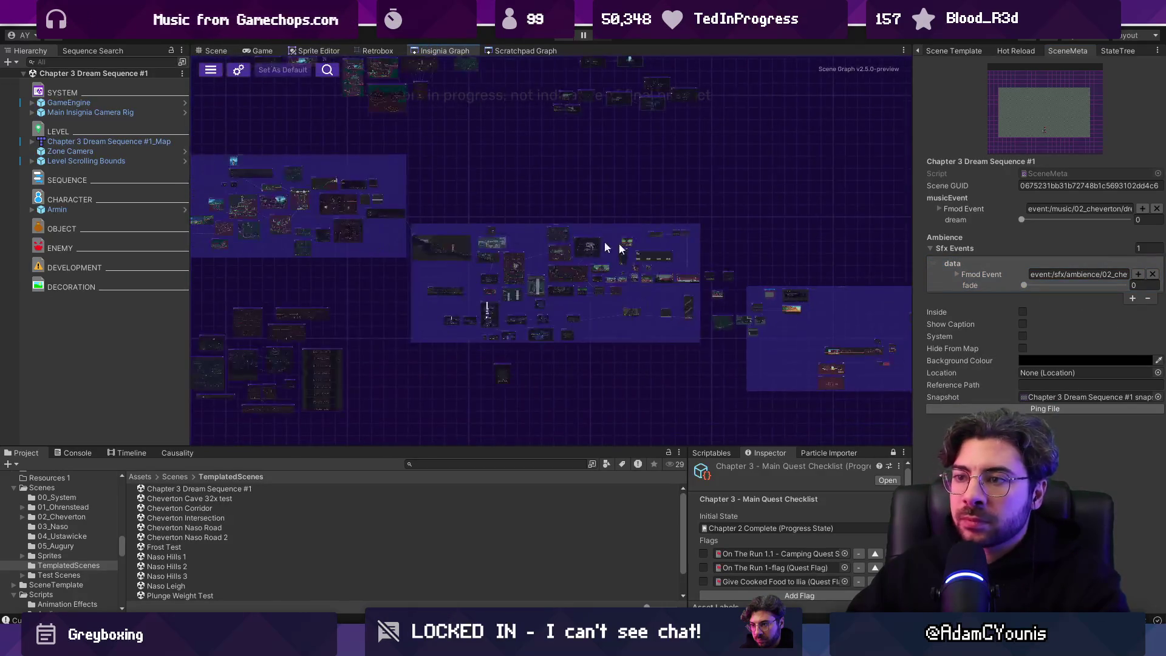
Widen the metadata panel and expand the old scene's snapshot:/dream_sequence Fmod Event details.
scroll(394, 202, "down", 3)
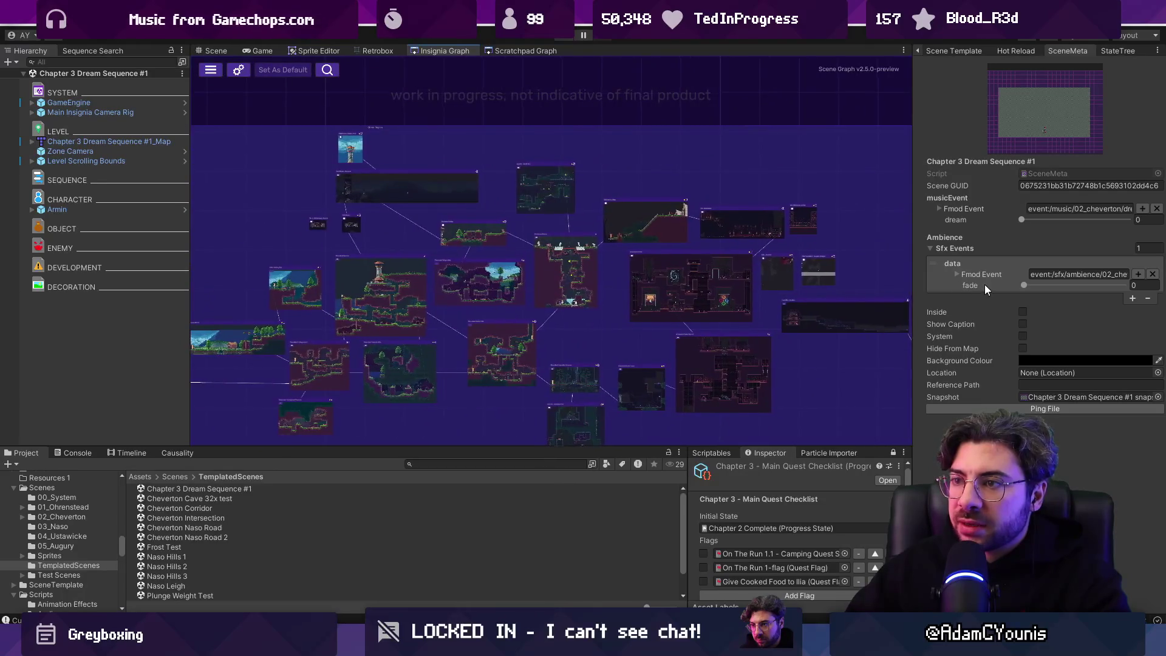
scroll(442, 201, "up", 3)
scroll(565, 319, "up", 5)
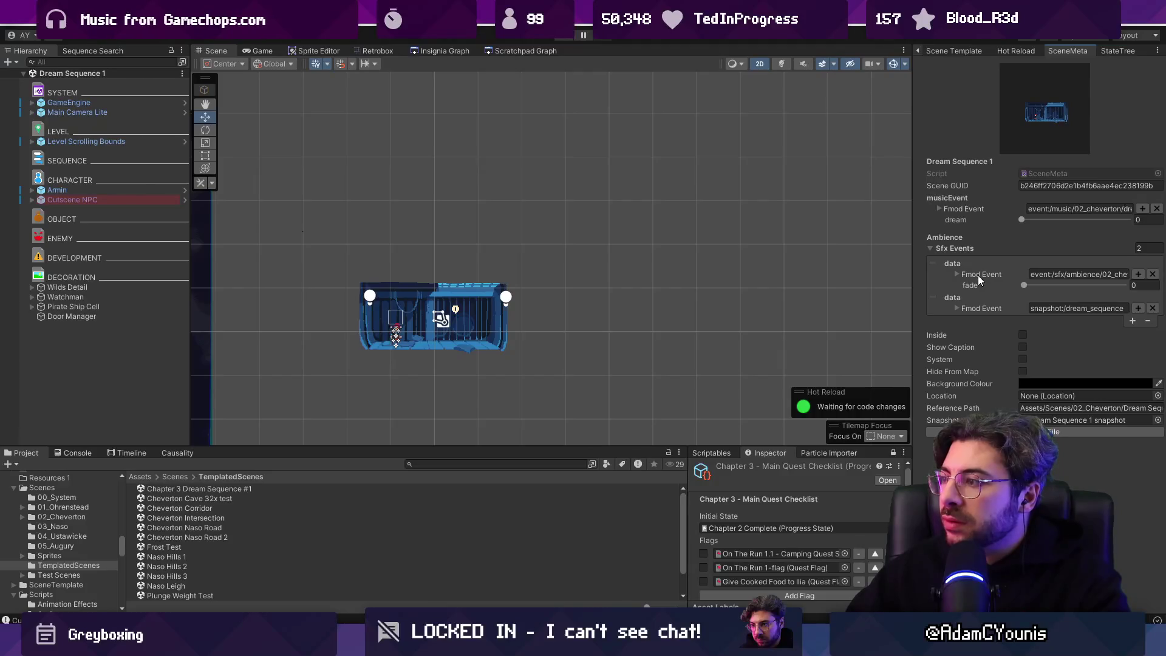
left_click(957, 309)
left_click(956, 309)
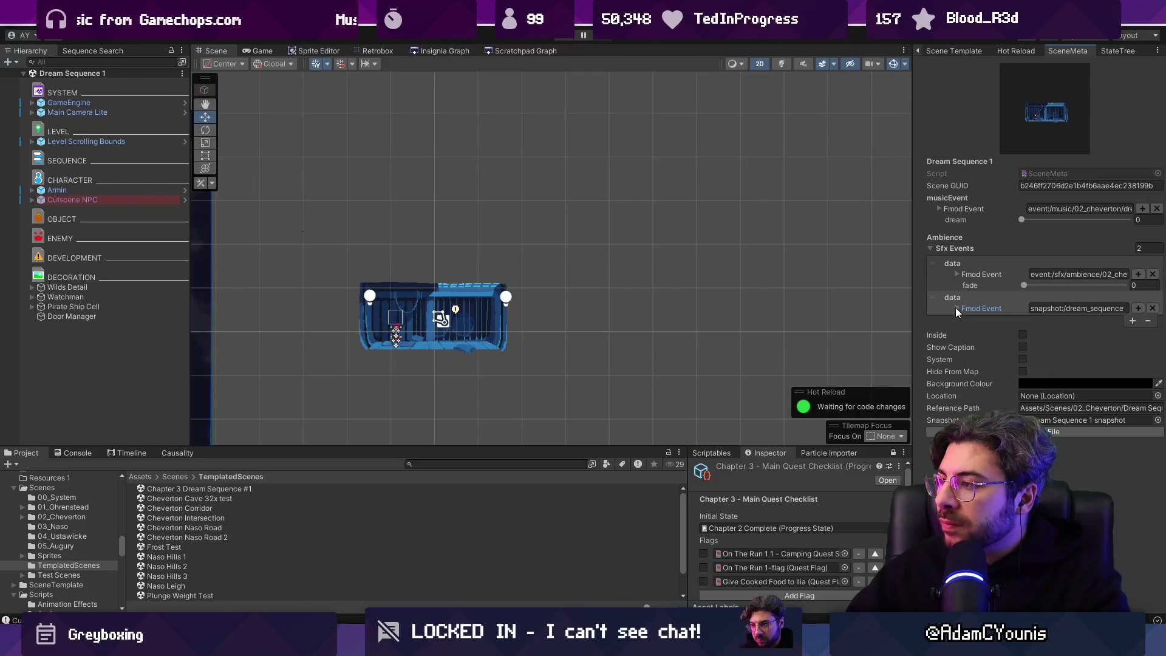
left_click(958, 290)
left_click(956, 273)
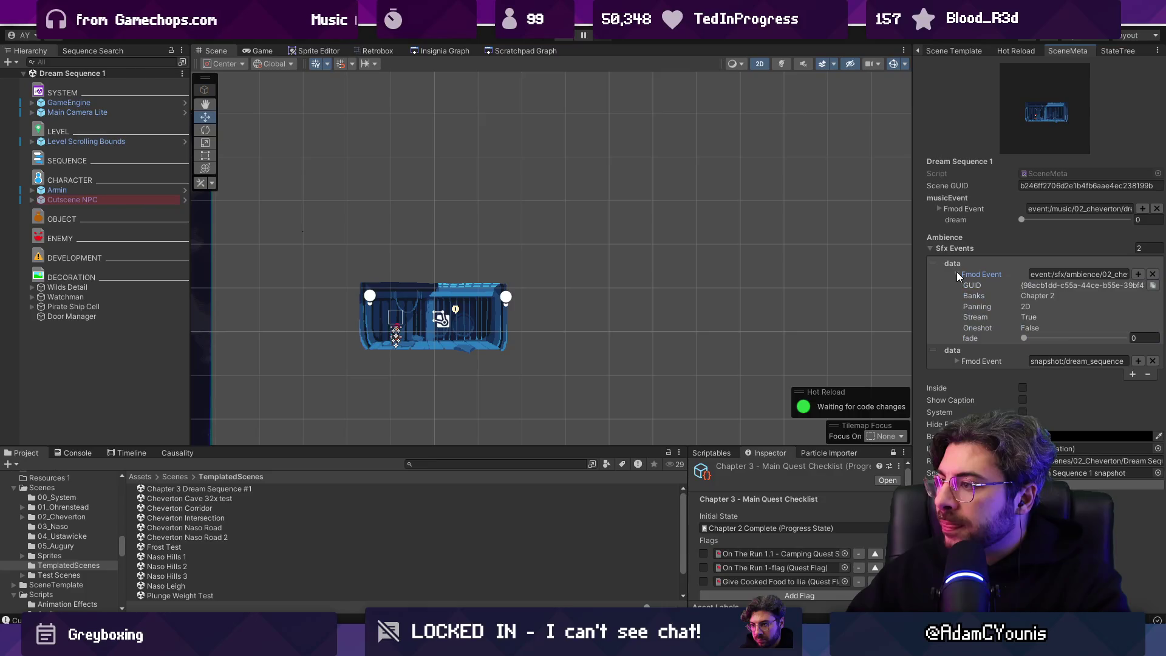
left_click(956, 273)
left_click_drag(915, 268, 634, 251)
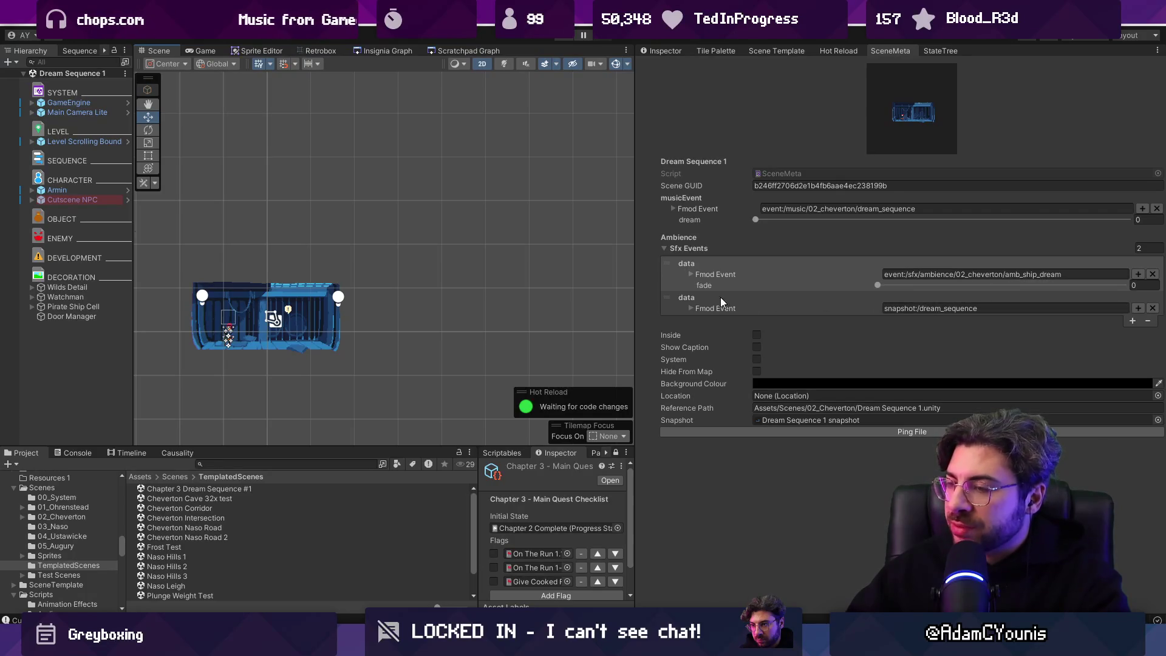
left_click(691, 308)
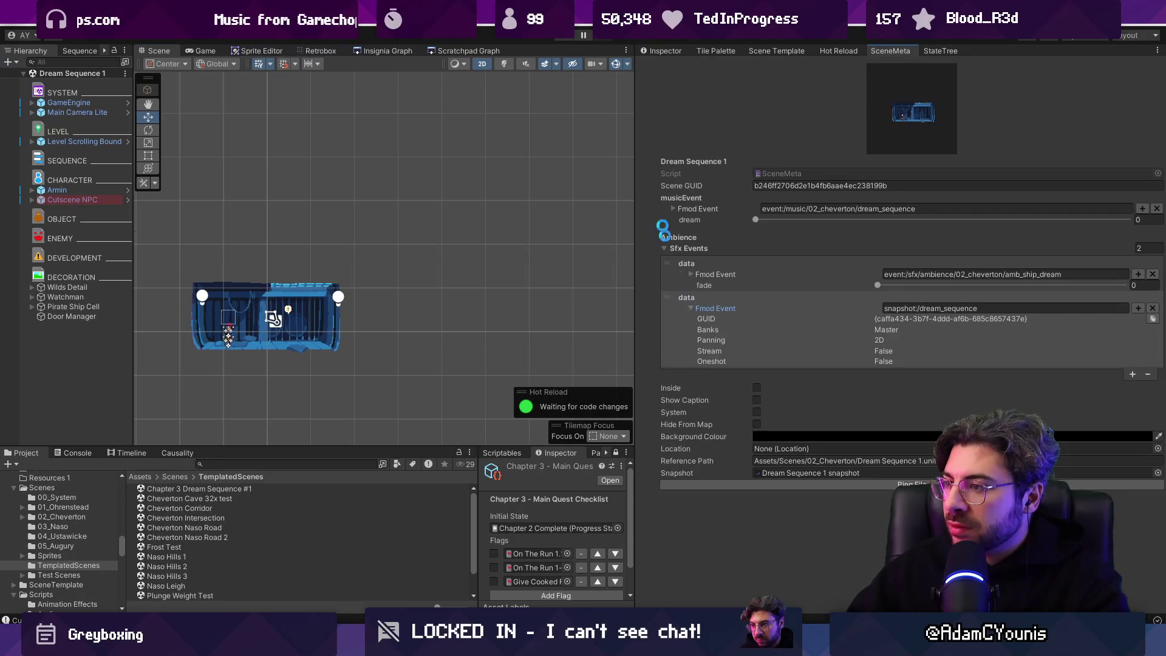
left_click(406, 51)
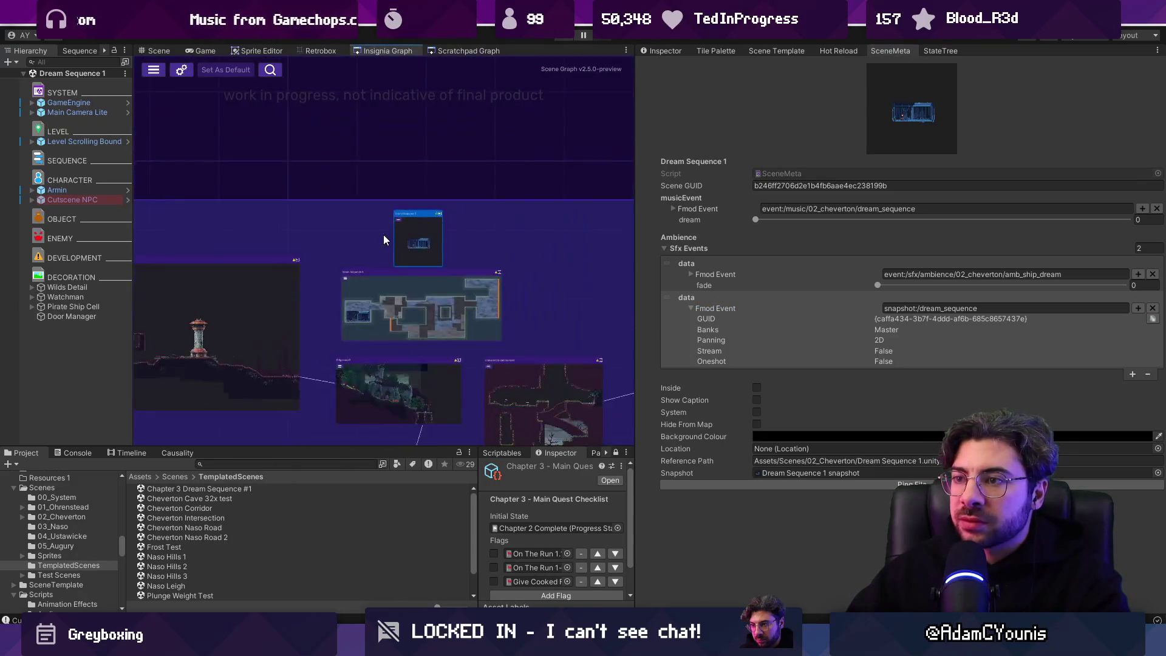
Load Chapter 3 Dream Sequence #1 and add snapshot:/dream_sequence as its second Sfx Events entry.
double_click(241, 222)
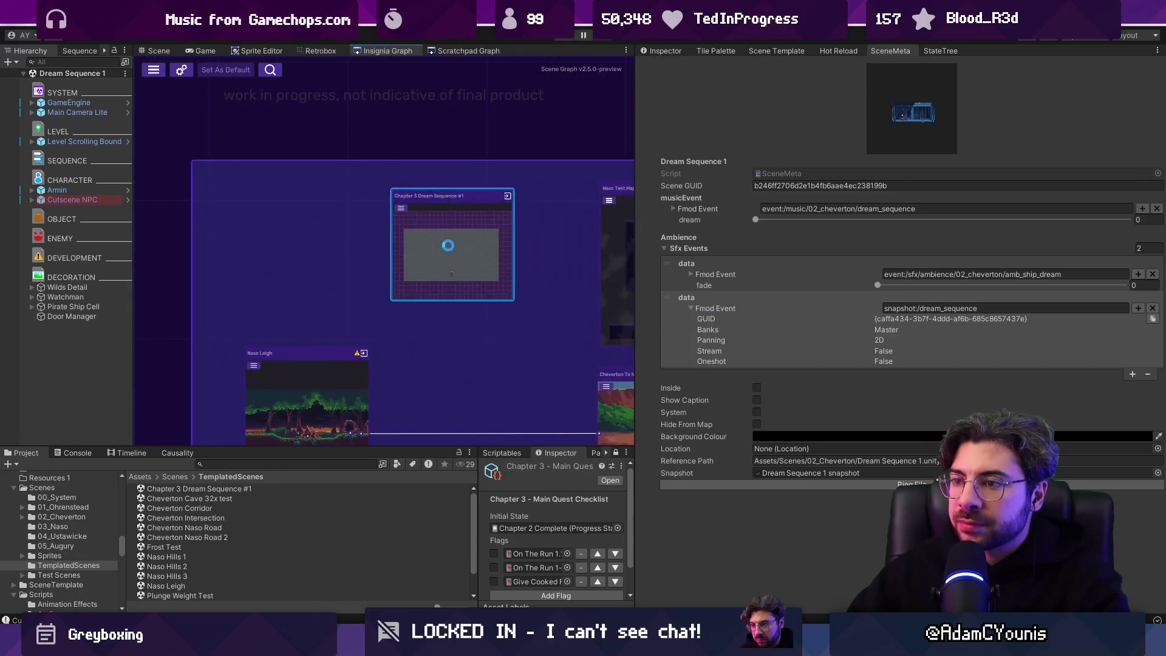
left_click(734, 245)
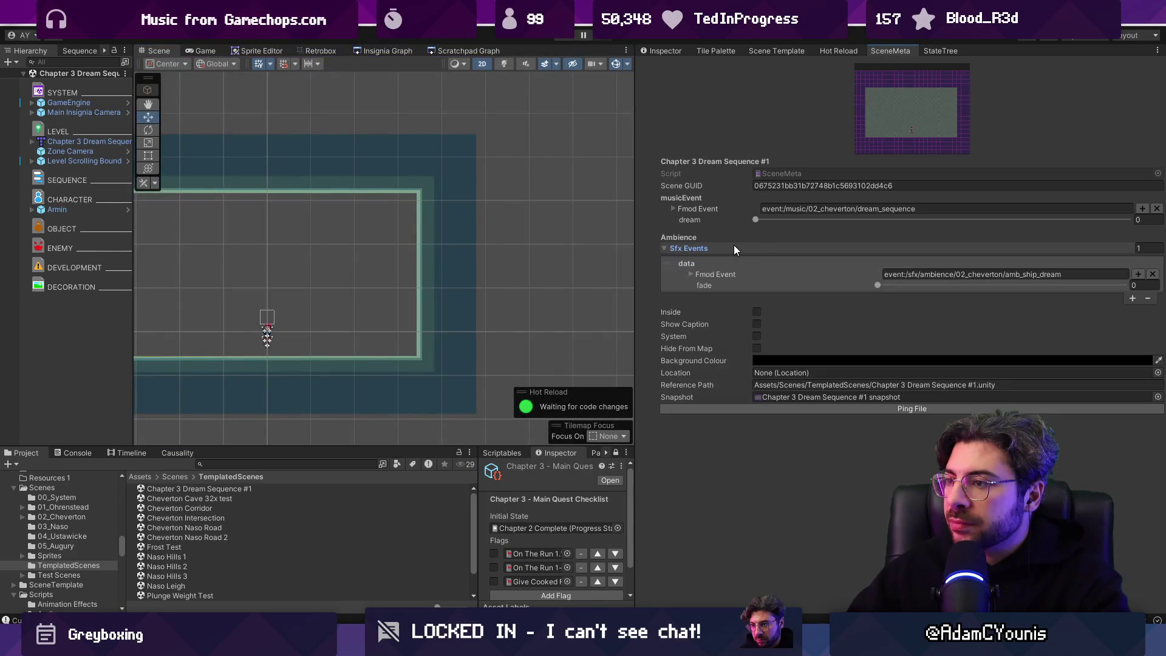
left_click(1132, 299)
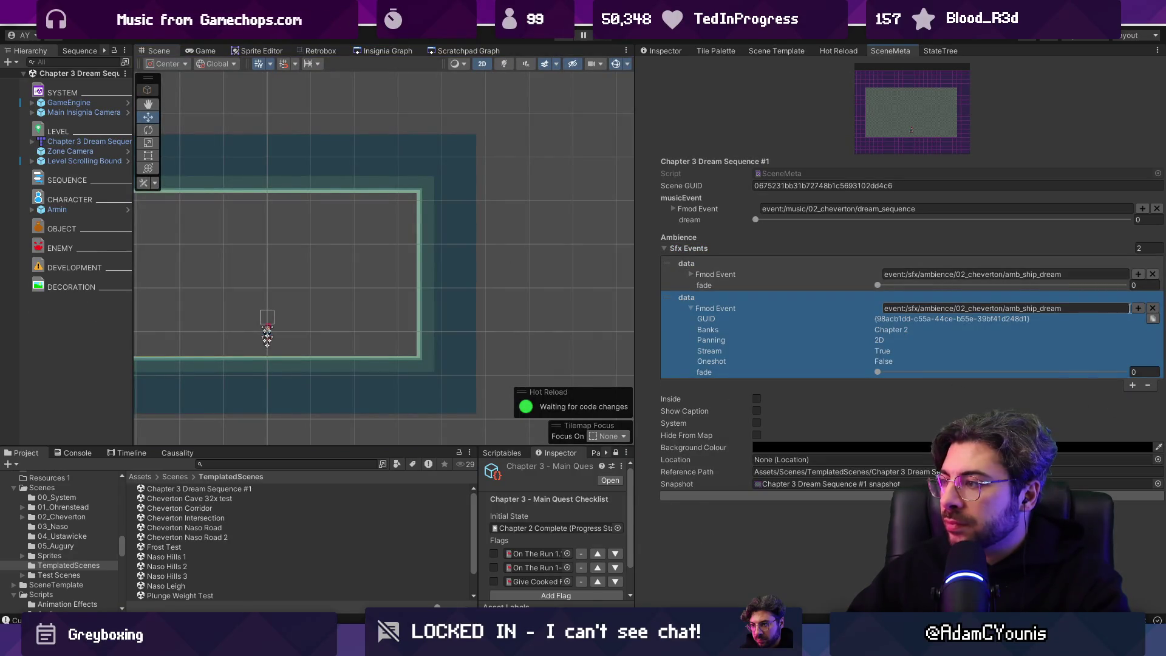
left_click(1135, 308)
type("sw")
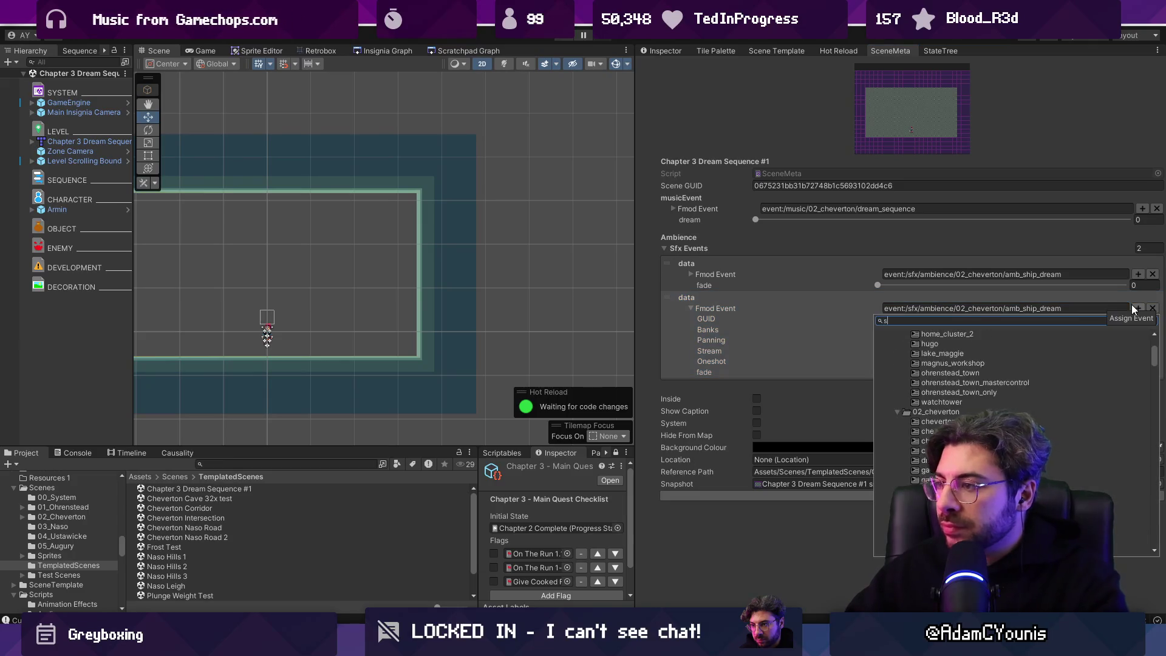
key("BackSpace")
key("BackSpace")
type("dream se")
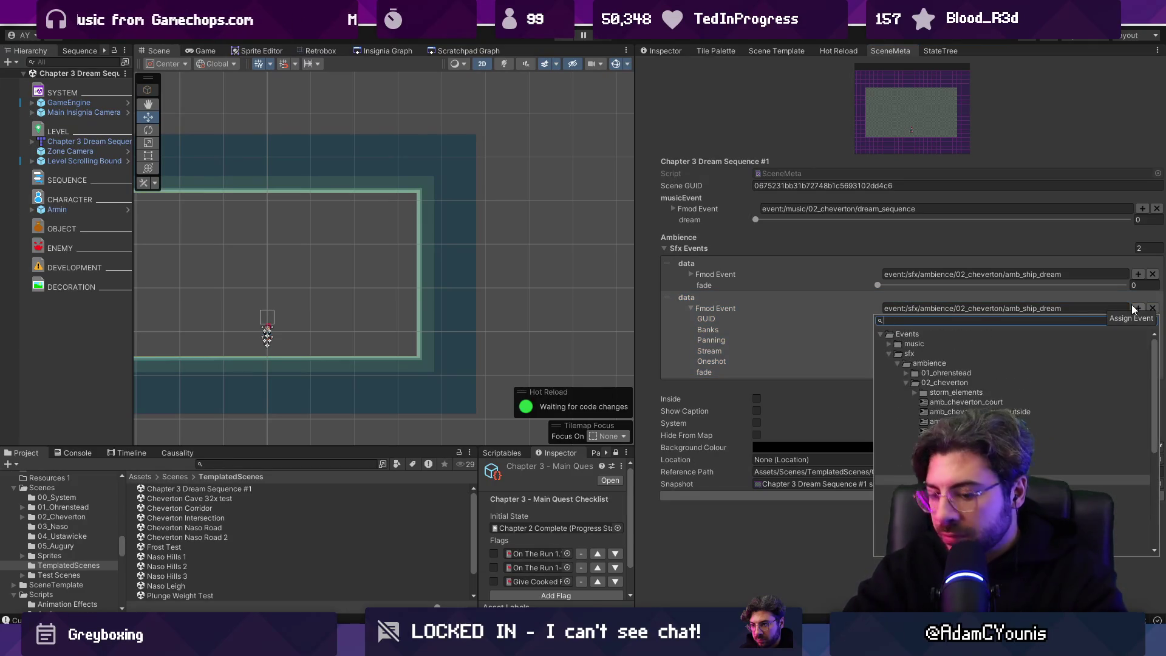
key("Down")
key("Down")
key("Down")
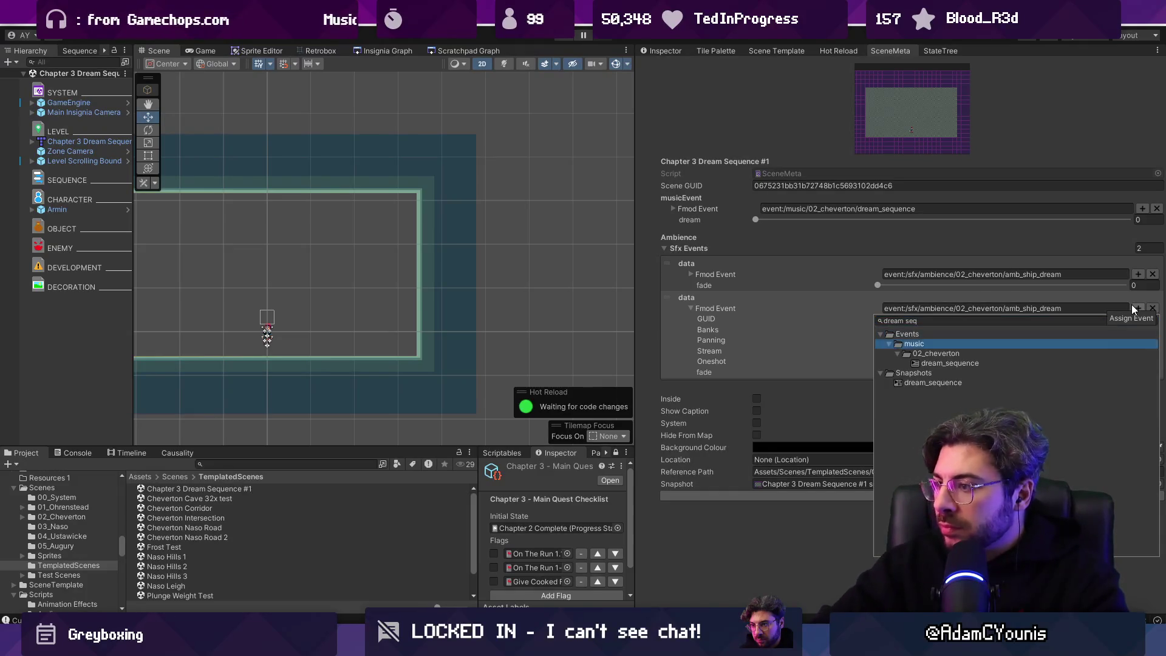
key("Return")
left_click(1131, 304)
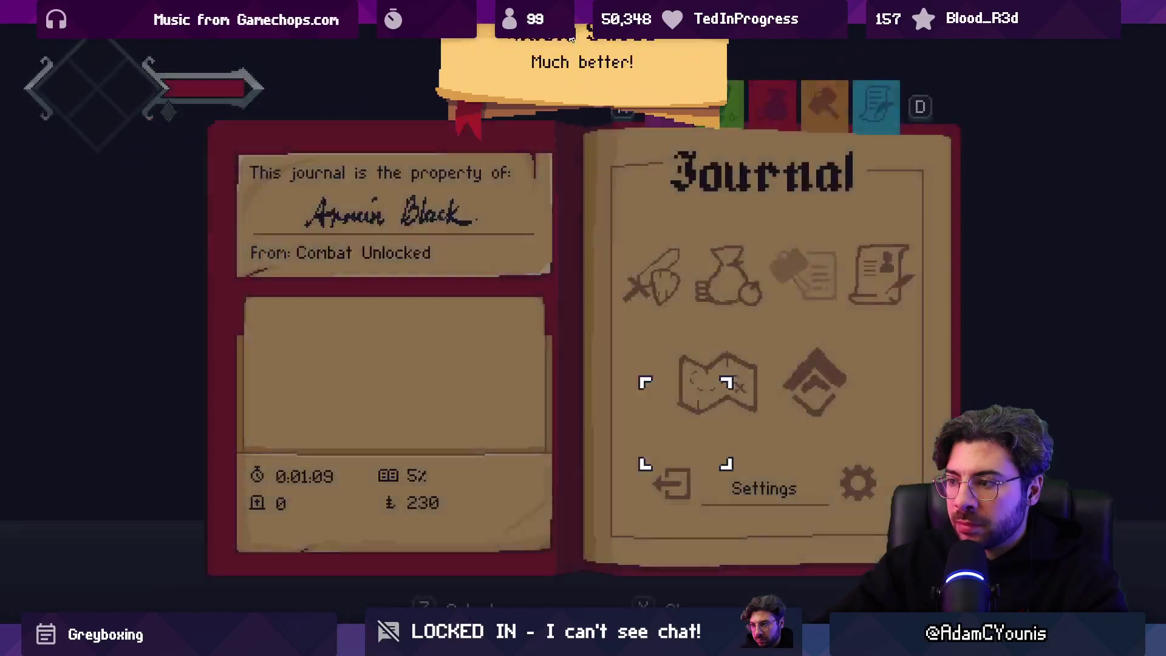
Run the character left and right across the greybox room, jumping once, then exit fullscreen.
key("Left")
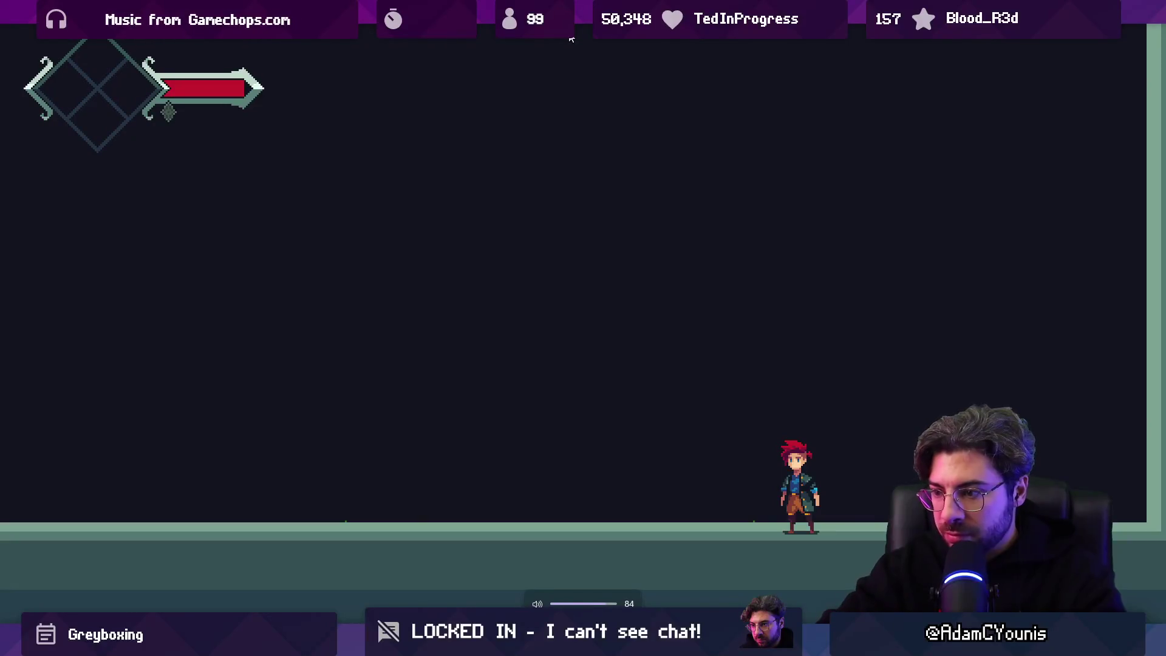
key("Left")
key("Left")
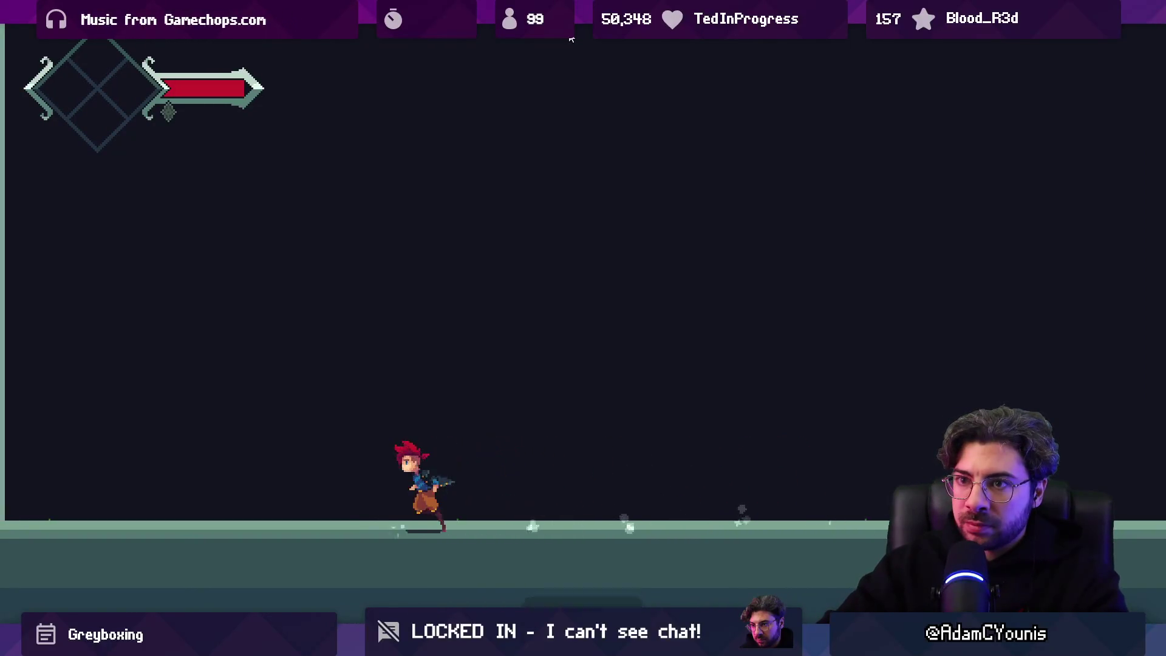
key("Right")
key("Left")
key("Right")
key("Right")
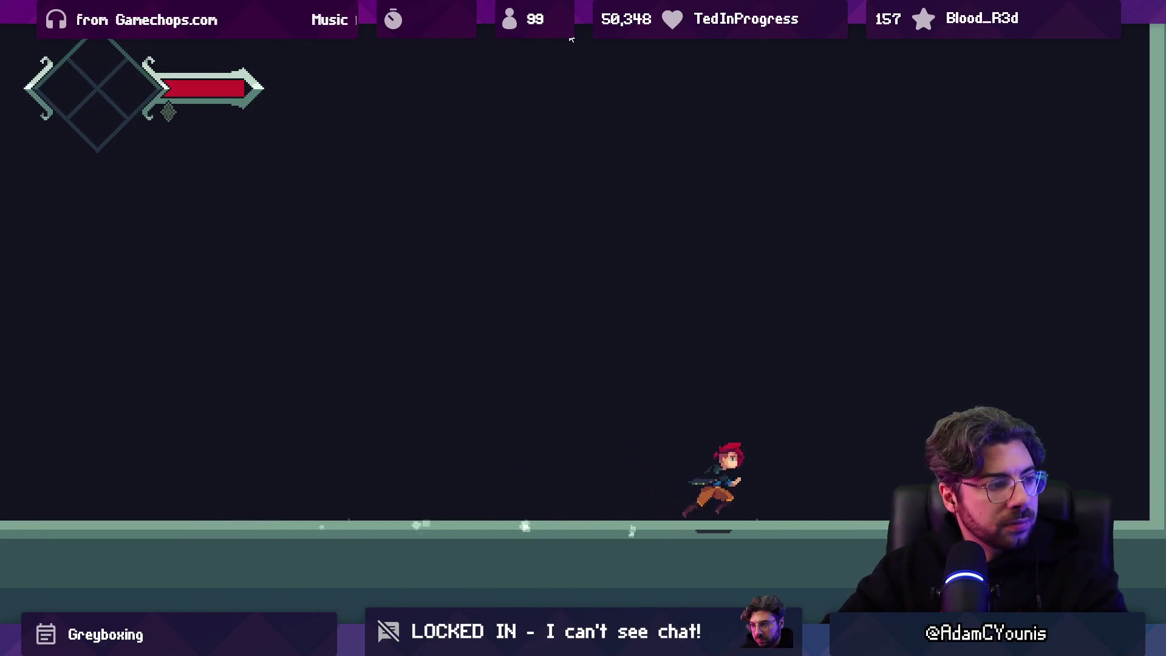
key("Left")
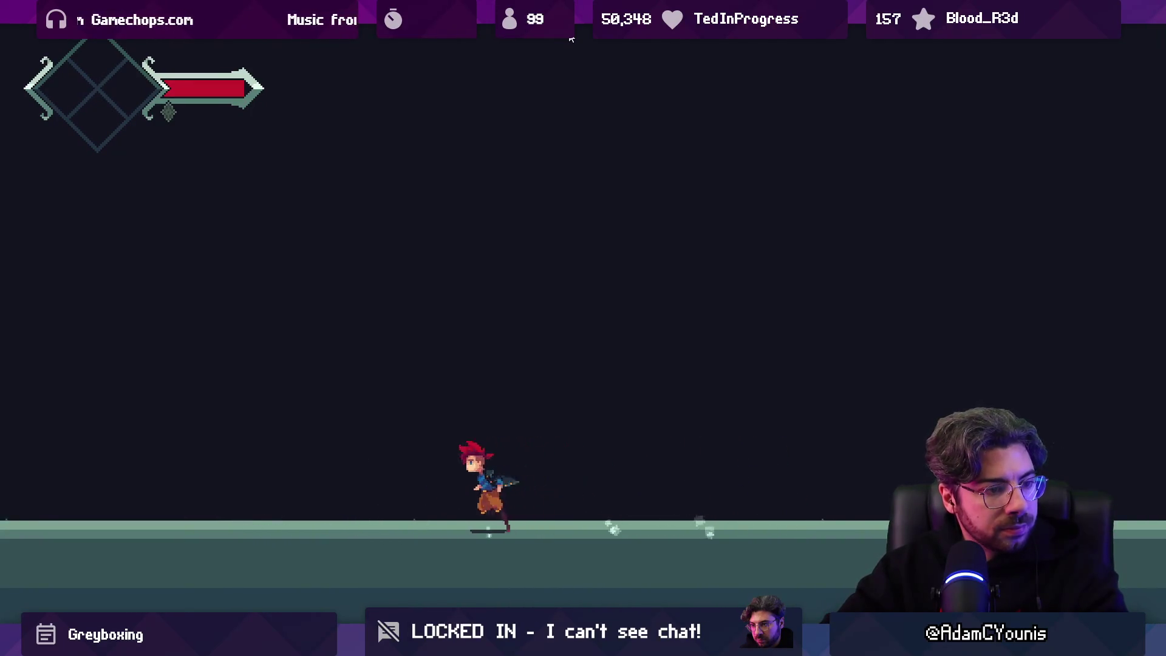
key("Right")
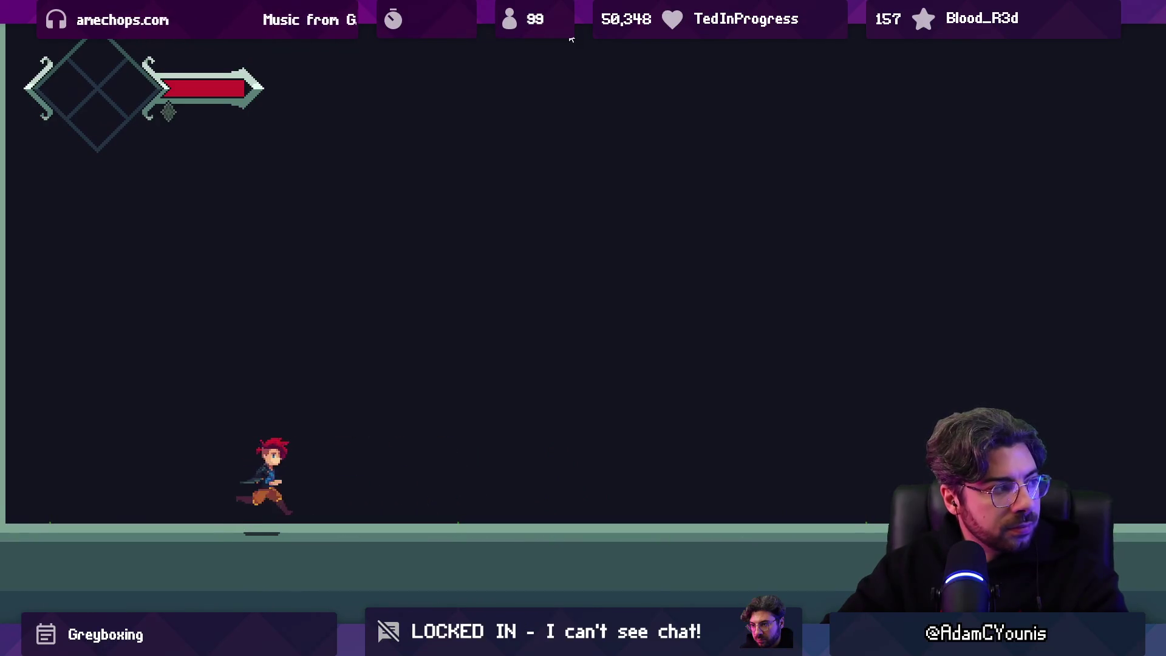
key("space")
key("Right")
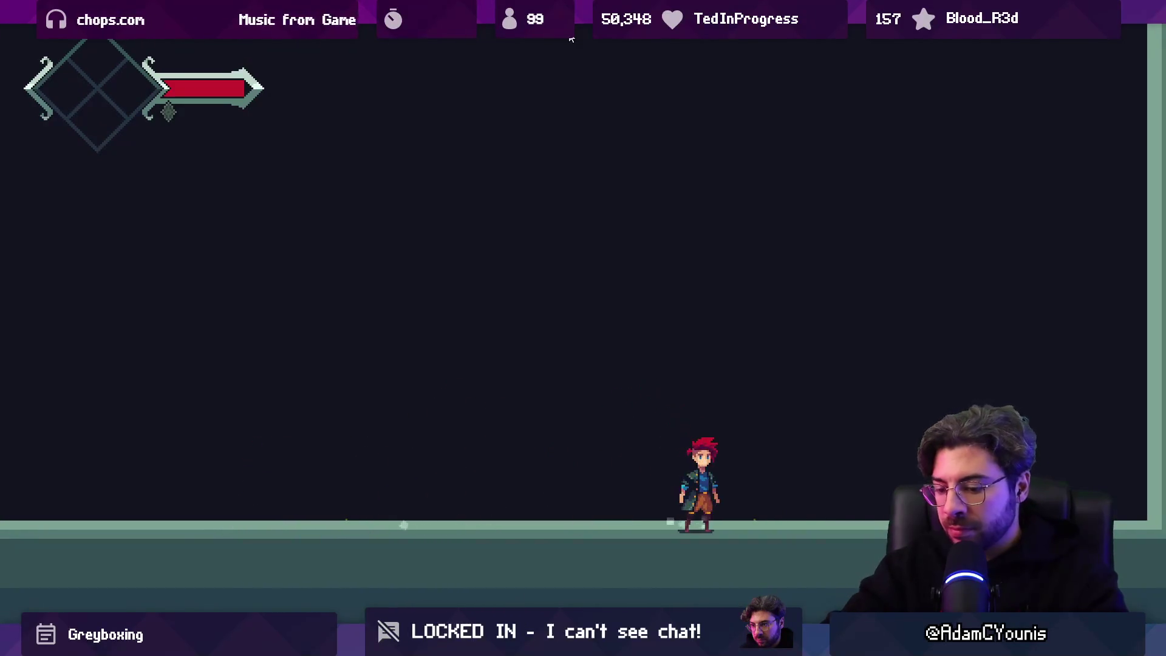
key("shift+space")
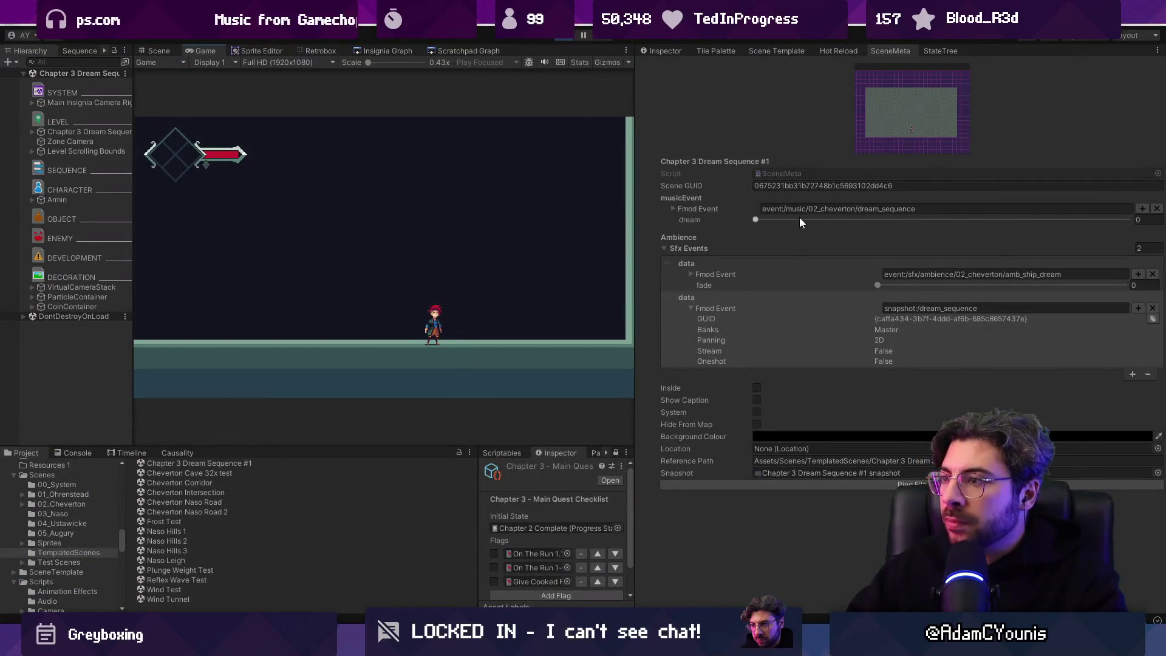
Set the musicEvent dream parameter to 1, then restart Play mode in fullscreen.
left_click_drag(809, 220, 918, 221)
left_click_drag(1122, 224, 1146, 238)
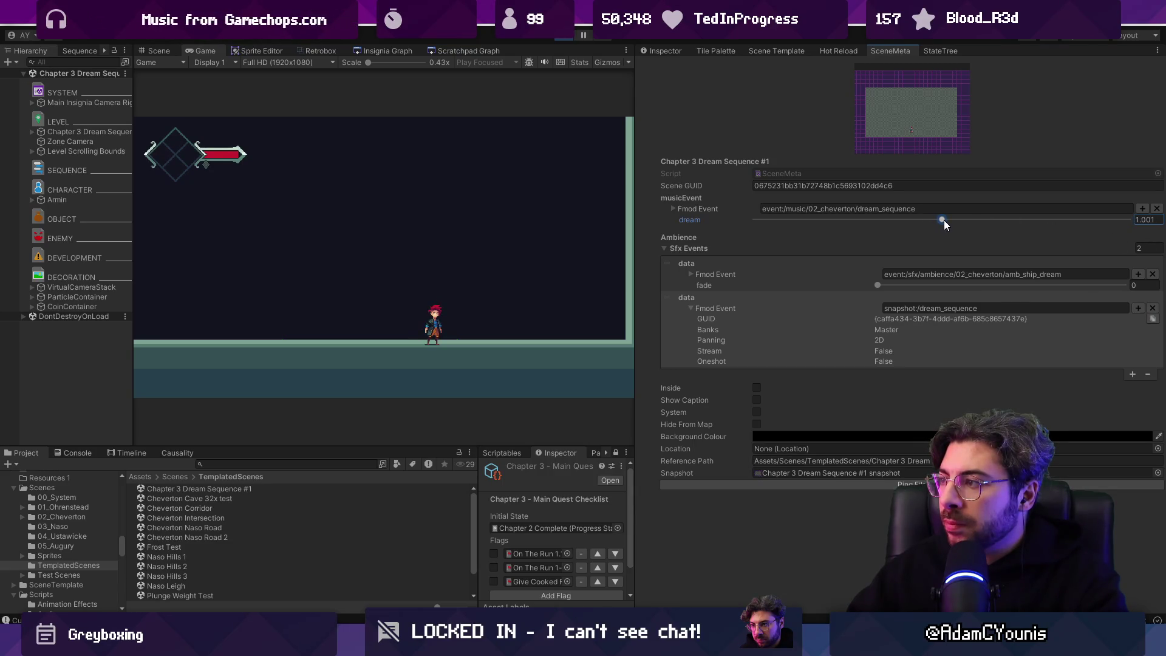
left_click(1148, 220)
type("1")
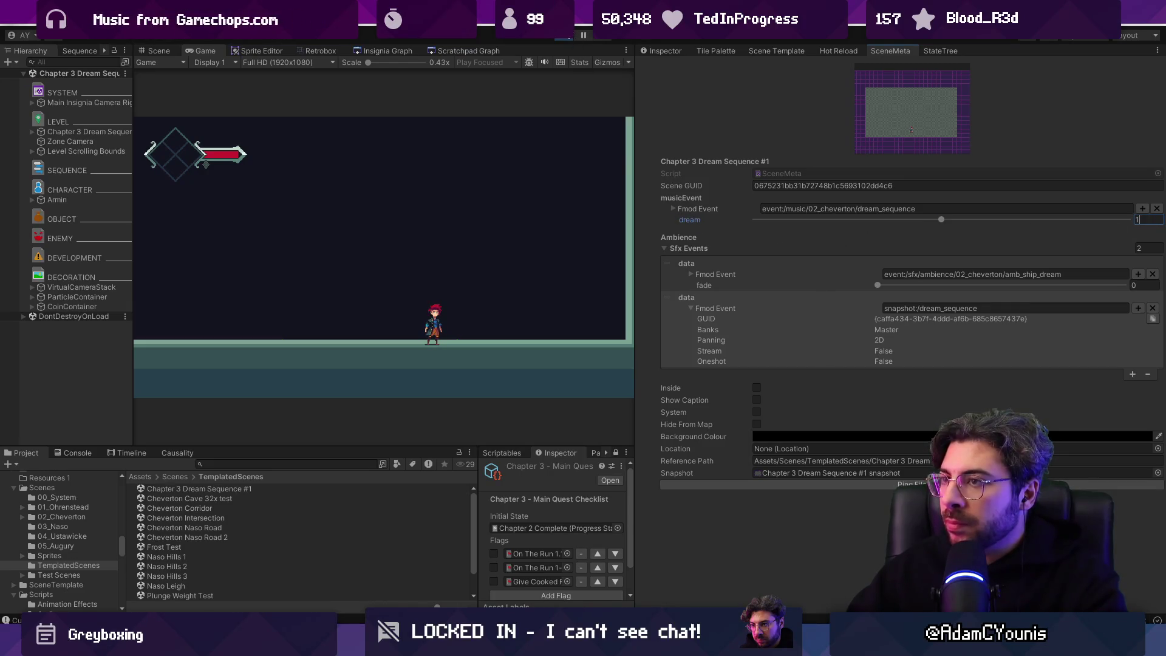
left_click(565, 38)
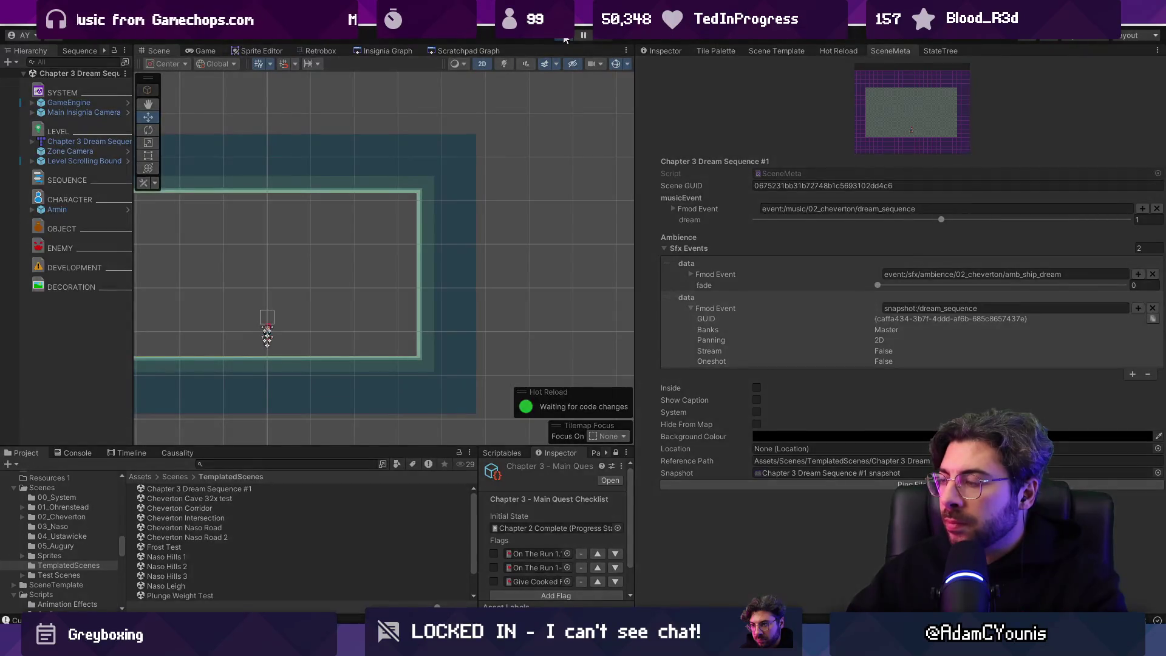
left_click(565, 38)
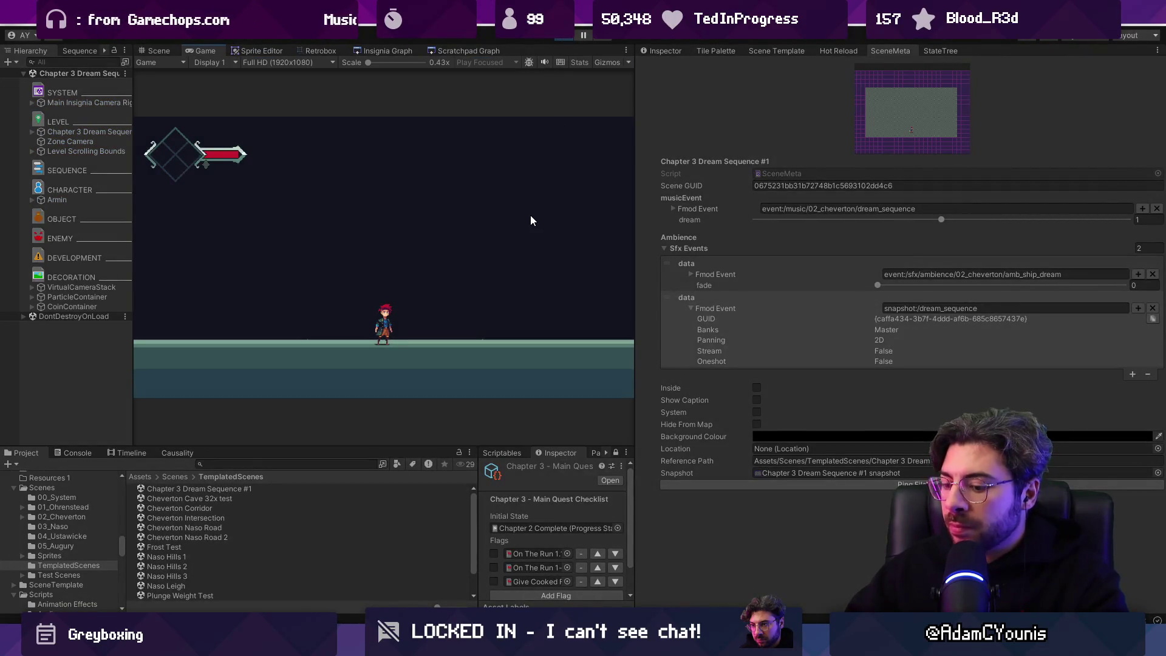
key("F11")
Run the character right and left, briefly viewing the level layout with F10.
key("Right")
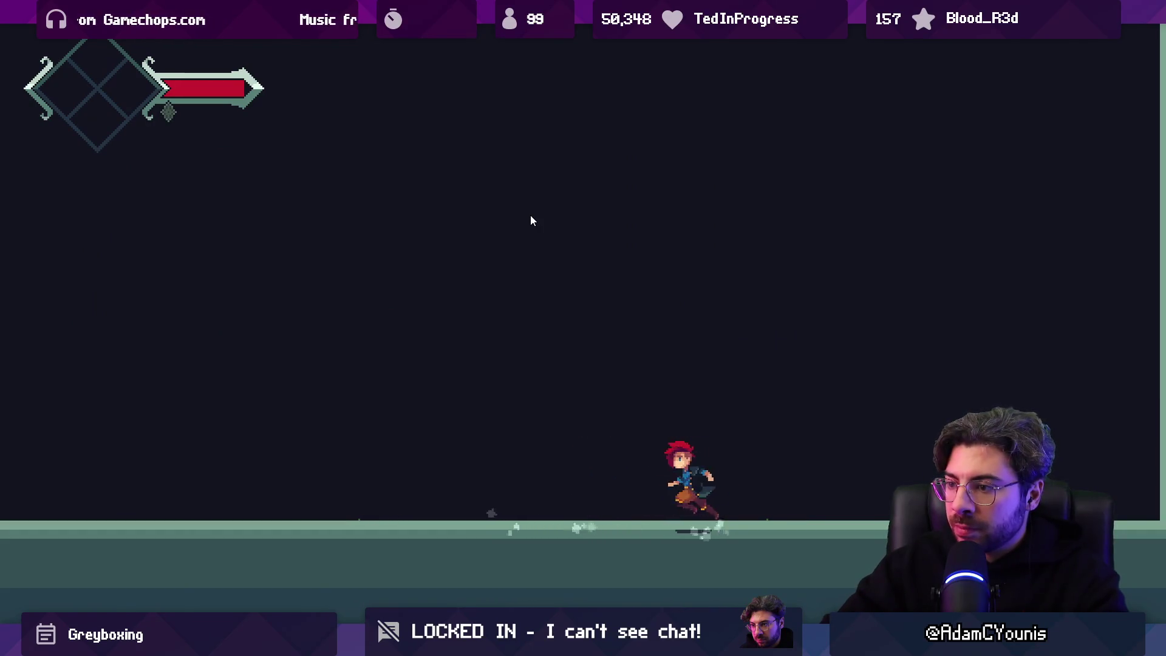
key("Left")
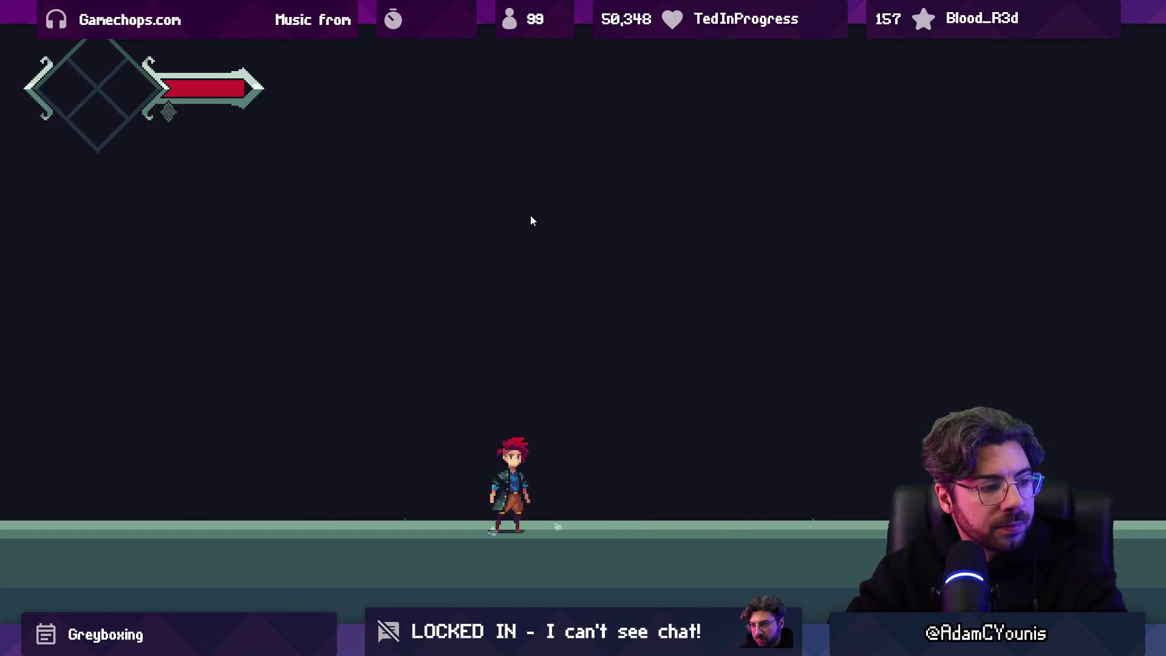
key("F10")
key("F11")
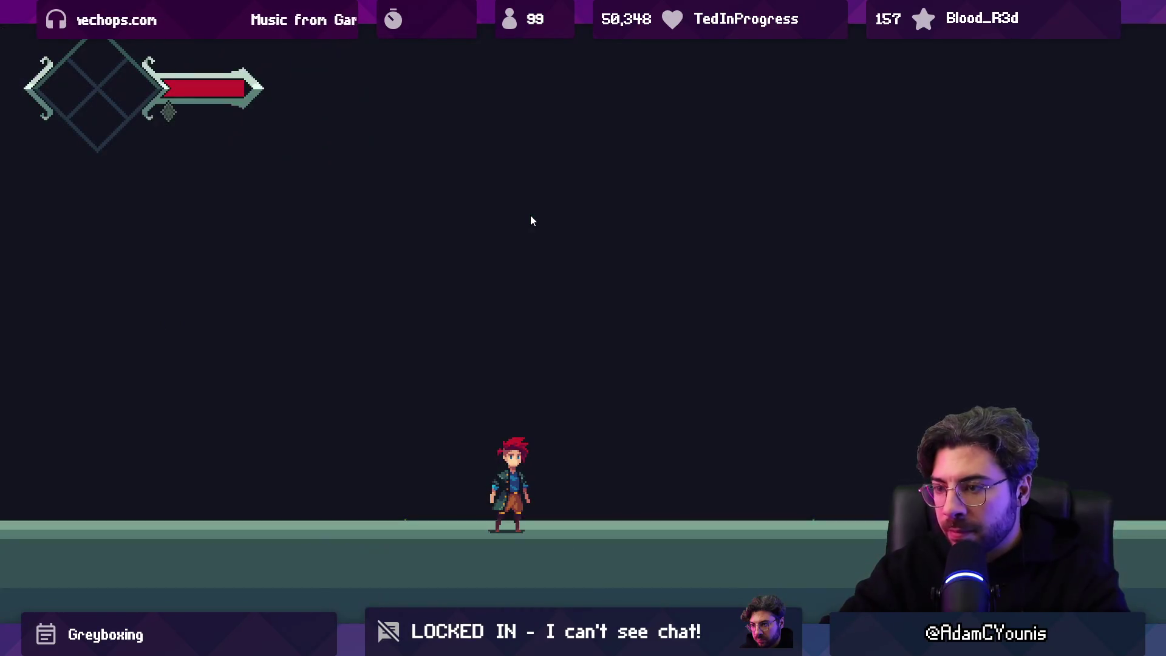
Lower Music to 06 in the Journal's Settings > Audio, save, and stop Play mode.
key("Escape")
key("z")
key("x")
key("Down")
key("Down")
key("Right")
key("z")
key("z")
key("Down")
key("Left")
key("Left")
key("Left")
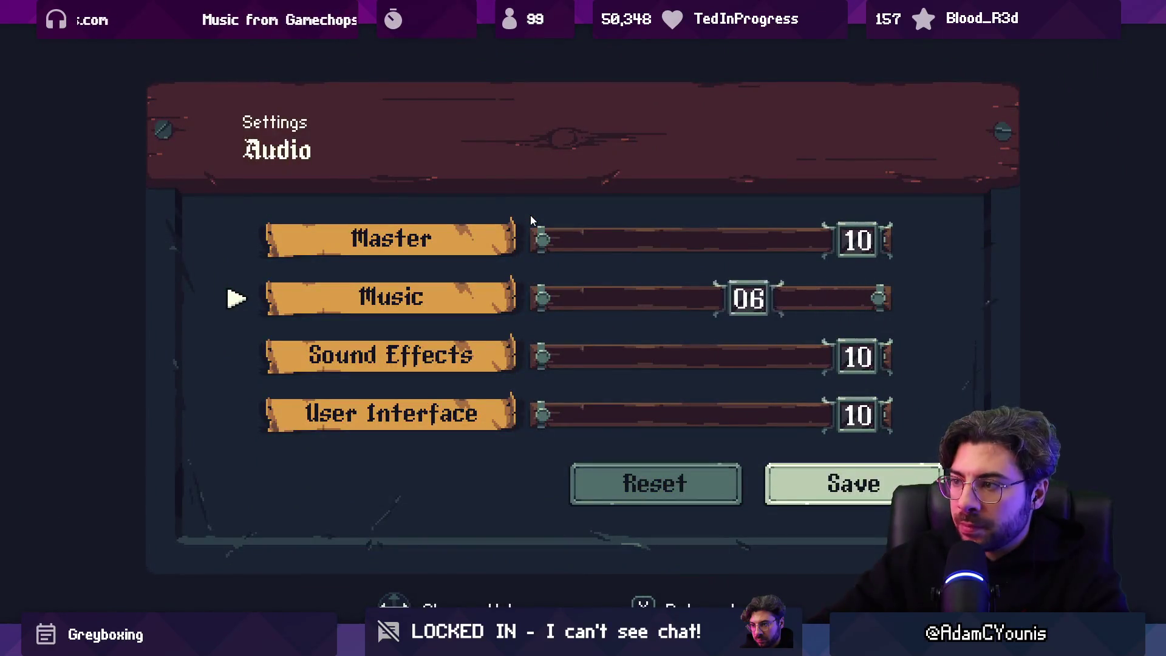
key("Down")
key("Down")
key("Down")
key("Right")
key("z")
key("Right")
key("x")
key("ctrl+p")
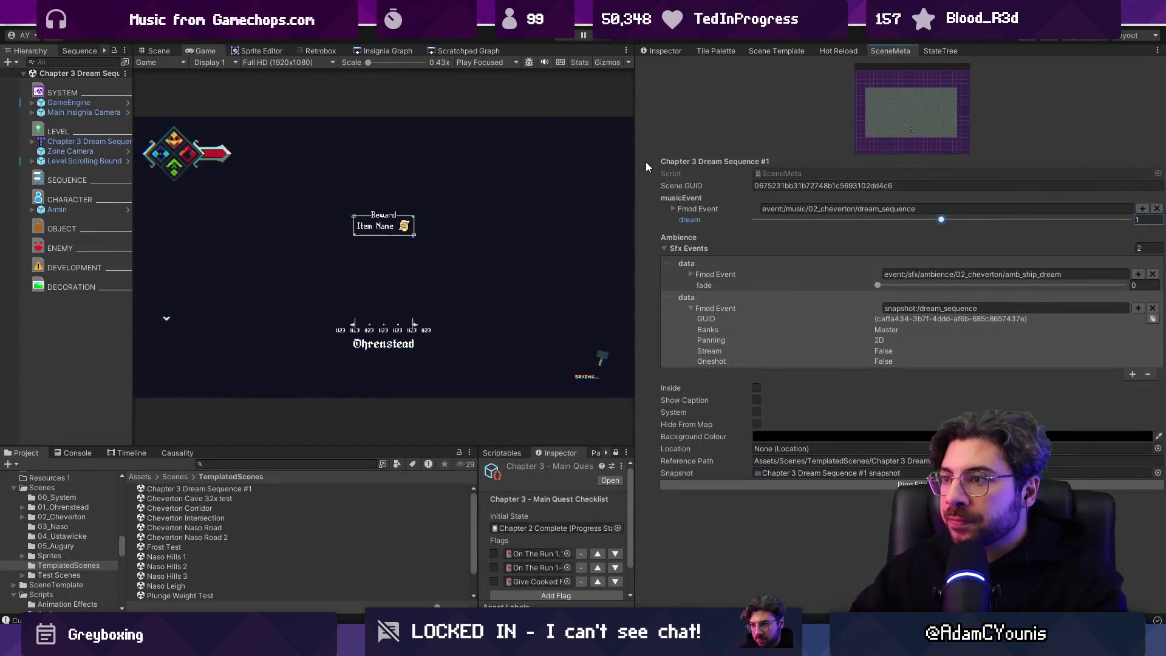
Drag the Game/Inspector splitter right and zoom out the Insignia Graph to show the Chapter 3 node.
left_click_drag(635, 150, 810, 152)
left_click(840, 52)
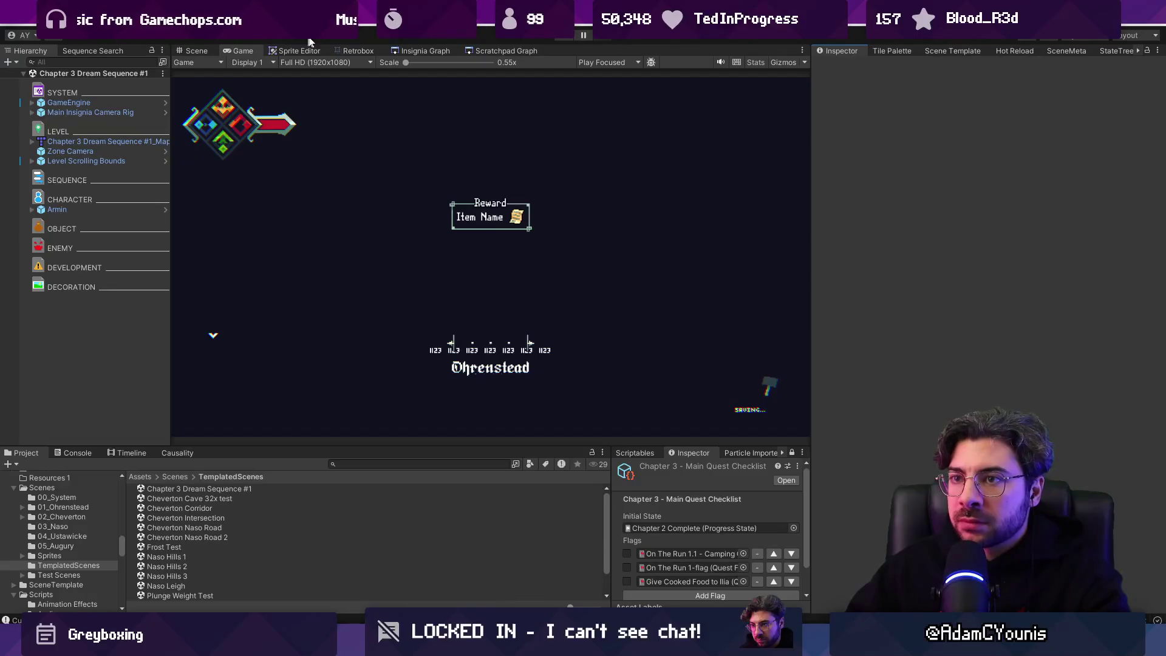
left_click(392, 51)
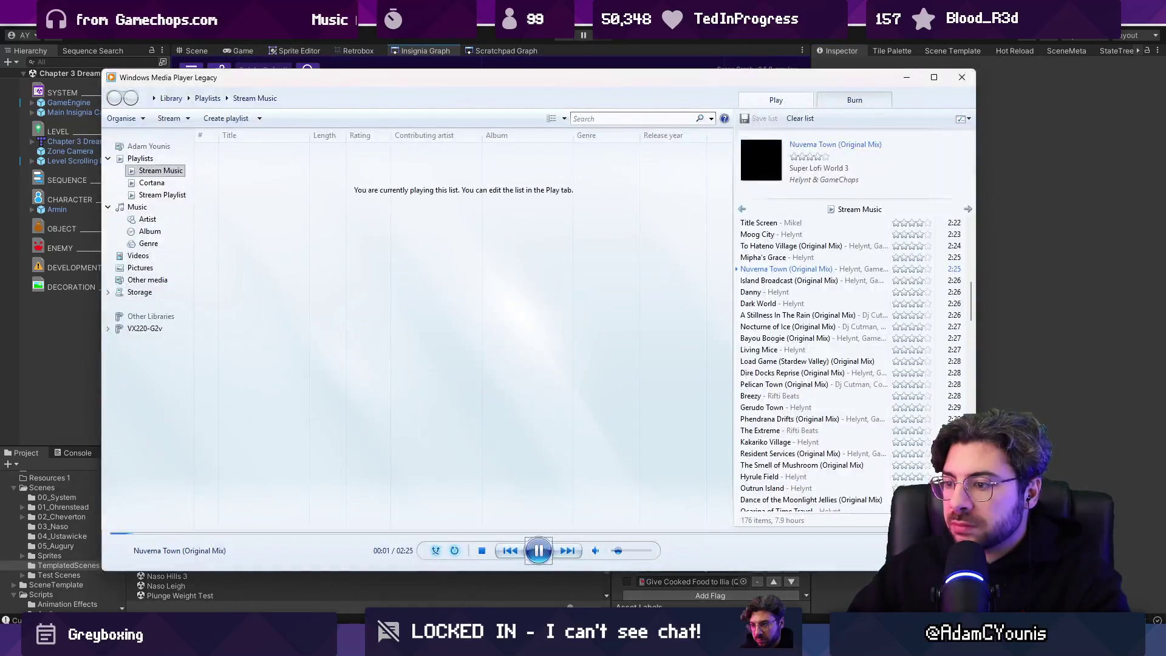
scroll(586, 283, "down", 3)
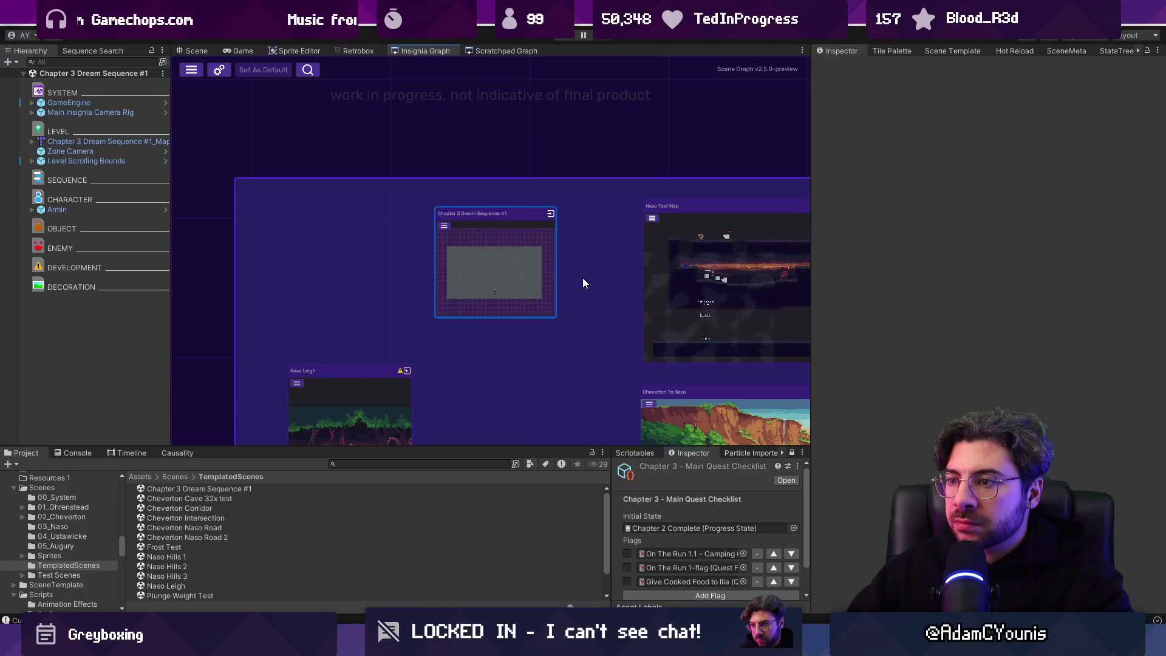
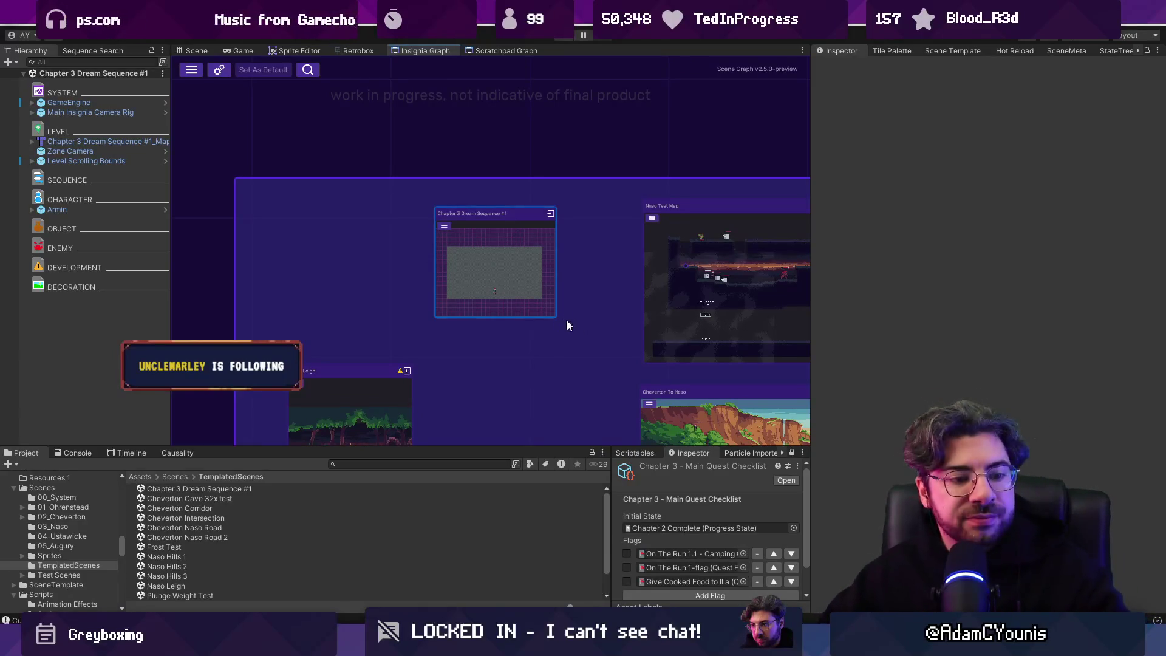
Bring up the Insignia Story Map file and select its Nasoan Desert storyboard card.
scroll(528, 308, "down", 3)
scroll(607, 291, "up", 2)
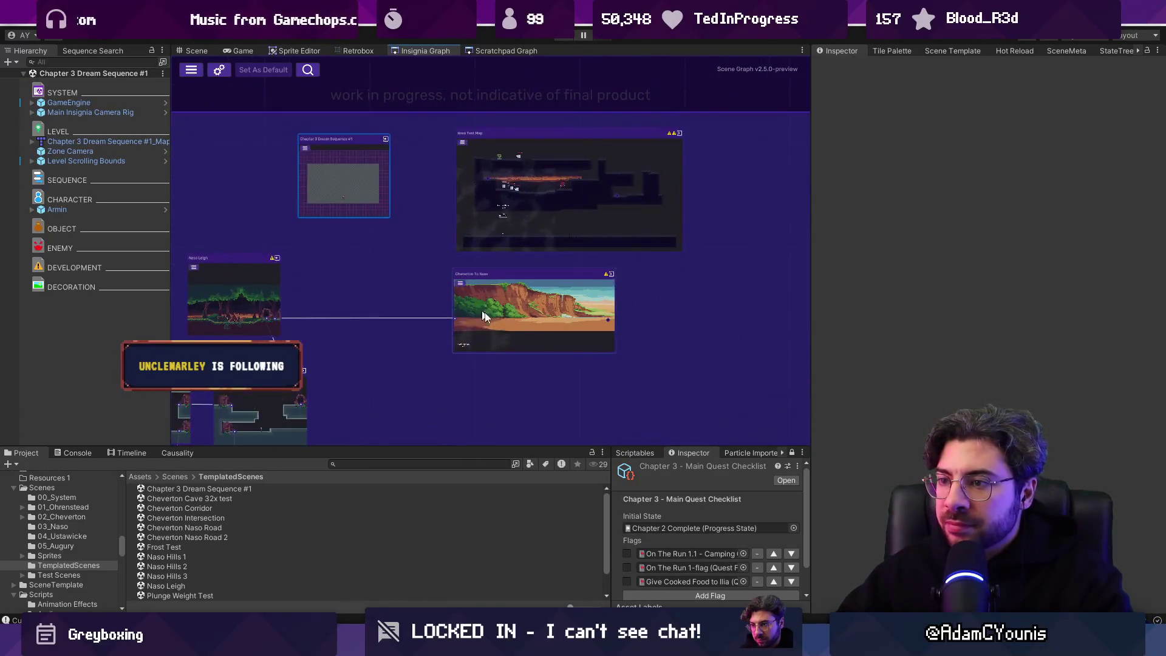
scroll(534, 267, "down", 2)
scroll(441, 141, "up", 3)
scroll(446, 143, "down", 3)
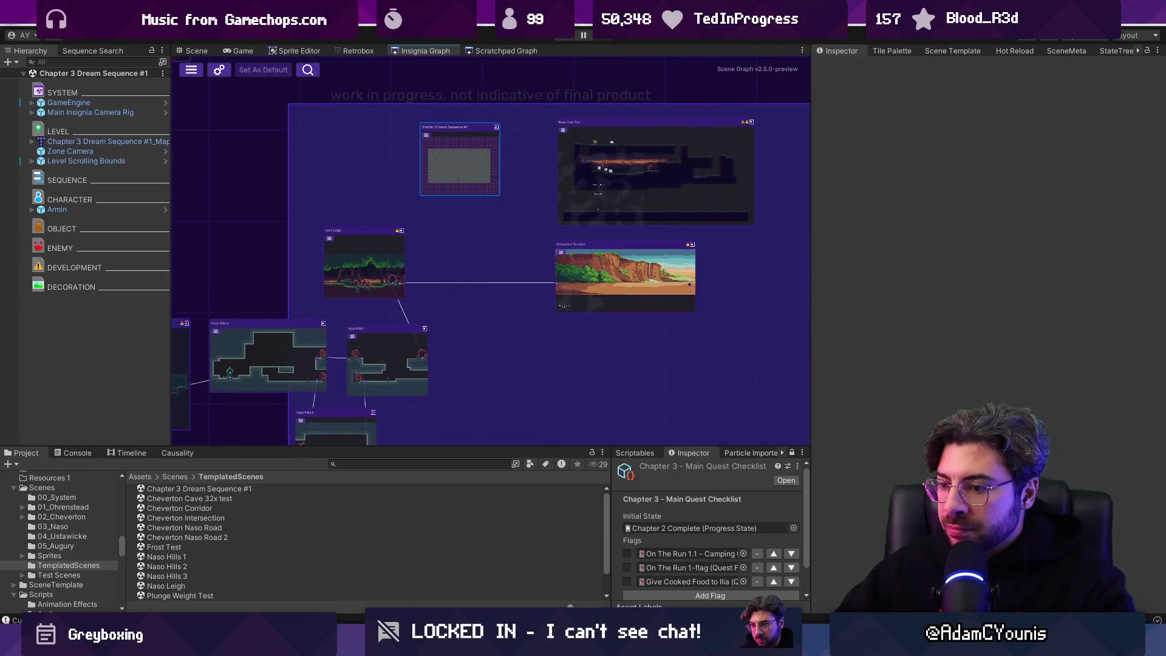
left_click(534, 577)
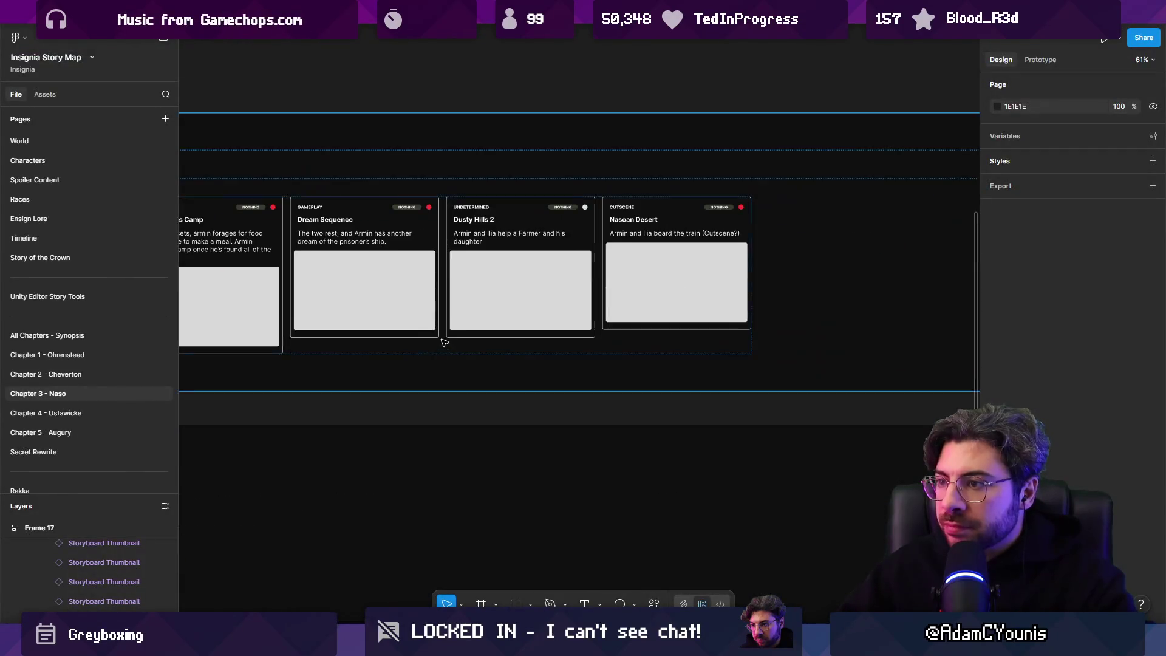
scroll(516, 219, "up", 5)
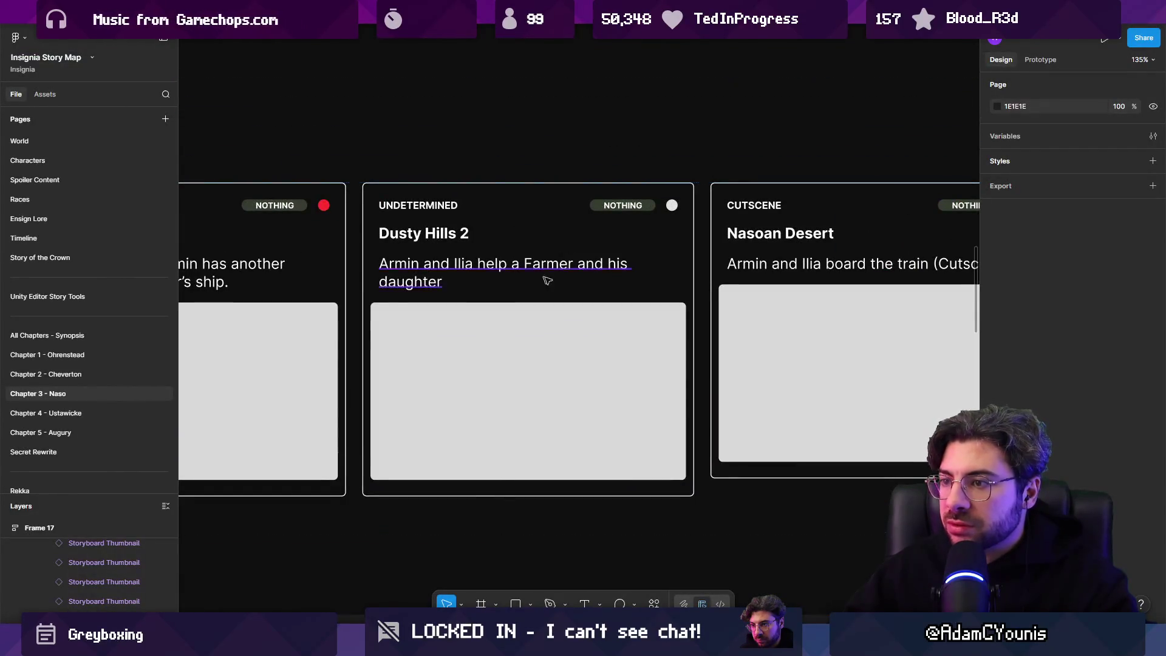
scroll(528, 278, "right", 5)
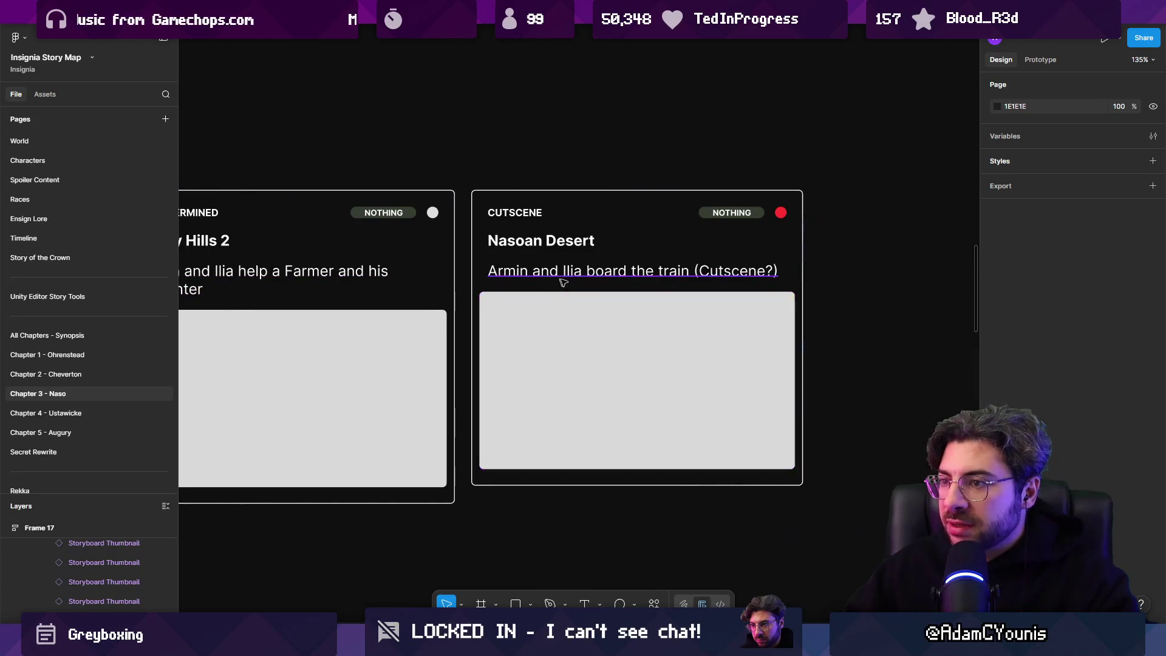
left_click(584, 287)
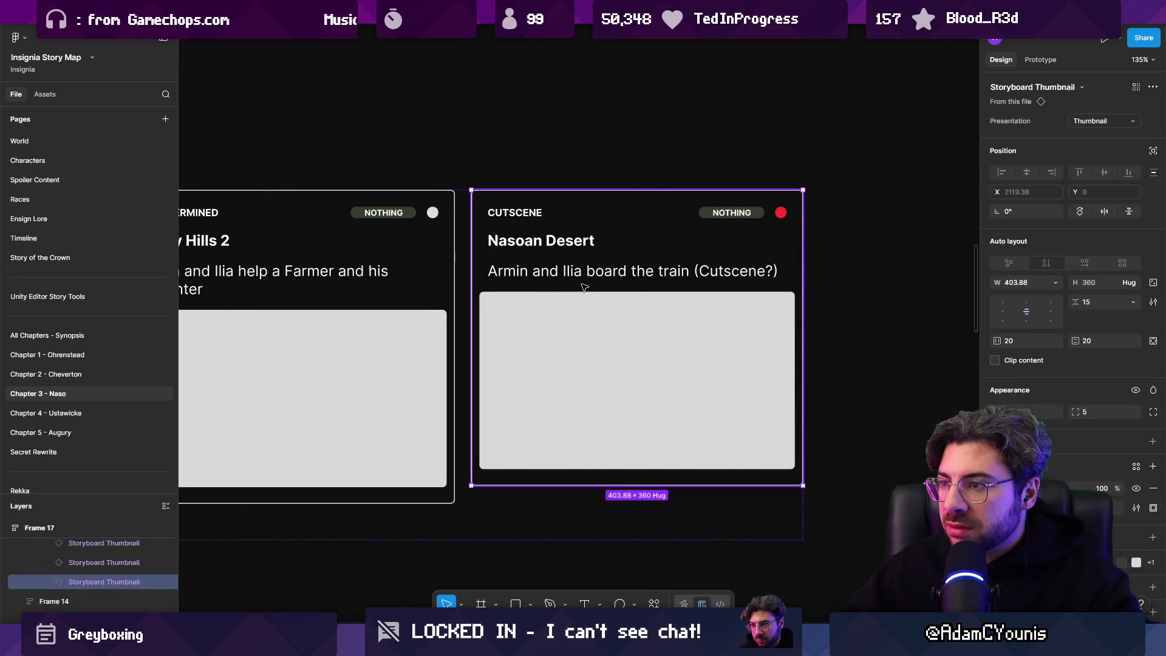
Go to the home page and open Insignia Sequence World Layout from recent files.
scroll(787, 370, "down", 10)
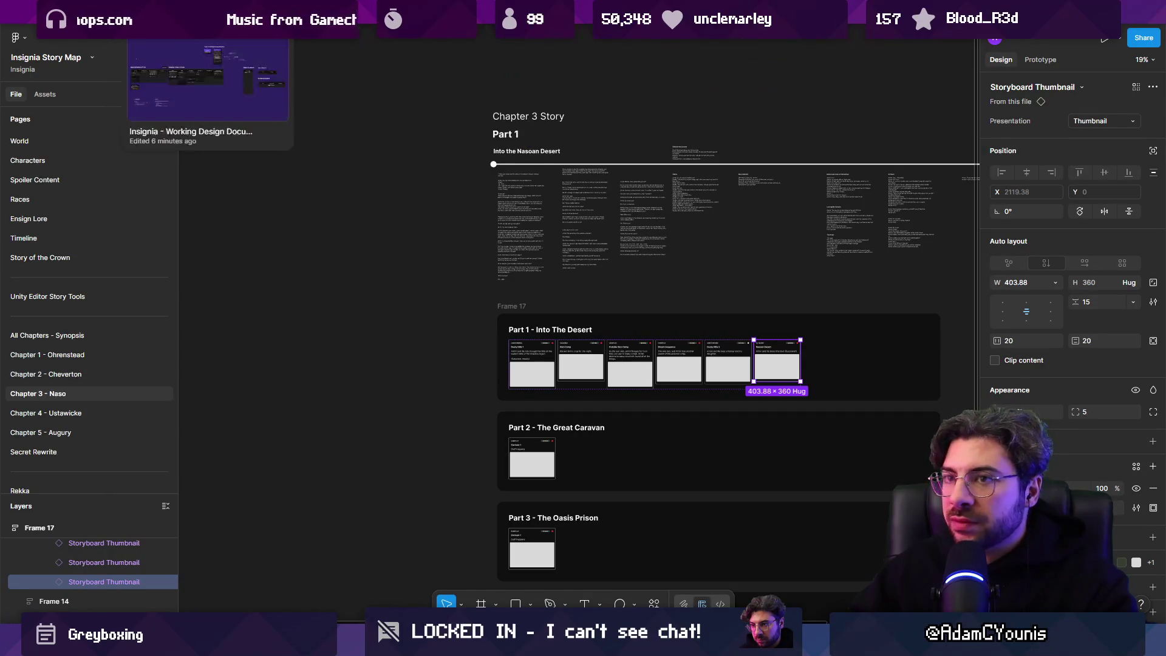
key("ctrl+t")
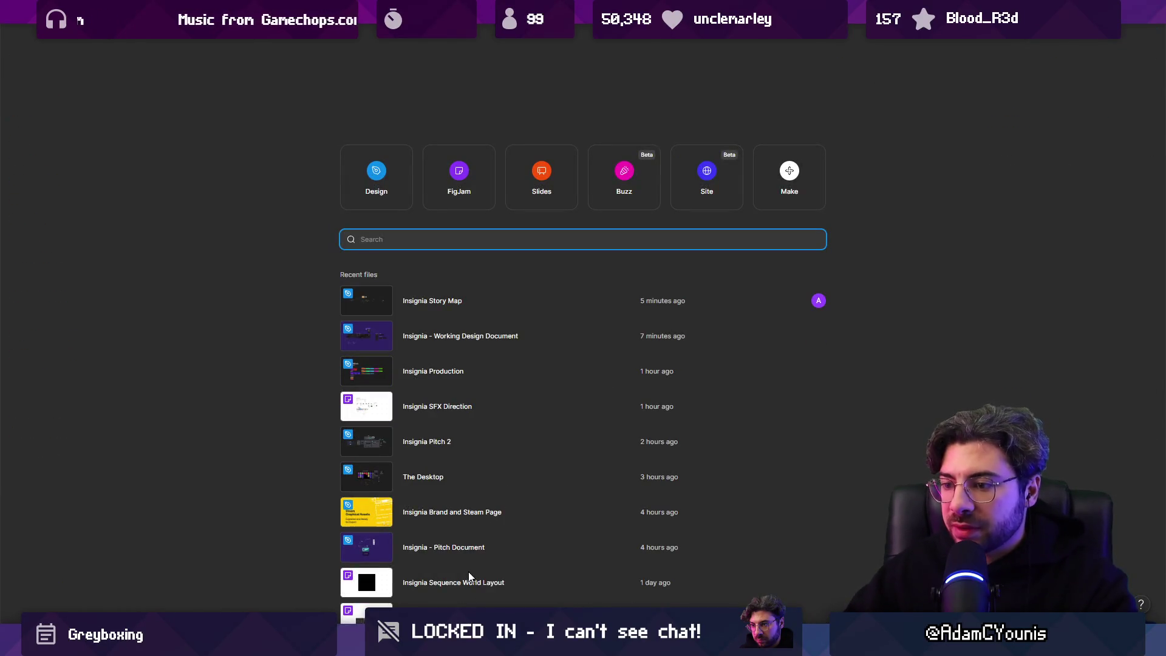
left_click(469, 574)
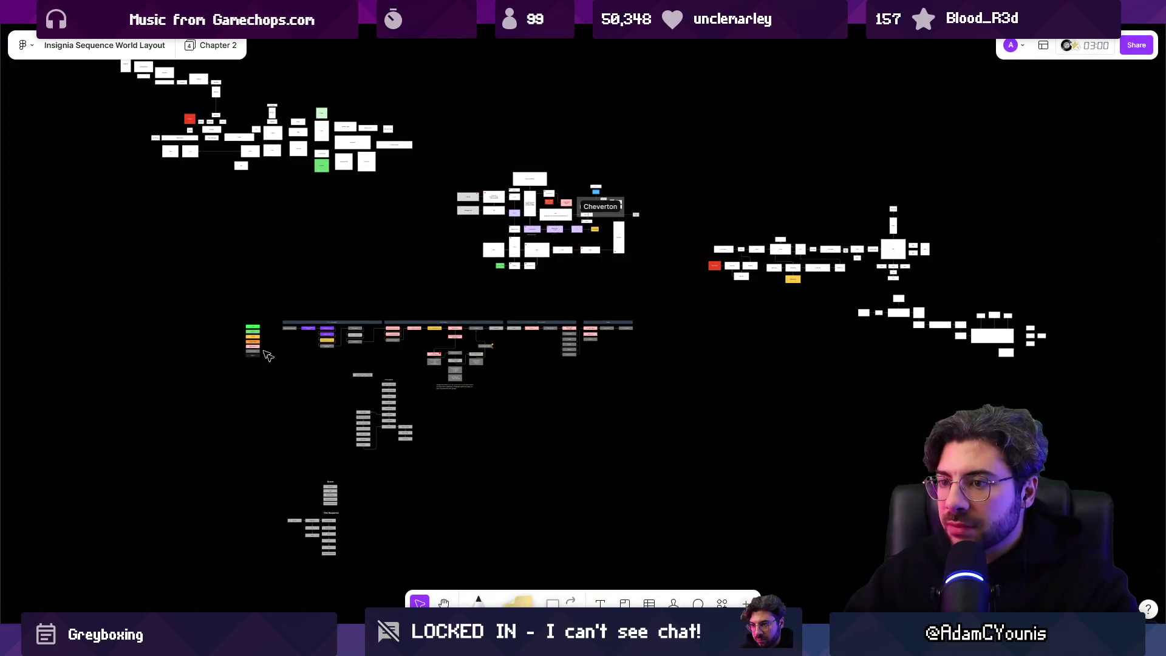
scroll(328, 320, "up", 10)
left_click(311, 315)
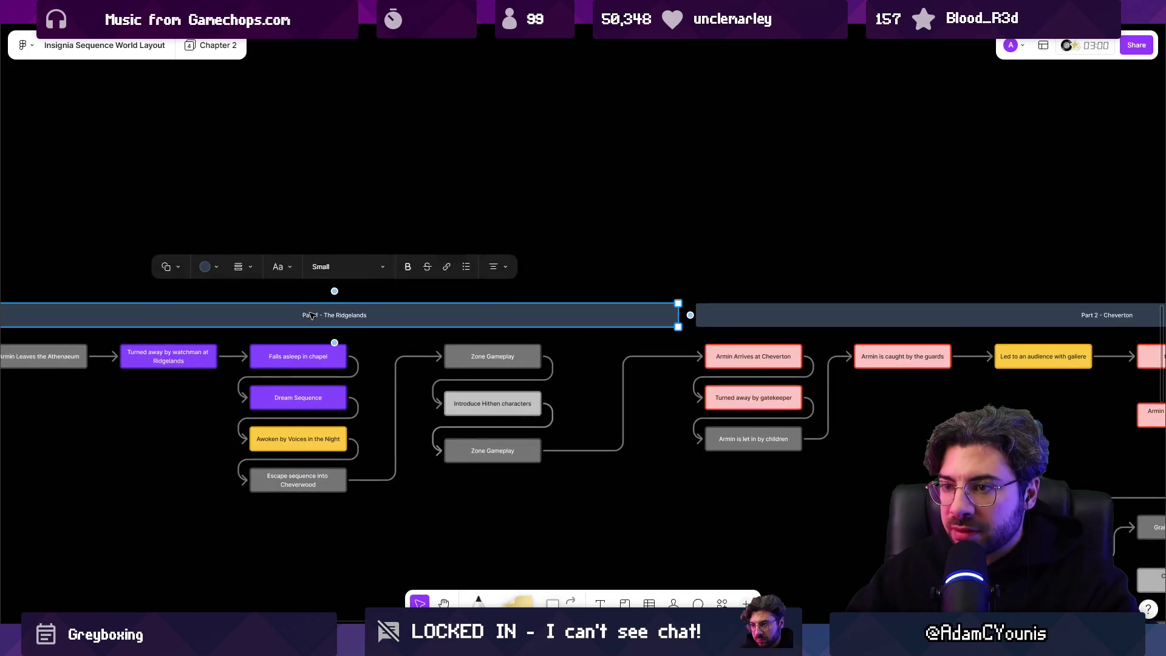
scroll(312, 315, "down", 5)
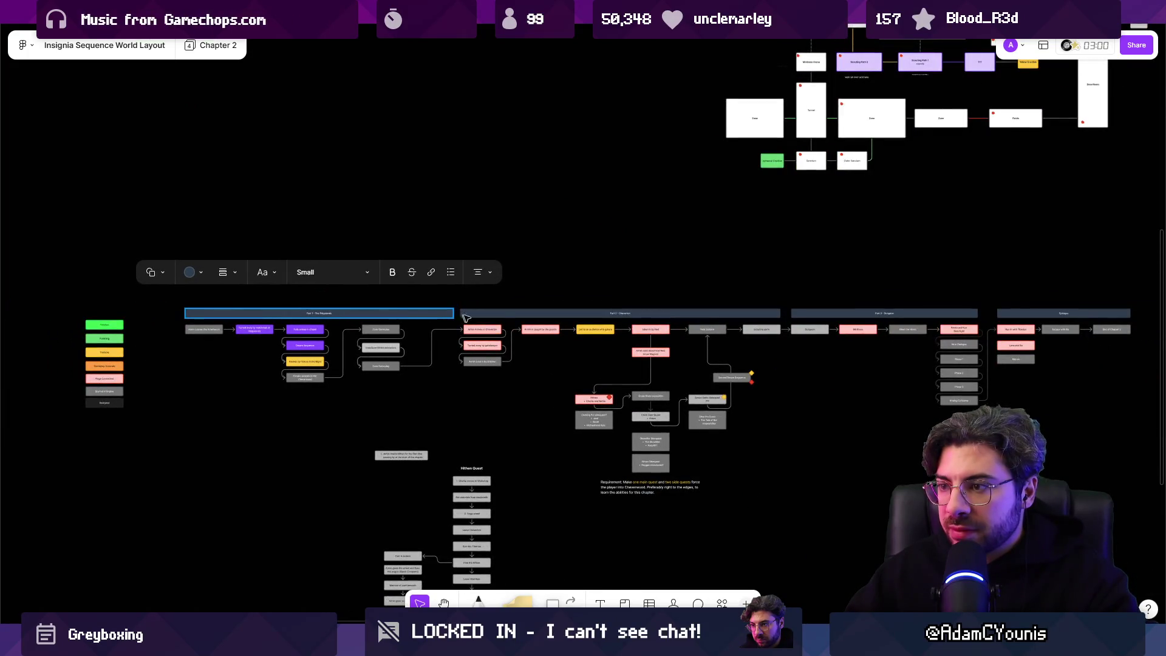
left_click(508, 317, "shift")
left_click(844, 317, "shift")
scroll(535, 361, "down", 3)
scroll(546, 433, "down", 3)
scroll(356, 437, "up", 2)
scroll(398, 276, "down", 1)
left_click(501, 402)
scroll(501, 402, "down", 5)
scroll(546, 455, "right", 3)
scroll(534, 502, "up", 6)
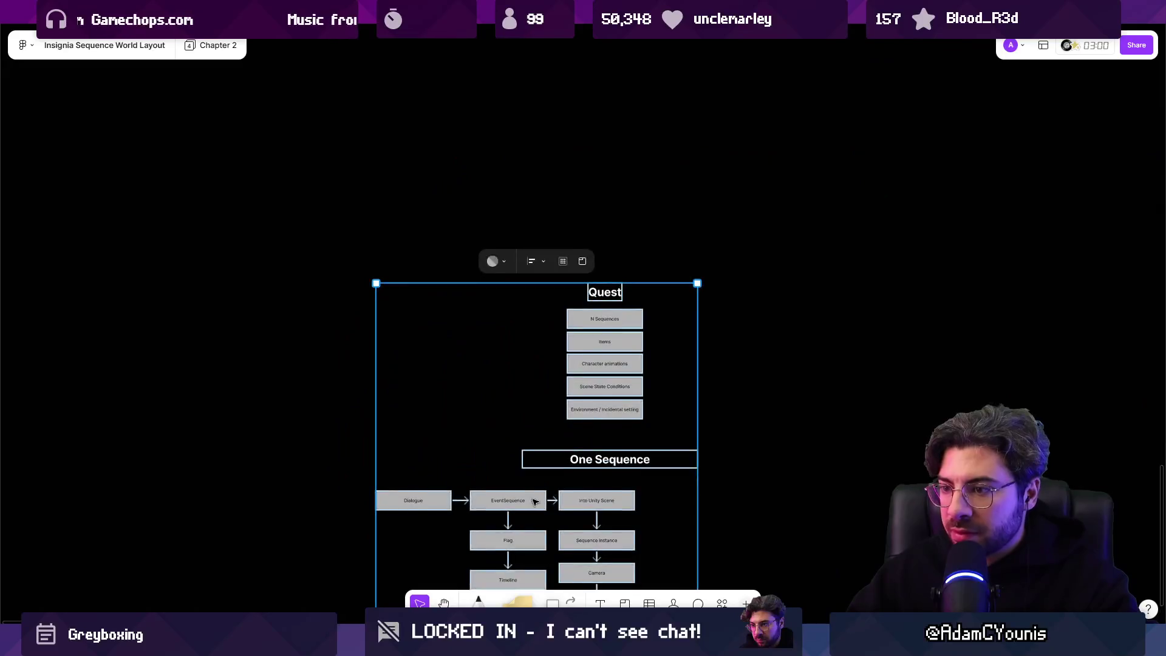
scroll(534, 502, "up", 5)
scroll(529, 469, "down", 2)
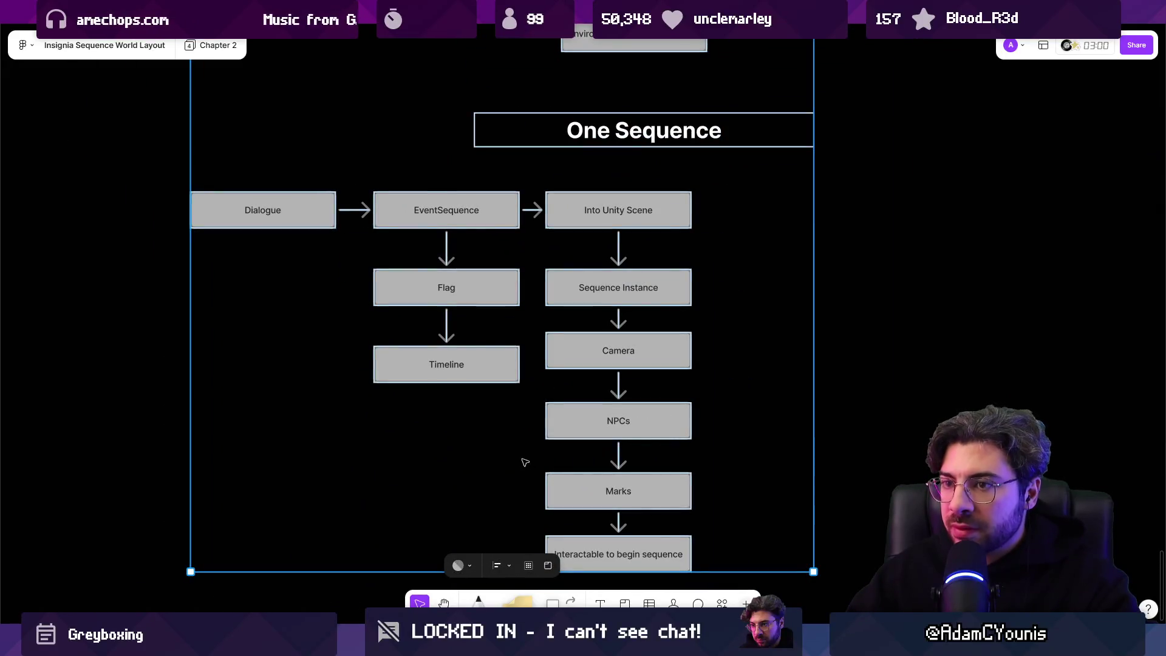
scroll(525, 463, "down", 3)
scroll(603, 180, "up", 3)
scroll(559, 311, "down", 5)
scroll(474, 340, "up", 2)
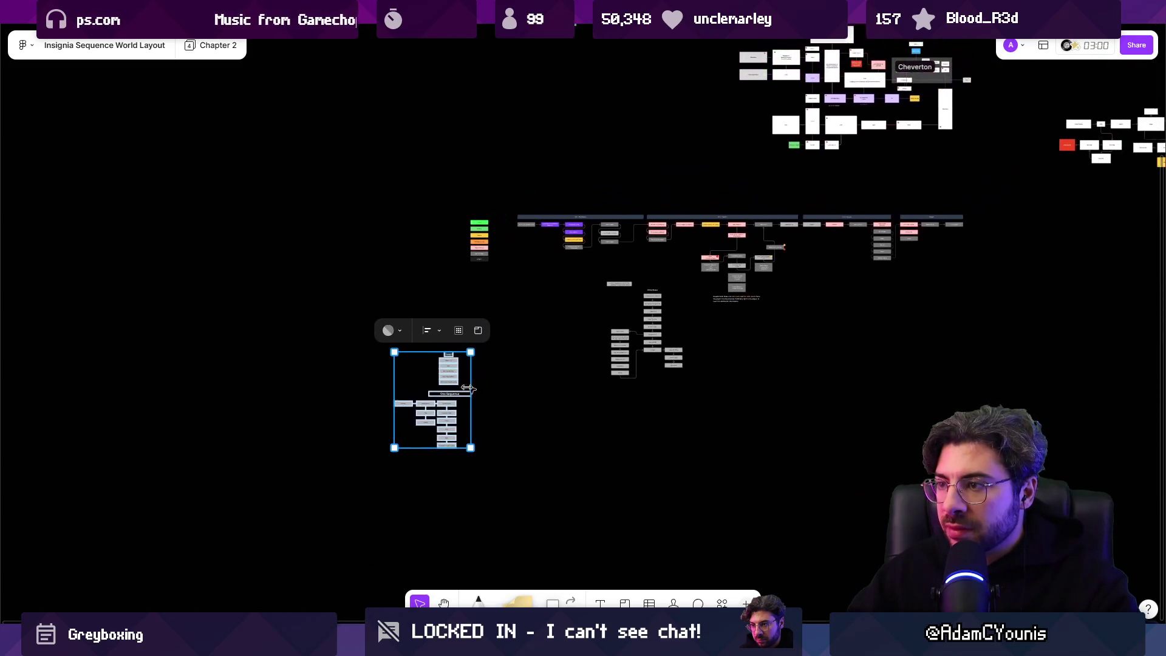
scroll(645, 326, "up", 5)
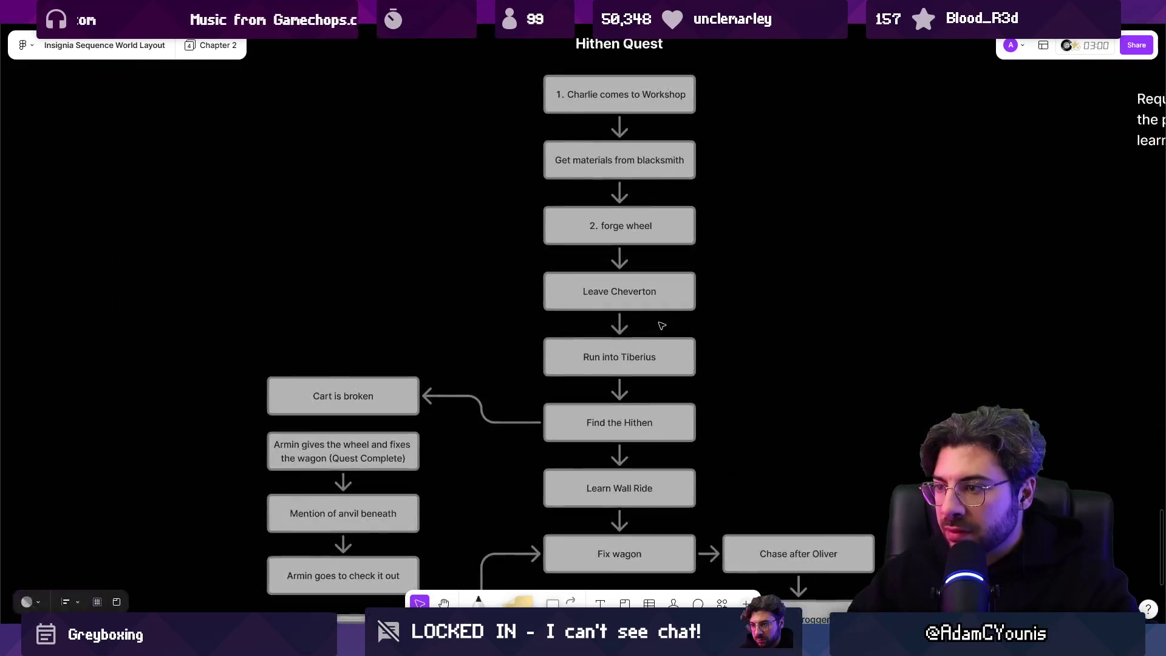
scroll(644, 325, "down", 3)
scroll(644, 325, "down", 6)
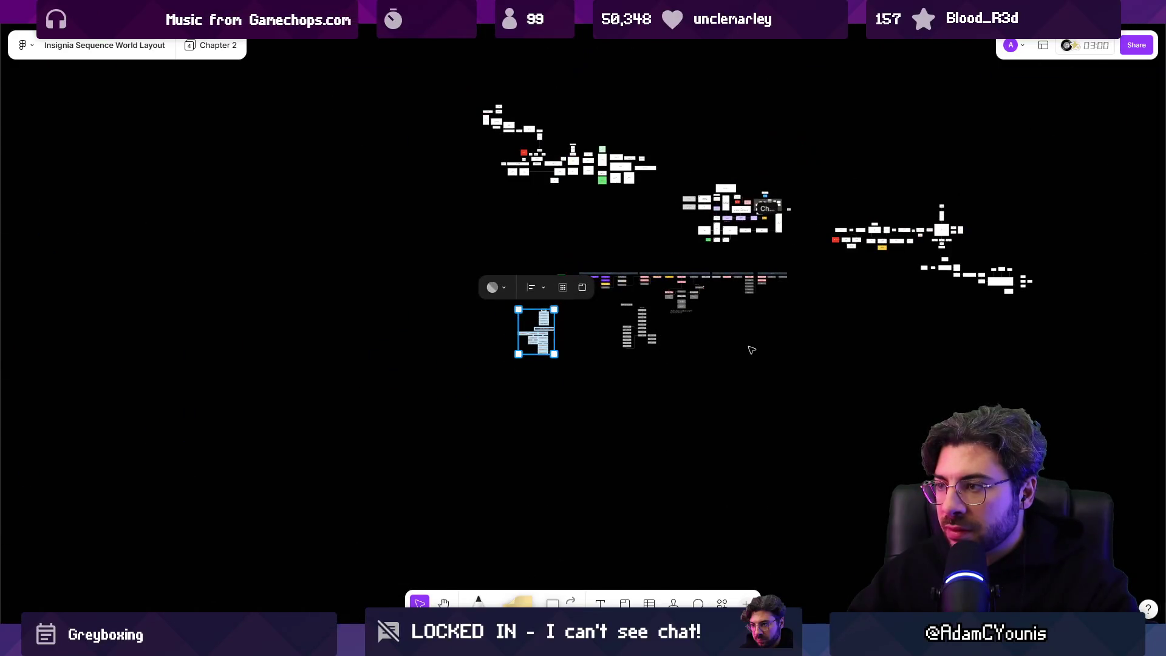
scroll(551, 287, "up", 3)
scroll(571, 284, "up", 3)
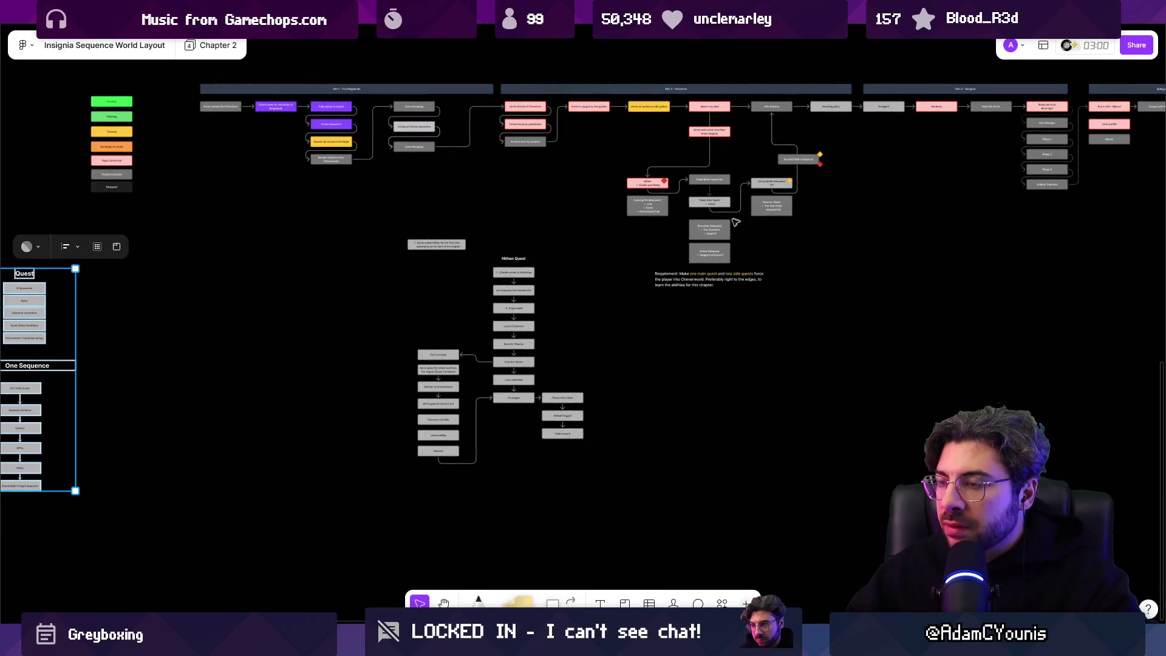
scroll(678, 313, "down", 5)
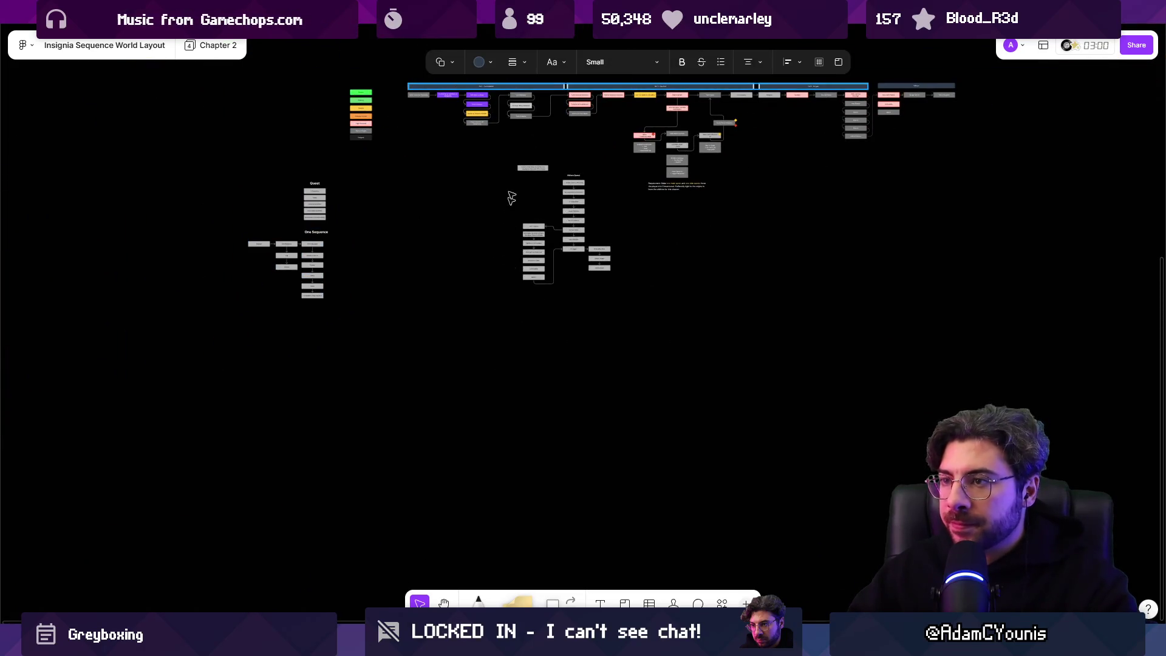
mouse_move(535, 89)
left_mouse_down()
mouse_move(534, 398)
mouse_move(523, 396)
left_mouse_up()
Retitle the first header 'Part 1 - Naso Hills', replacing the old Ridgelands wording.
scroll(523, 396, "up", 10)
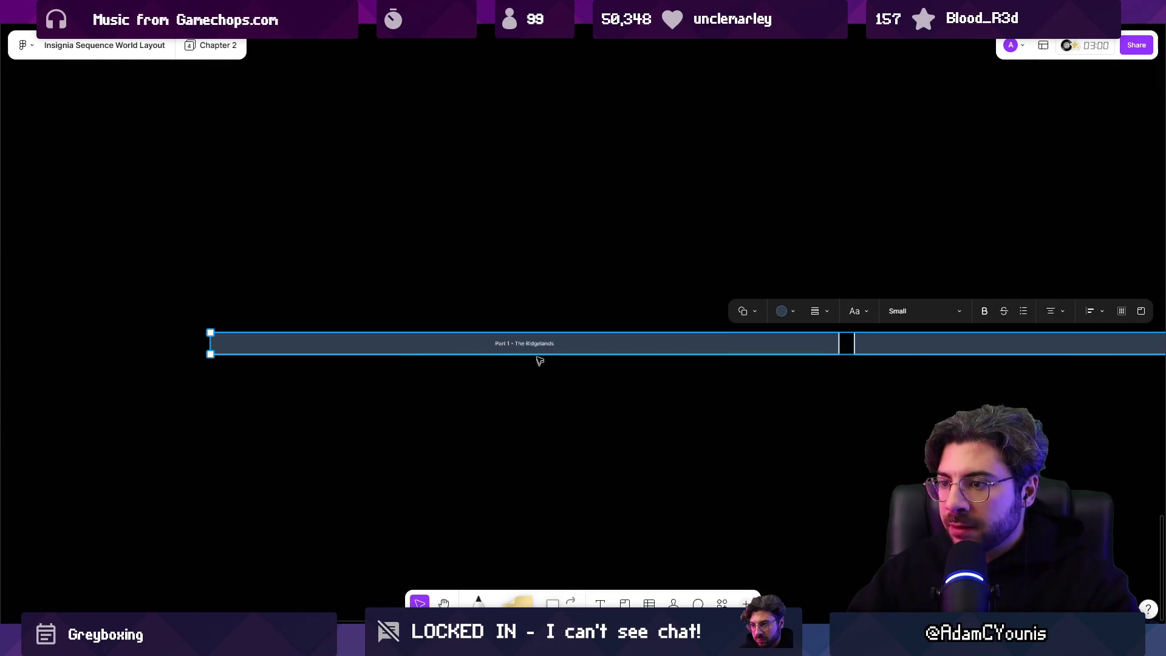
double_click(535, 346)
key("ctrl+shift+Right")
key("BackSpace")
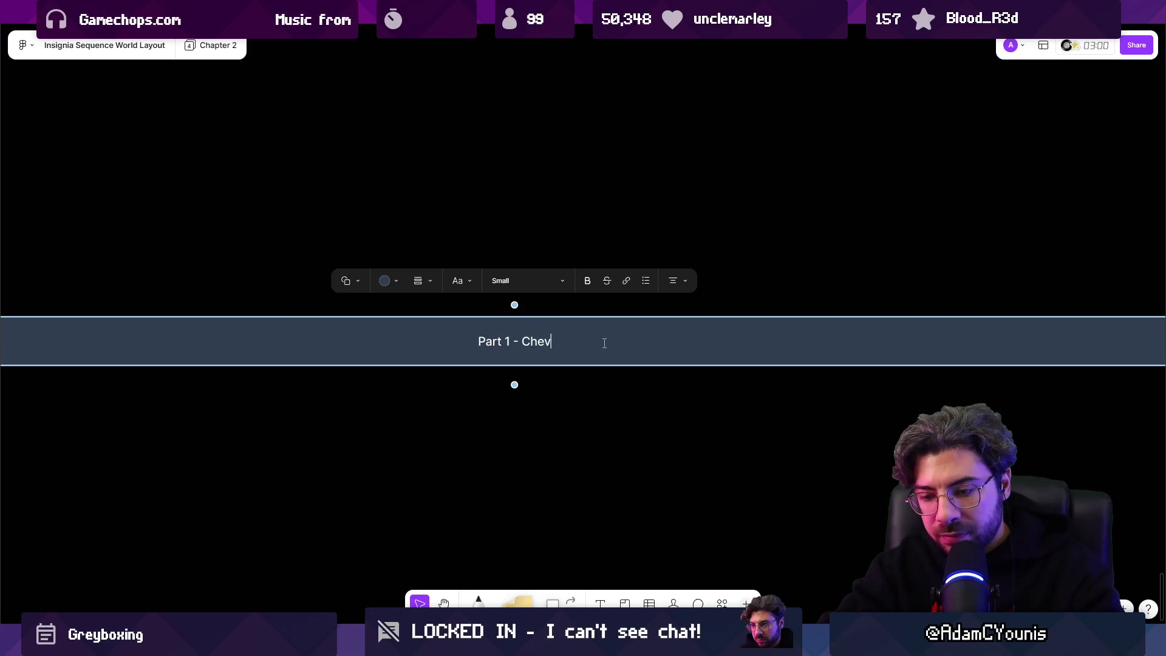
type("erton Fores")
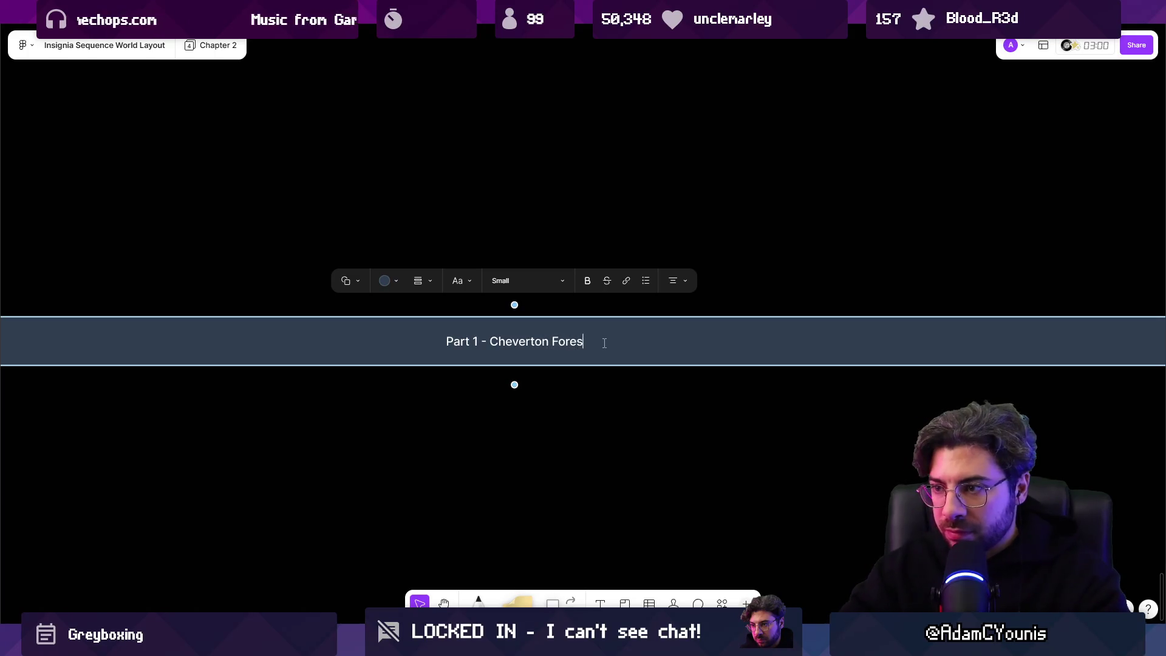
key("alt+Tab")
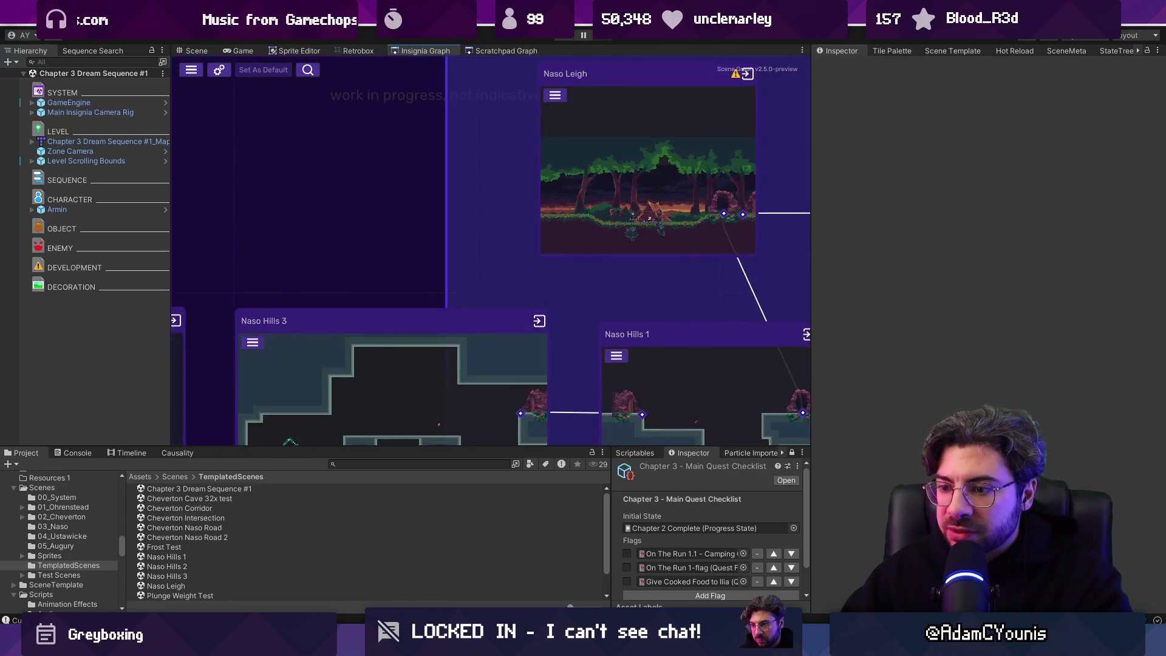
key("alt+Tab")
key("ctrl+shift+Left")
key("ctrl+shift+Left")
type("NBaso Hi")
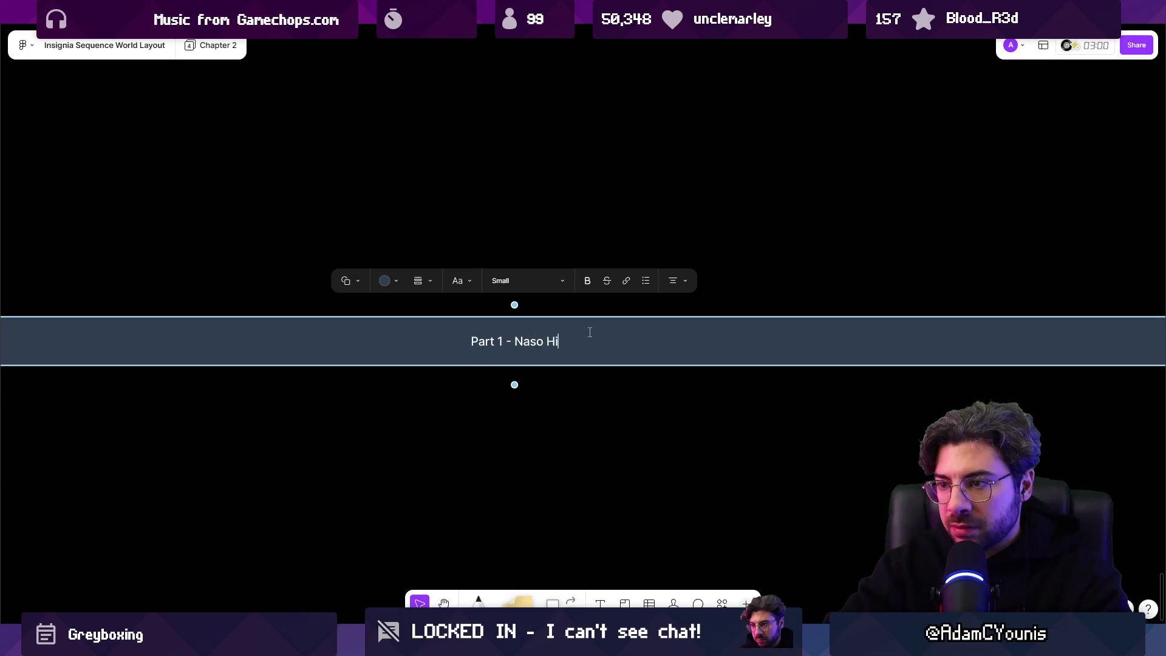
key("Escape")
Retitle the second header 'Part 2 - The Great Caravan'.
key("Tab")
key("shift+2")
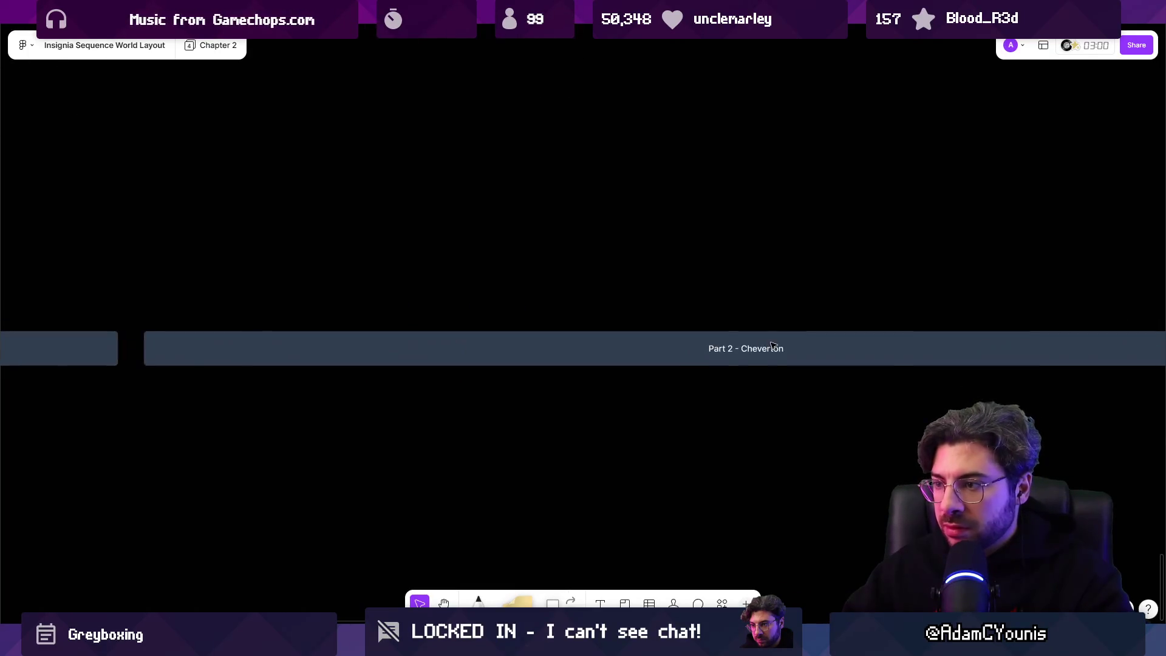
key("Return")
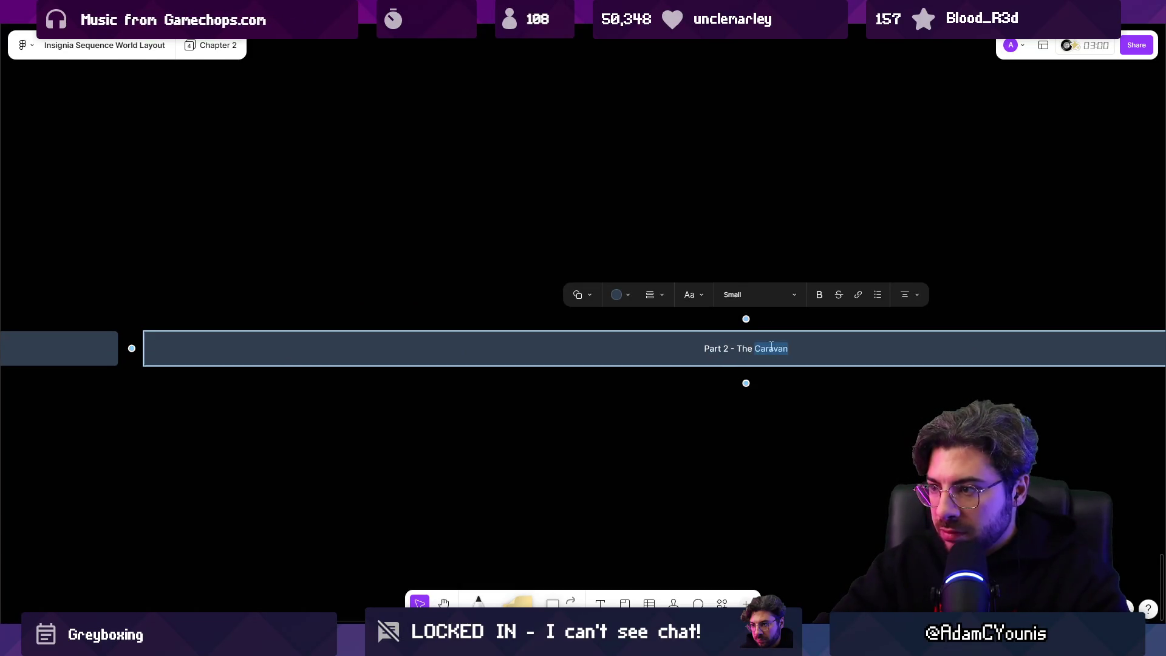
key("Escape")
Retitle the third header 'Part 3 - Masalyaar', replacing the word Dungeon.
key("Tab")
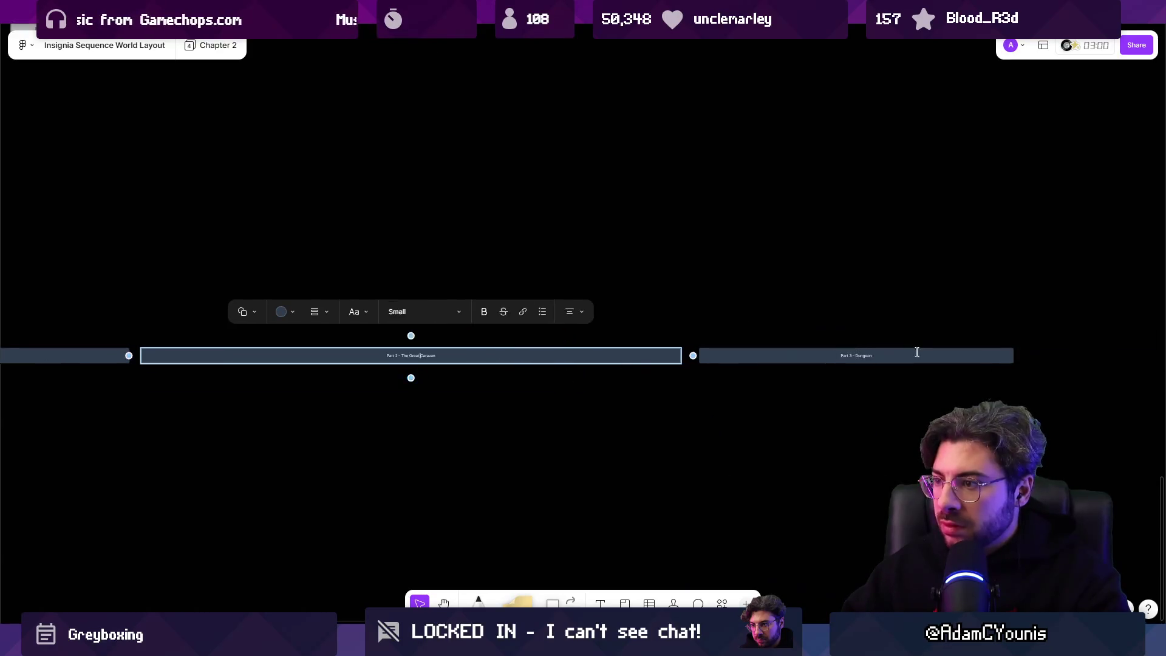
key("shift+2")
double_click(753, 357)
double_click(754, 357)
key("BackSpace")
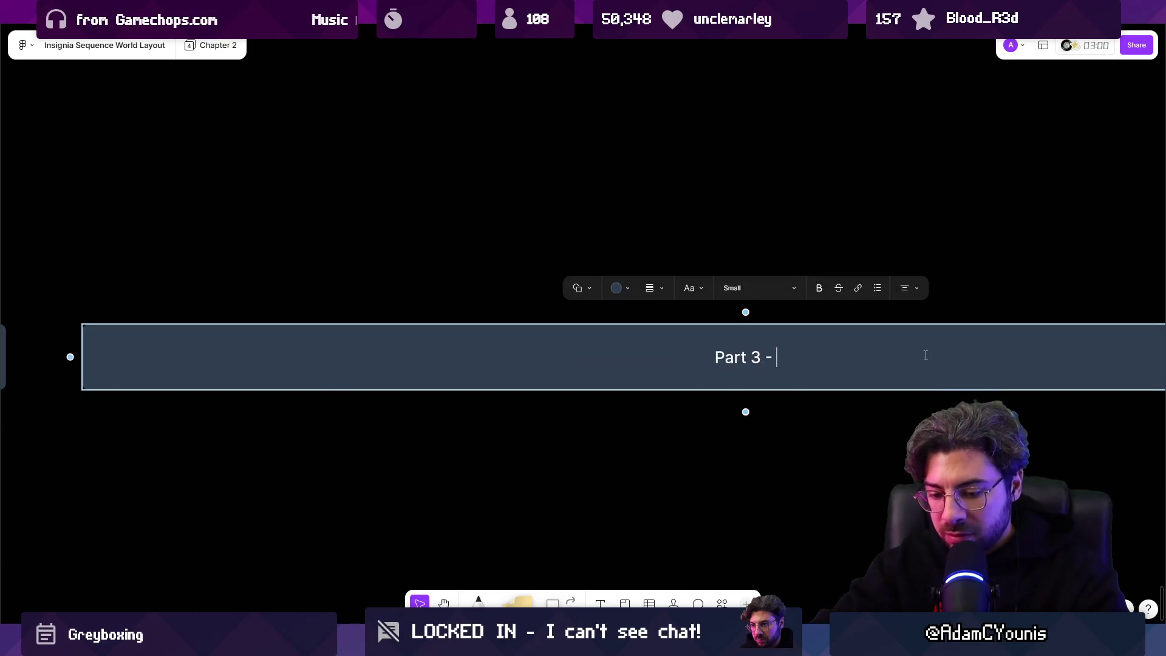
type("Masalyaar")
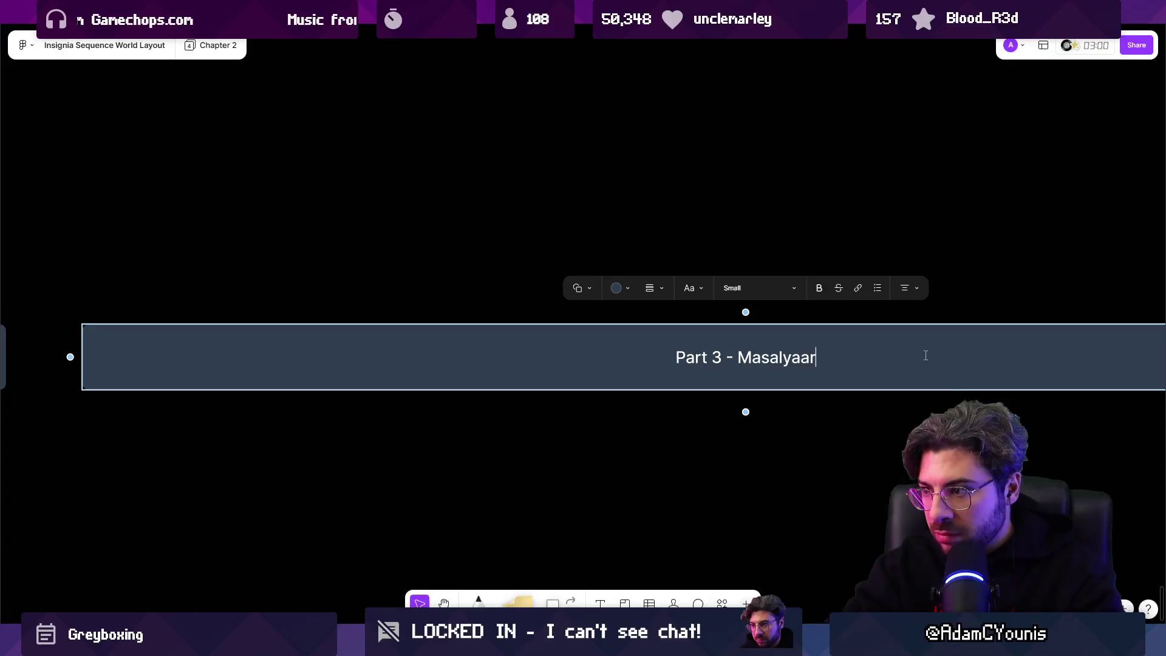
key("Escape")
scroll(841, 346, "down", 5)
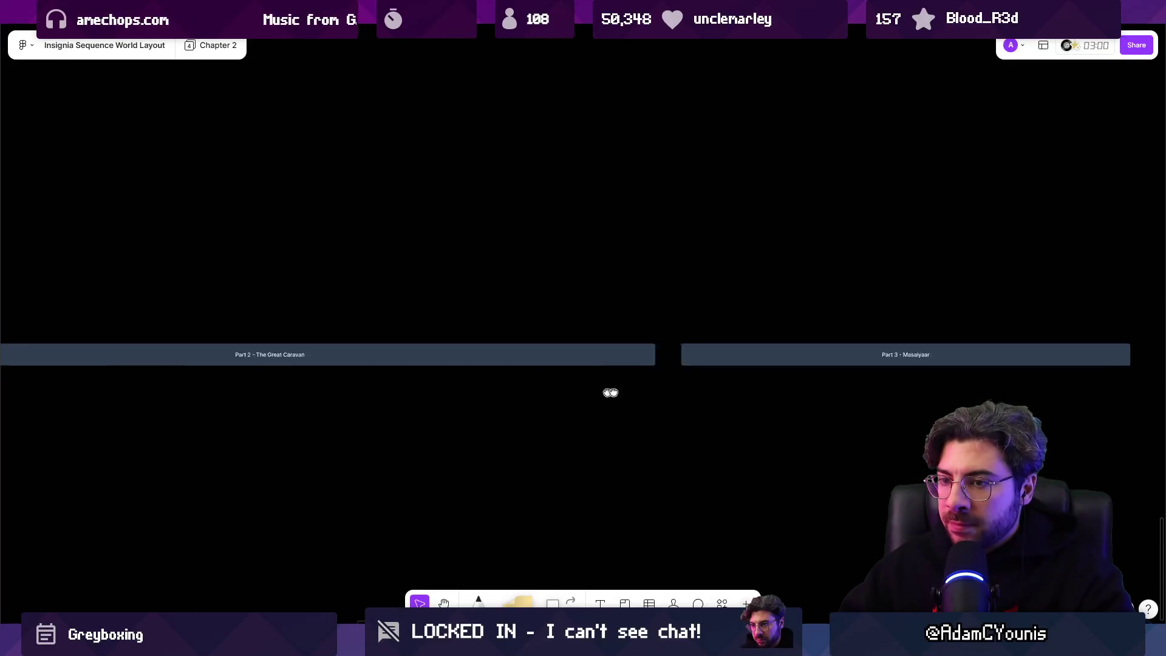
Move the Athenaeum box under Part 1 and relabel it 'Armin and Ilia Escape on horseback'.
scroll(583, 389, "left", 5)
left_click_drag(619, 380, 861, 377)
scroll(731, 456, "down", 8)
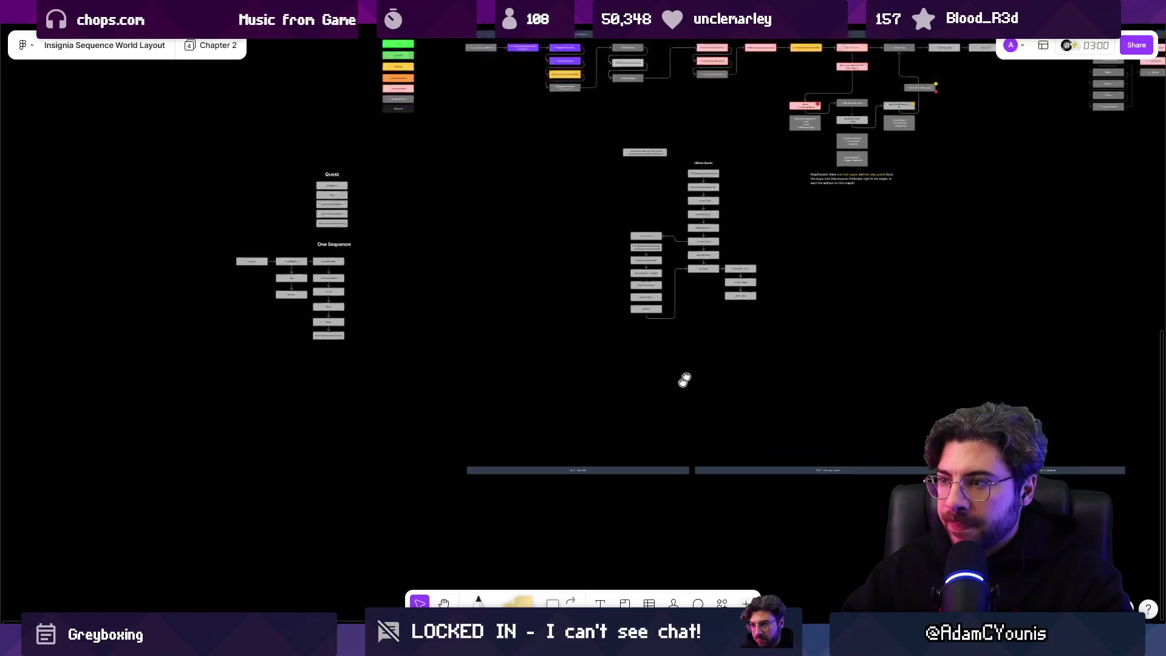
left_click(452, 108)
left_click_drag(452, 108, 486, 456)
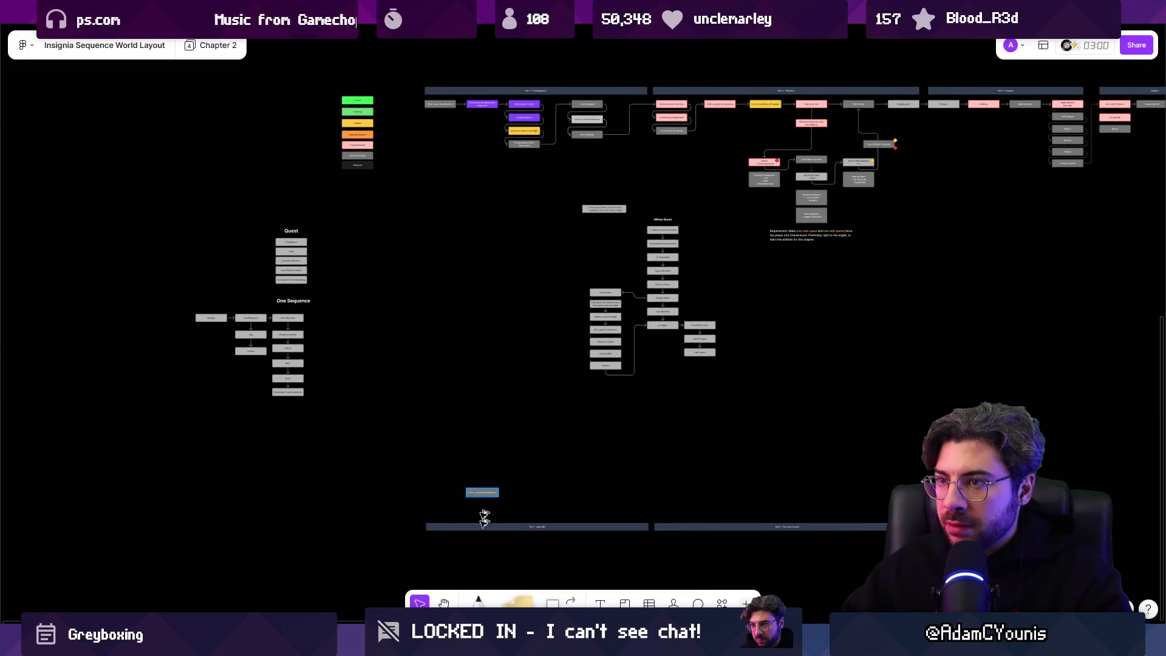
scroll(450, 512, "down", 1)
scroll(450, 513, "up", 5)
scroll(456, 425, "up", 5)
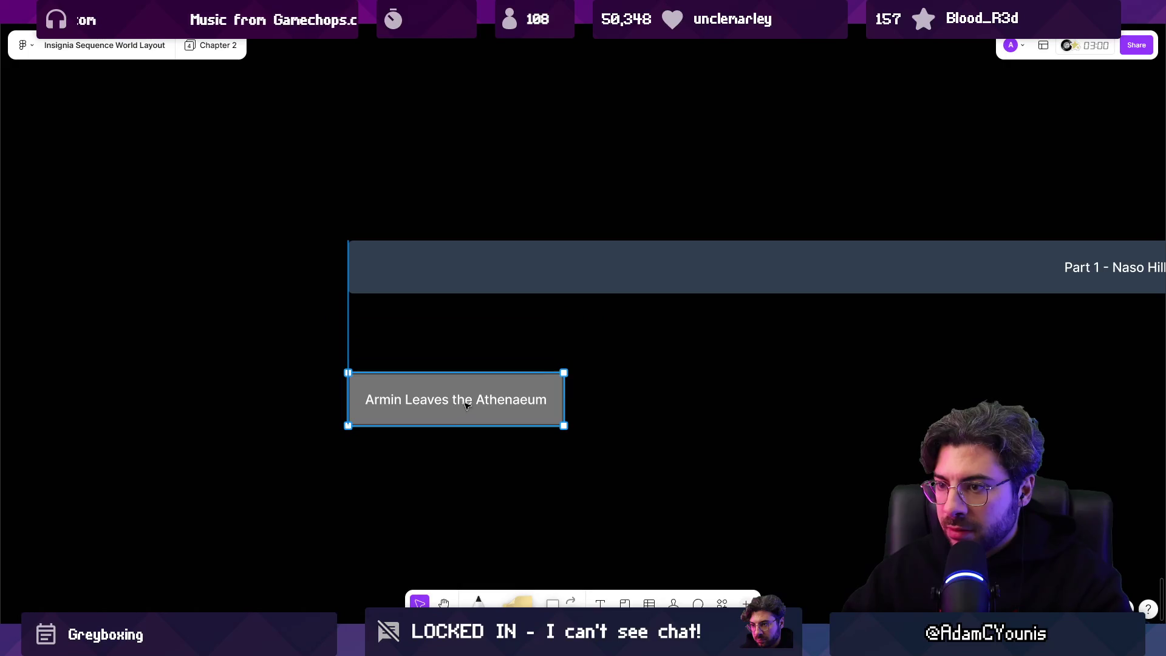
double_click(463, 400)
type("Armin and Ilia")
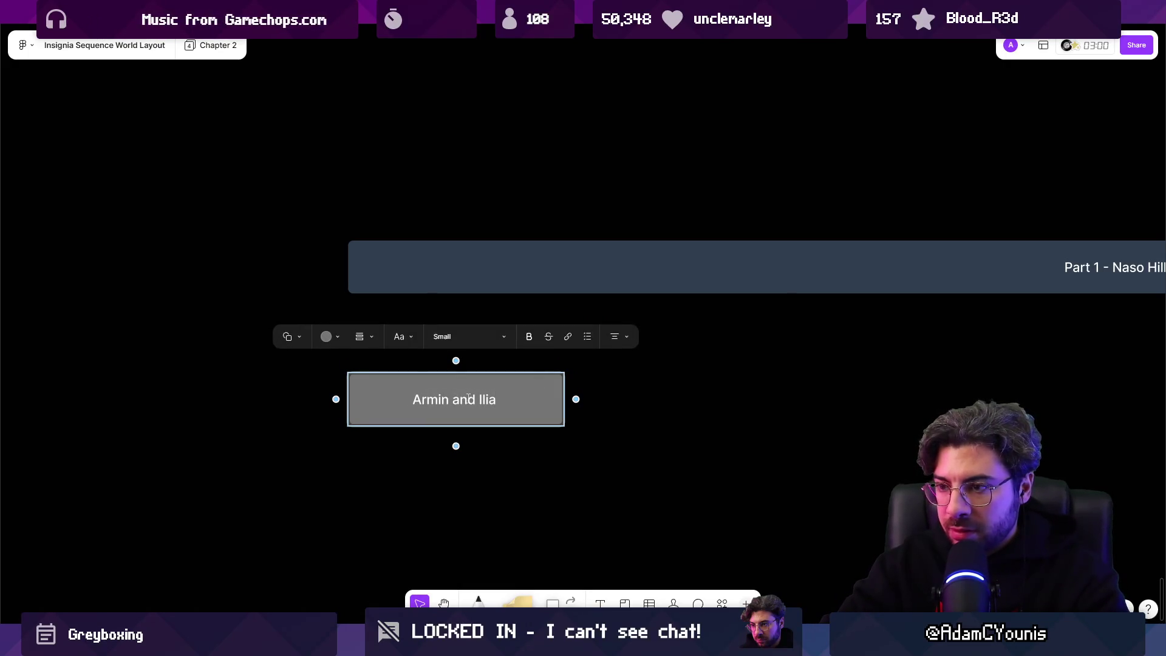
type(" Escape on hor")
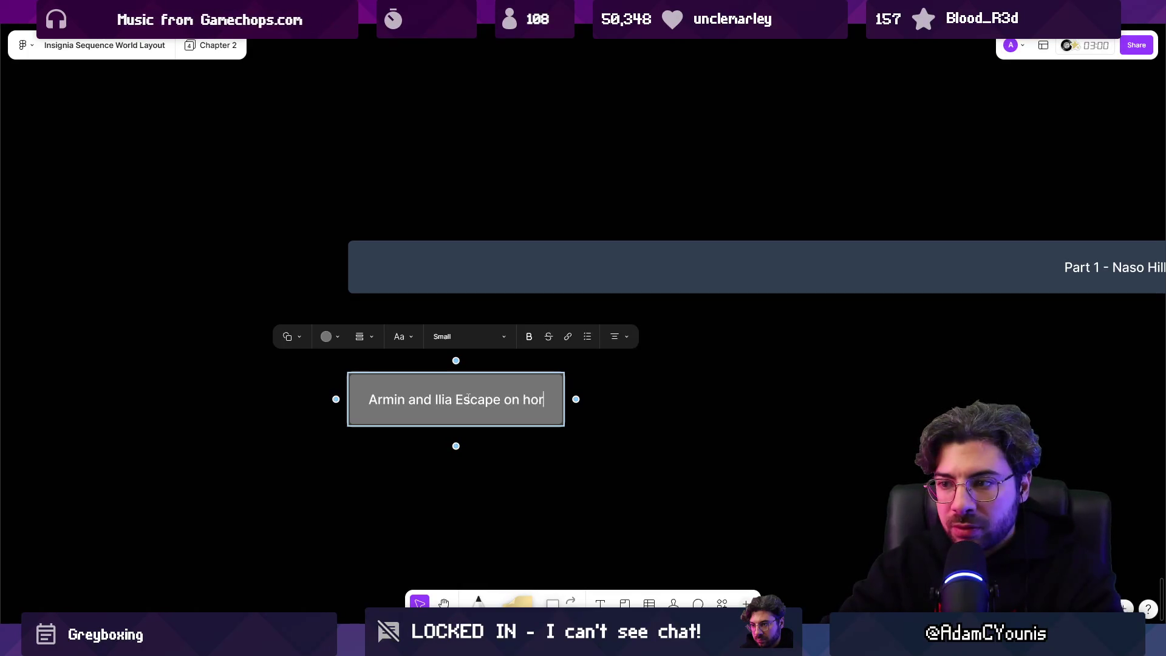
type("seback")
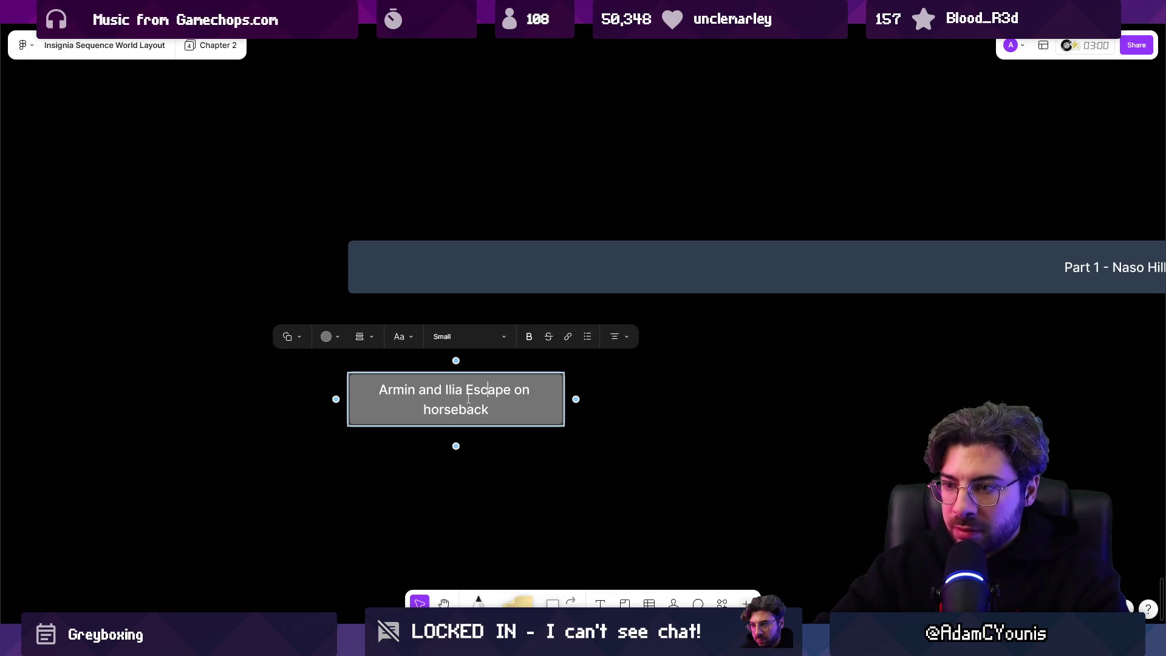
mouse_move(576, 399)
left_mouse_down()
mouse_move(313, 260)
mouse_move(383, 305)
left_mouse_up()
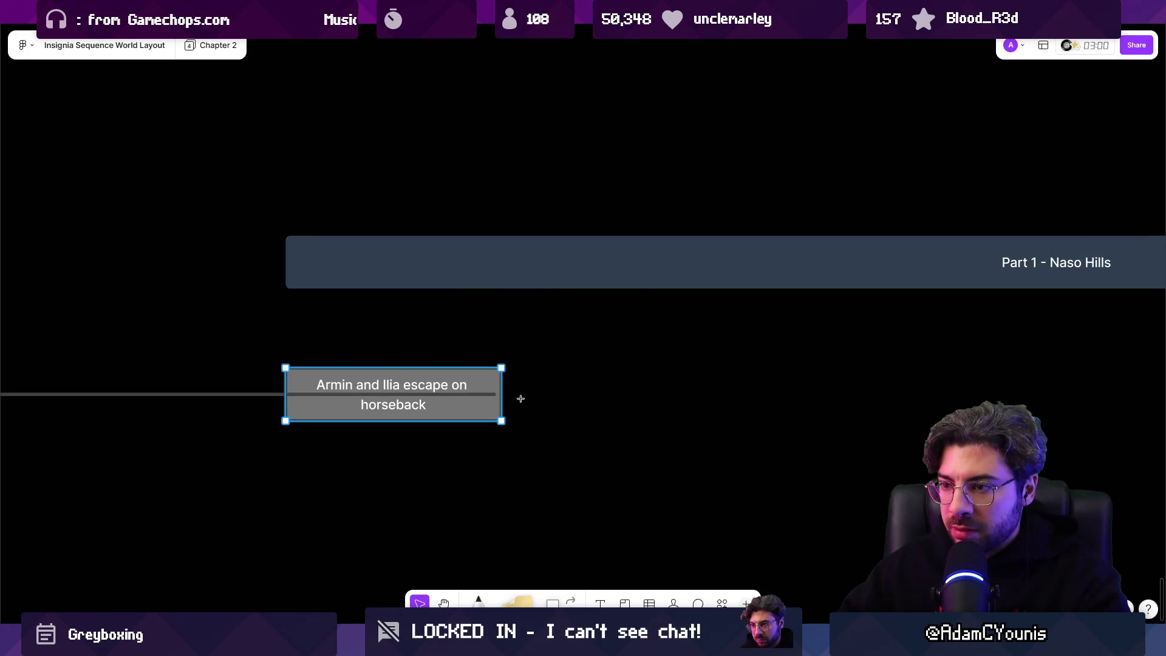
Add an empty box right of the escape box, linked by a straight connector instead of a curved one.
left_click(394, 441)
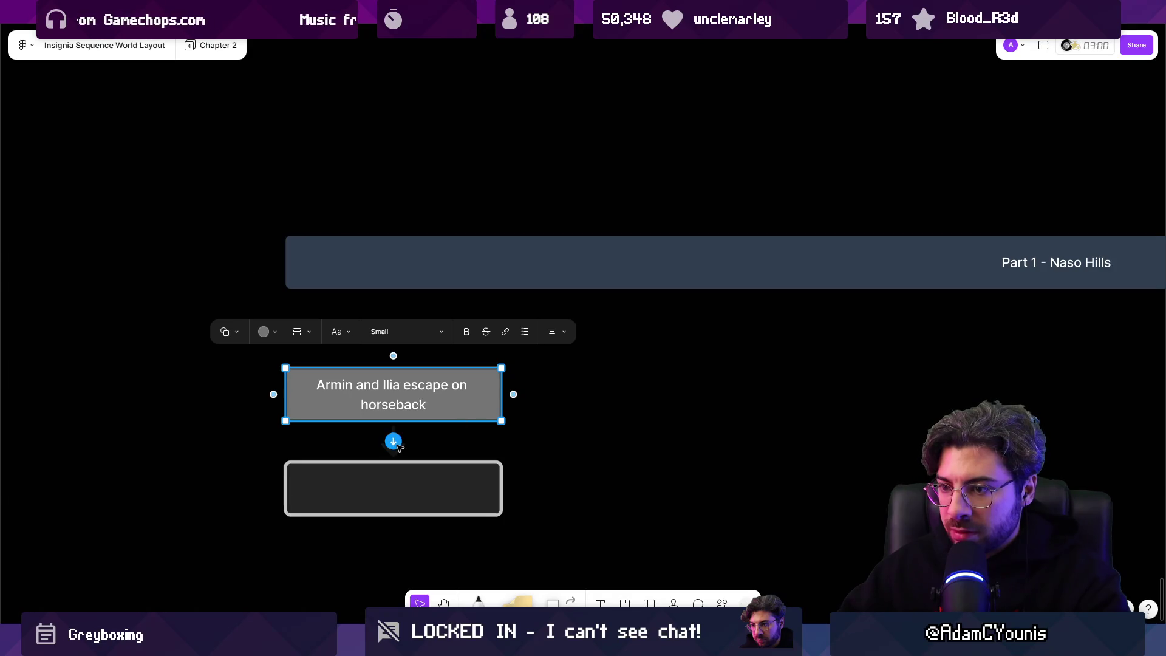
mouse_move(438, 484)
left_mouse_down()
mouse_move(713, 391)
mouse_move(698, 390)
left_mouse_up()
left_click(573, 340)
left_click(572, 330)
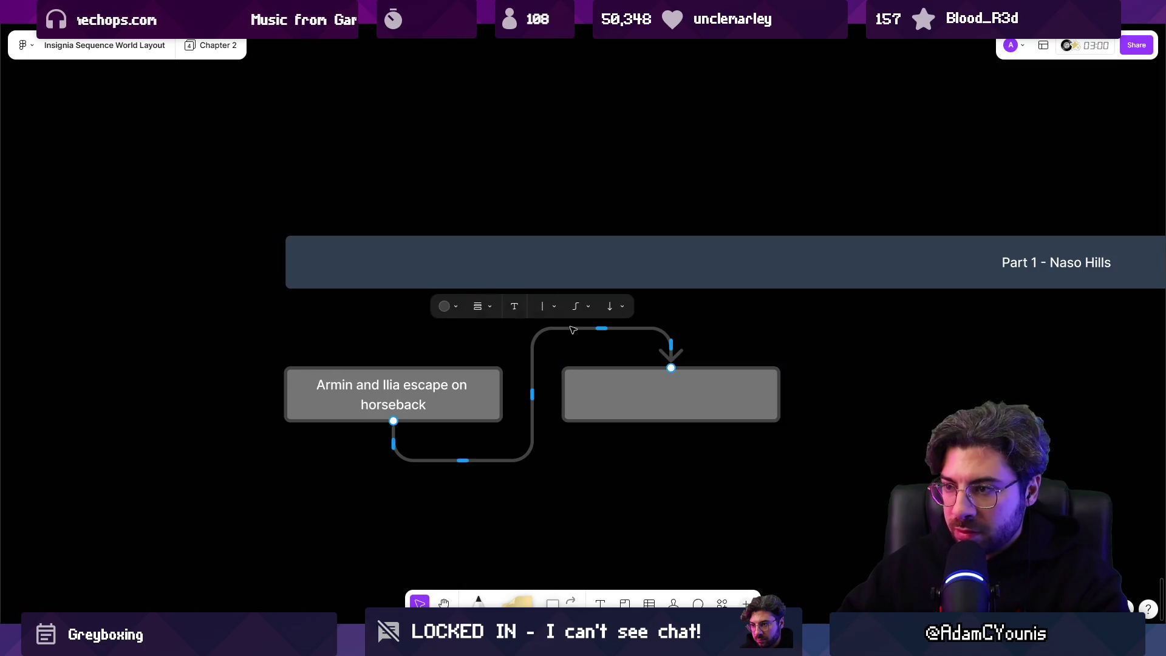
key("Delete")
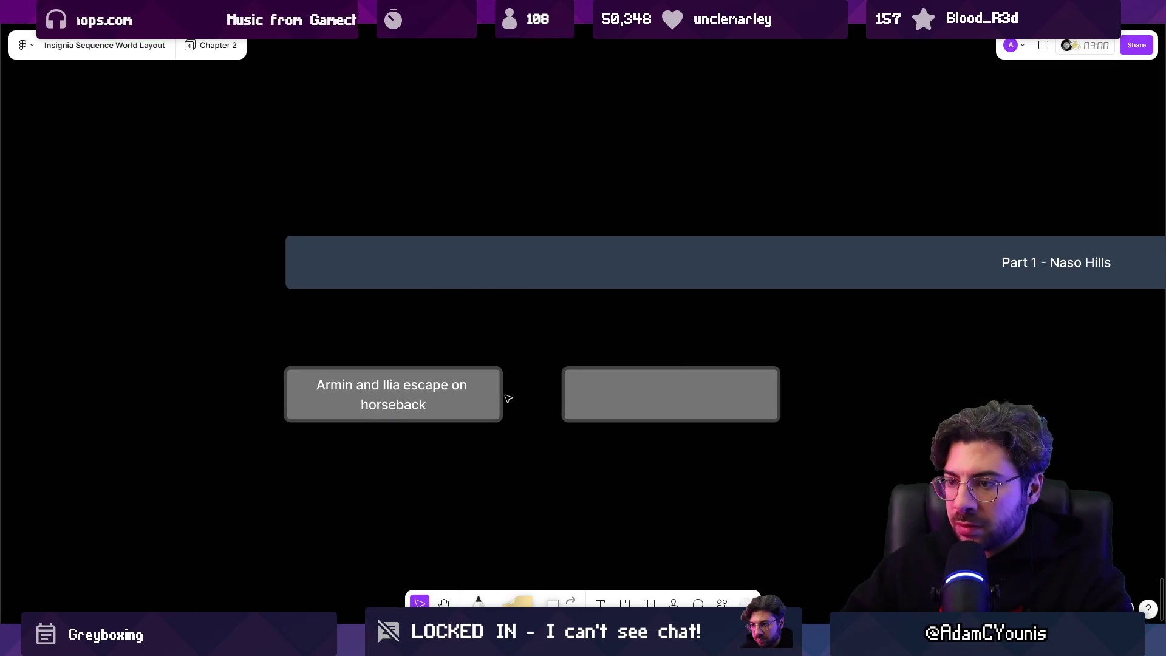
left_click(509, 399)
left_click_drag(510, 395, 565, 396)
scroll(643, 403, "right", 3)
key("ctrl+z")
key("ctrl+z")
key("Escape")
key("Return")
key("Escape")
key("Escape")
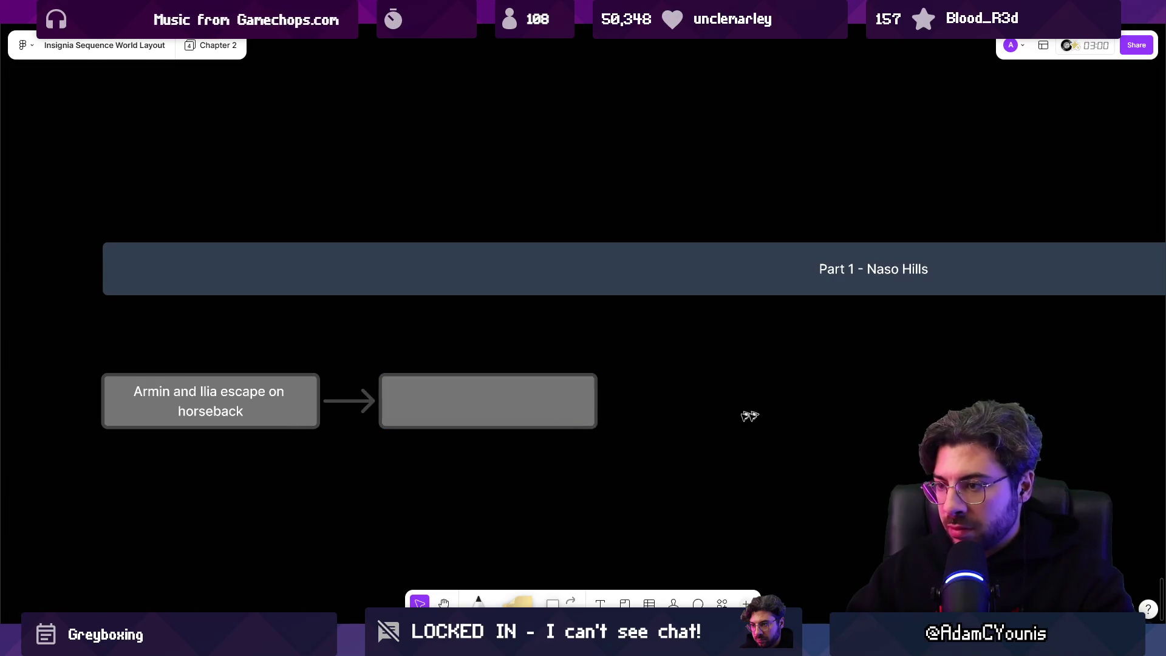
Duplicate the empty box and label the middle one 'Camp for the night'.
left_click(562, 420)
left_click(537, 417)
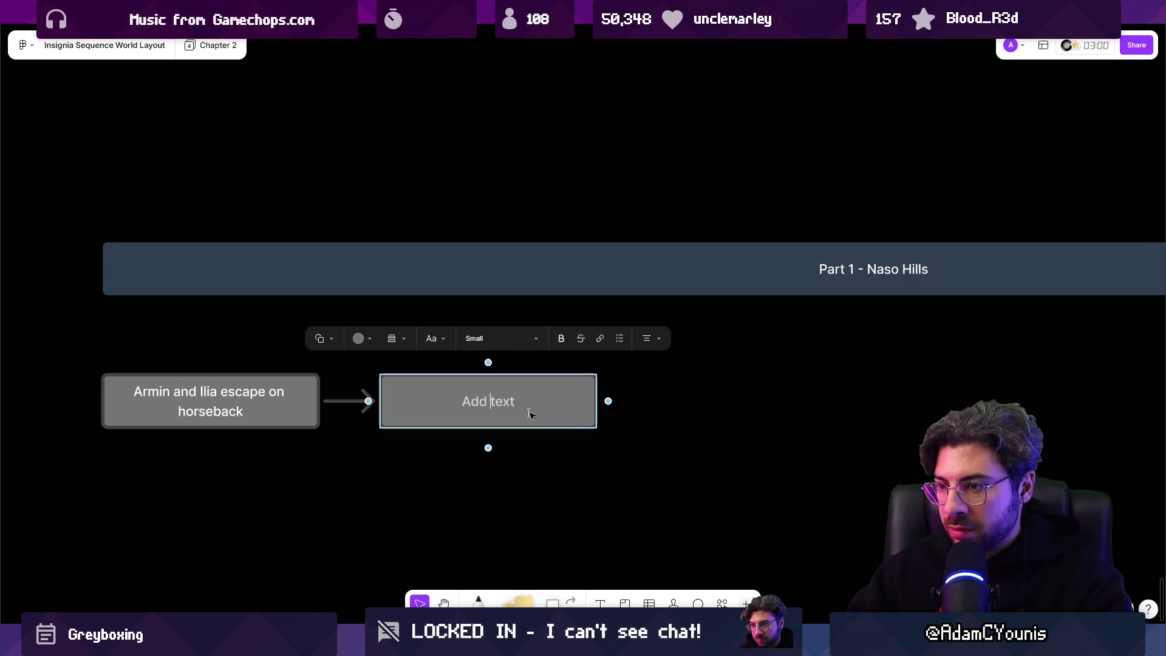
key("Escape")
left_click_drag(542, 412, 793, 411)
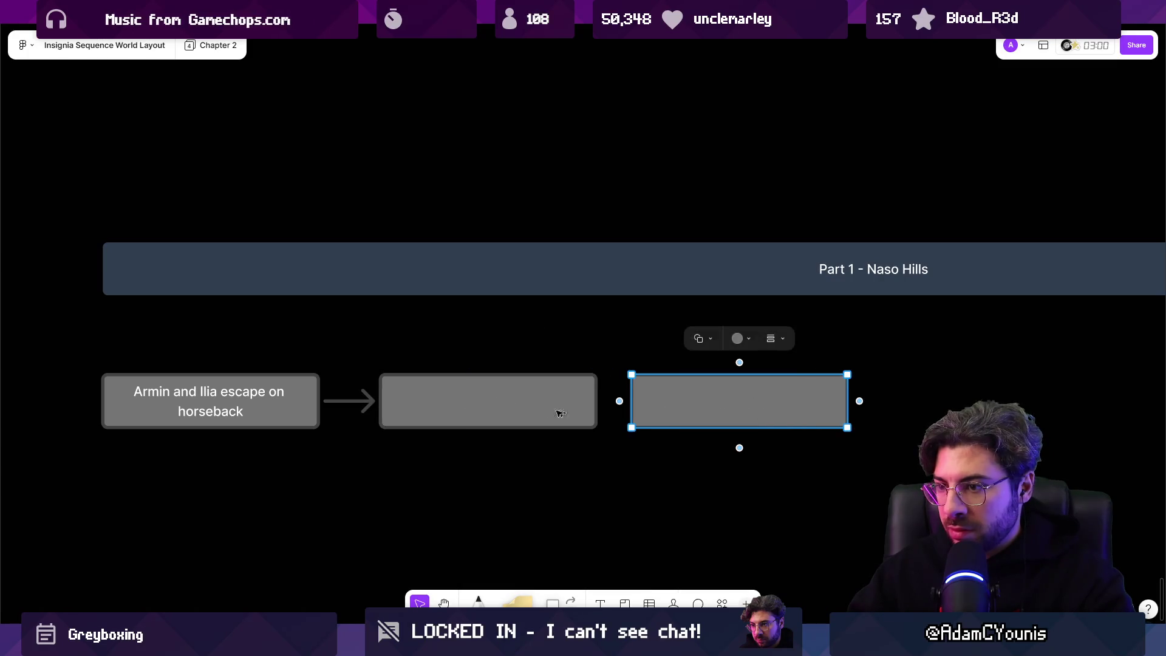
left_click(485, 408)
left_click(484, 408)
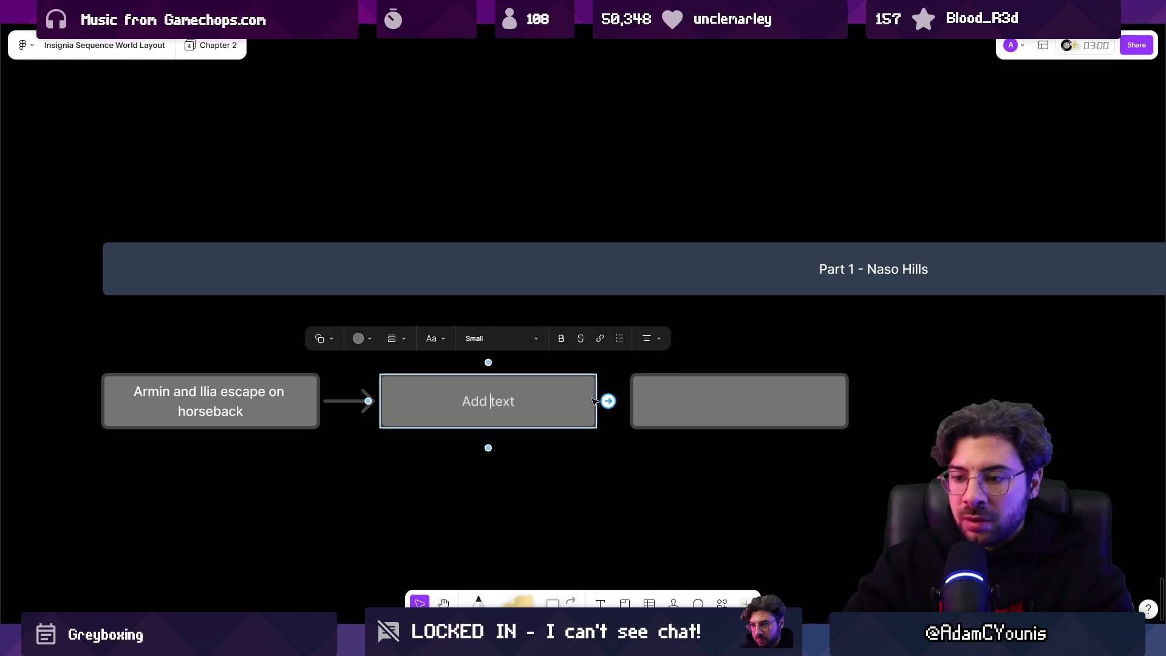
type("Camp for")
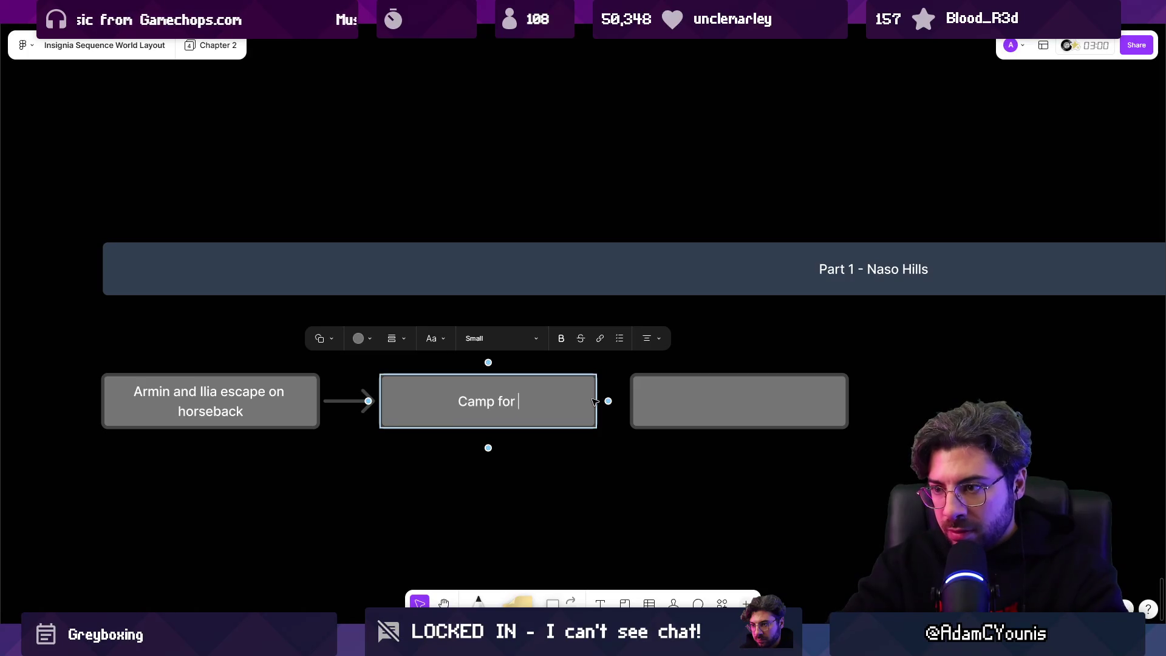
key("Escape")
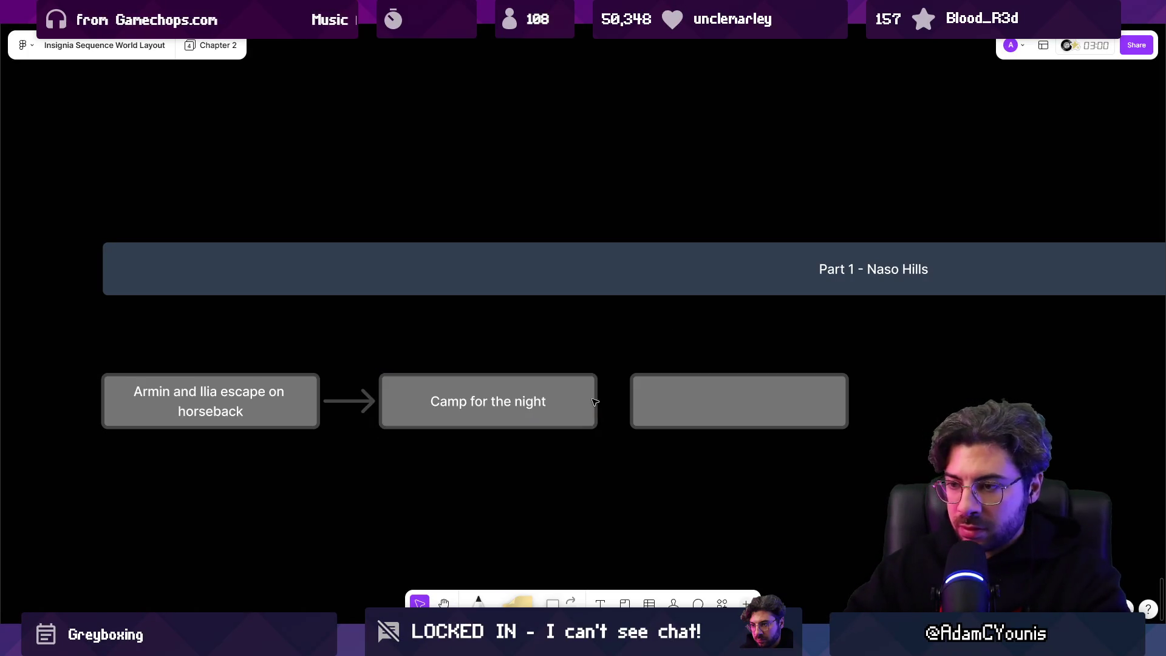
Copy the Camp box below it and relabel the copy 'Armin forages for food'.
scroll(594, 401, "left", 3)
scroll(594, 401, "down", 2)
left_click_drag(566, 302, 611, 389)
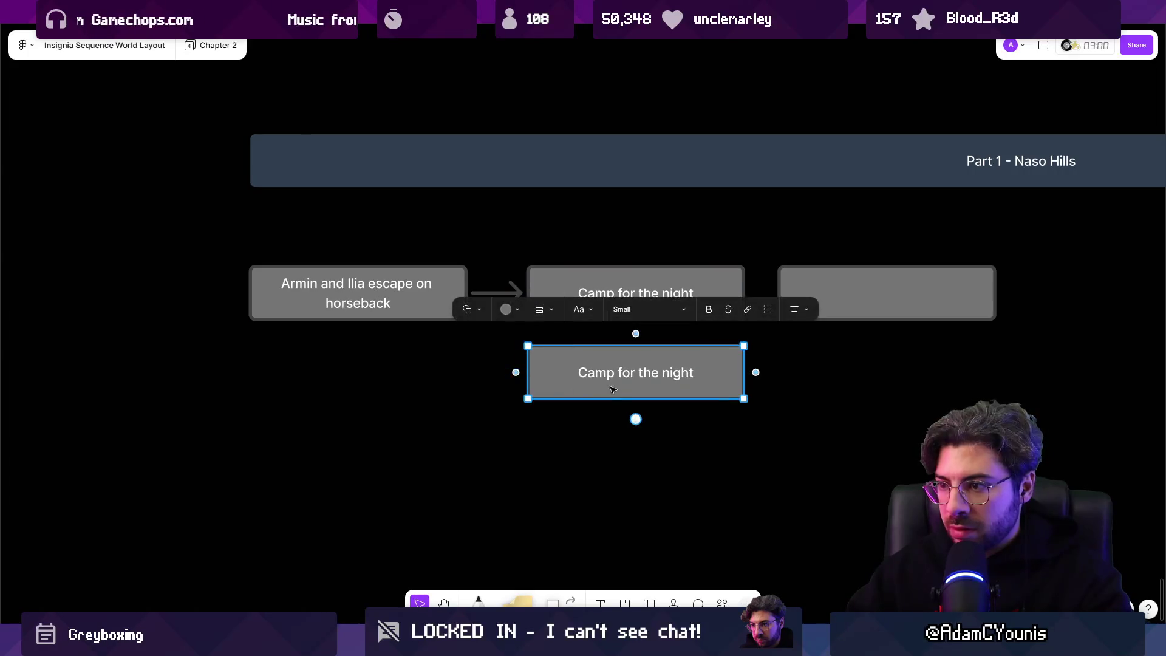
double_click(633, 377)
type("Armin forages for")
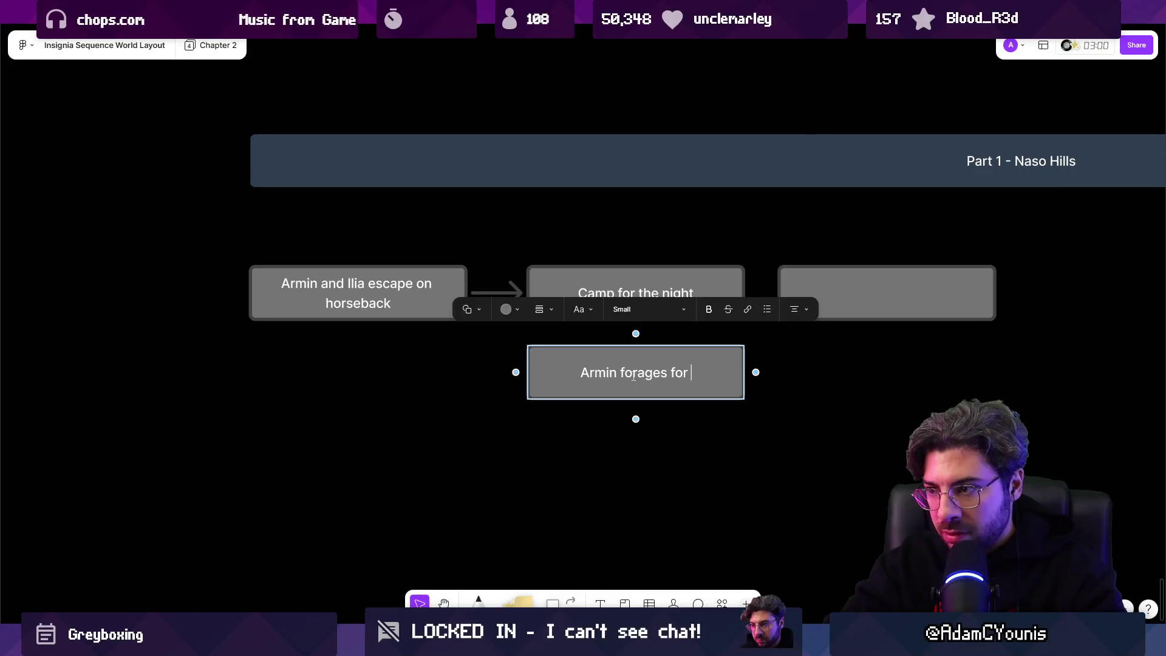
type("foor")
key("BackSpace")
type("d")
left_click(604, 377)
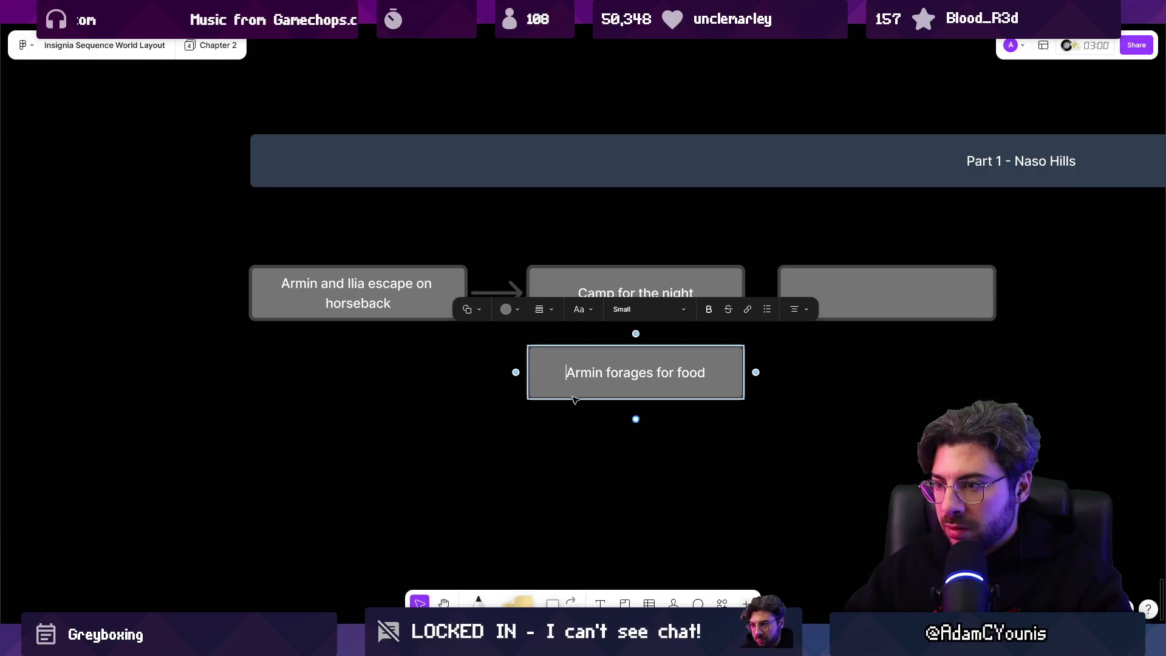
Stack Carrot, Onion and Potato boxes below the foraging box as successive copies.
left_click_drag(572, 391, 580, 456, "alt")
double_click(584, 439)
type("Car")
scroll(617, 439, "down", 3)
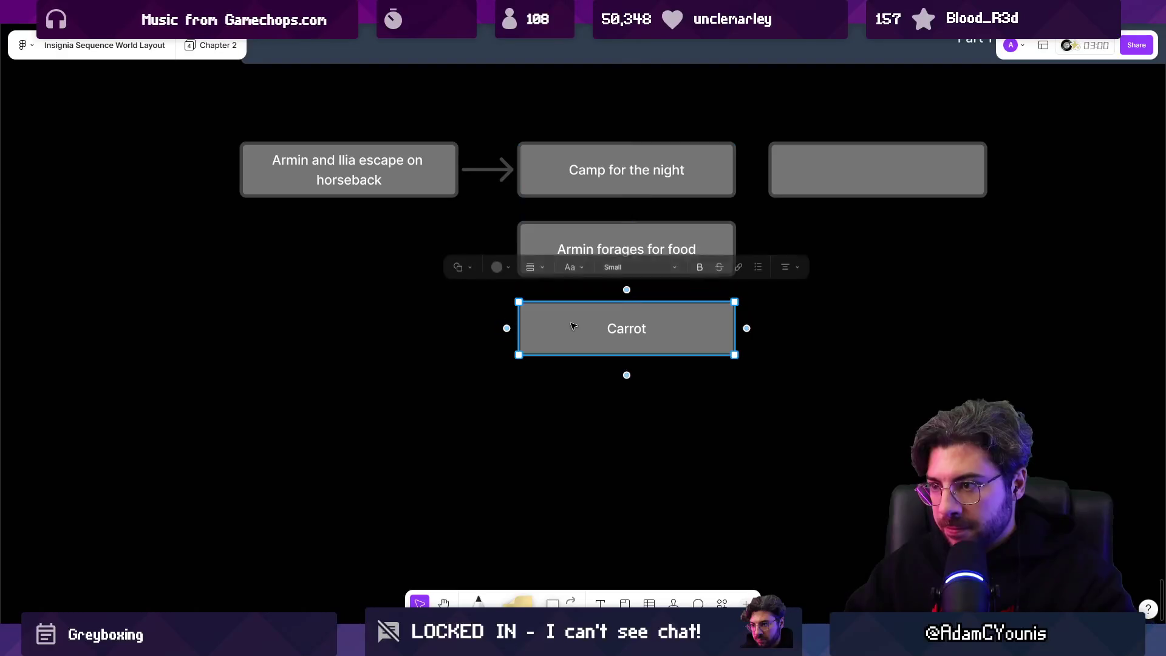
left_click_drag(579, 323, 578, 388, "alt")
double_click(639, 402)
type("Onion")
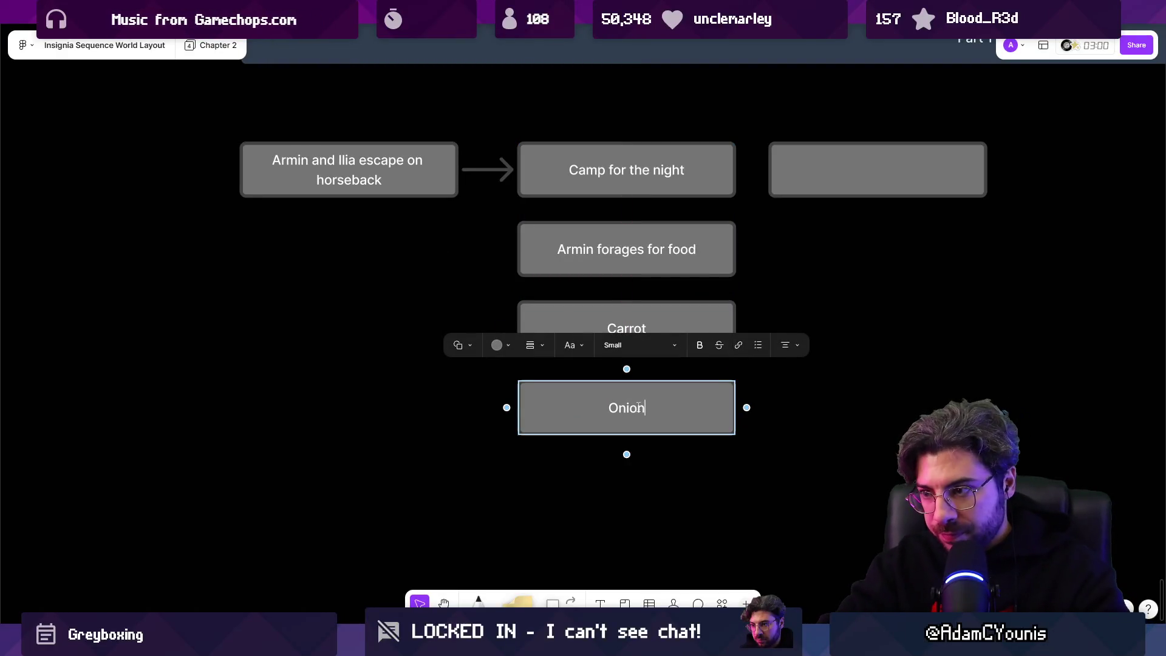
key("Escape")
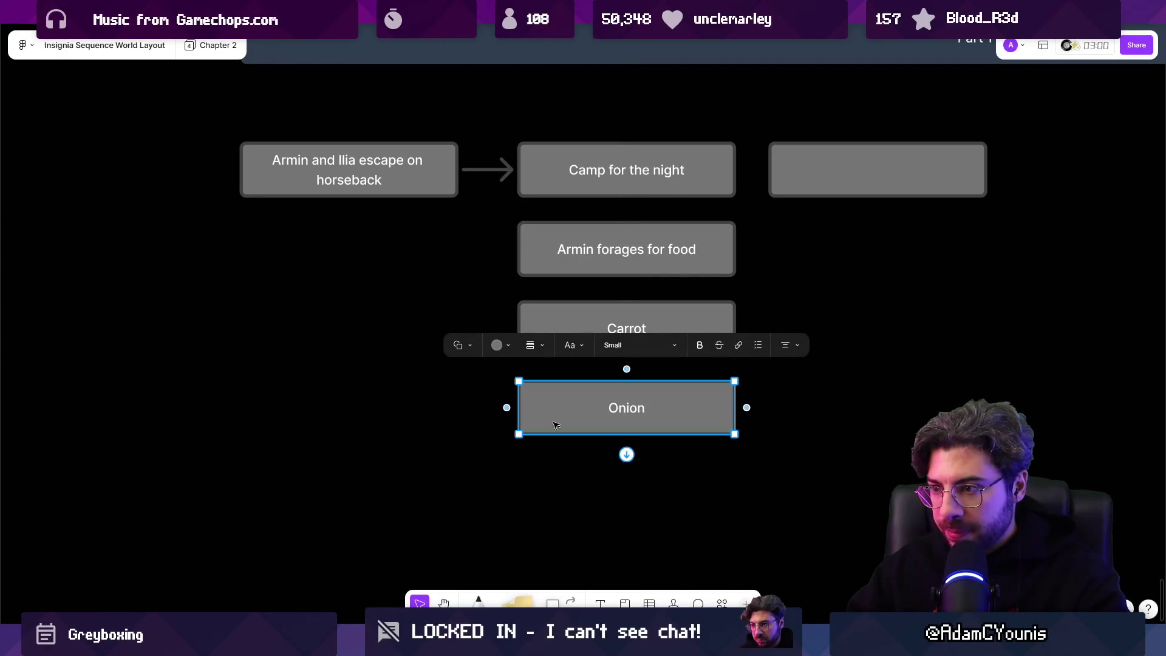
left_click_drag(560, 399, 560, 491, "alt")
double_click(629, 499)
type("Potato")
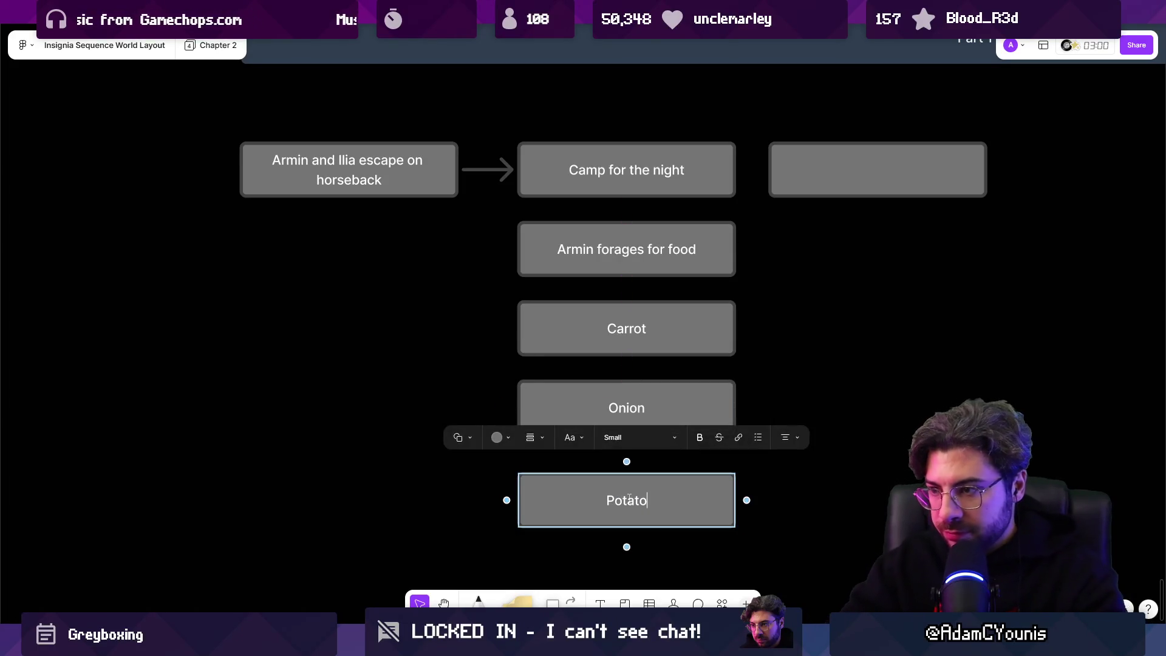
key("Escape")
key("Escape")
Connect Camp for the night to the foraging box and Onion to Potato with arrows.
scroll(613, 425, "down", 2)
left_click(615, 94)
left_click_drag(613, 125, 614, 237)
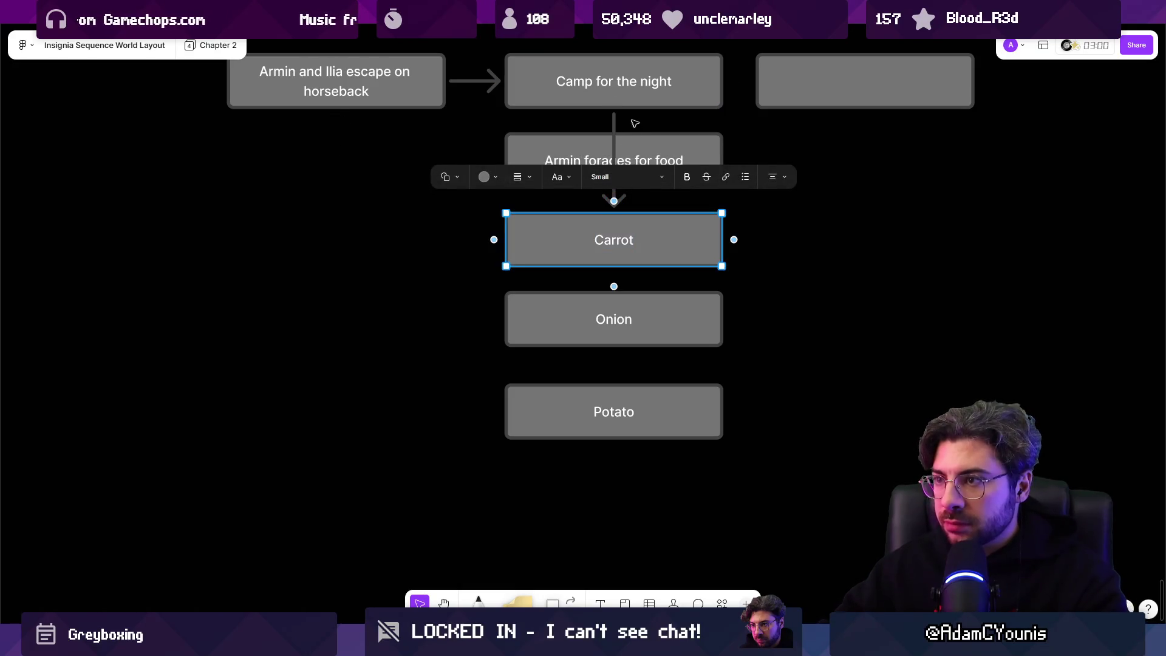
key("ctrl+z")
mouse_move(614, 129)
left_mouse_down()
mouse_move(628, 255)
mouse_move(613, 408)
left_mouse_up()
left_click(407, 431)
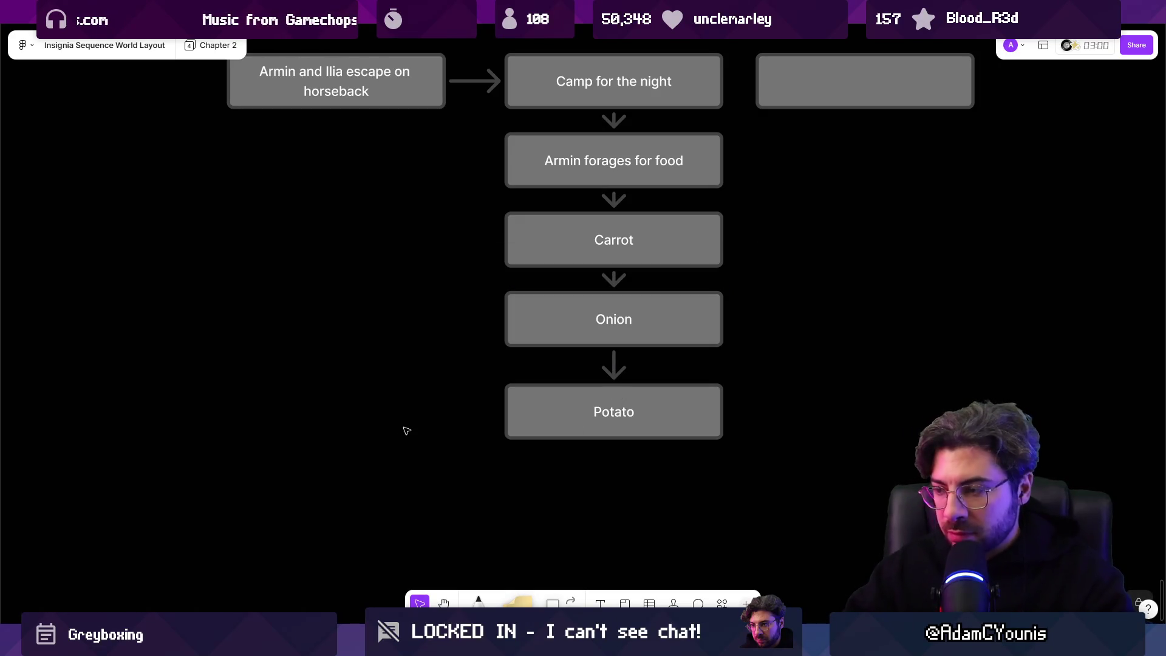
scroll(589, 318, "down", 3)
left_click(566, 261)
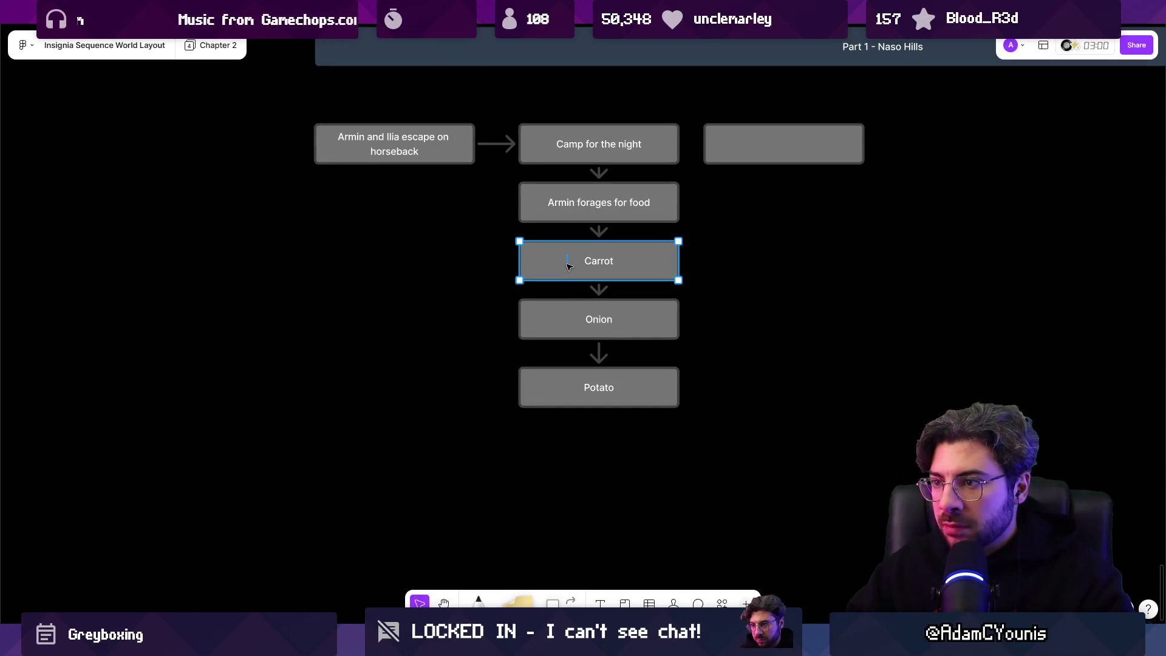
Nudge the boxes down, then stack Carrot, Onion and Potato in a column on the left.
left_click(586, 425)
left_click_drag(598, 320, 599, 339)
left_click(574, 278)
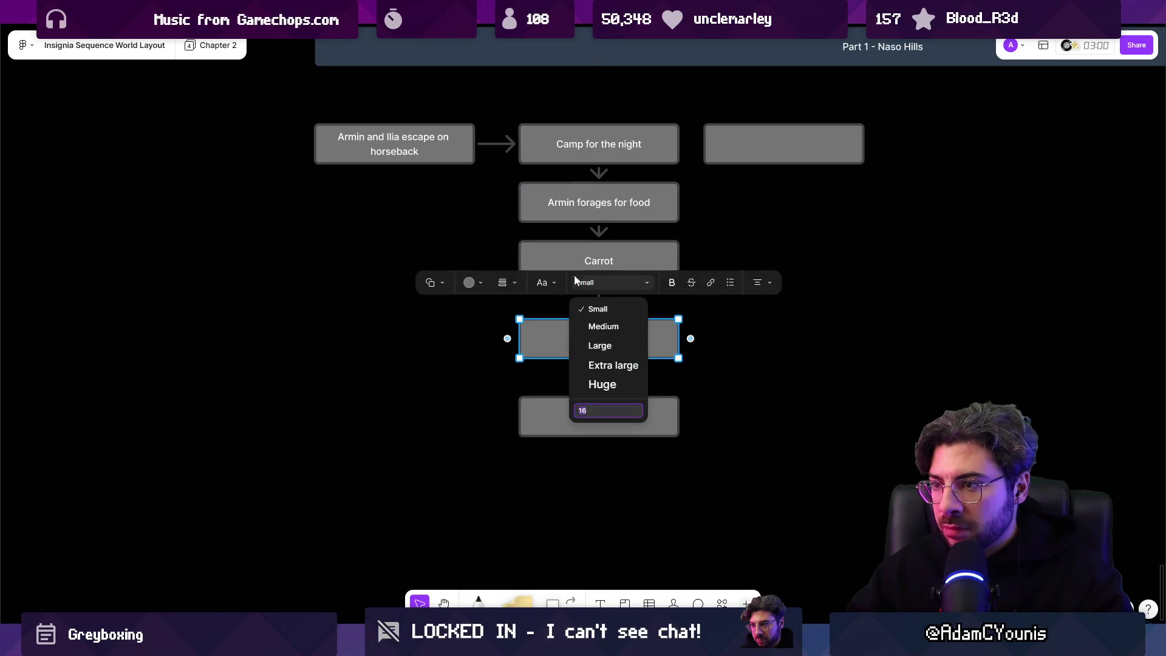
left_click(566, 261)
left_click_drag(566, 261, 566, 271)
left_click(555, 203)
left_click_drag(556, 203, 556, 208)
left_click_drag(564, 280, 419, 308)
mouse_move(580, 350)
left_mouse_down()
mouse_move(433, 369)
mouse_move(434, 379)
left_mouse_up()
mouse_move(557, 420)
left_mouse_down()
mouse_move(536, 435)
mouse_move(411, 440)
left_mouse_up()
Duplicate Potato as an Unlocks new power box linked back to foraging, placed below the vegetables.
left_click_drag(495, 438, 705, 441, "alt")
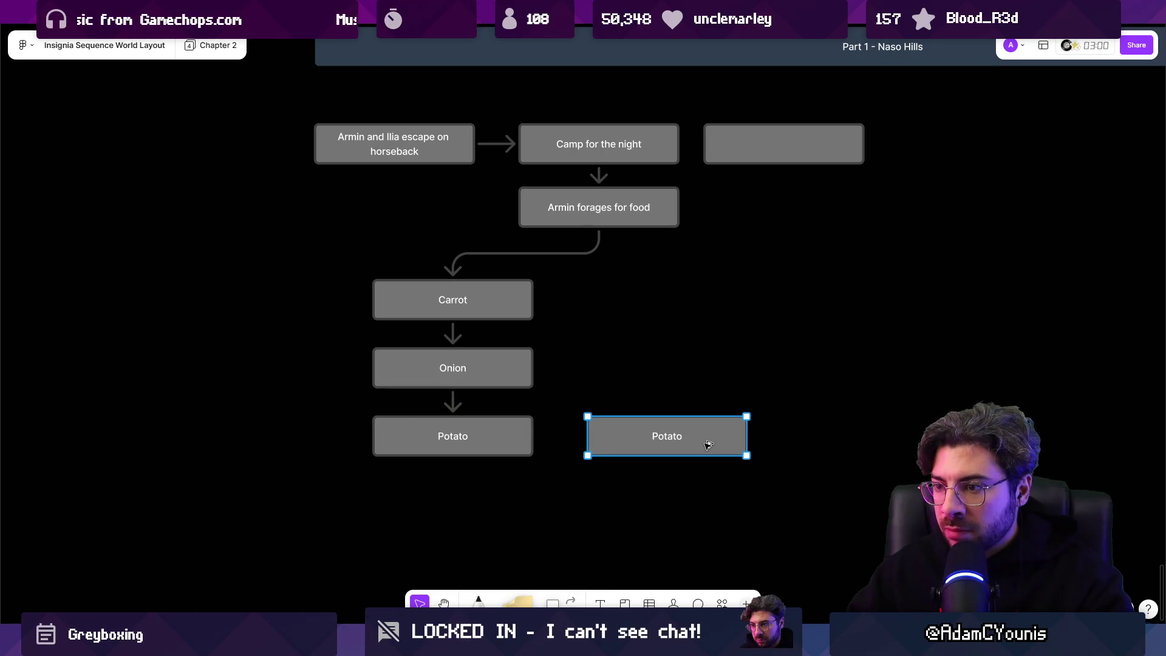
double_click(676, 441)
type("Unlocks new power")
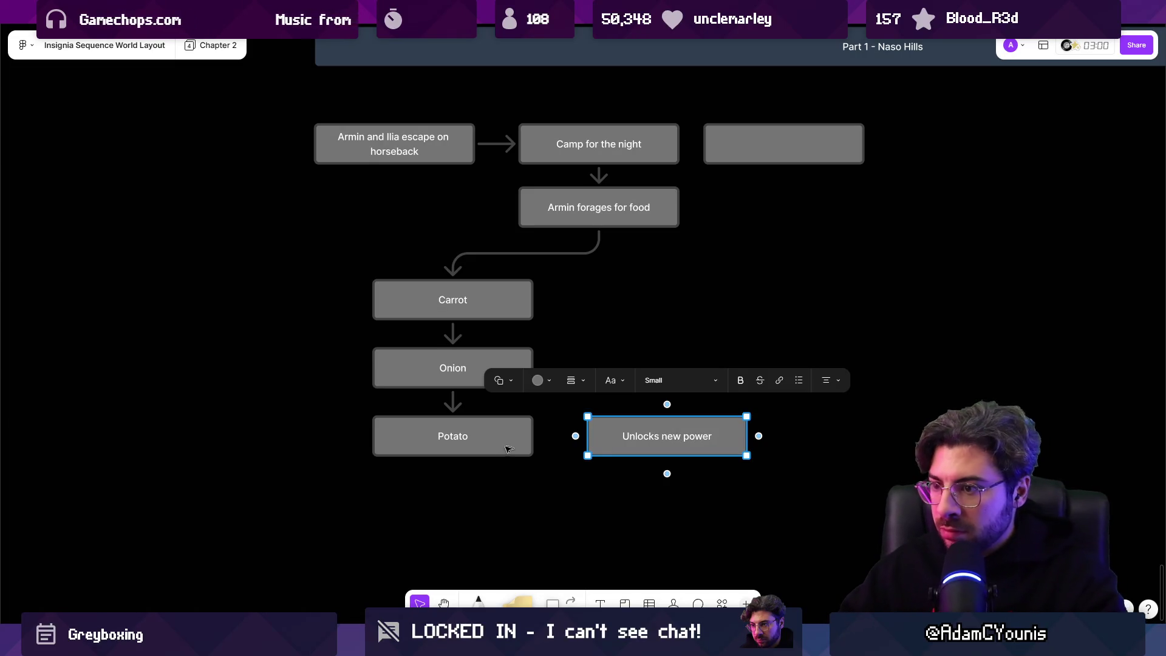
left_click(462, 435)
mouse_move(545, 435)
left_mouse_down()
mouse_move(636, 438)
mouse_move(616, 379)
mouse_move(626, 357)
mouse_move(690, 360)
mouse_move(680, 370)
left_mouse_up()
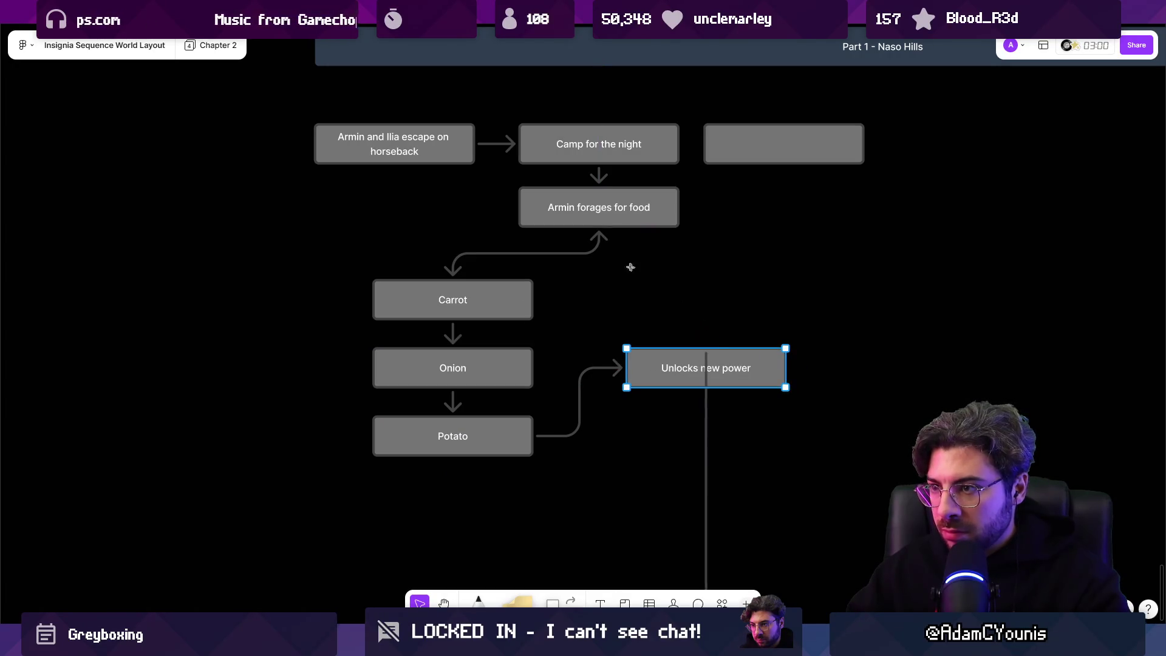
left_click_drag(614, 235, 599, 238)
left_click(686, 372)
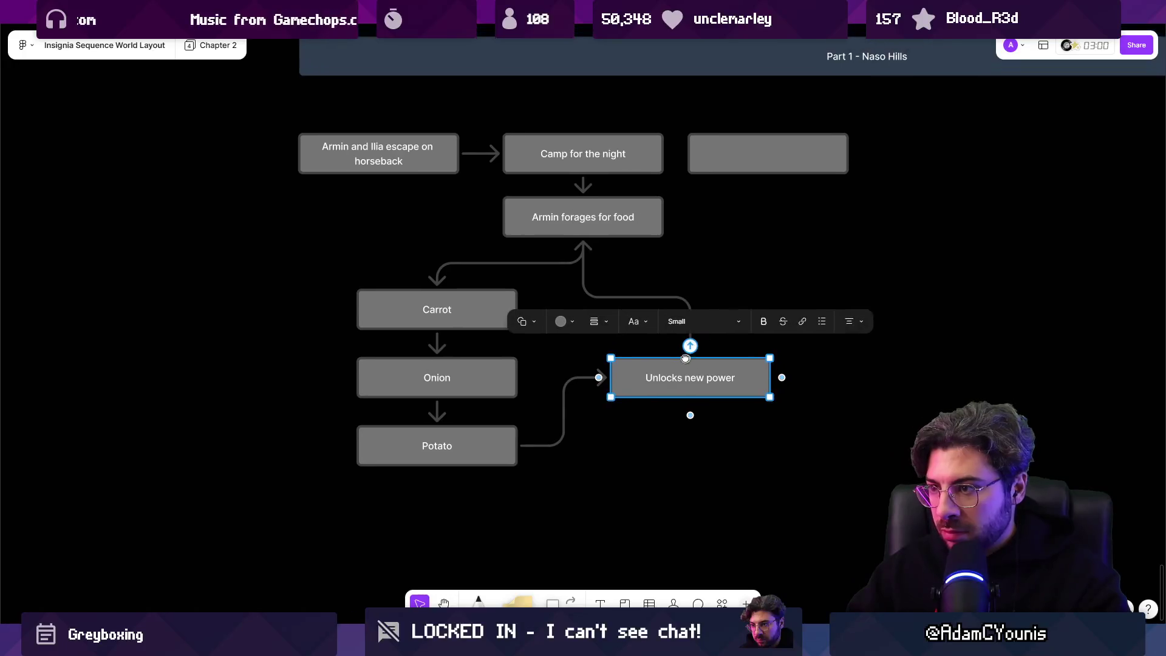
mouse_move(687, 372)
left_mouse_down()
mouse_move(664, 371)
mouse_move(633, 457)
left_mouse_up()
mouse_move(428, 443)
left_mouse_down()
mouse_move(632, 375)
mouse_move(679, 313)
left_mouse_up()
Arrange Carrot, Onion and Potato left to right in one row.
left_click_drag(425, 313, 266, 317)
mouse_move(450, 374)
left_mouse_down()
mouse_move(469, 372)
mouse_move(494, 314)
left_mouse_up()
scroll(425, 350, "left", 3)
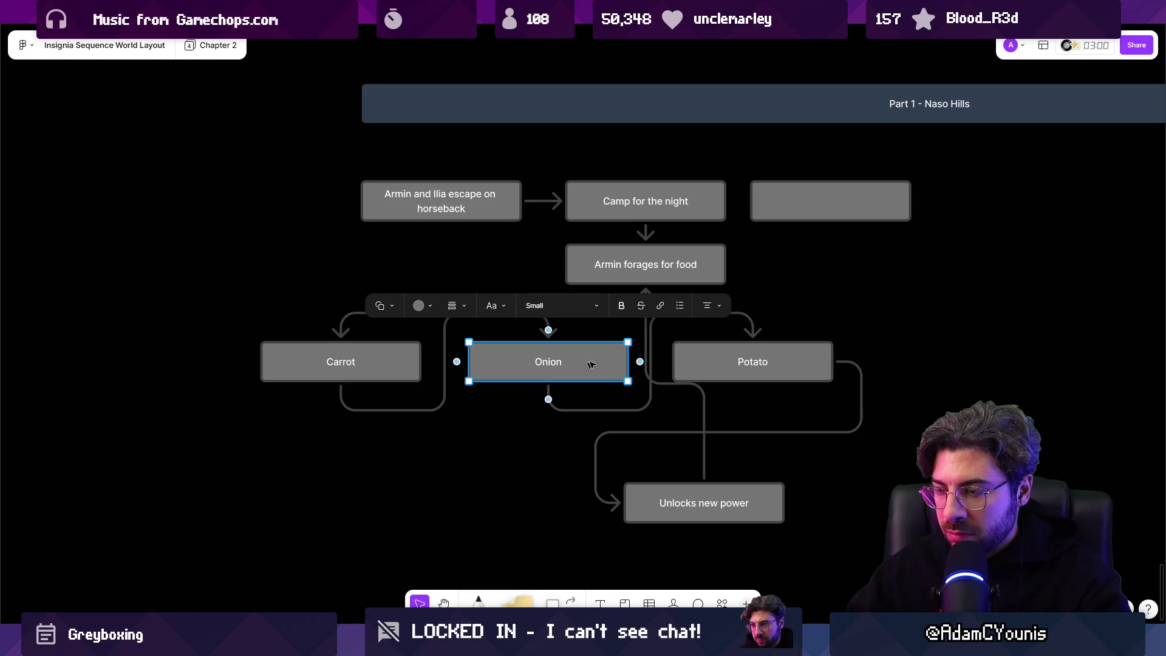
left_click_drag(732, 363, 842, 363)
left_click_drag(549, 364, 628, 363)
left_click_drag(417, 362, 460, 362)
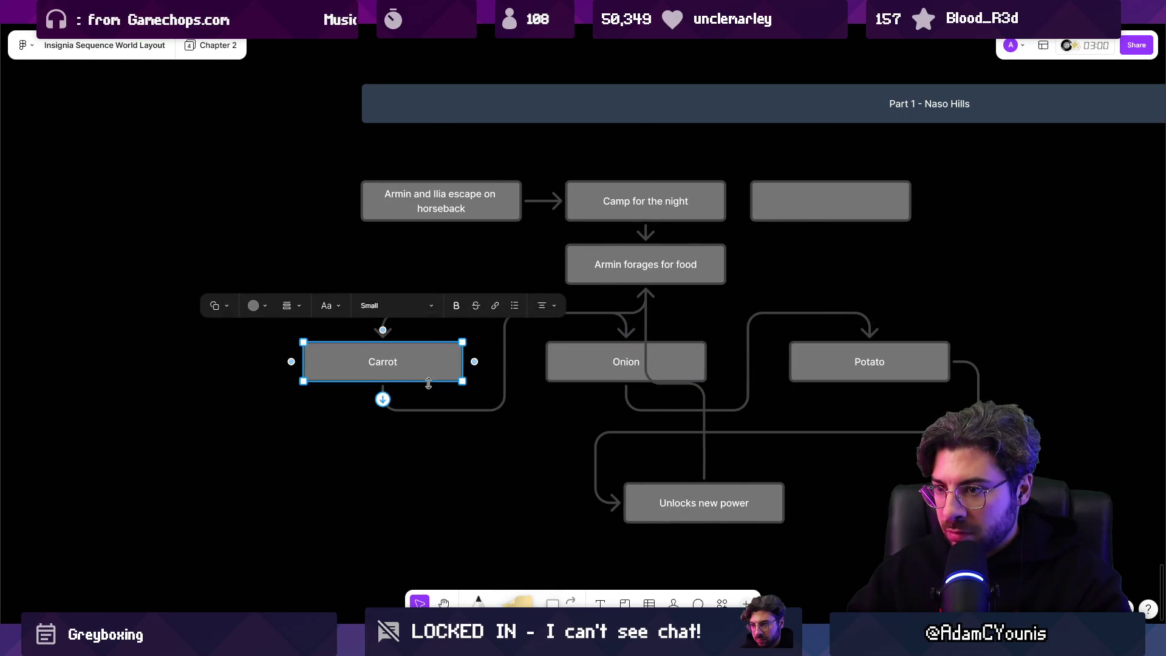
Delete the old connector under Carrot and draw arrows Carrot→Onion→Potato.
left_click(471, 411)
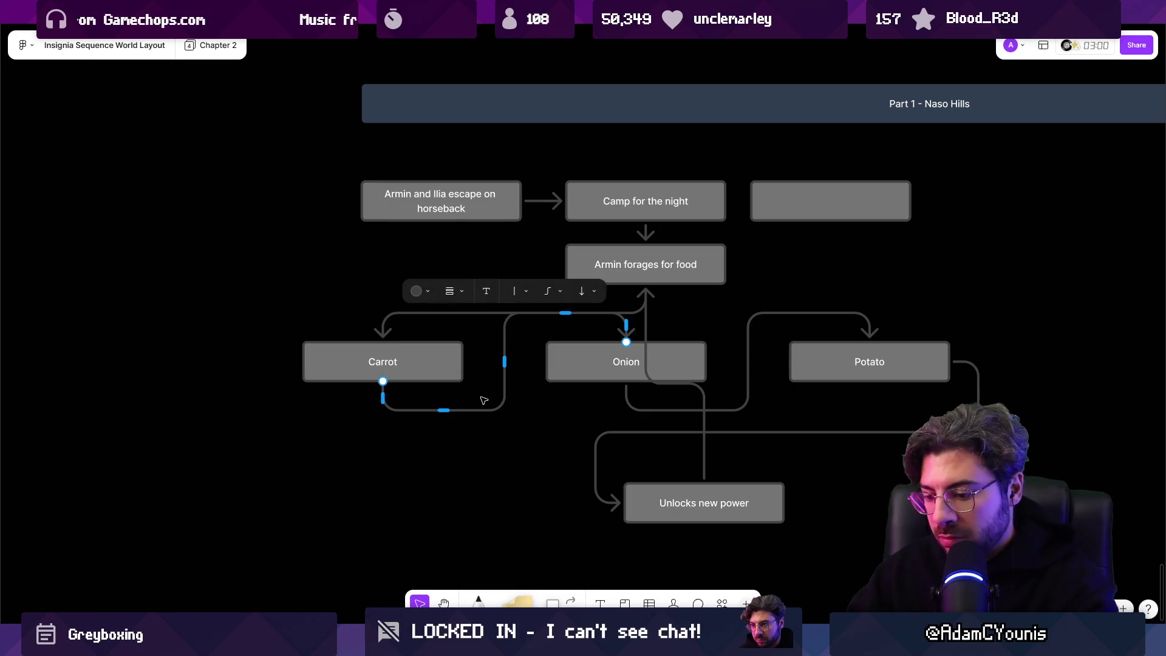
key("Delete")
left_click(466, 366)
left_click_drag(475, 362, 585, 365)
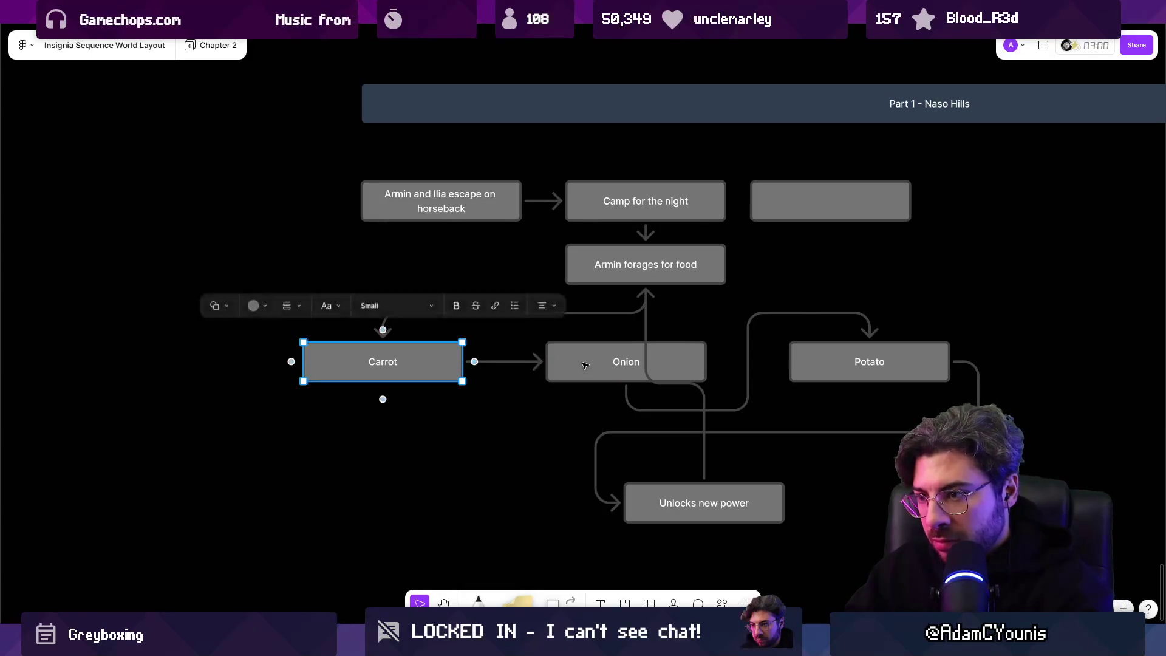
left_click(585, 365)
left_click_drag(718, 362, 788, 362)
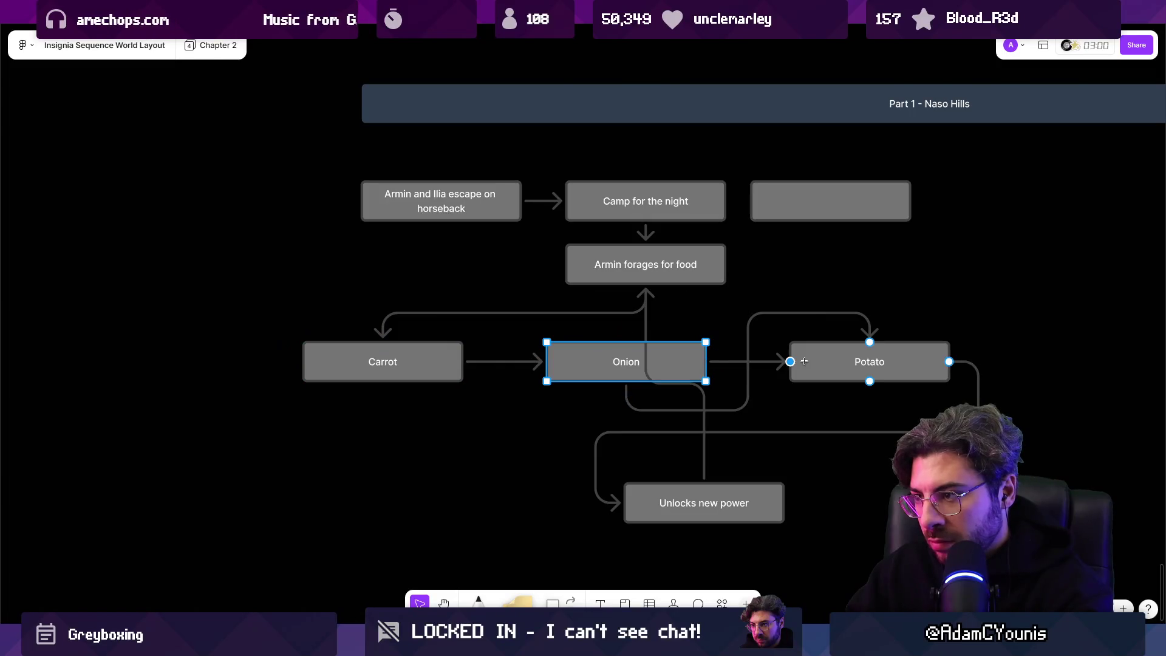
Delete the leftover loop connectors around Unlocks new power and reposition that box.
left_click(397, 317)
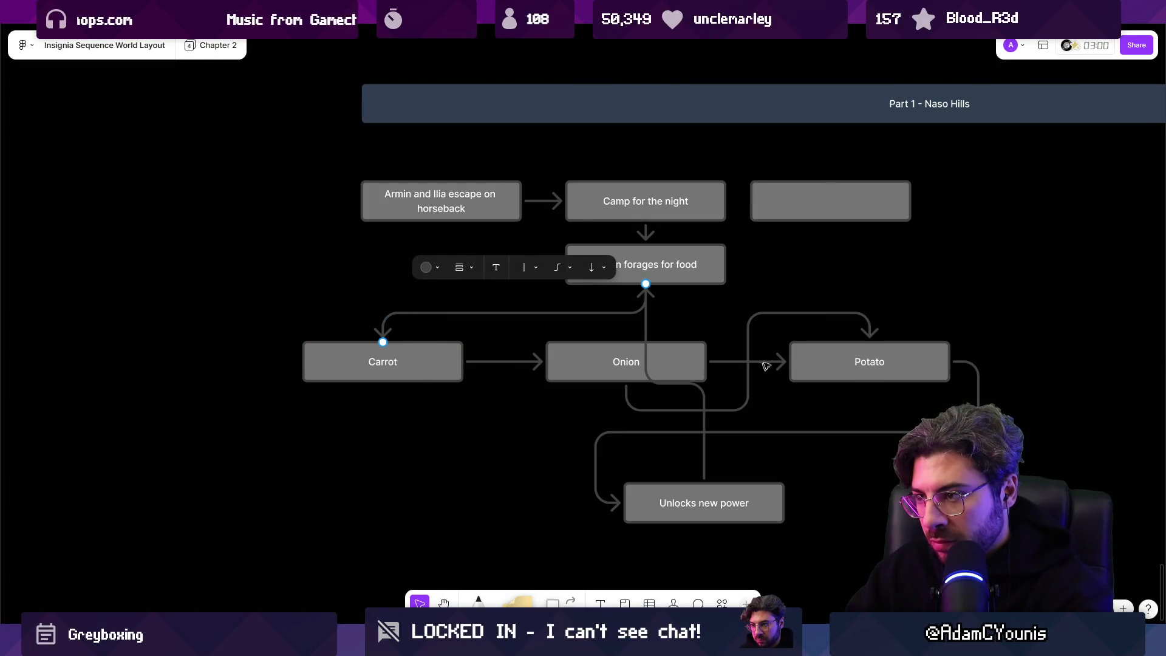
left_click(764, 317)
key("Delete")
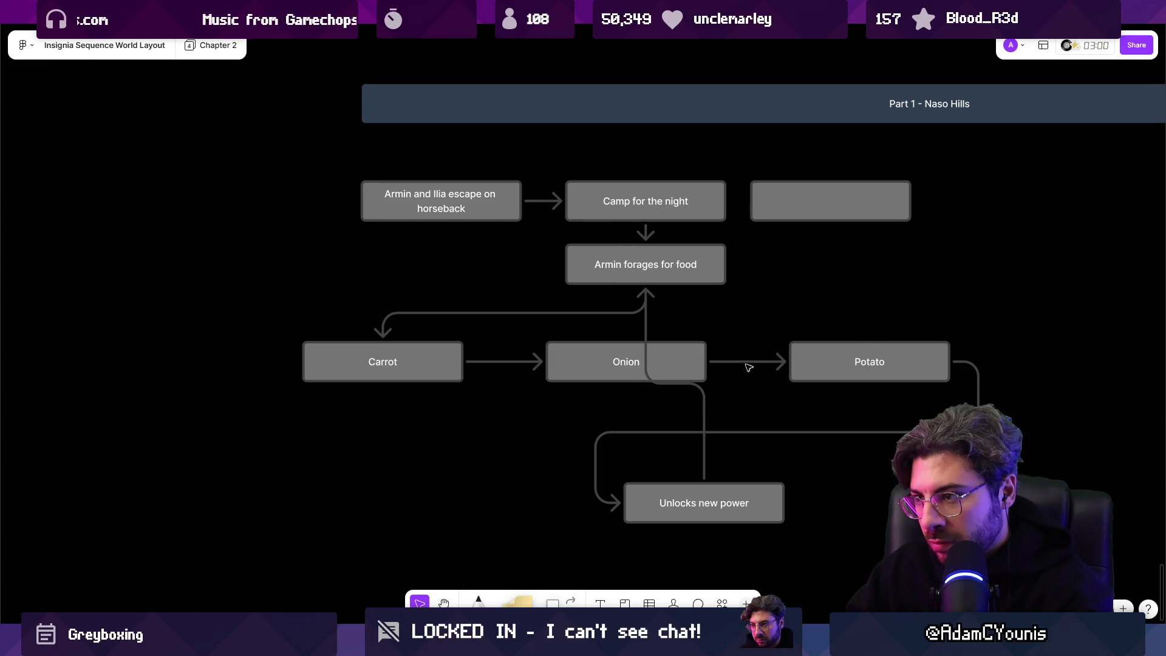
left_click(704, 419)
key("Delete")
mouse_move(675, 509)
left_mouse_down()
mouse_move(605, 469)
mouse_move(845, 445)
mouse_move(697, 442)
left_mouse_up()
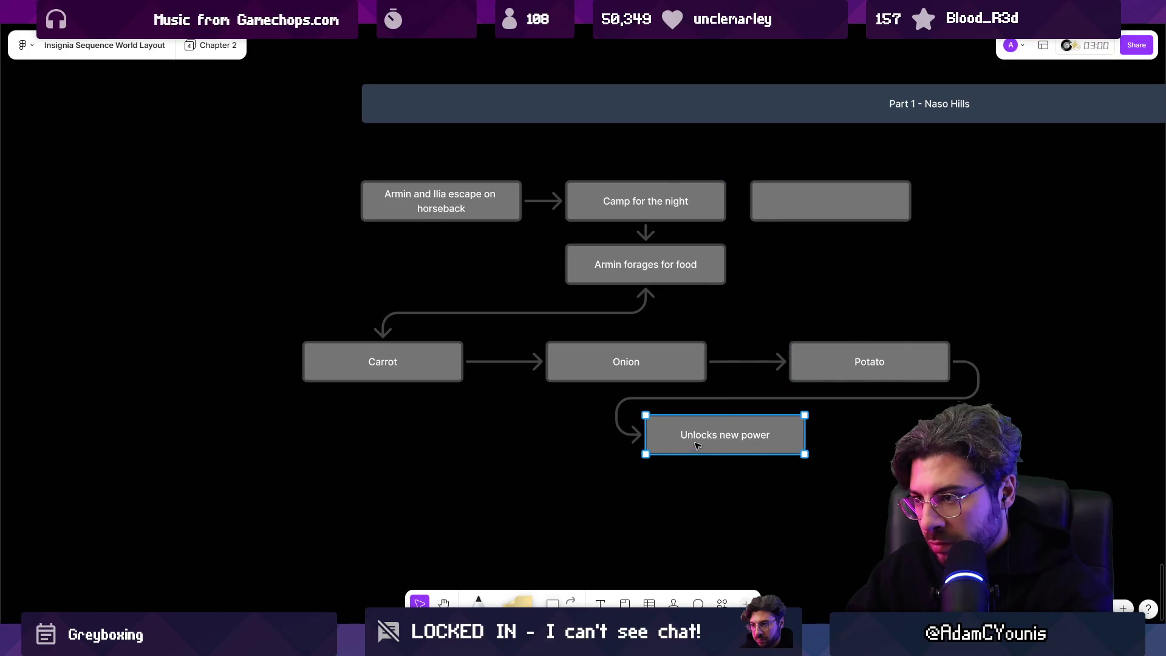
left_click(668, 379)
left_click(677, 358)
left_click(678, 358)
left_click(631, 400)
key("Delete")
Route Onion through Unlocks new power to Potato, removing the direct Onion-to-Potato arrow.
left_click(626, 367)
mouse_move(625, 398)
left_mouse_down()
mouse_move(669, 432)
mouse_move(724, 411)
left_mouse_up()
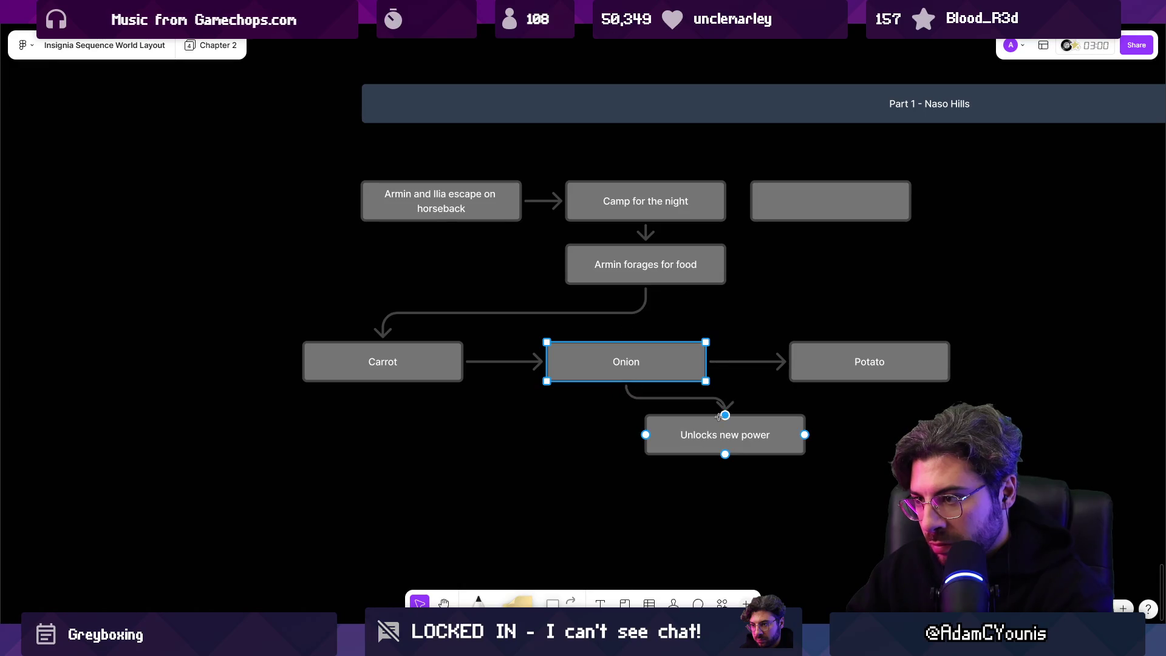
left_click(802, 435)
left_click_drag(816, 435, 869, 389)
key("Escape")
left_click(764, 363)
key("Delete")
mouse_move(736, 433)
left_mouse_down()
mouse_move(628, 457)
mouse_move(638, 457)
left_mouse_up()
mouse_move(847, 359)
left_mouse_down()
mouse_move(808, 358)
mouse_move(645, 287)
left_mouse_up()
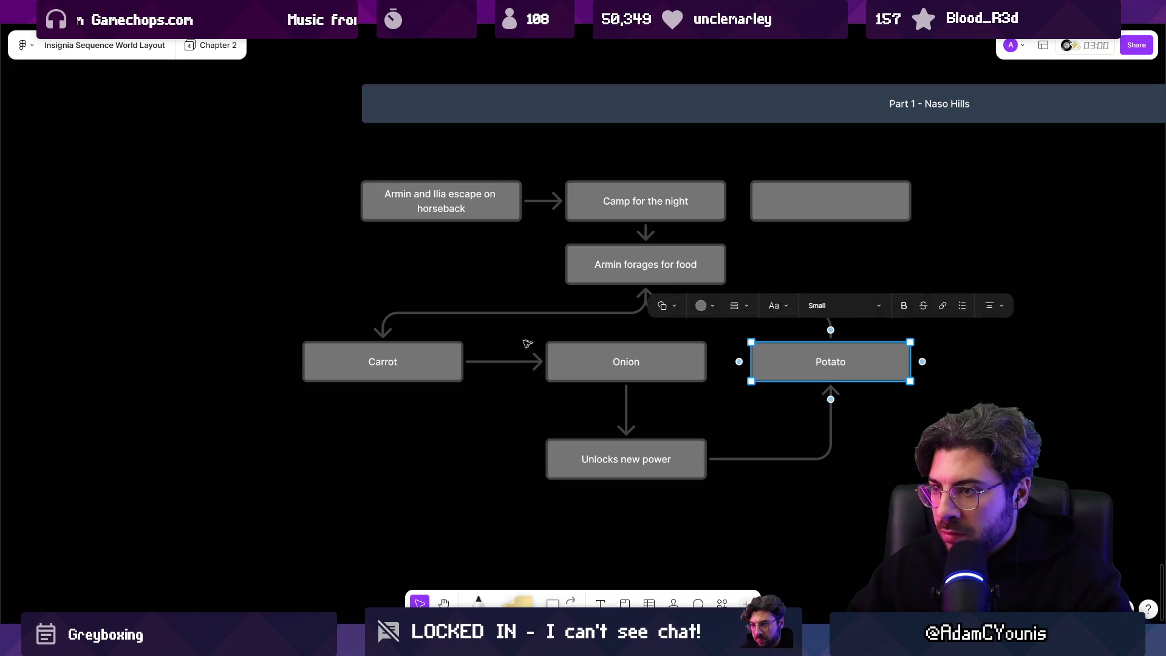
Check Unity's Insignia Graph, then return to FigJam and select the row's left box.
key("alt+Tab")
scroll(492, 295, "up", 6)
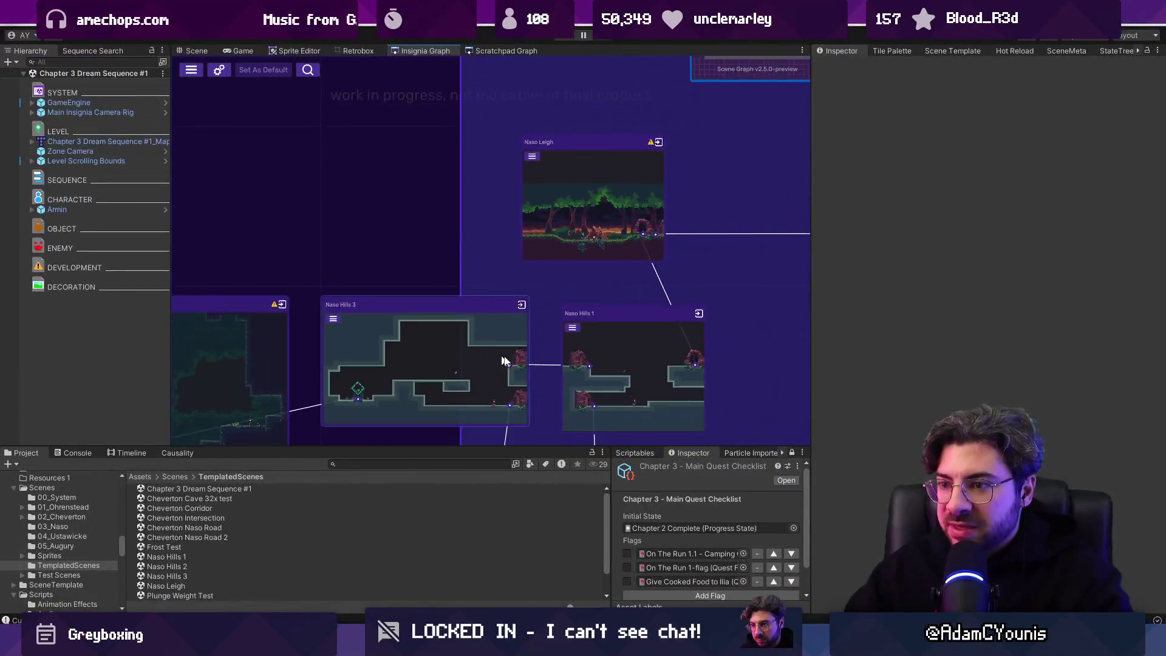
key("alt+Tab")
left_click(383, 362)
Relabel the three row boxes as Onion, Potato and Carrot.
double_click(387, 363)
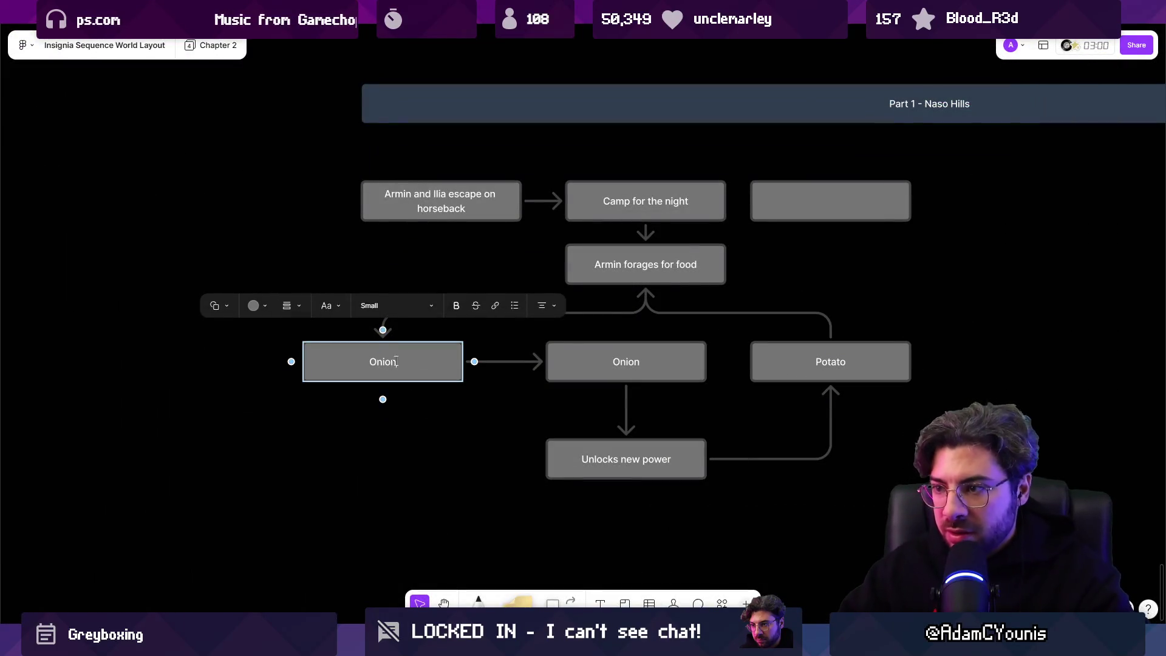
double_click(612, 360)
type("Potato")
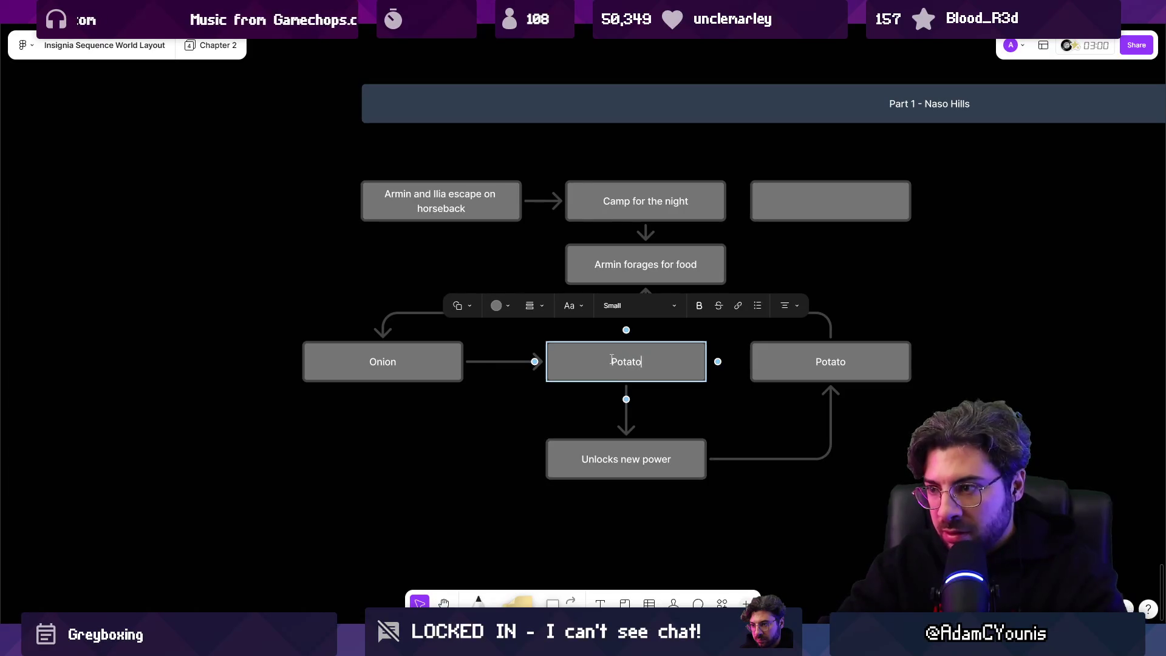
double_click(829, 363)
type("Carrot")
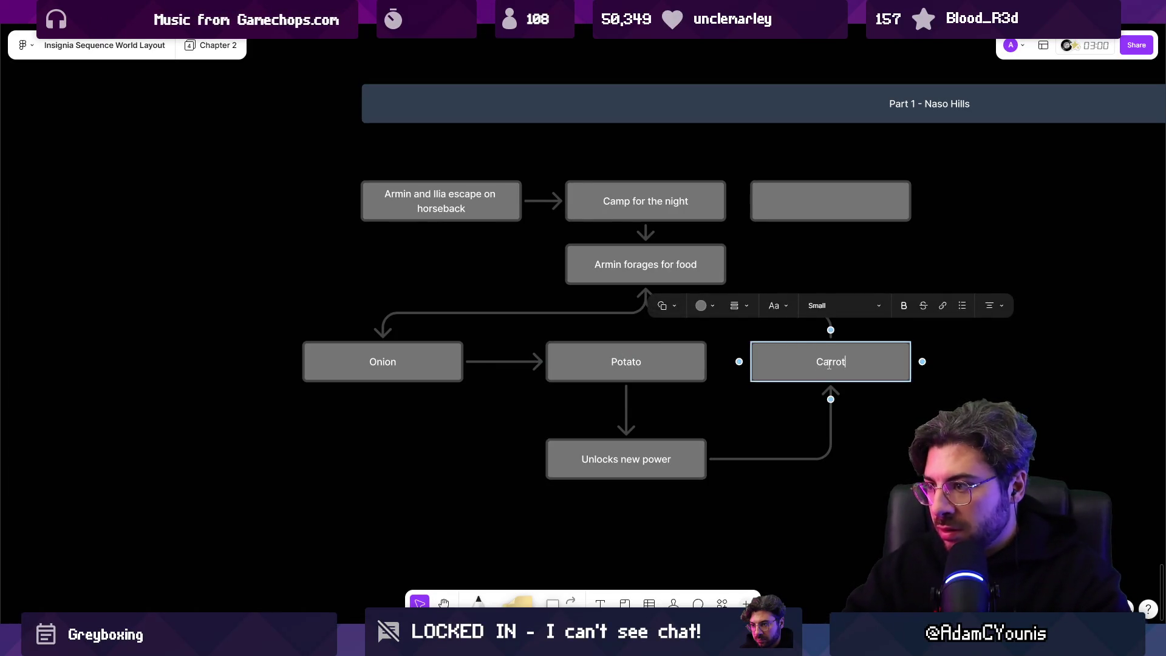
left_click(699, 385)
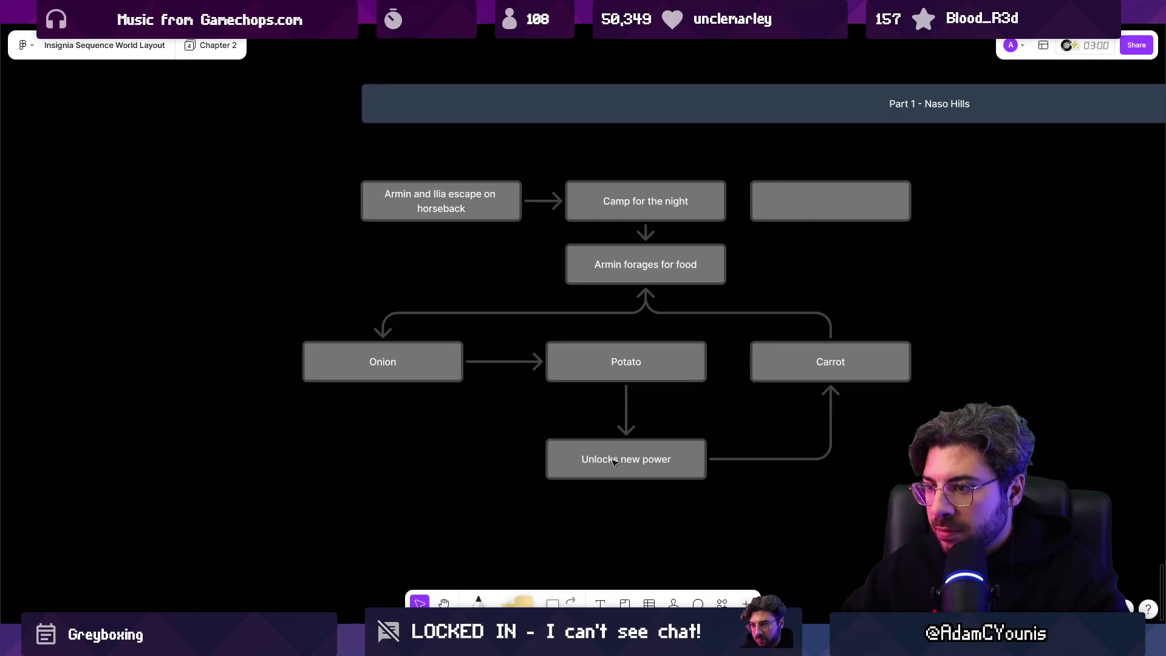
Try new positions for Onion, Potato, Carrot and Unlocks new power, with Carrot under foraging.
left_click_drag(607, 459, 743, 494)
left_click_drag(627, 364, 603, 418)
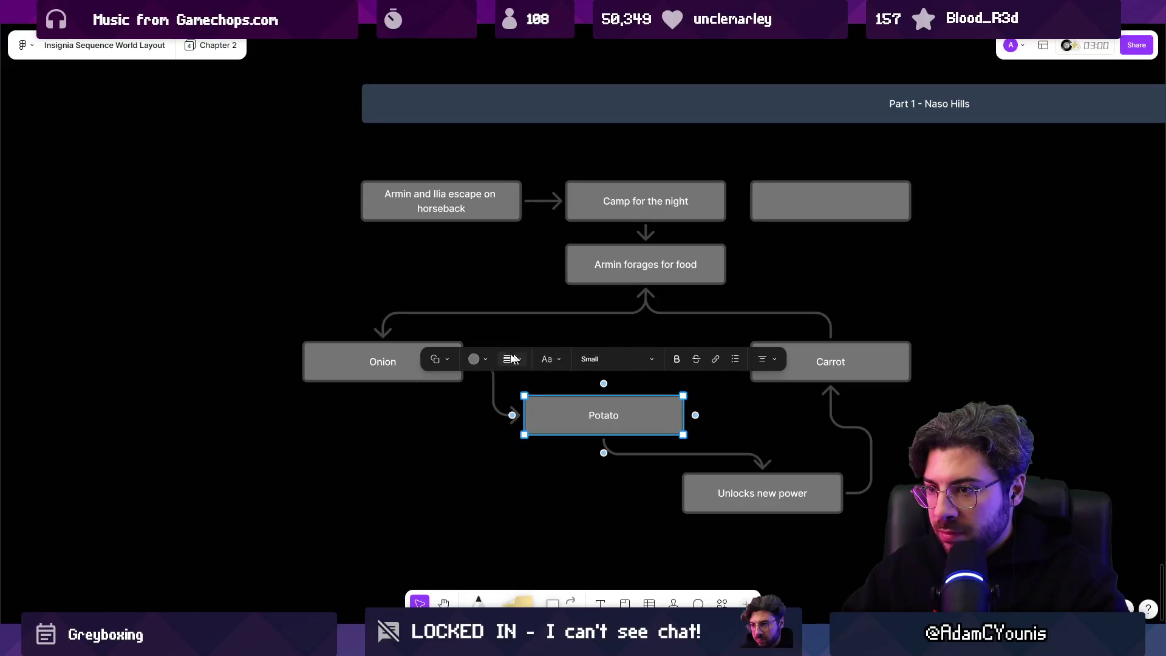
left_click(353, 349)
mouse_move(353, 349)
left_mouse_down()
mouse_move(565, 333)
mouse_move(497, 346)
mouse_move(391, 344)
left_mouse_up()
left_click(573, 407)
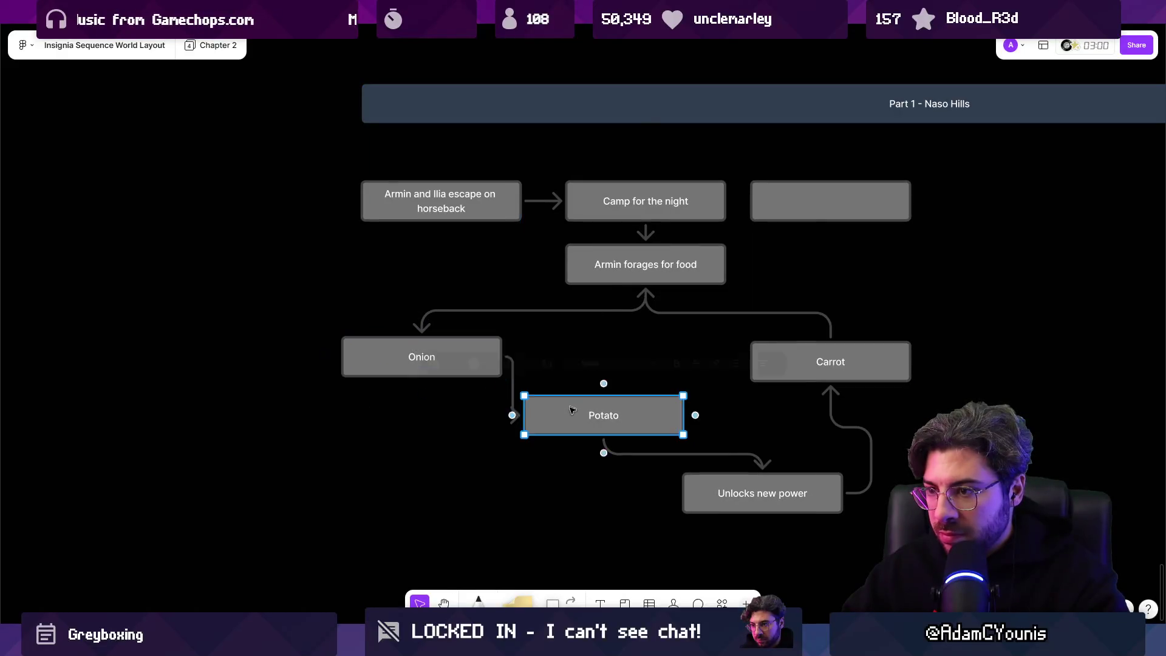
left_click_drag(574, 407, 401, 436)
left_click_drag(437, 353, 437, 372)
mouse_move(779, 364)
left_mouse_down()
mouse_move(594, 339)
mouse_move(599, 381)
left_mouse_up()
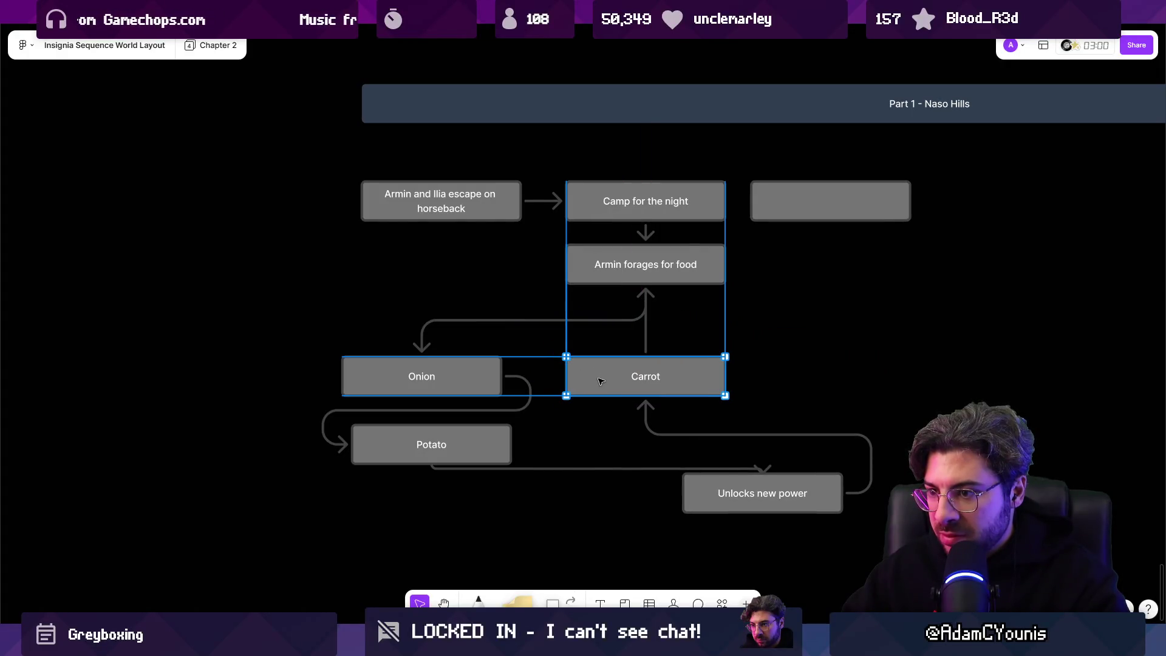
mouse_move(707, 481)
left_mouse_down()
mouse_move(628, 476)
mouse_move(570, 520)
mouse_move(581, 530)
left_mouse_up()
mouse_move(595, 378)
left_mouse_down()
mouse_move(589, 338)
mouse_move(682, 348)
mouse_move(620, 387)
left_mouse_up()
left_click_drag(435, 381, 419, 540)
mouse_move(602, 372)
left_mouse_down()
mouse_move(395, 330)
mouse_move(302, 331)
mouse_move(384, 355)
mouse_move(697, 357)
left_mouse_up()
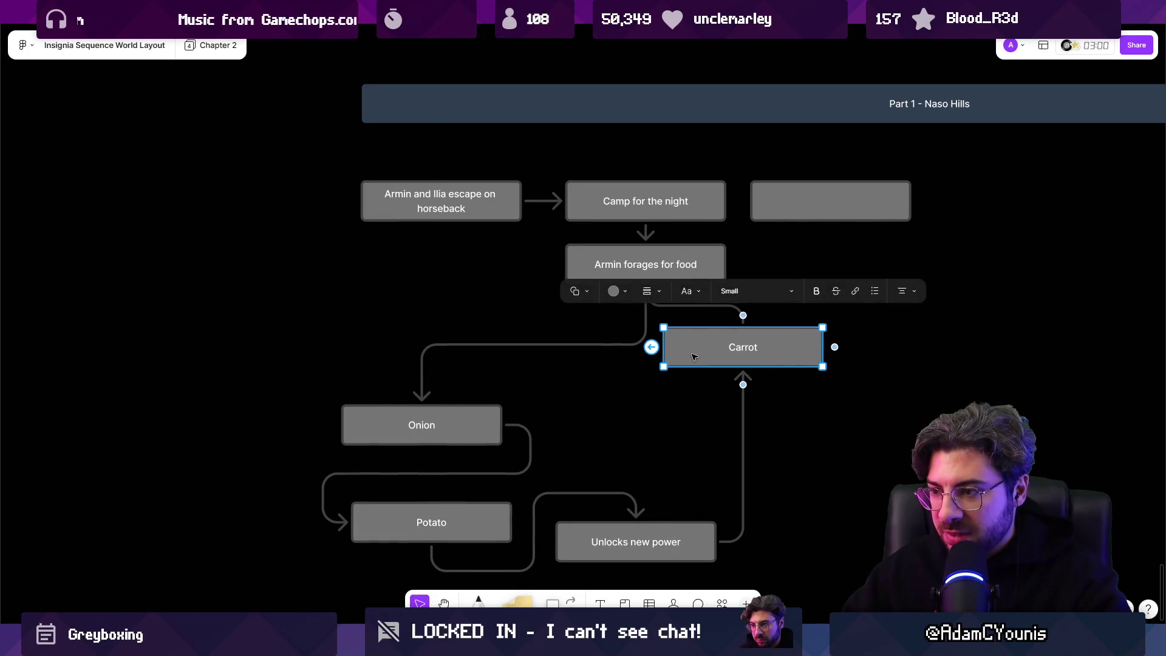
Undo the stray layout moves with Ctrl+Z.
key("ctrl+z")
key("ctrl+z")
key("ctrl+z")
key("ctrl+z")
key("ctrl+z")
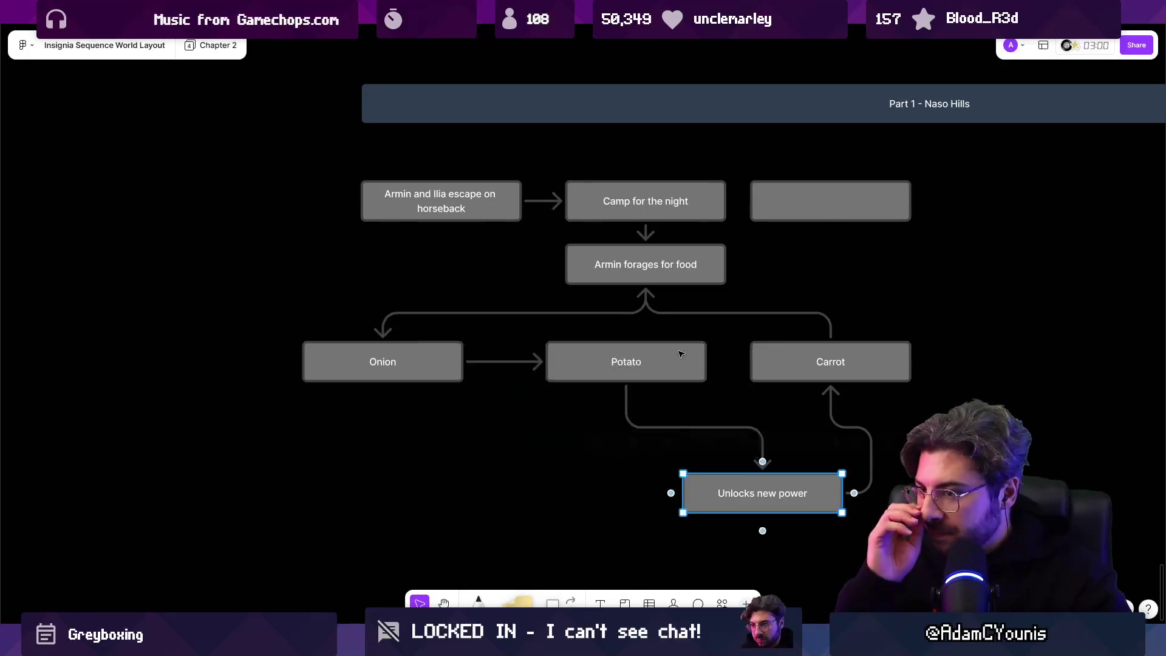
scroll(631, 392, "down", 5)
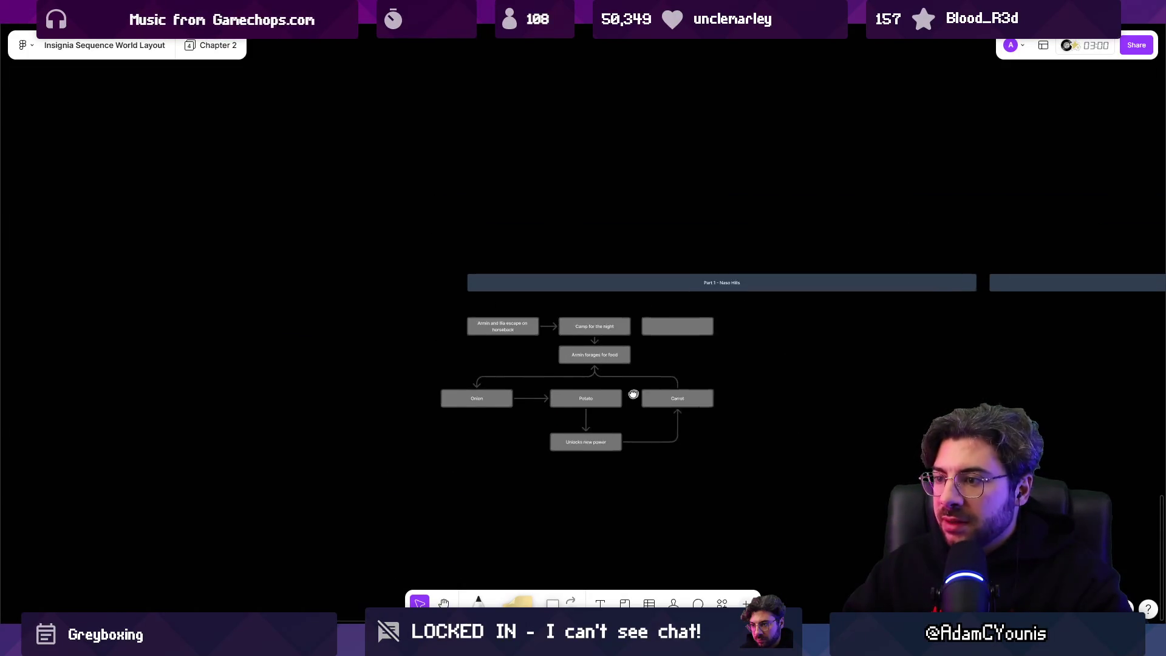
scroll(735, 407, "up", 5)
key("ctrl+z")
key("ctrl+z")
key("ctrl+z")
key("ctrl+z")
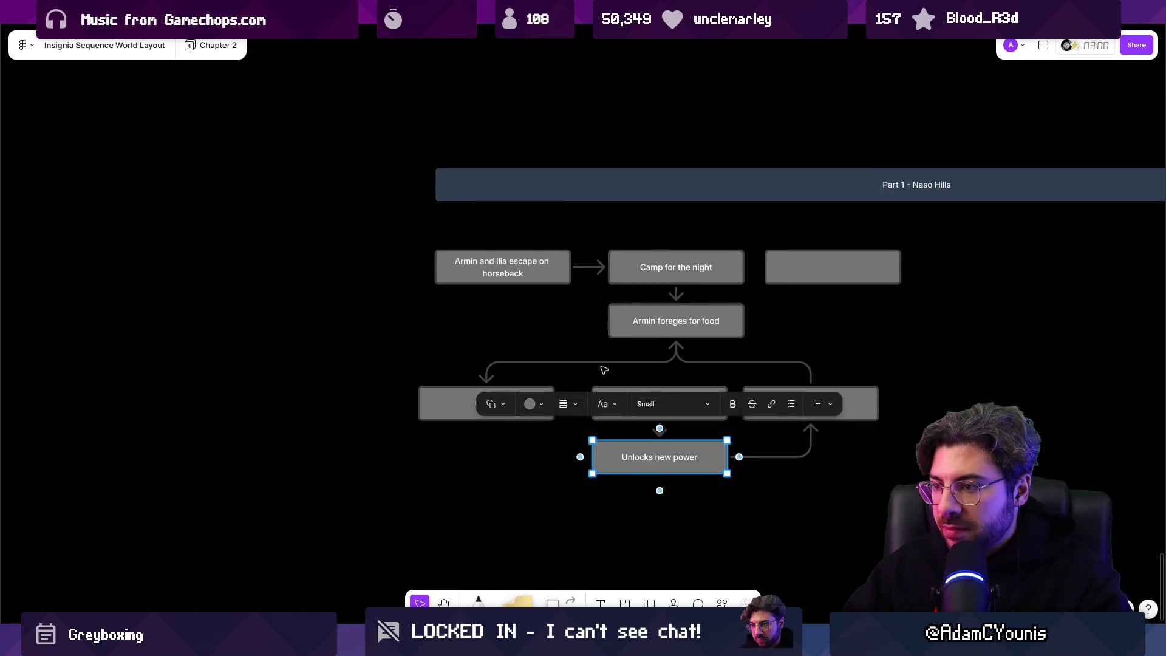
Align Onion and Carrot, with Potato and Unlocks new power in the centre column.
left_click(669, 404)
scroll(456, 400, "right", 3)
left_click_drag(456, 400, 464, 400)
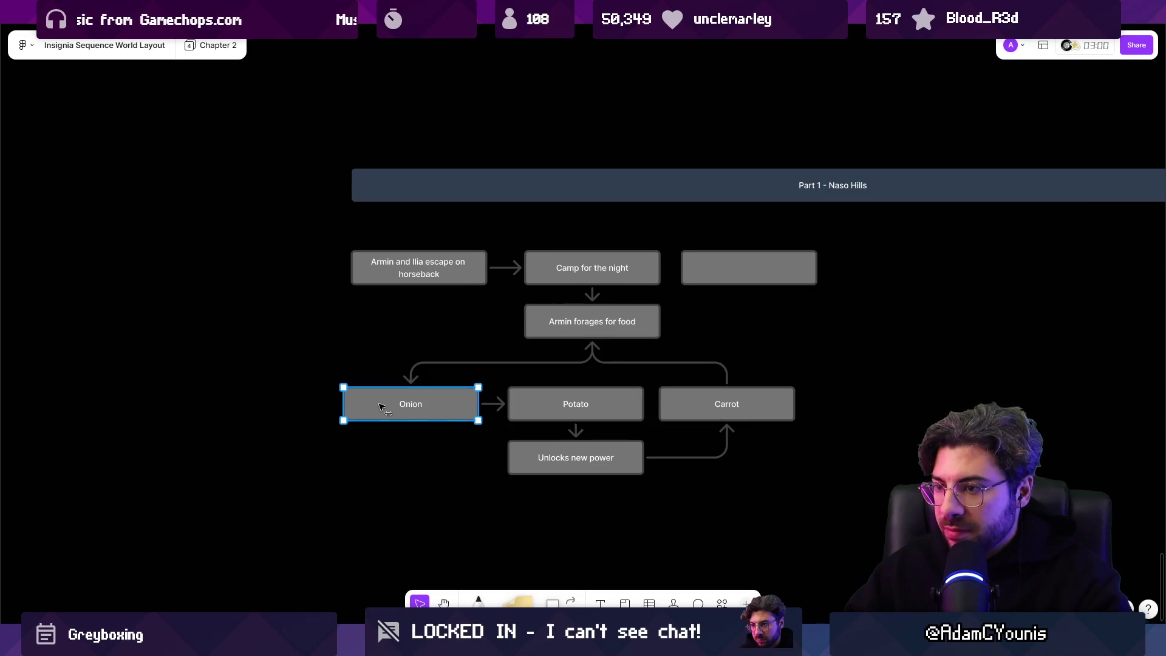
left_click_drag(729, 404, 743, 404)
left_click(590, 415)
left_click_drag(589, 415, 606, 415)
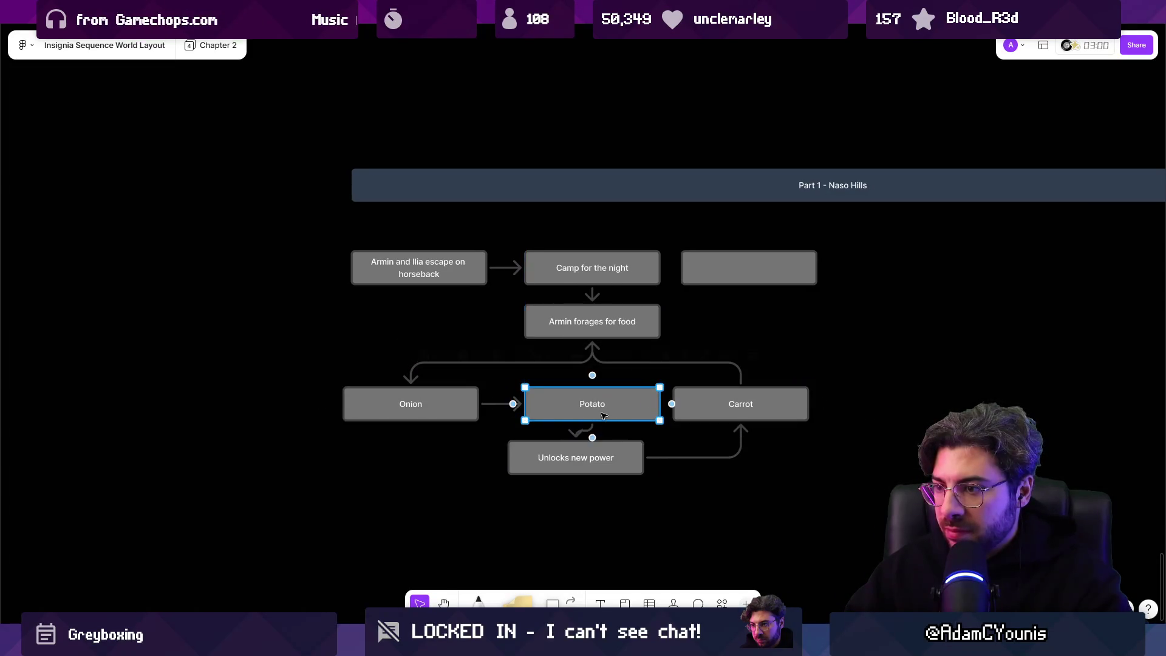
left_click_drag(583, 465, 600, 464)
left_click_drag(792, 405, 817, 402)
left_click(714, 496)
Scroll back to the flow and select the Camp for the night box.
scroll(714, 495, "down", 2)
scroll(737, 416, "down", 2)
scroll(638, 362, "up", 5)
left_click(449, 360)
Add a connected box after Camp for the night reading 'Help farmer round up sheep?'.
left_click(465, 360)
type("Help farm")
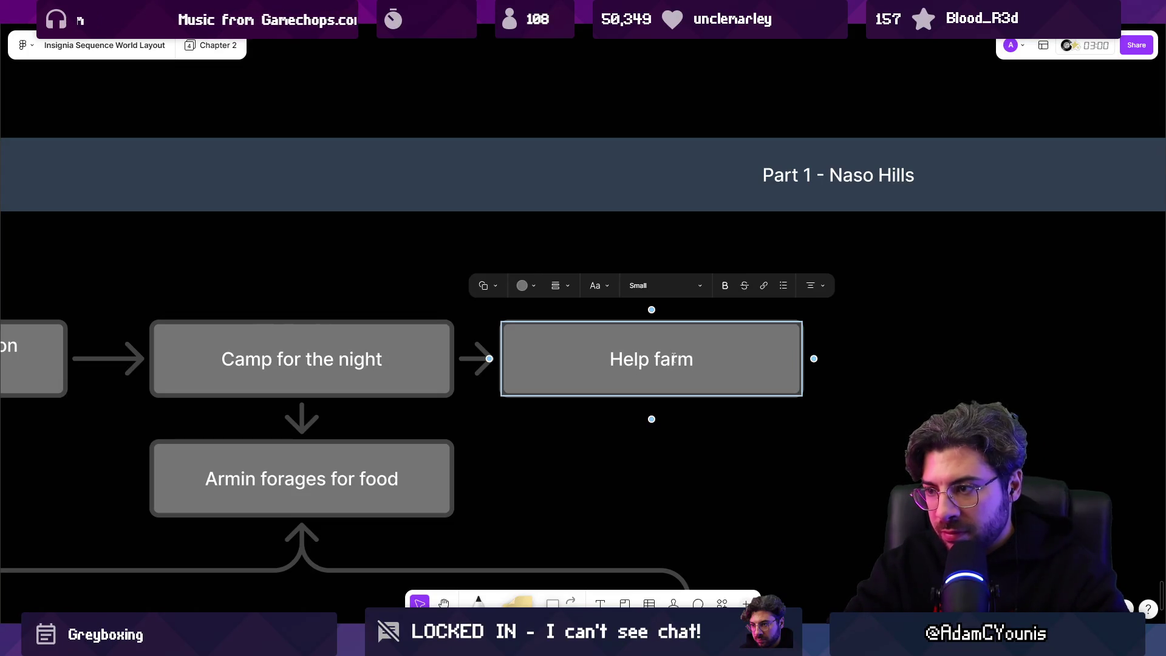
type("er round u")
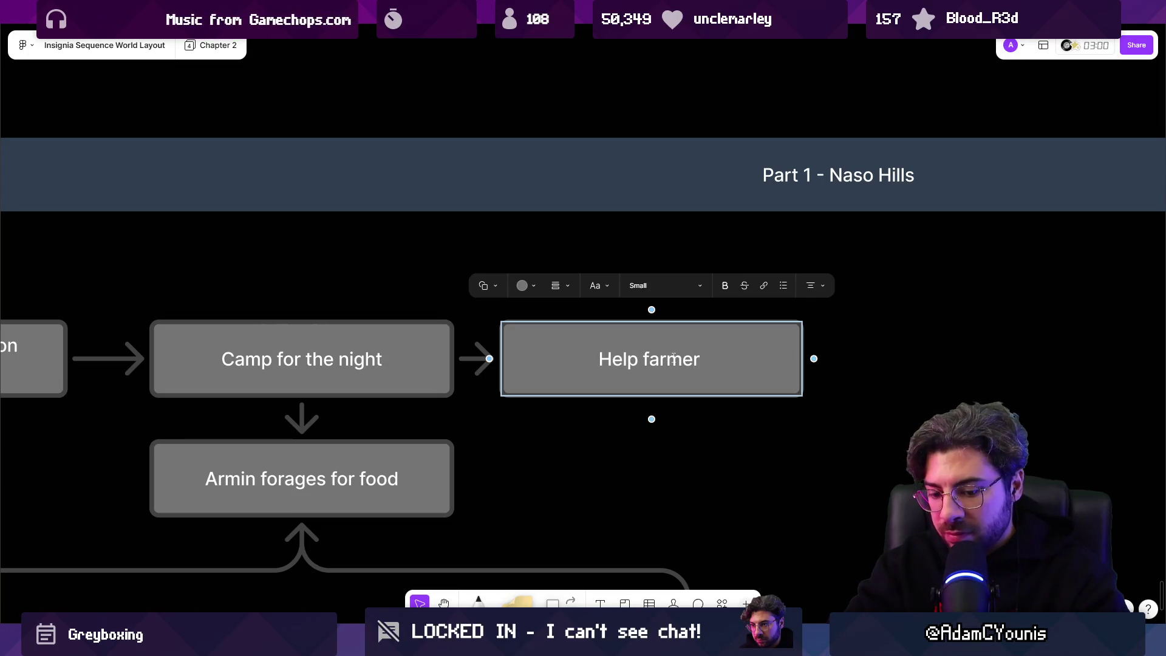
type("p sheep>?")
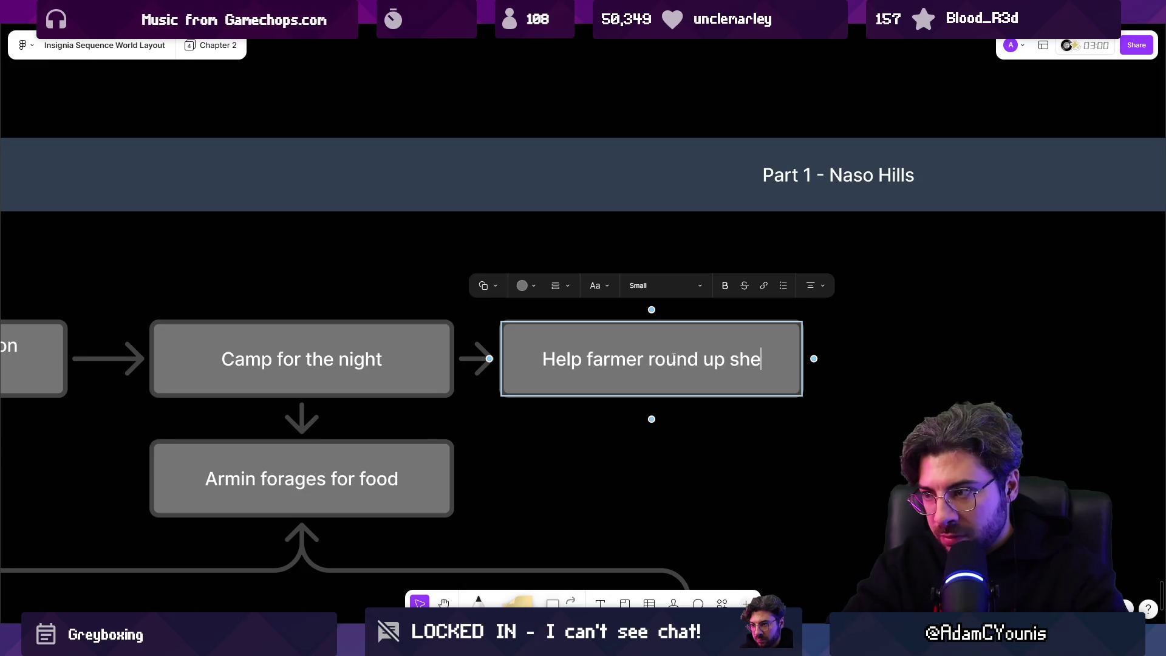
key("BackSpace")
key("BackSpace")
type("?")
key("Escape")
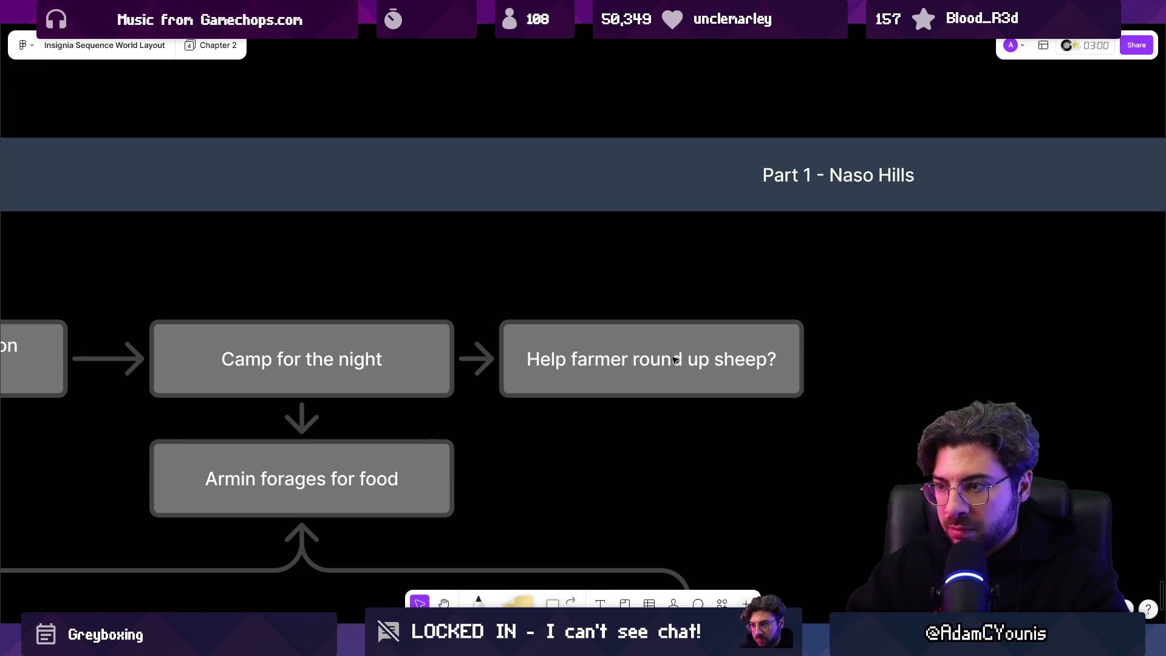
Copy the Help farmer box beside it and retype it as 'Ride through to the station'.
scroll(669, 358, "down", 5)
left_click_drag(672, 356, 493, 333)
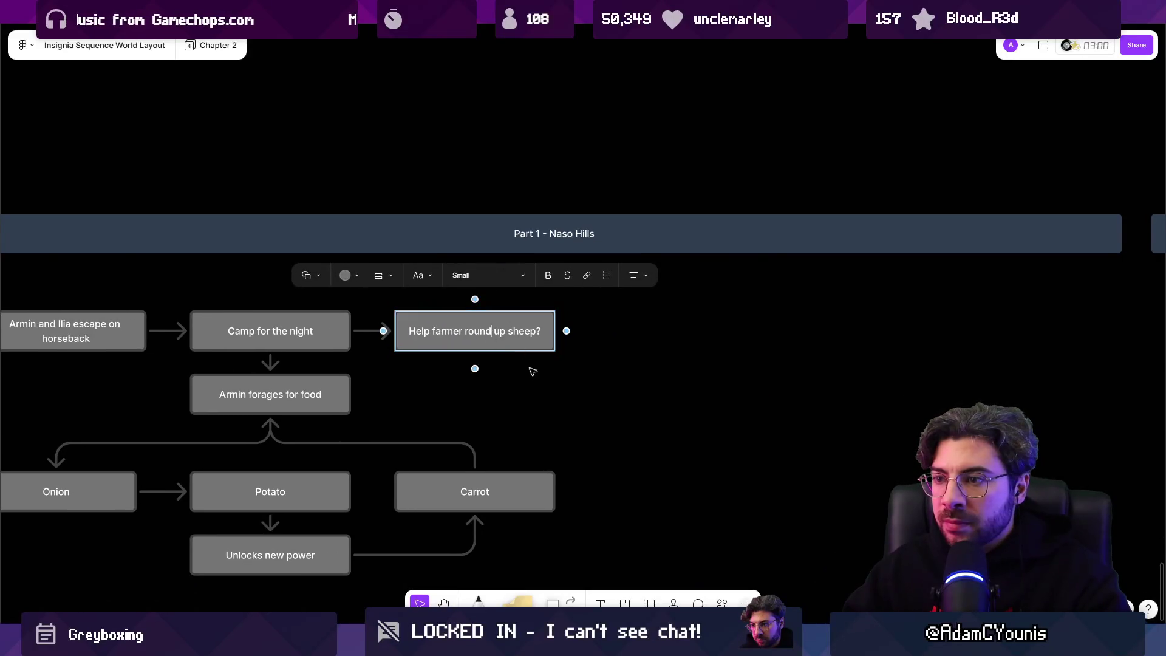
left_click_drag(480, 335, 675, 335)
double_click(676, 335)
type("Ride through to the Pickup Poi")
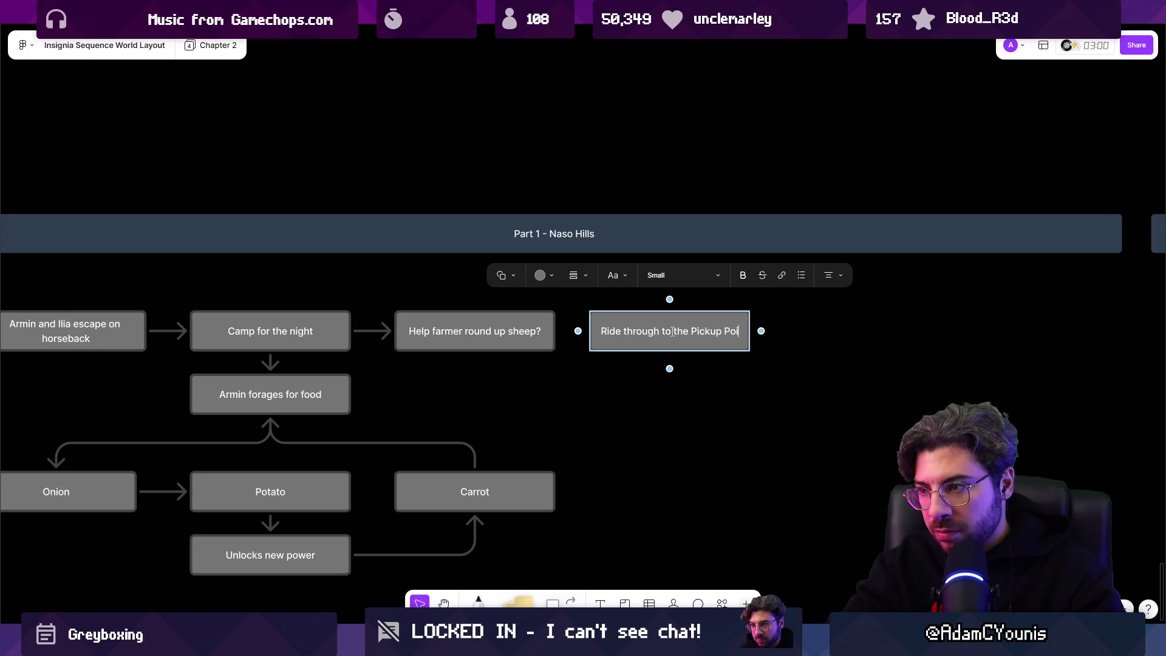
type("nt")
type("station")
key("Escape")
Link Help farmer to the Ride step, then duplicate it as 'Board the Caravan'.
left_click(543, 334)
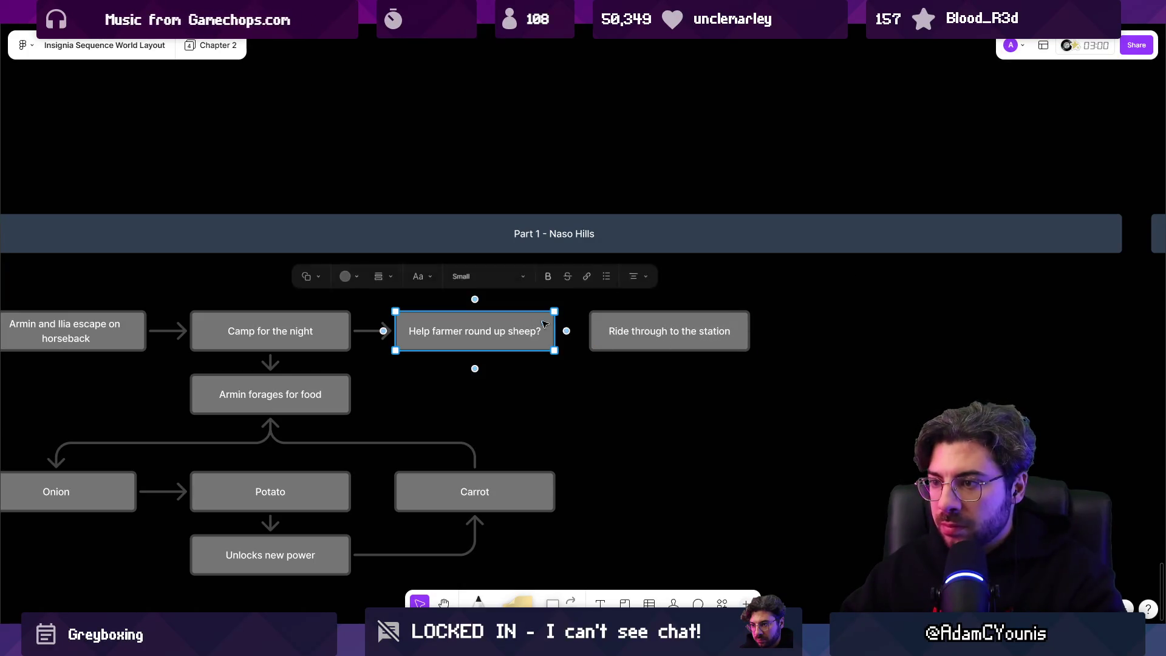
left_click_drag(567, 331, 626, 335)
left_click(626, 334)
key("ctrl+d")
left_click_drag(790, 332, 823, 334)
left_click(746, 333)
double_click(823, 333)
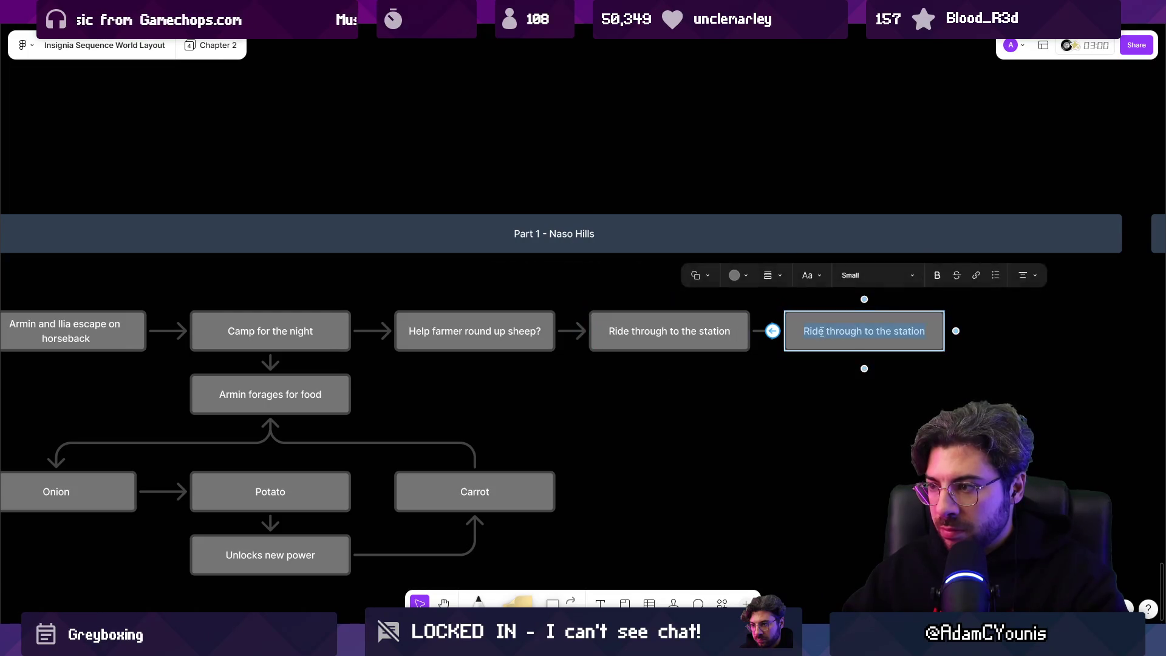
type("BVoa")
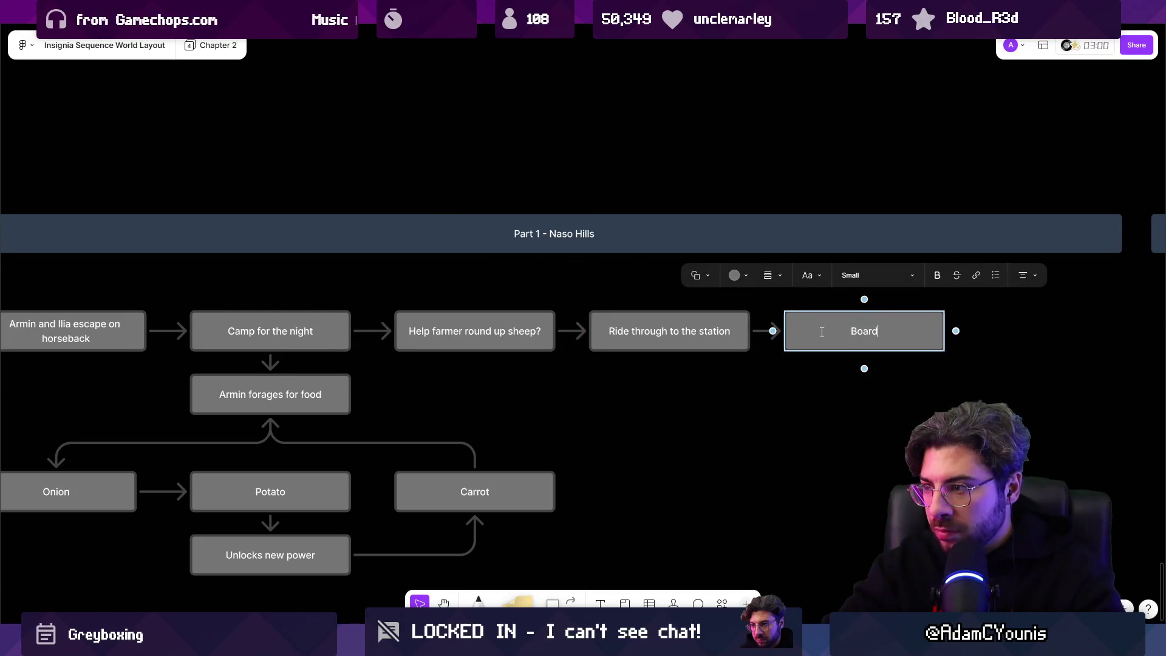
key("Escape")
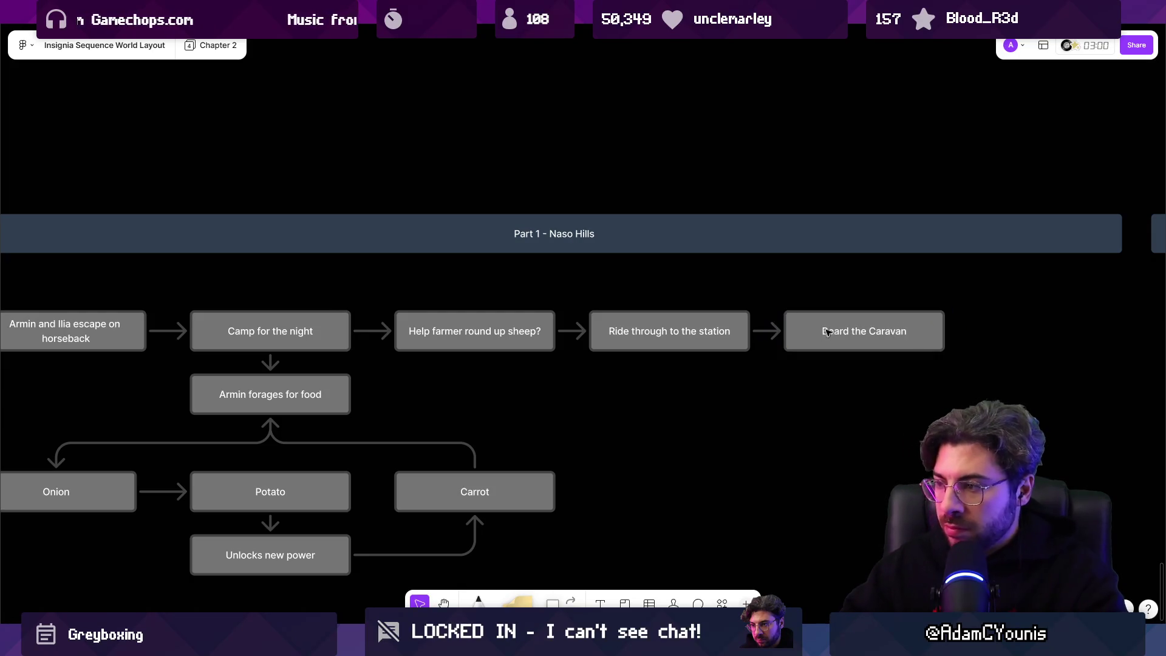
Place a copy of Board the Caravan below it, then switch to the Unity editor.
scroll(822, 332, "right", 5)
left_click_drag(541, 262, 562, 327)
left_click(561, 326)
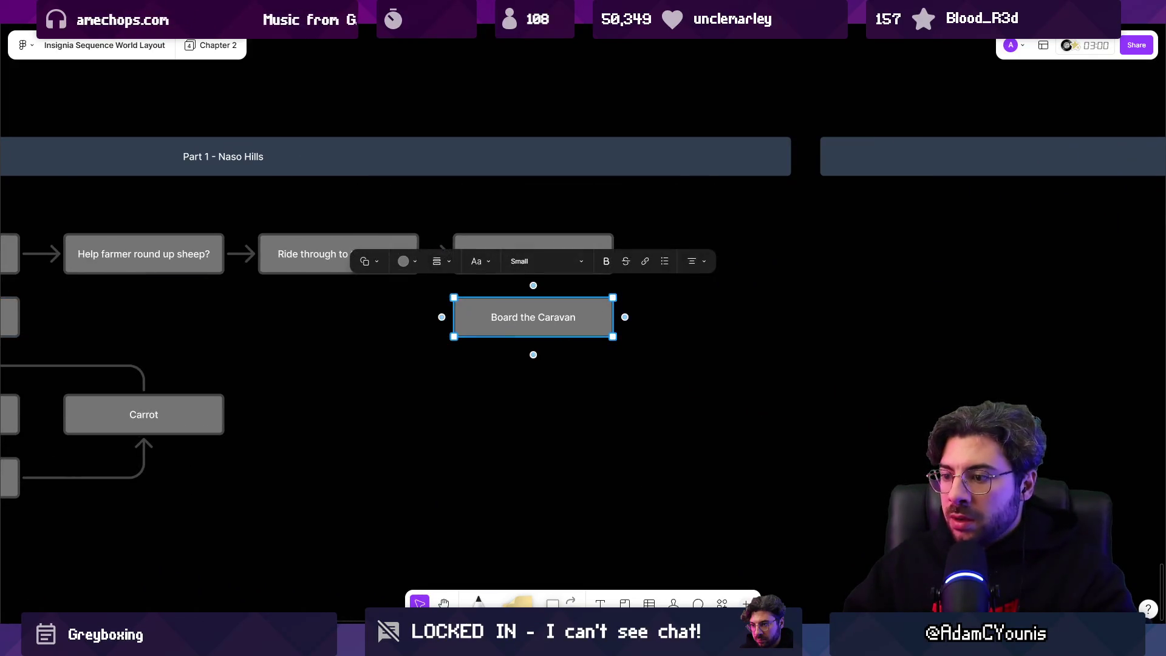
key("alt+Tab")
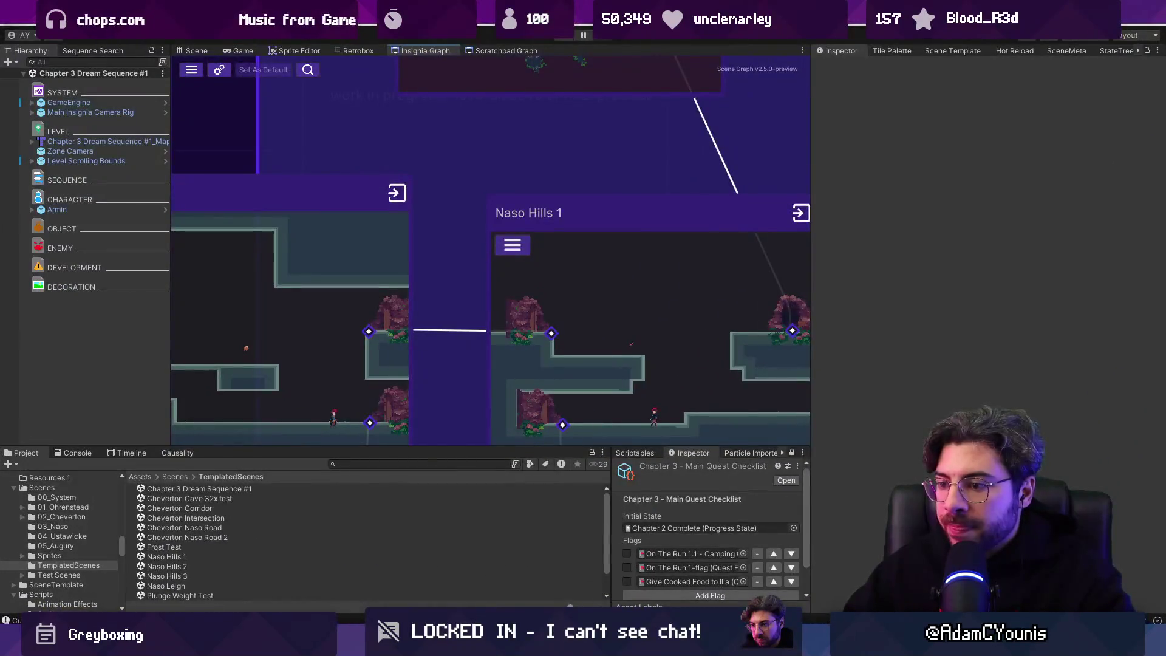
key("alt+Tab")
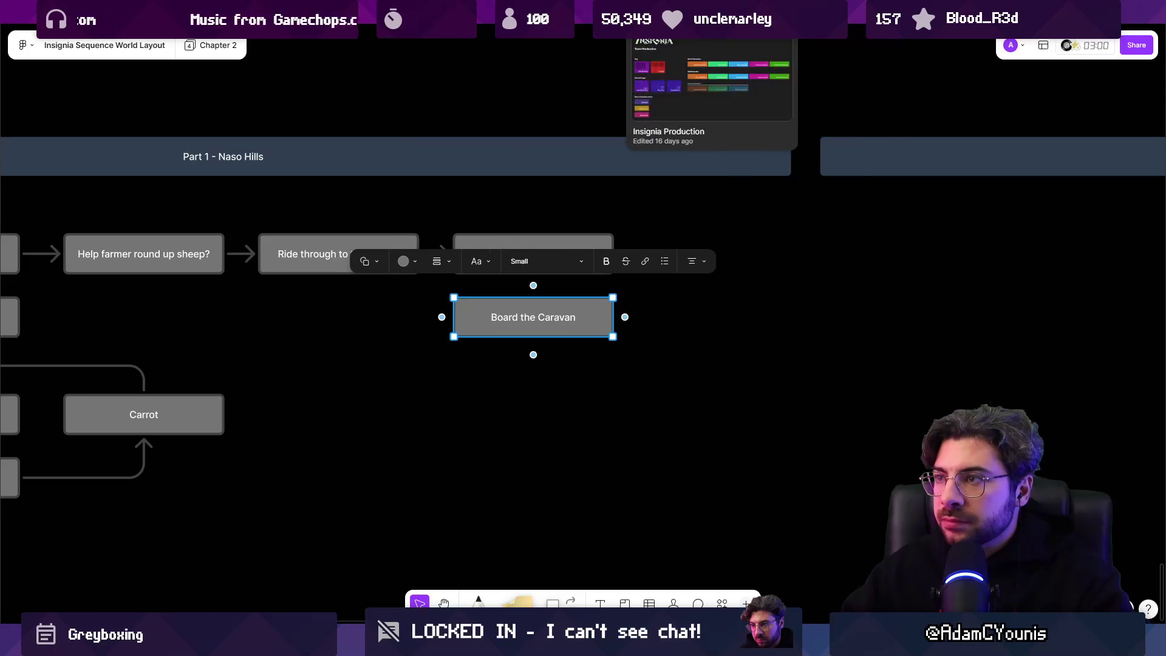
left_click(668, 12)
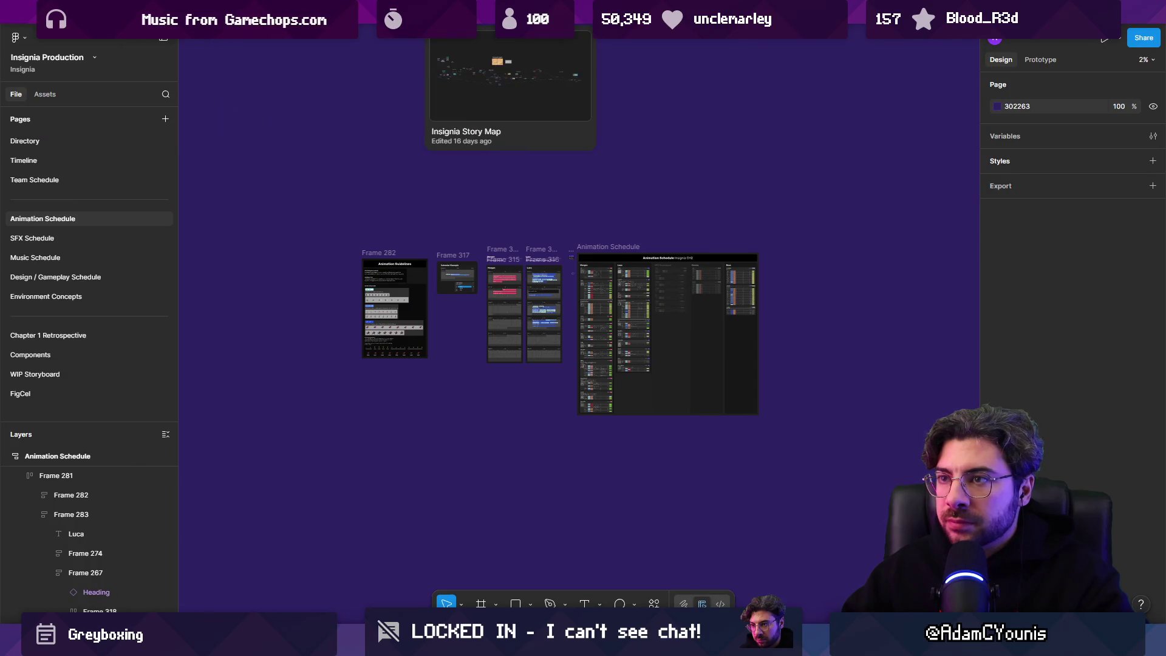
left_click(513, 12)
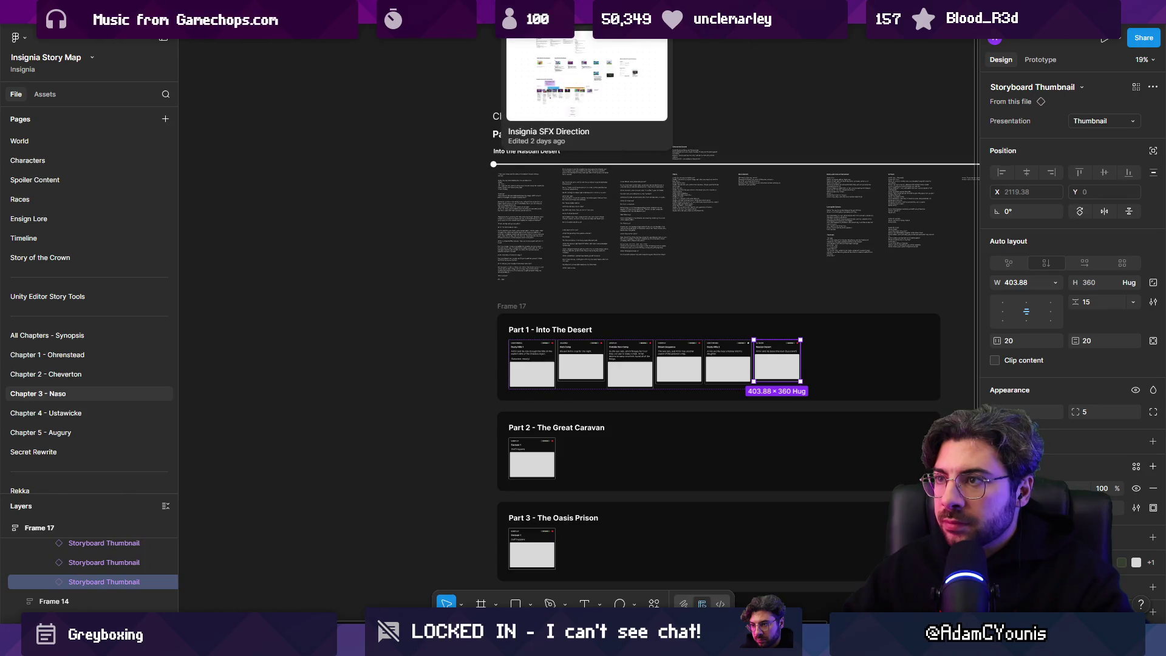
scroll(558, 315, "up", 5)
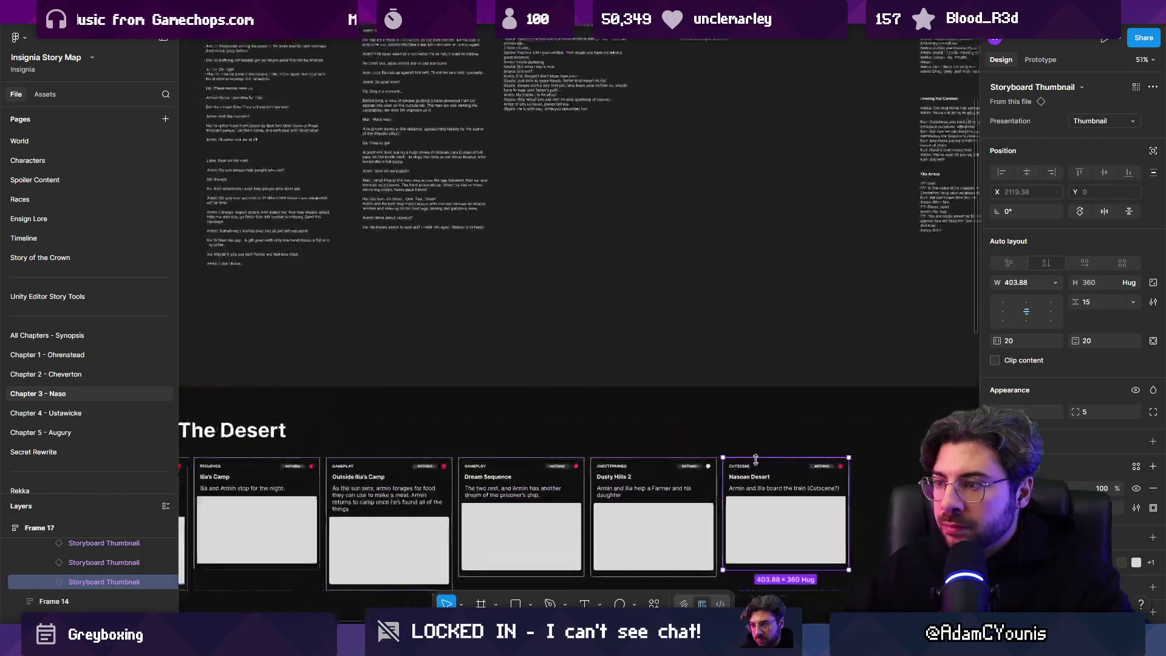
scroll(295, 488, "up", 5)
scroll(390, 411, "down", 5)
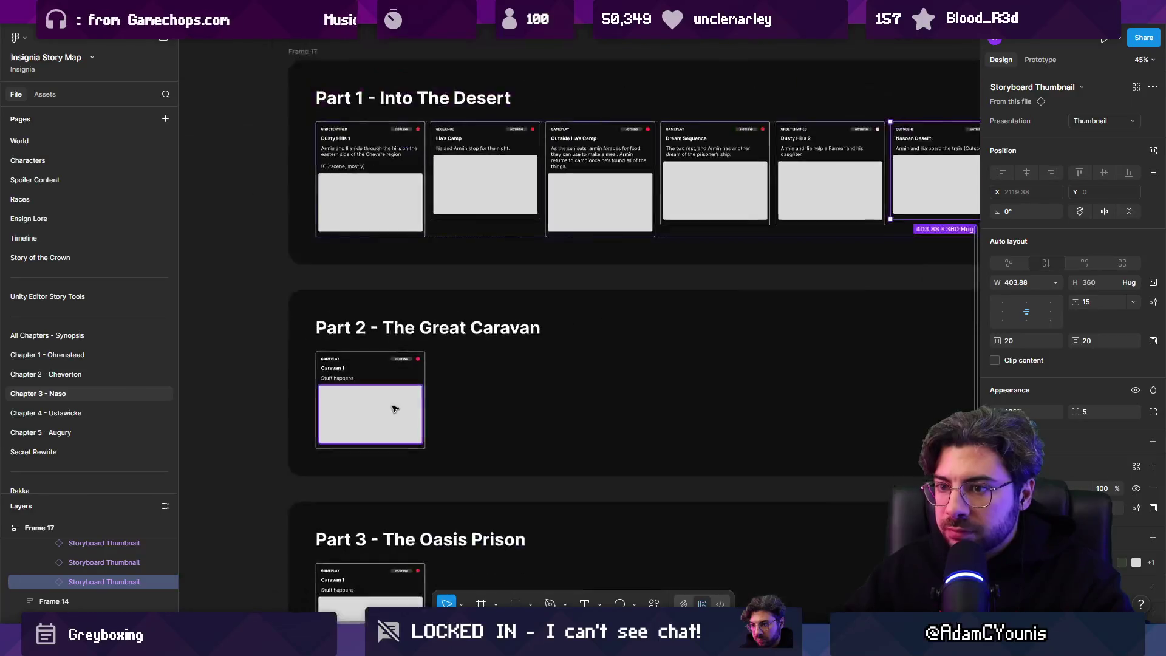
left_click_drag(459, 364, 440, 554)
scroll(443, 581, "up", 5)
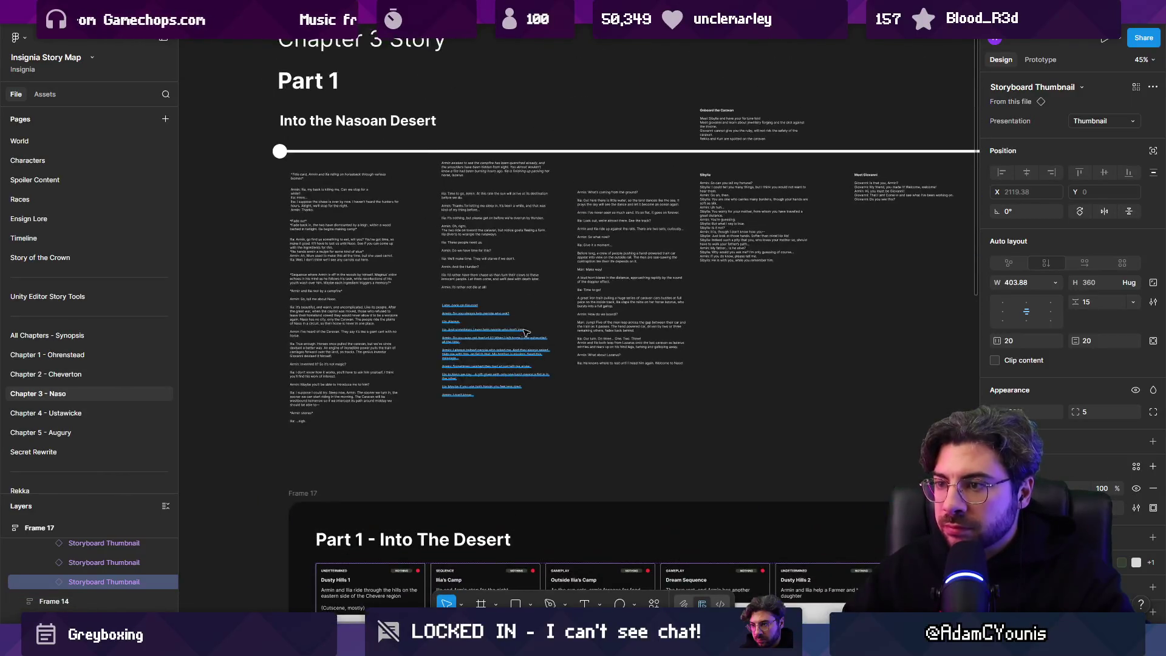
scroll(444, 425, "up", 4)
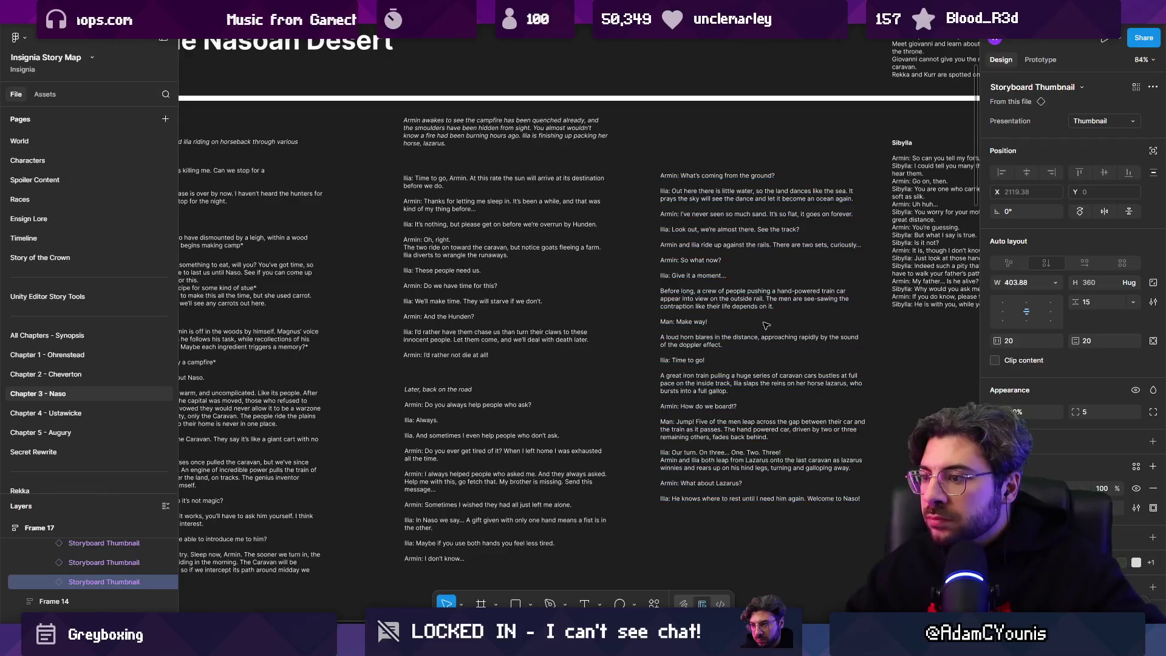
scroll(765, 322, "right", 8)
scroll(397, 284, "up", 5, "ctrl")
scroll(554, 353, "down", 8, "ctrl")
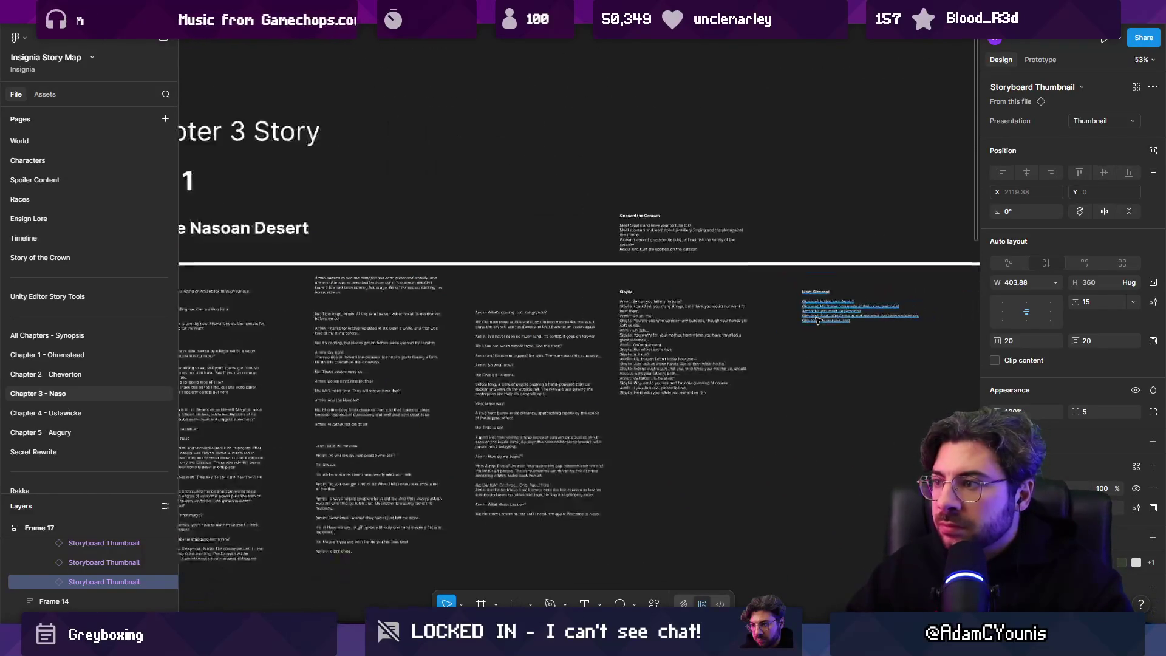
scroll(679, 321, "down", 4)
scroll(679, 321, "up", 5, "ctrl")
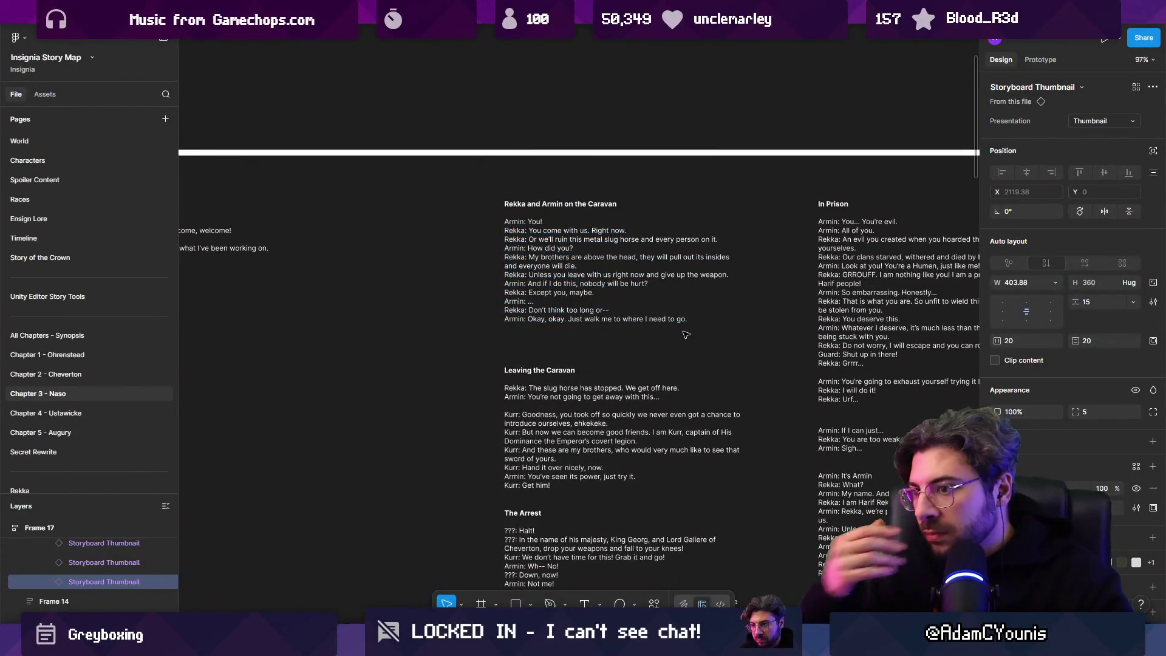
key("alt+Tab")
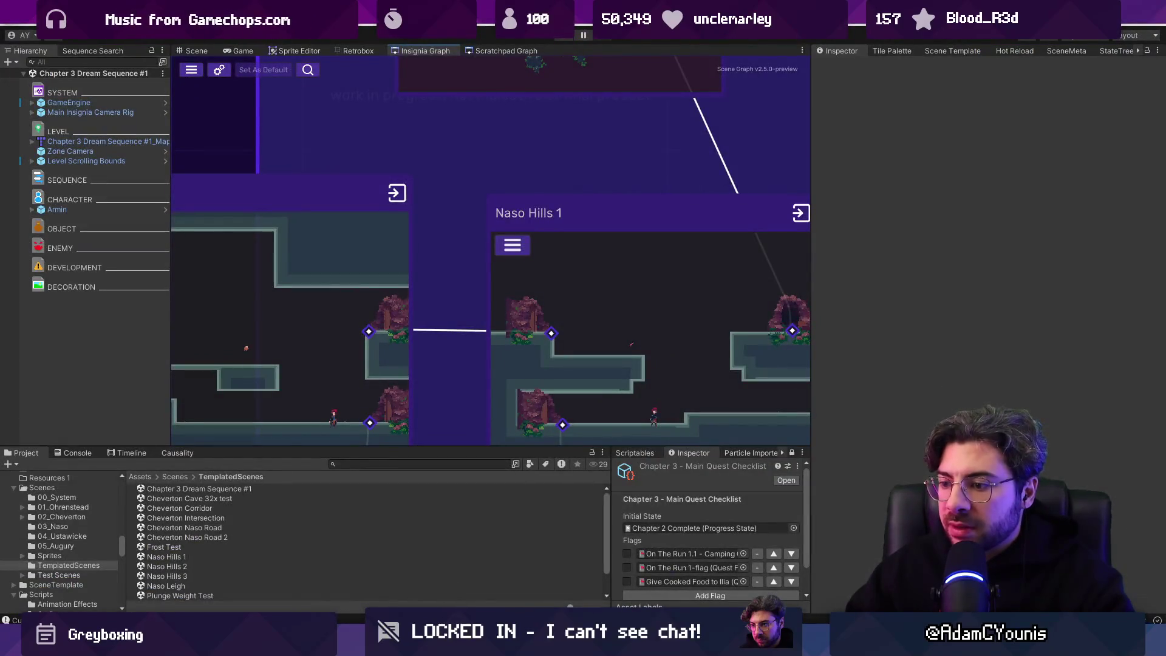
key("alt+Tab")
mouse_move(593, 277)
left_click(635, 71)
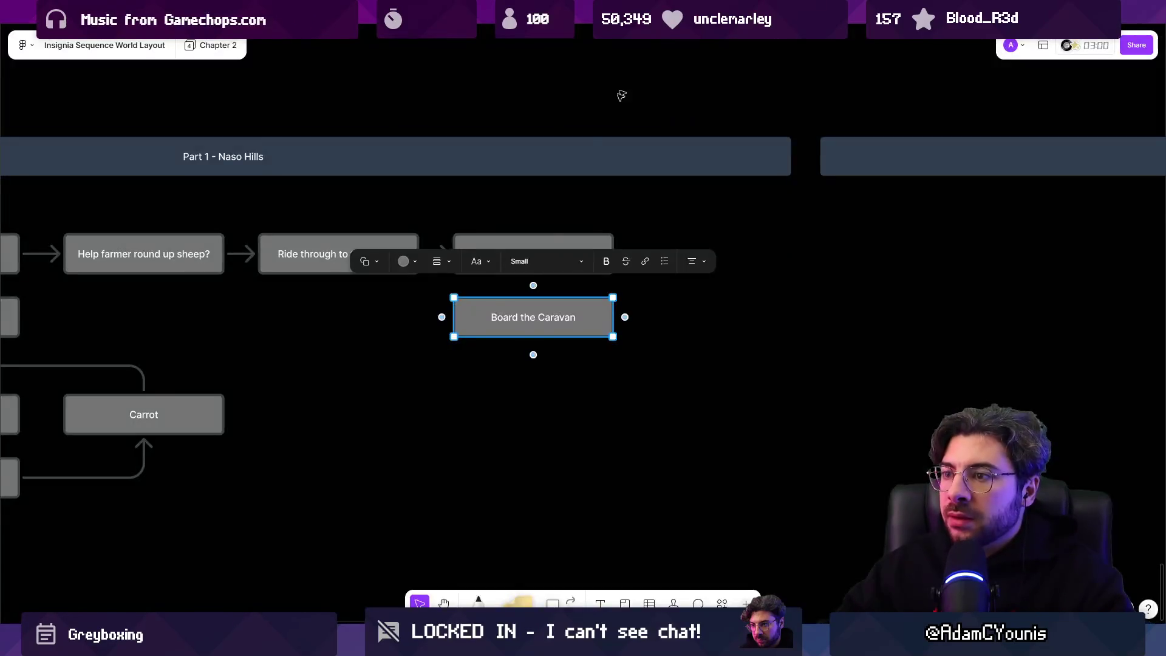
Move the lower Board the Caravan copy into Part 2 and connect both Board the Caravan steps.
scroll(595, 367, "down", 2, "ctrl")
scroll(455, 364, "up", 3, "ctrl")
scroll(456, 364, "up", 1, "ctrl")
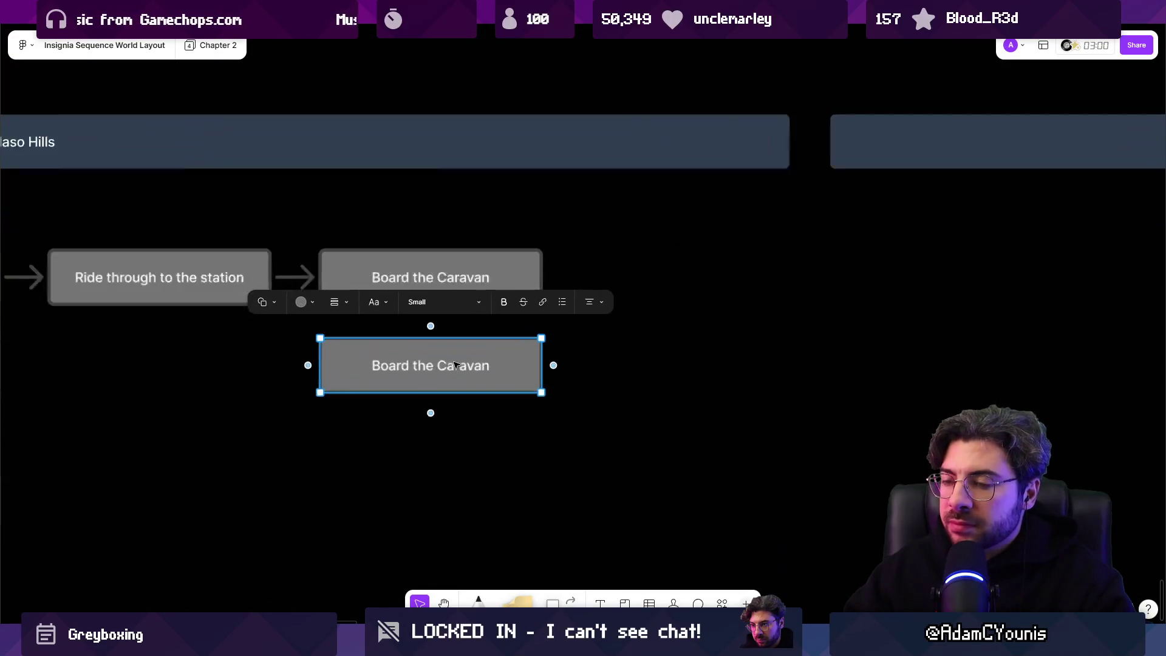
scroll(464, 338, "down", 3, "ctrl")
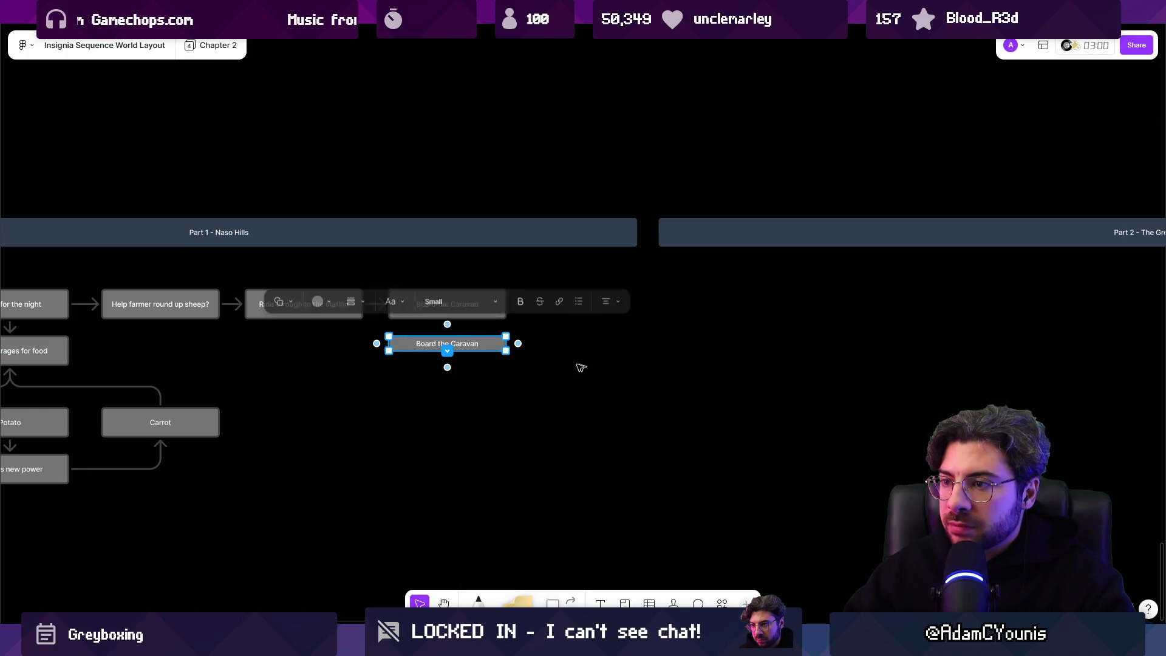
left_click_drag(444, 355, 747, 309)
scroll(443, 345, "right", 5)
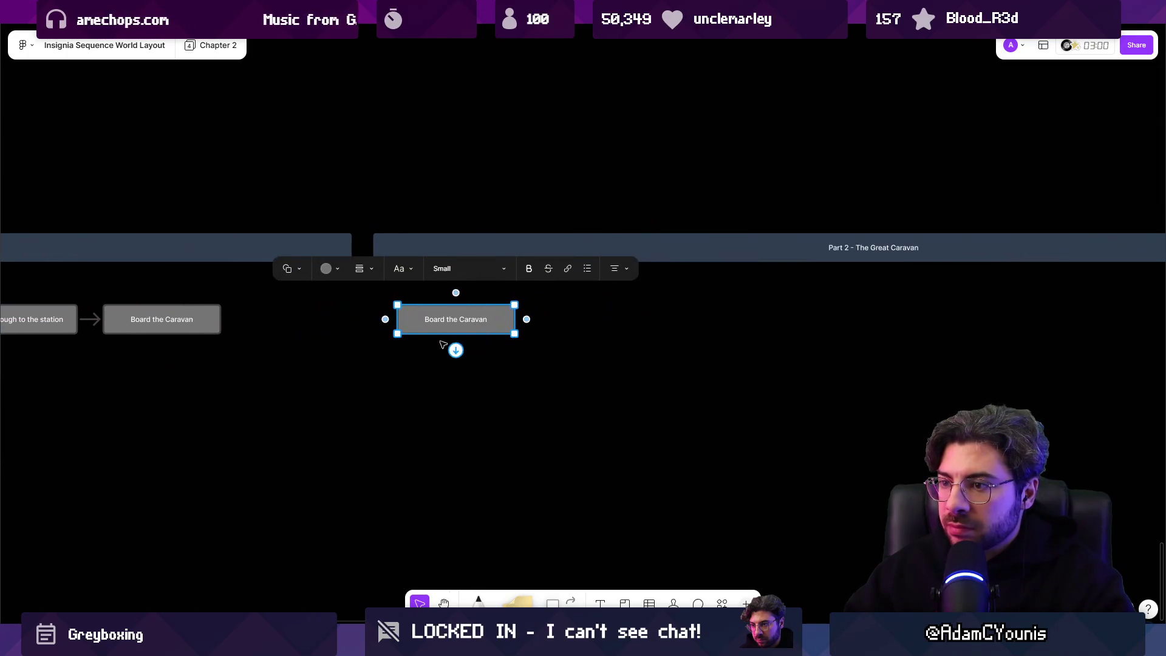
mouse_move(222, 319)
left_mouse_down()
mouse_move(455, 318)
mouse_move(492, 342)
left_mouse_up()
Pan across the Naso Hills flow and inspect the Part 2 Board the Caravan step.
left_click(333, 364)
scroll(464, 366, "left", 5)
left_click(425, 338)
left_click(494, 393)
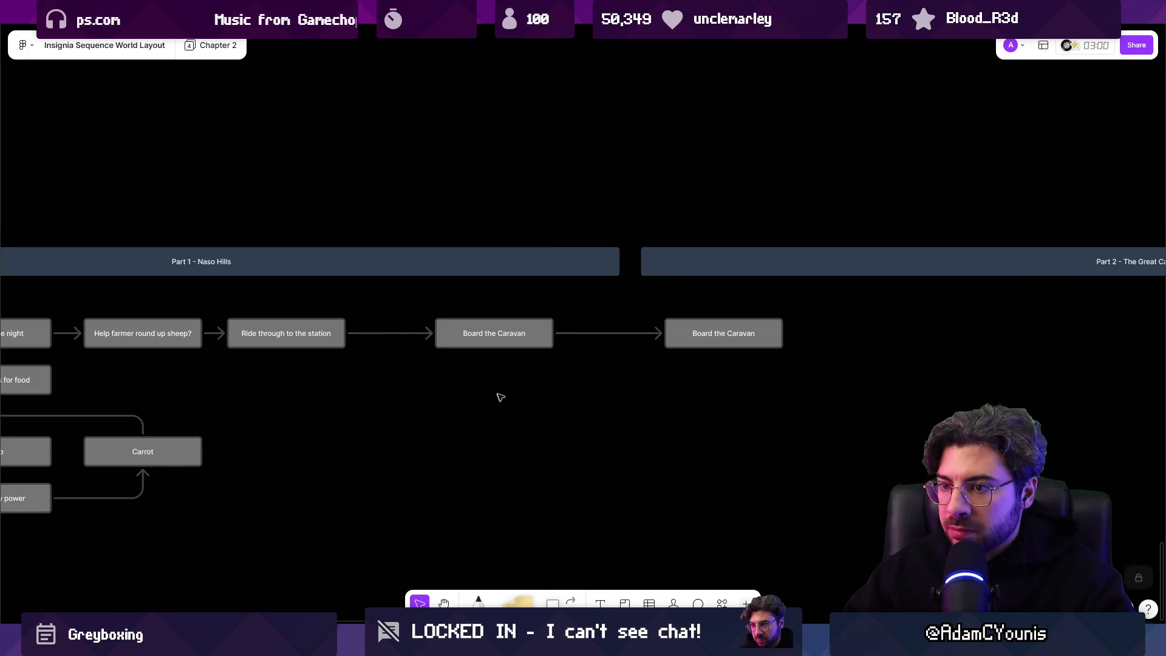
scroll(565, 393, "down", 3)
left_click_drag(576, 392, 638, 388)
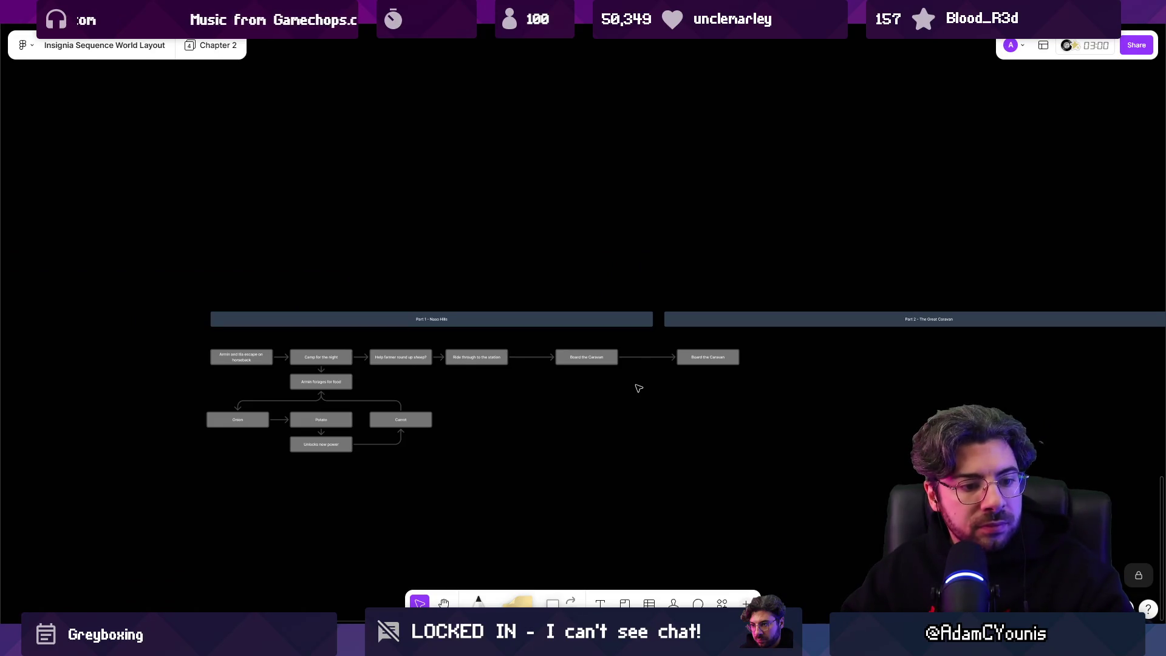
scroll(559, 358, "right", 5)
scroll(419, 340, "up", 5)
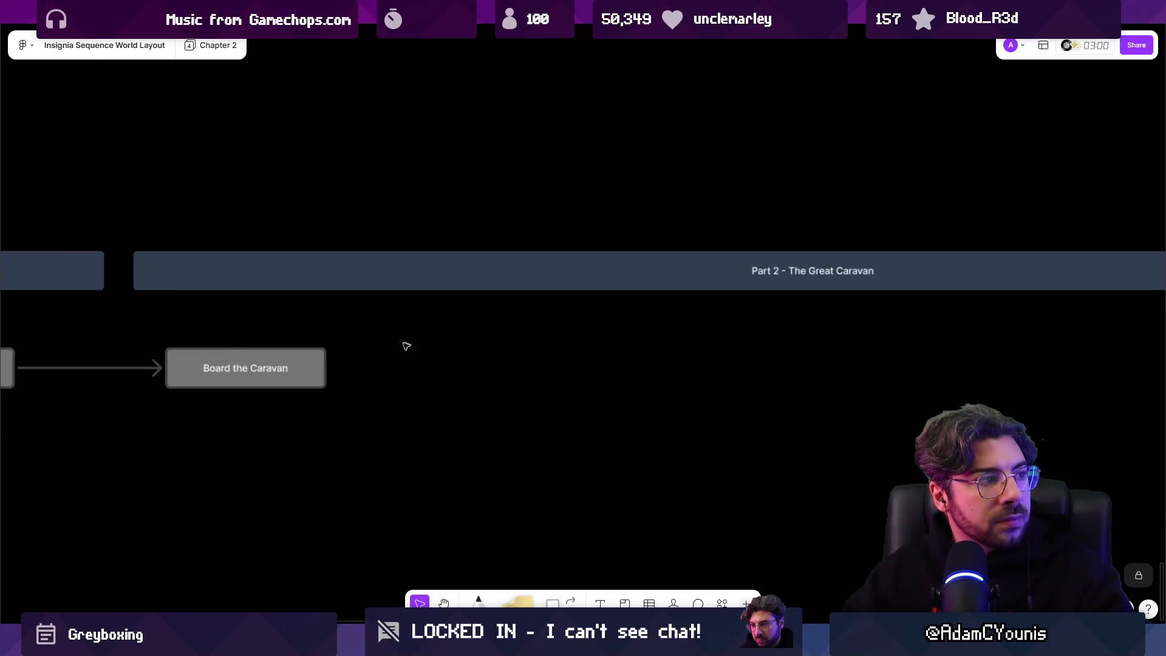
left_click(311, 375)
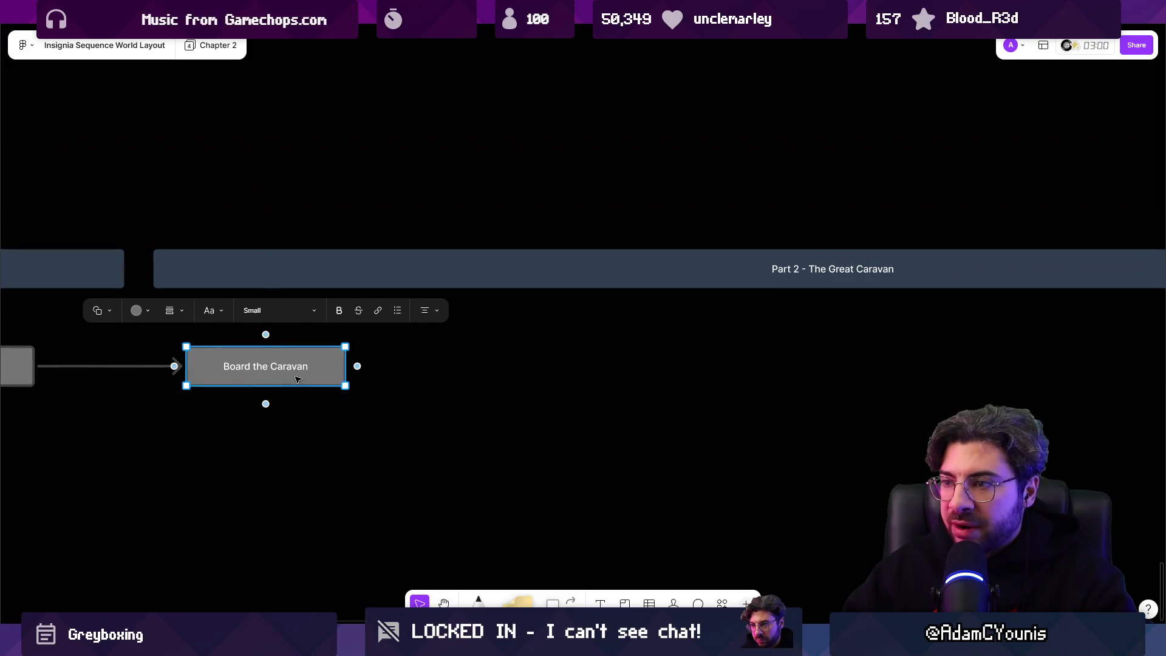
left_click(293, 369)
left_click(322, 414)
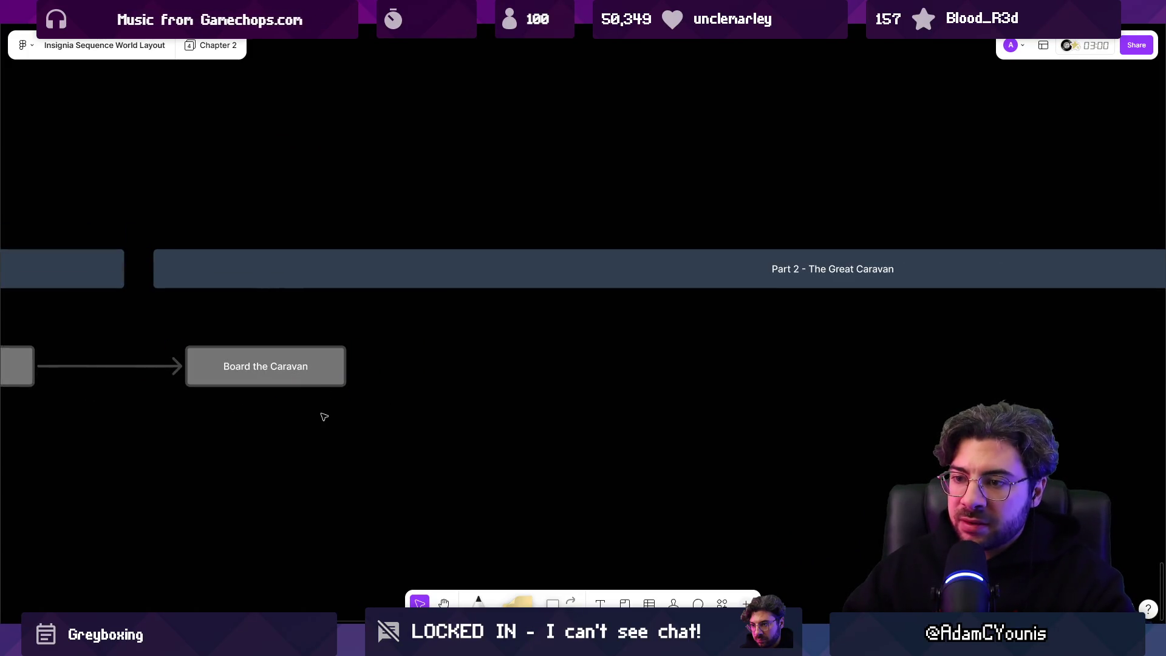
left_click(329, 382)
left_click(341, 422)
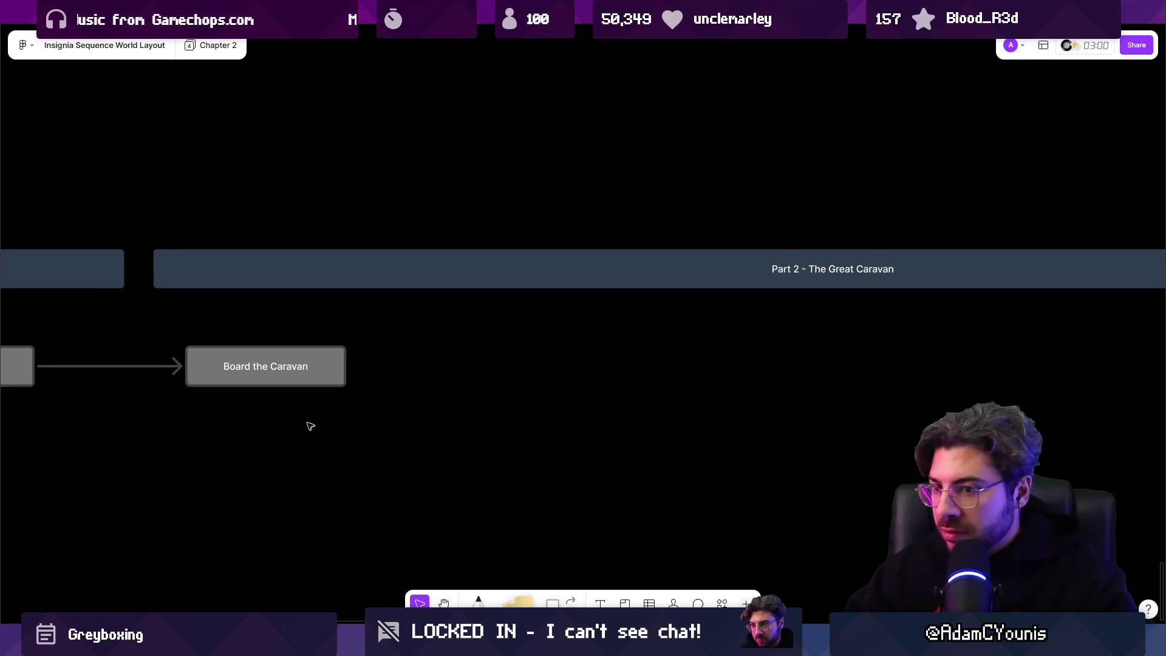
Copy the Part 2 Board the Caravan step to its right and begin rewriting its text.
left_click(288, 370)
mouse_move(288, 370)
left_mouse_down()
mouse_move(598, 368)
mouse_move(540, 370)
left_mouse_up()
double_click(539, 367)
type("Run into Rekka")
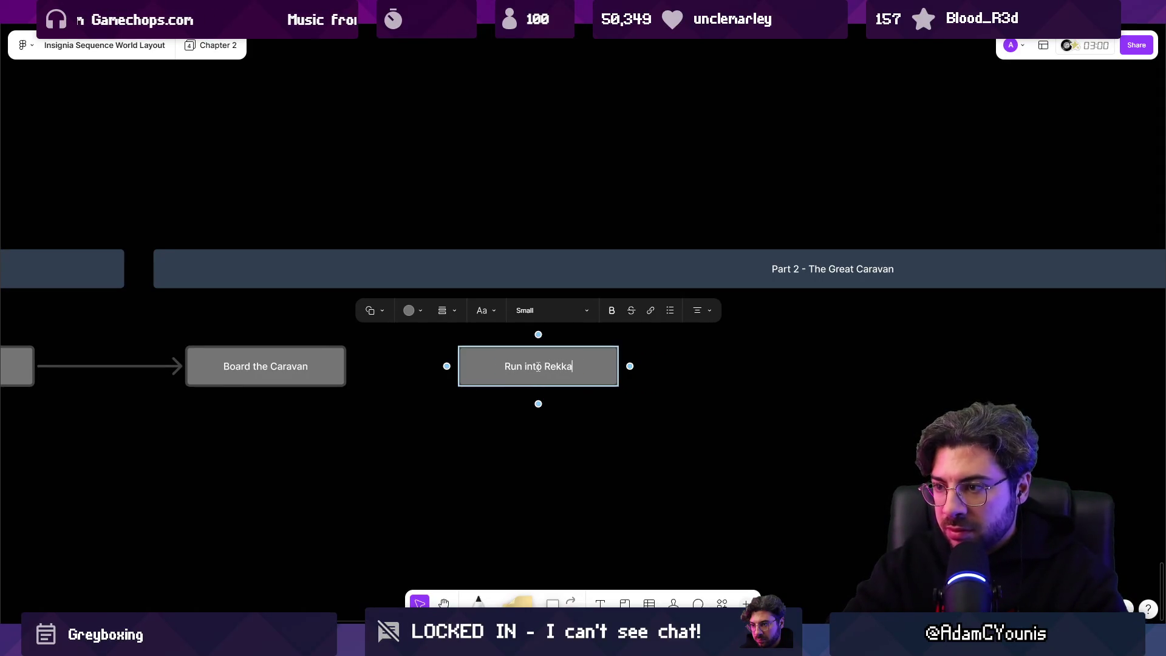
Shift Run into Rekka right and insert a Meet Giovanni box after Board the Caravan.
key("Escape")
left_click_drag(538, 366, 732, 367)
left_click(318, 367)
left_click_drag(318, 367, 536, 374)
double_click(510, 371)
type("Meet G")
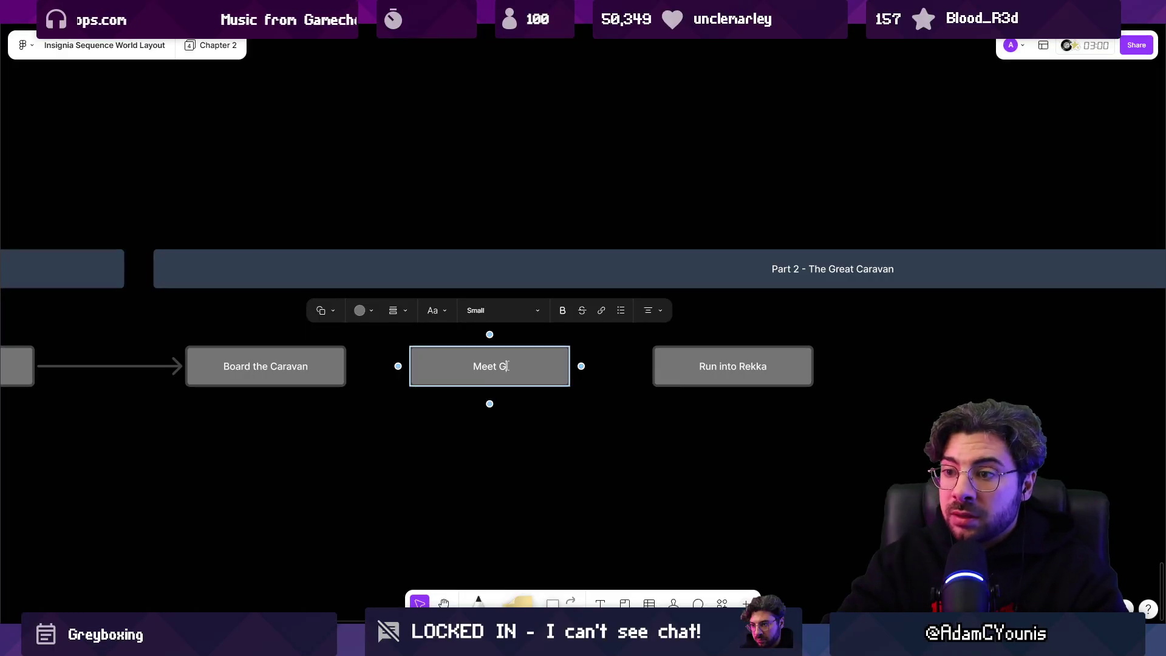
type("iovanni")
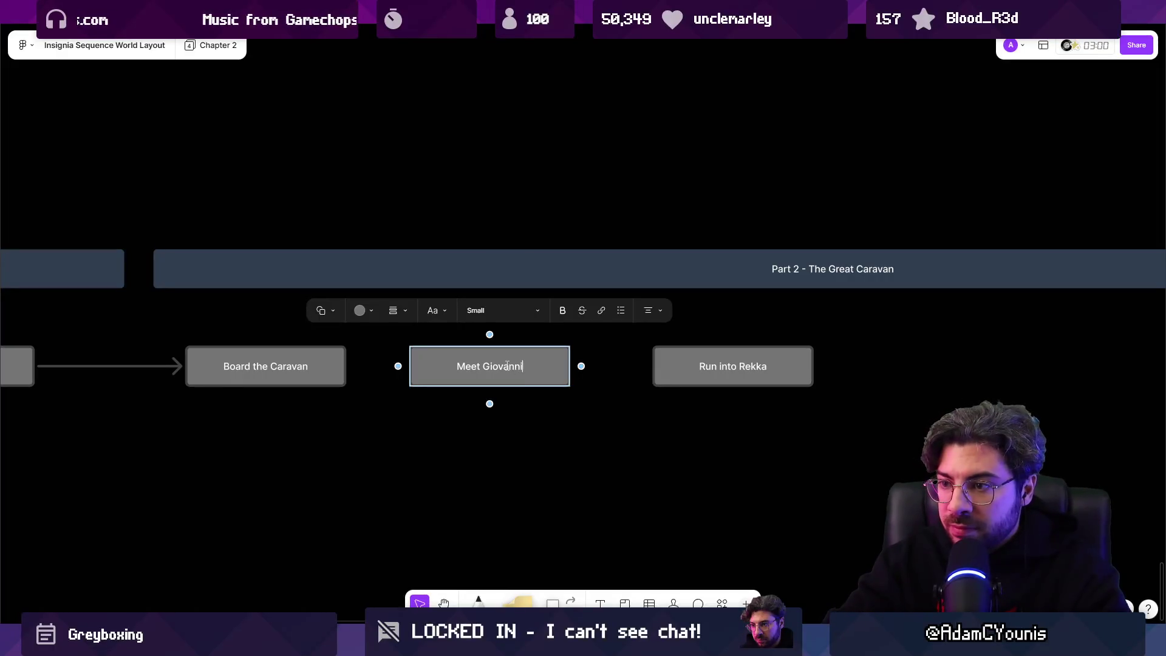
key("Escape")
Add a Depart at the Oasis box to the right of Run into Rekka.
scroll(546, 365, "right", 5)
left_click(463, 355)
left_click_drag(463, 355, 674, 358, "alt")
double_click(664, 359)
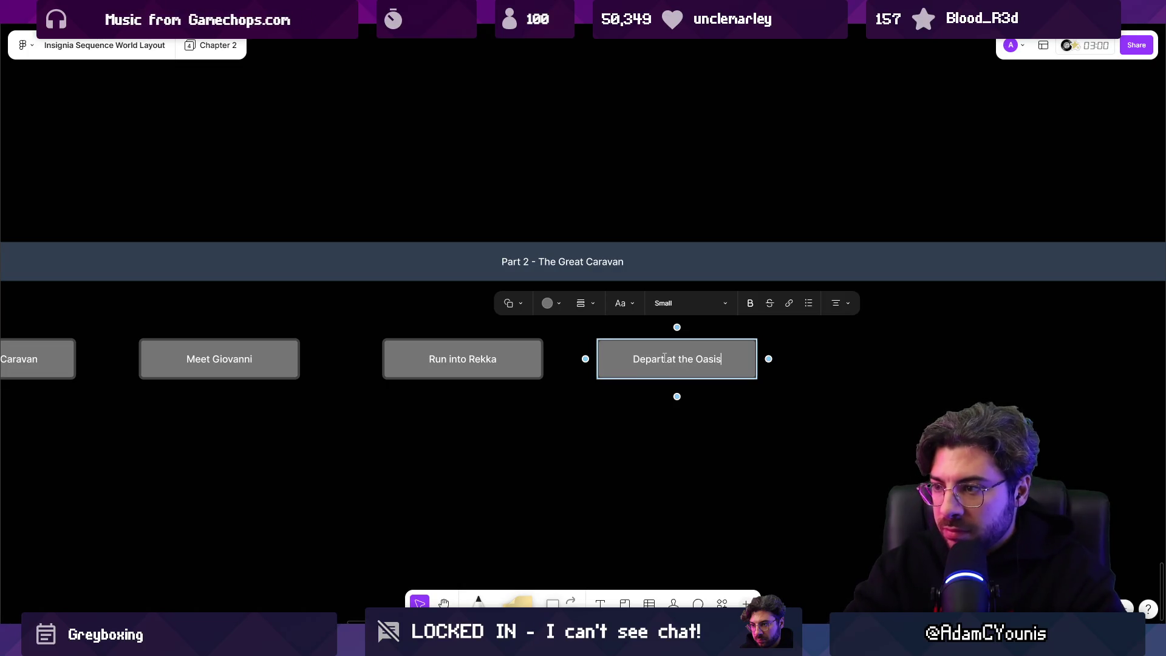
key("Escape")
Duplicate Depart at the Oasis into a Run in with Cheverton Guard box.
scroll(547, 365, "right", 5)
left_click_drag(452, 357, 628, 358)
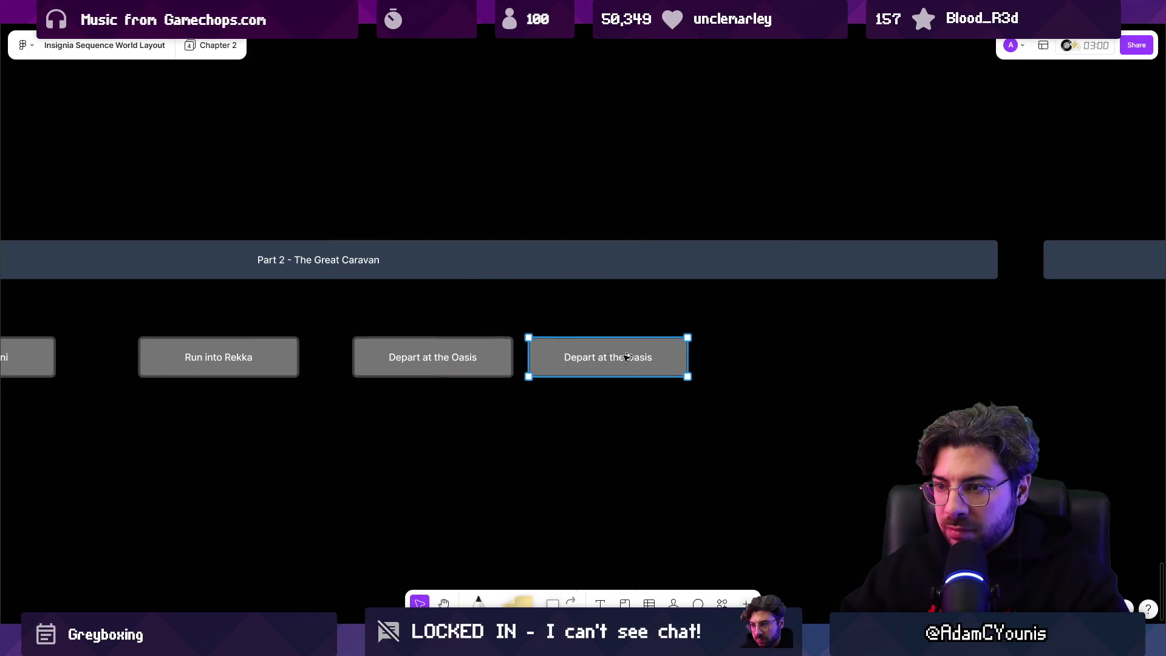
double_click(625, 357)
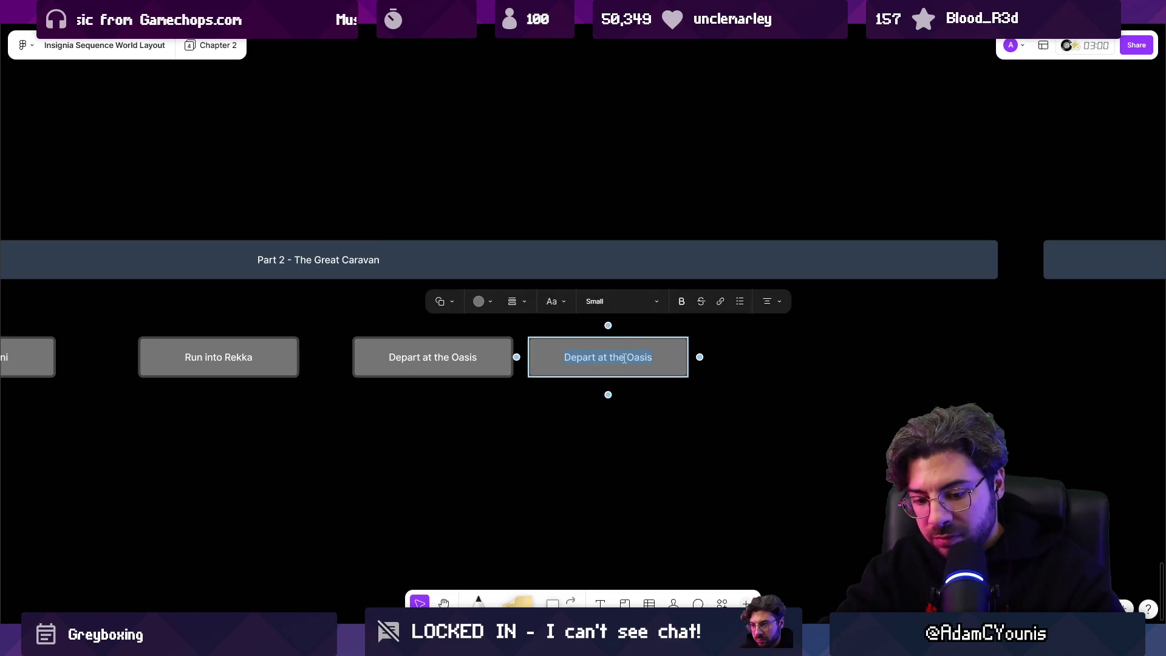
type("Run in with Cheverton Guard")
key("Escape")
left_click_drag(604, 359, 637, 359)
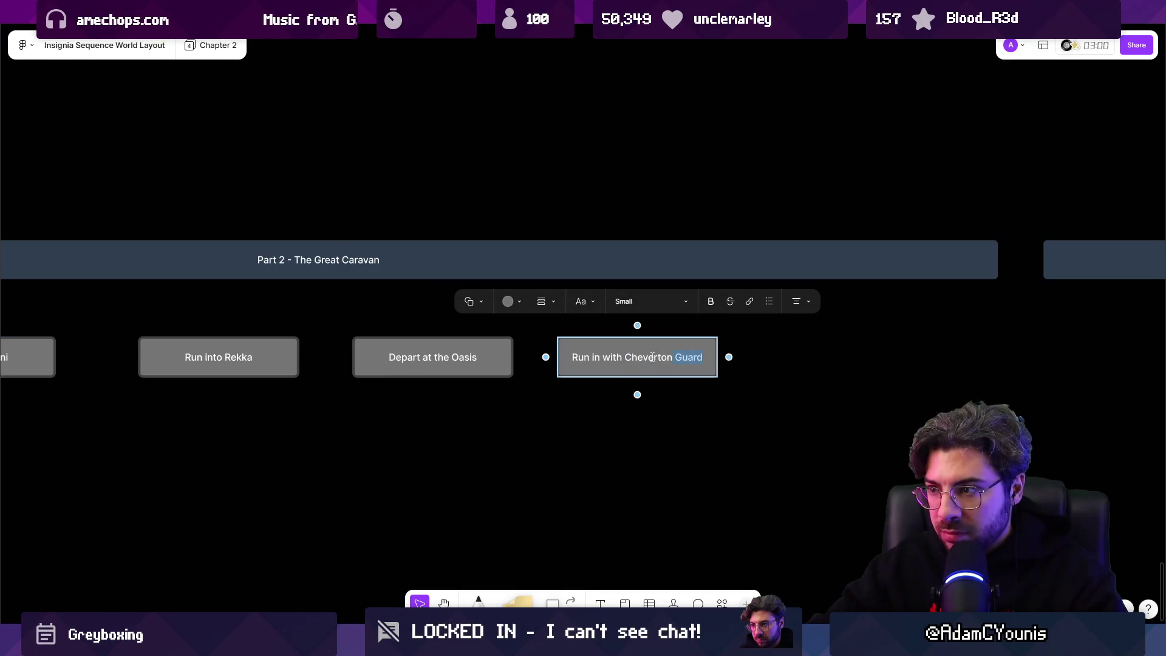
Copy the Cheverton Guard box to its right and relabel it Scuffle.
left_click_drag(652, 357, 834, 358)
scroll(773, 359, "right", 2)
left_click(577, 363)
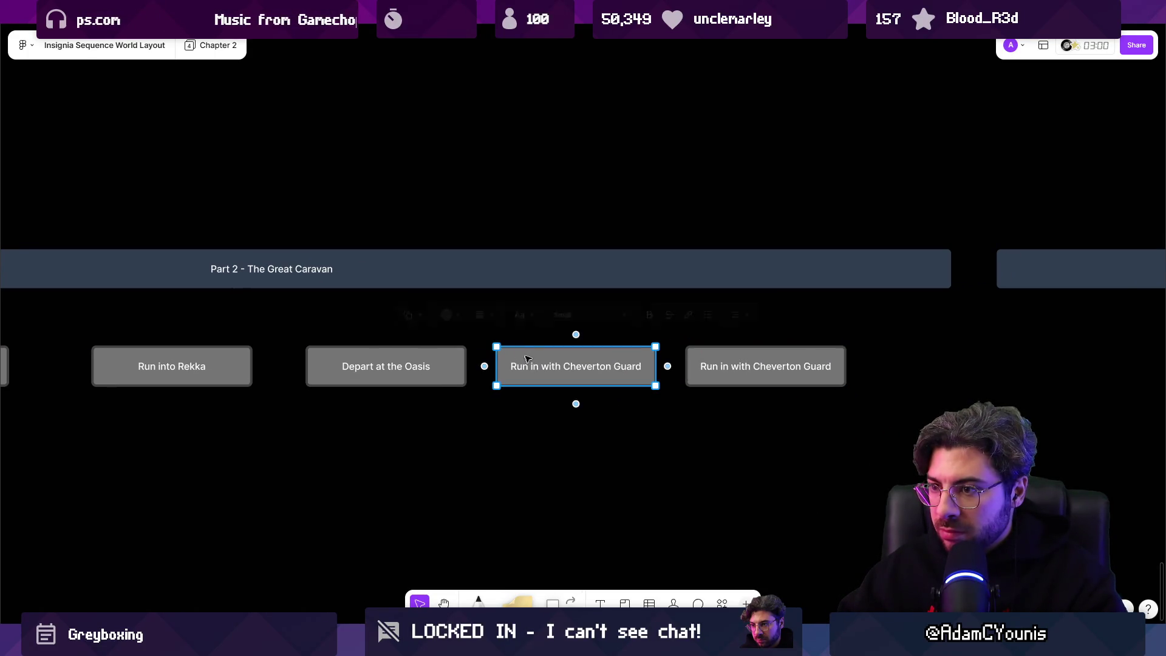
scroll(577, 365, "right", 4)
left_click(583, 373)
double_click(583, 372)
scroll(585, 368, "up", 1)
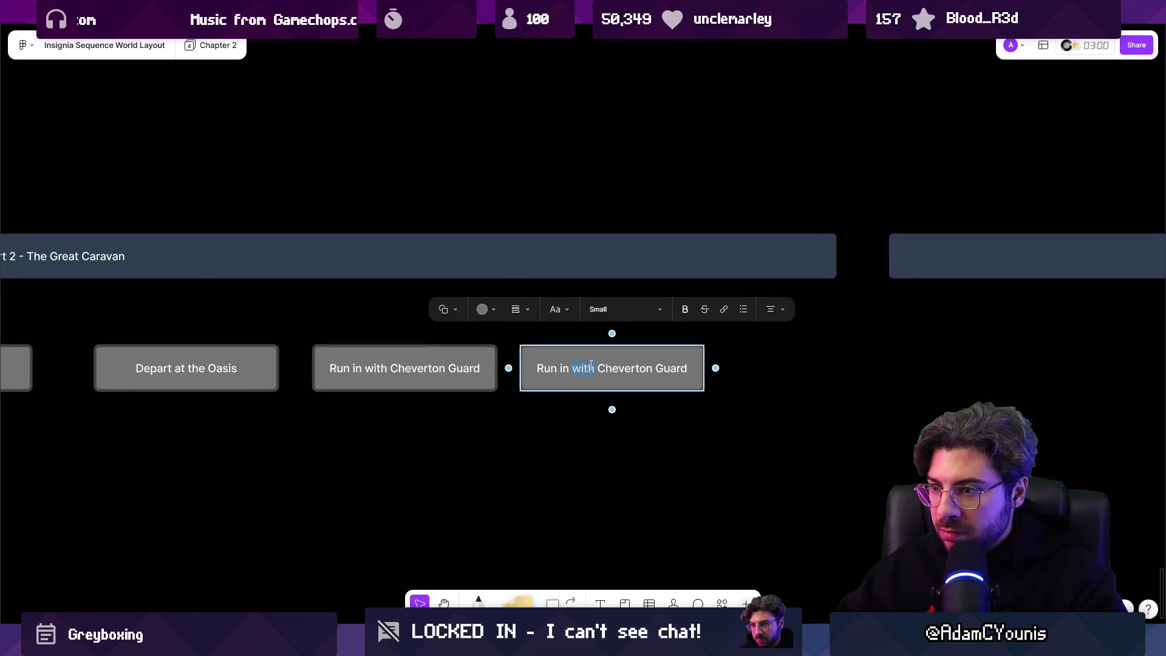
type("Scuffle")
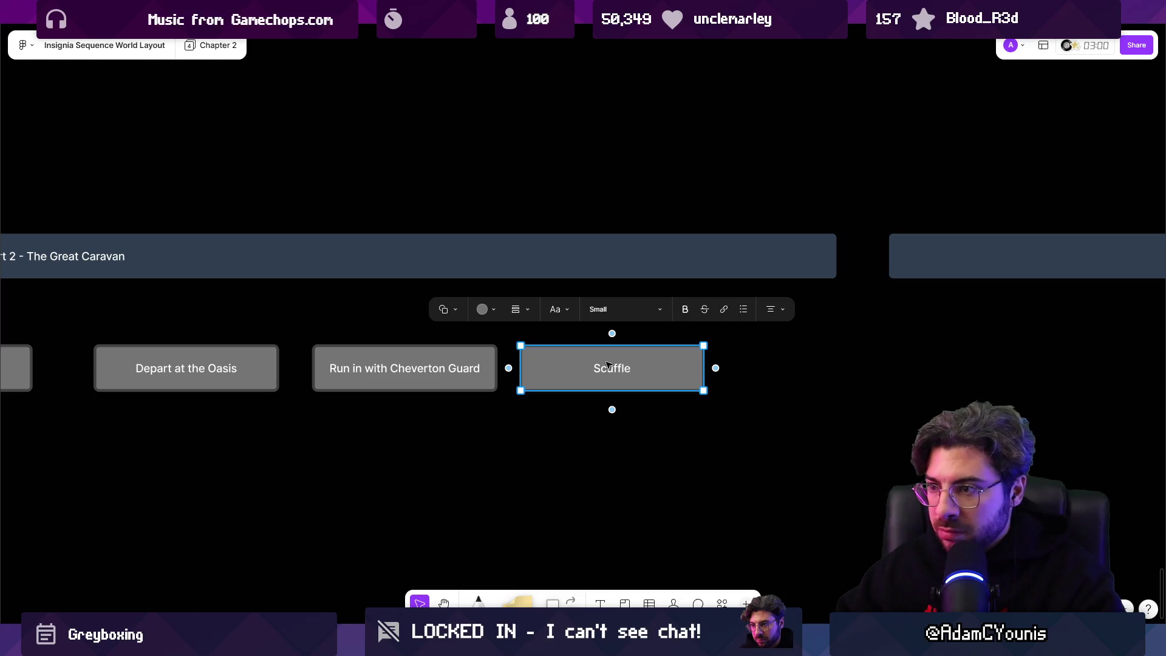
key("Escape")
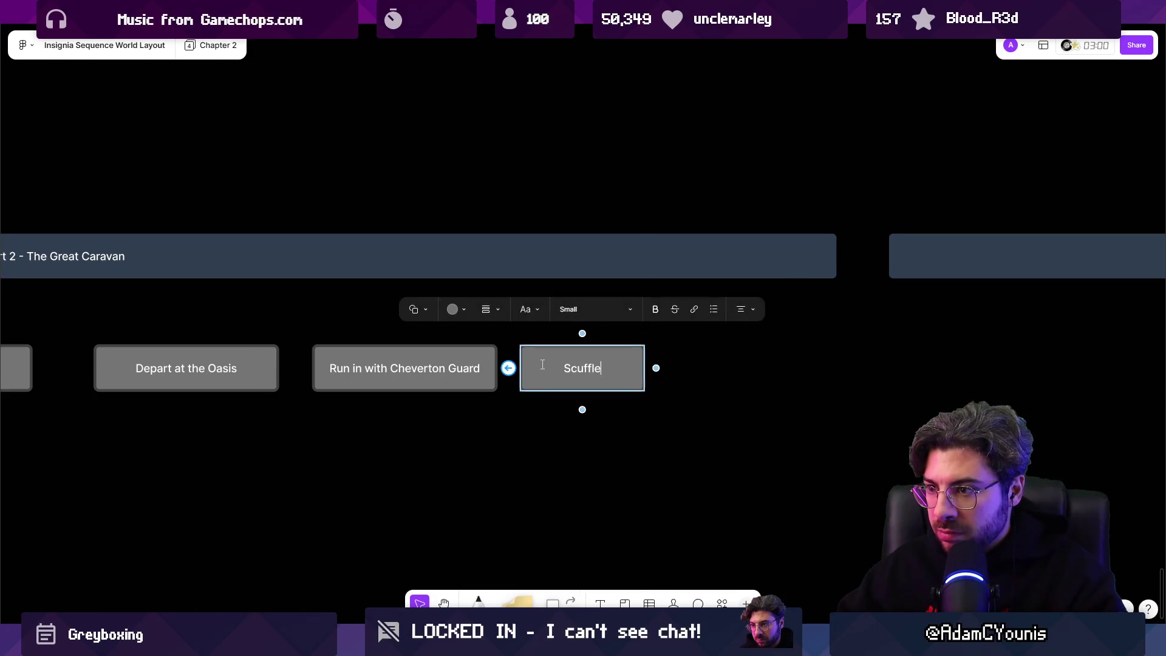
Add connected Prison, Escape and Chase boxes after Scuffle.
left_click(716, 367)
double_click(715, 373)
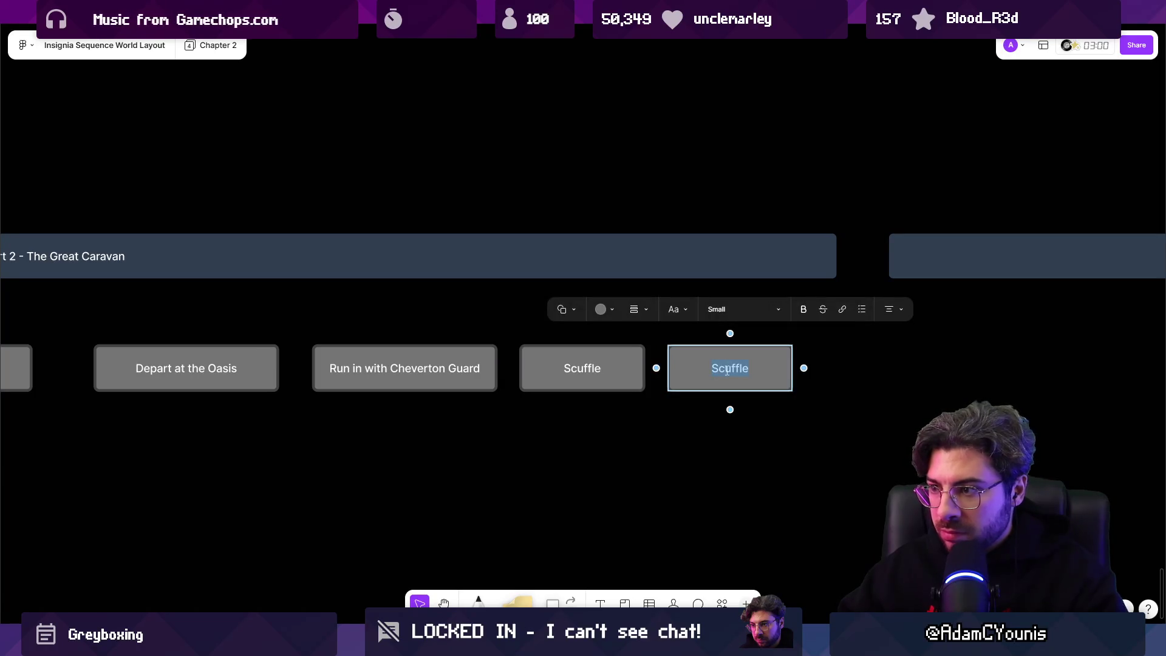
type("Prison")
key("Escape")
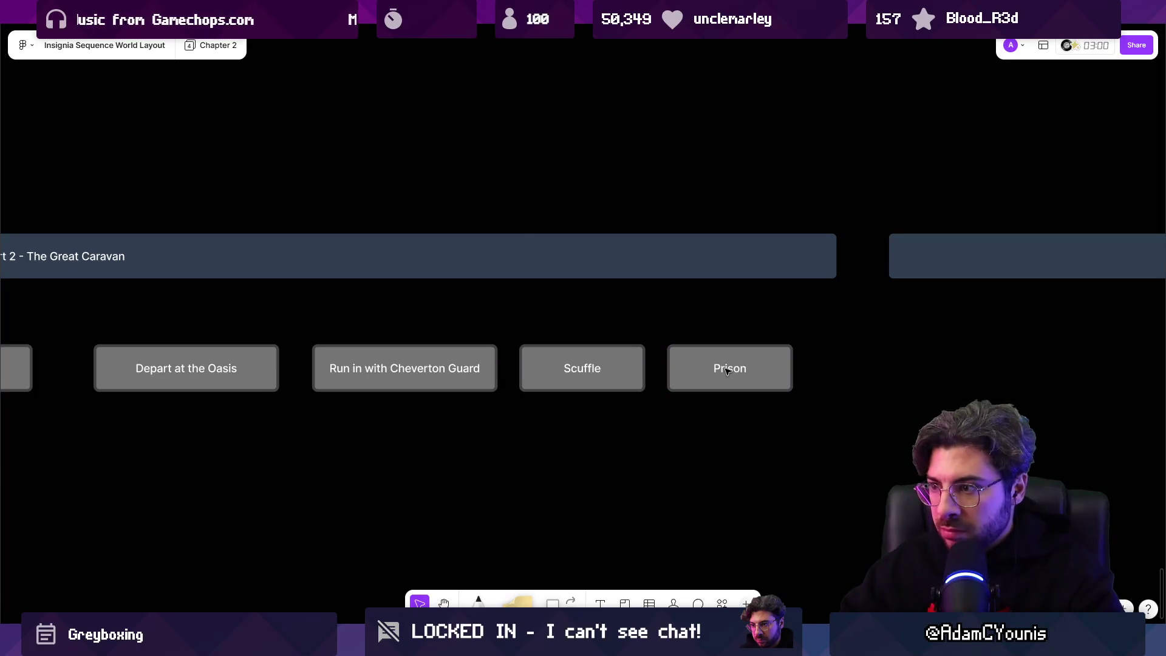
scroll(726, 370, "right", 3)
left_click(692, 361)
double_click(751, 362)
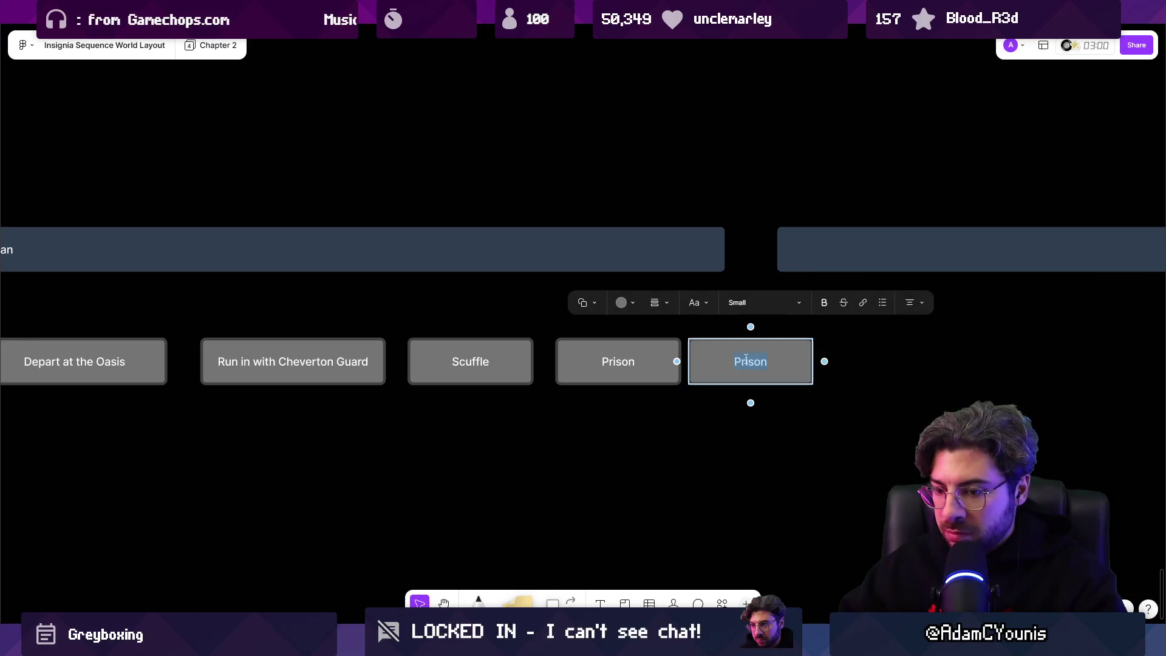
key("Escape")
scroll(750, 362, "right", 3)
left_click(640, 369)
double_click(708, 371)
scroll(686, 368, "down", 5)
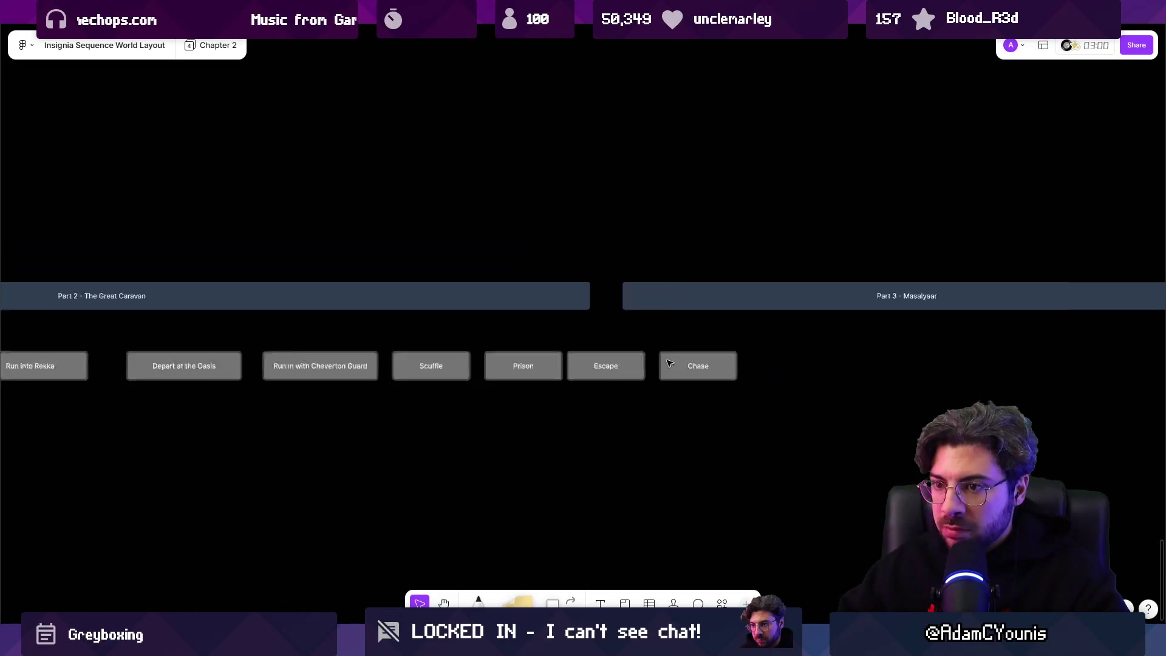
Narrow Board the Caravan and Meet Giovanni, and add a Do Town Things box between them.
scroll(364, 372, "up", 5)
left_click(345, 350)
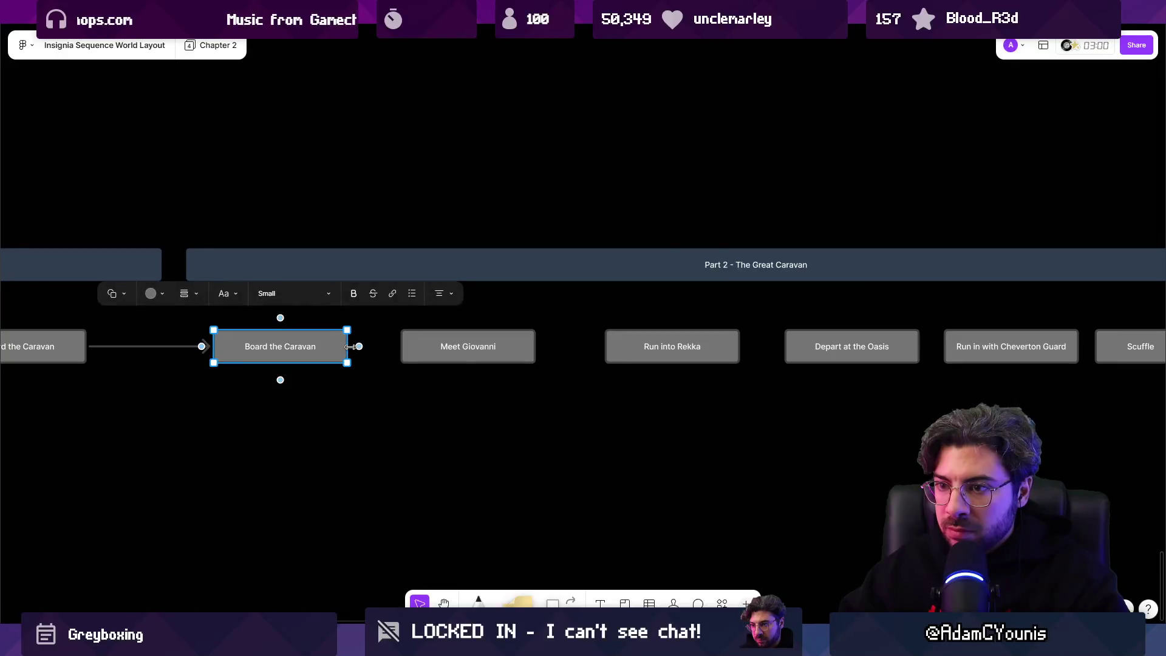
left_click_drag(347, 350, 312, 348)
left_click(532, 345)
mouse_move(532, 345)
left_mouse_down()
mouse_move(403, 360)
mouse_move(461, 418)
left_mouse_up()
left_click(276, 351)
left_click_drag(276, 351, 472, 352)
double_click(472, 350)
type("Town")
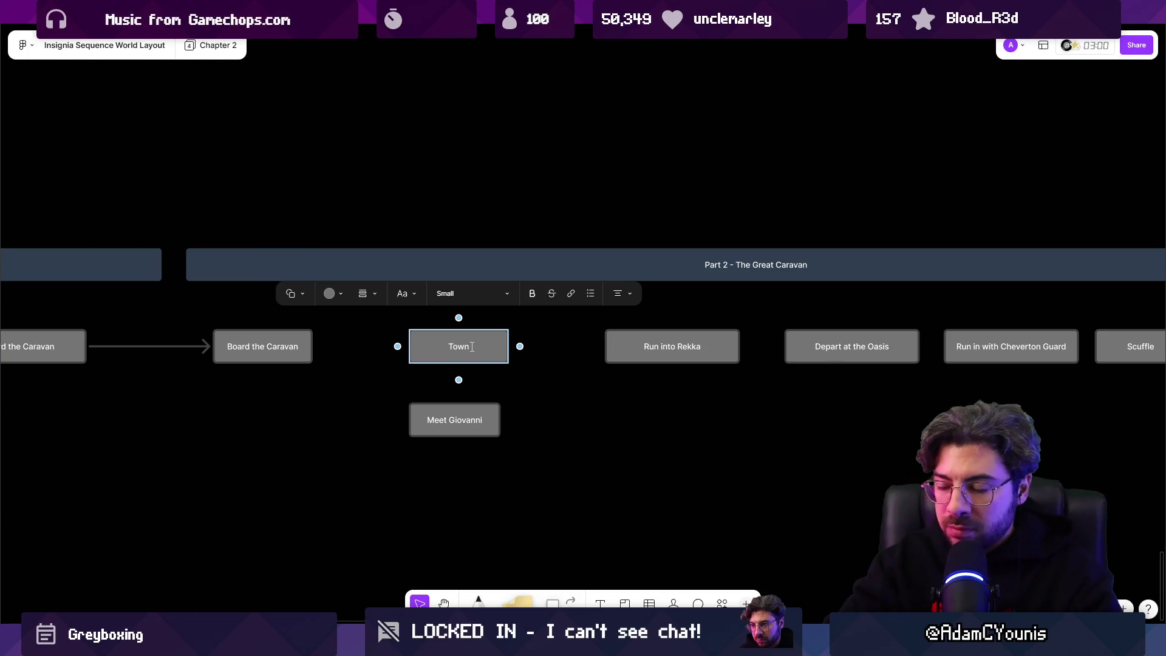
key("BackSpace")
key("BackSpace")
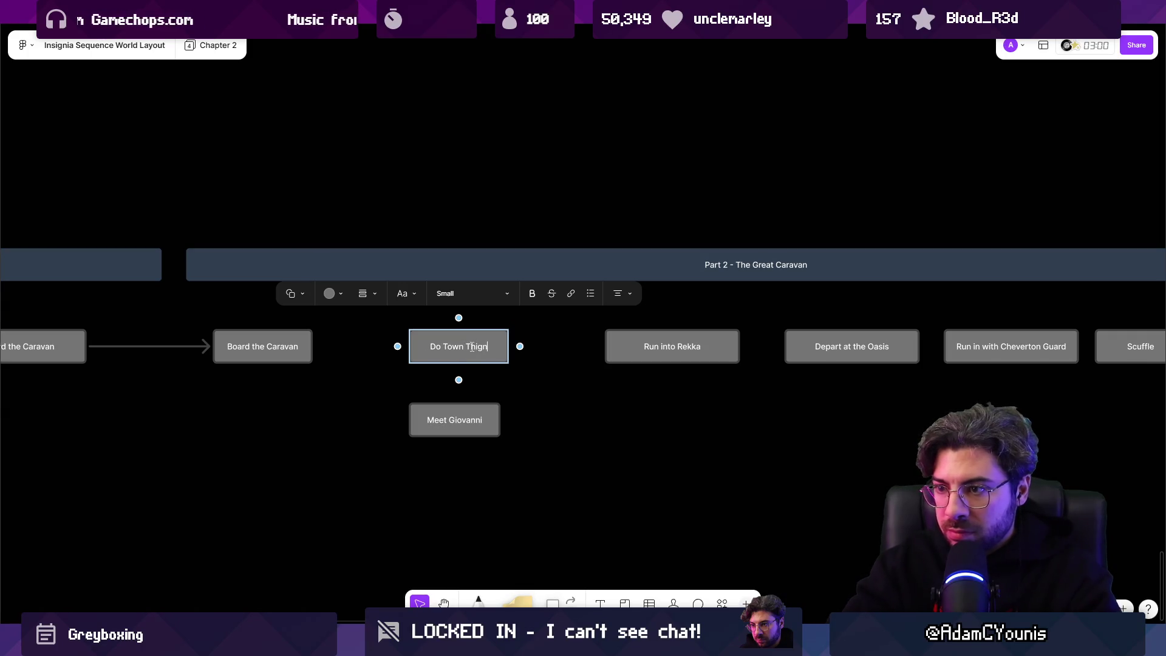
key("Escape")
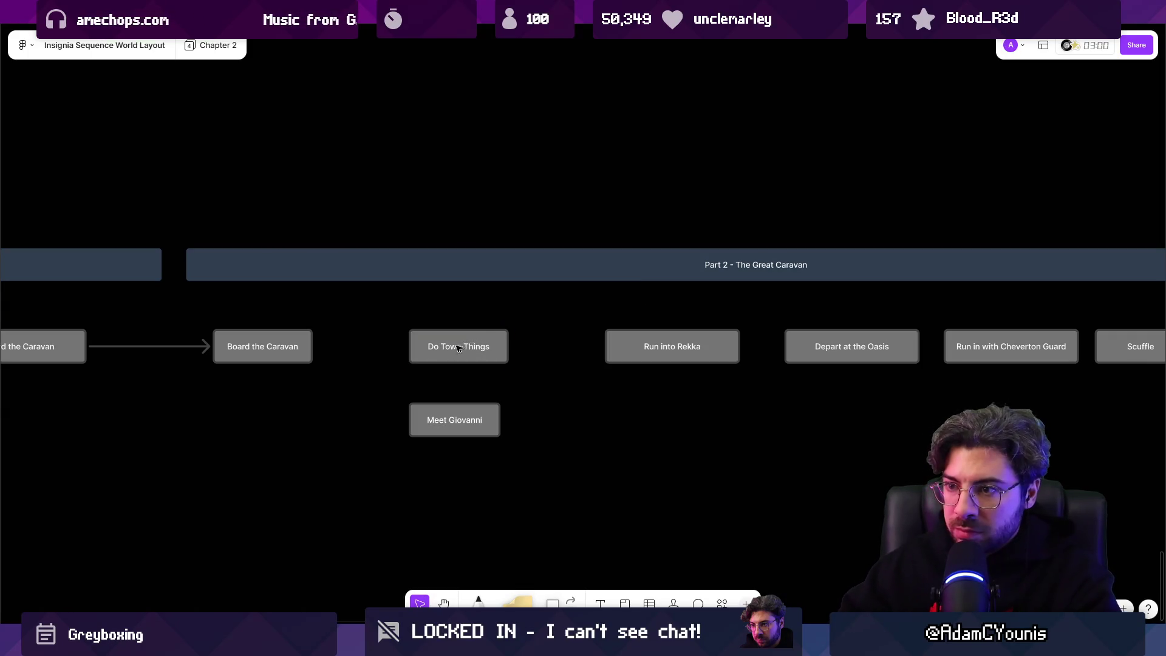
Move Meet Giovanni below Do Town Things and create a Meet Sybilla box beside it.
scroll(468, 343, "up", 3)
left_click(544, 360)
mouse_move(545, 360)
left_mouse_down()
mouse_move(478, 417)
mouse_move(453, 392)
mouse_move(478, 375)
left_mouse_up()
double_click(477, 374)
type("Sybilla")
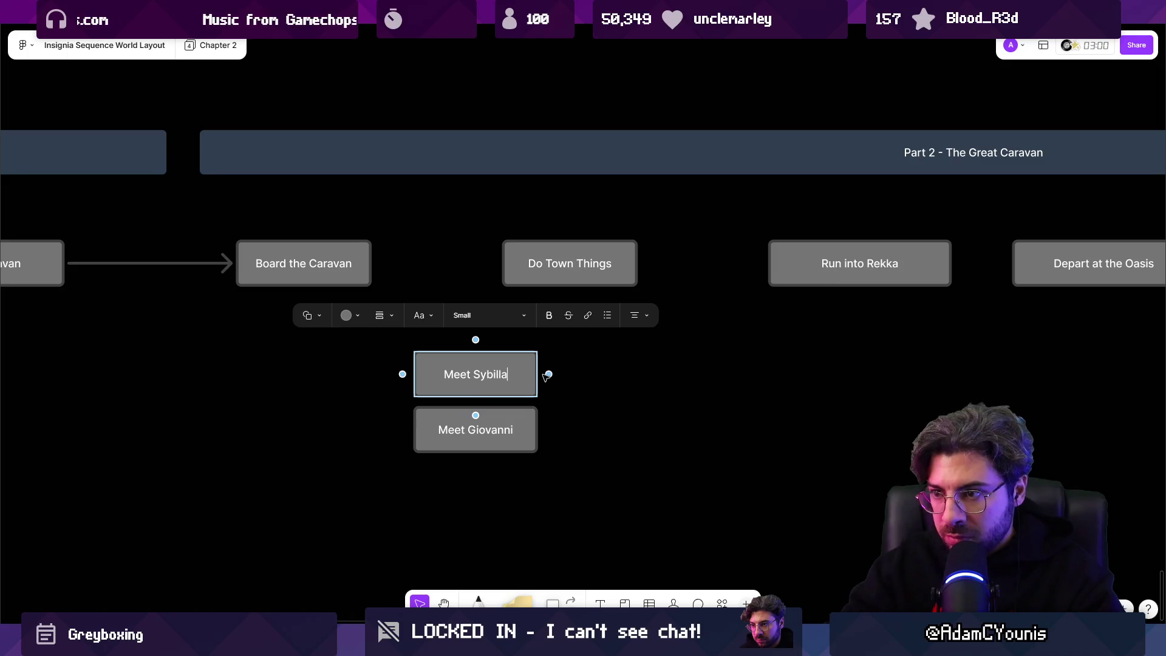
key("Escape")
left_click_drag(486, 435, 608, 446)
mouse_move(463, 357)
left_mouse_down()
mouse_move(404, 409)
mouse_move(416, 423)
mouse_move(365, 423)
left_mouse_up()
left_click(581, 435, "shift")
left_click_drag(582, 434, 627, 436)
Add a ??? box, with Meet Giovanni above it and Meet Sybilla beneath.
left_click(386, 443)
left_click_drag(386, 443, 524, 437, "alt")
double_click(520, 444)
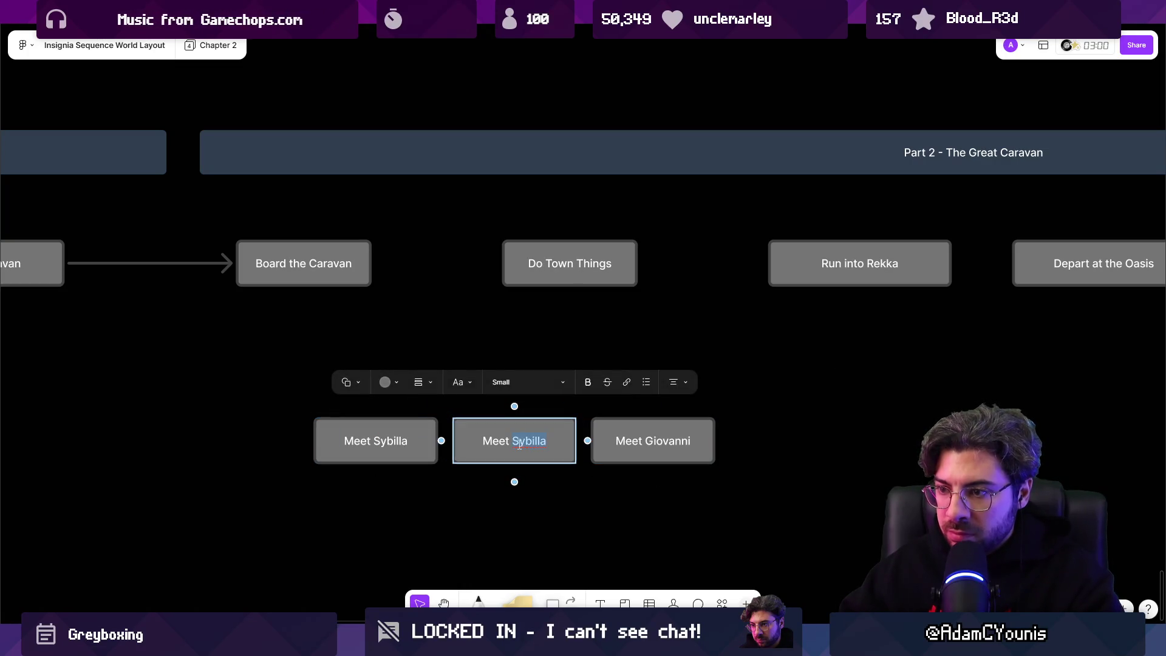
type("?")
key("Escape")
mouse_move(649, 445)
left_mouse_down()
mouse_move(603, 387)
mouse_move(511, 390)
left_mouse_up()
mouse_move(425, 447)
left_mouse_down()
mouse_move(577, 510)
mouse_move(538, 501)
mouse_move(534, 519)
left_mouse_up()
left_click_drag(519, 396, 557, 404)
mouse_move(532, 446)
left_mouse_down()
mouse_move(550, 469)
mouse_move(426, 468)
left_mouse_up()
mouse_move(508, 516)
left_mouse_down()
mouse_move(393, 529)
mouse_move(404, 517)
left_mouse_up()
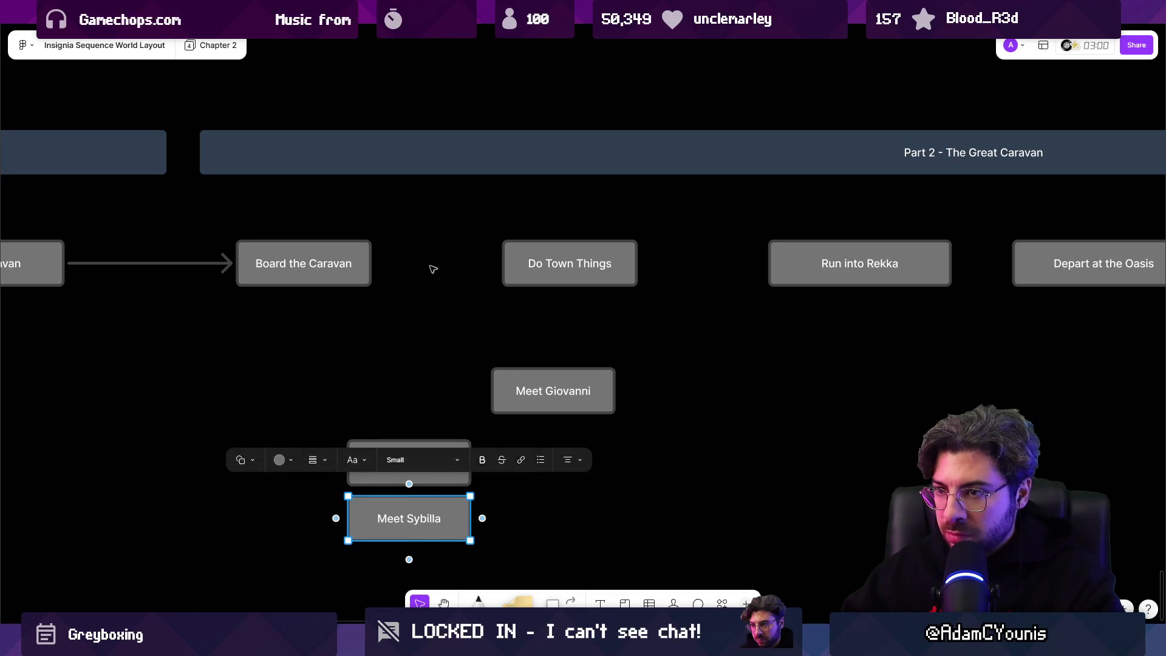
Connect Board the Caravan to Do Town Things, and Do Town Things down to Meet Giovanni.
left_click(362, 266)
mouse_move(381, 263)
left_mouse_down()
mouse_move(515, 266)
mouse_move(566, 386)
left_mouse_up()
left_click(570, 270)
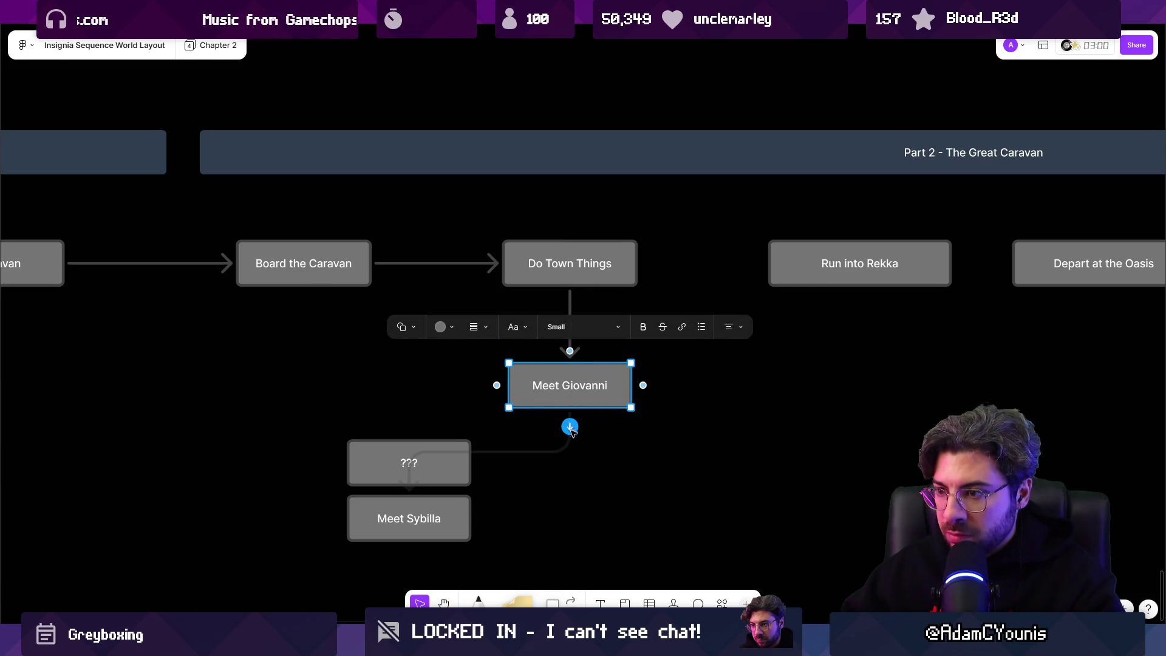
left_click(570, 427)
key("Escape")
Try a Night Scene box linked under Meet Giovanni, then undo it.
left_click(547, 395)
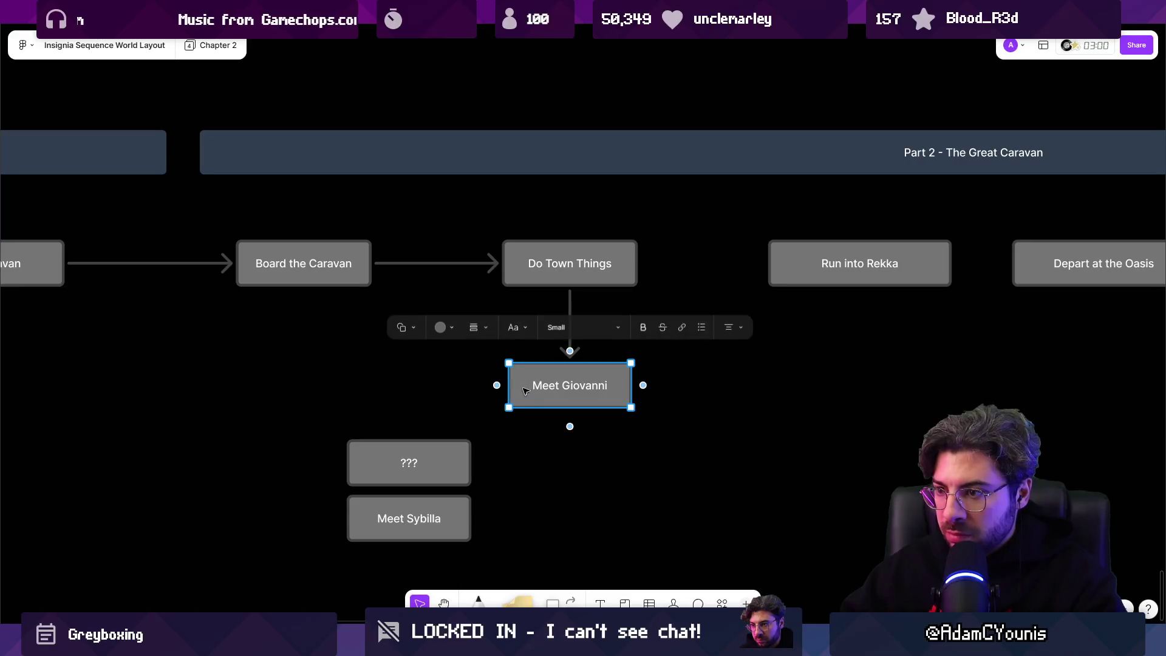
key("ctrl+d")
mouse_move(583, 403)
left_mouse_down()
mouse_move(606, 436)
mouse_move(502, 484)
left_mouse_up()
double_click(504, 486)
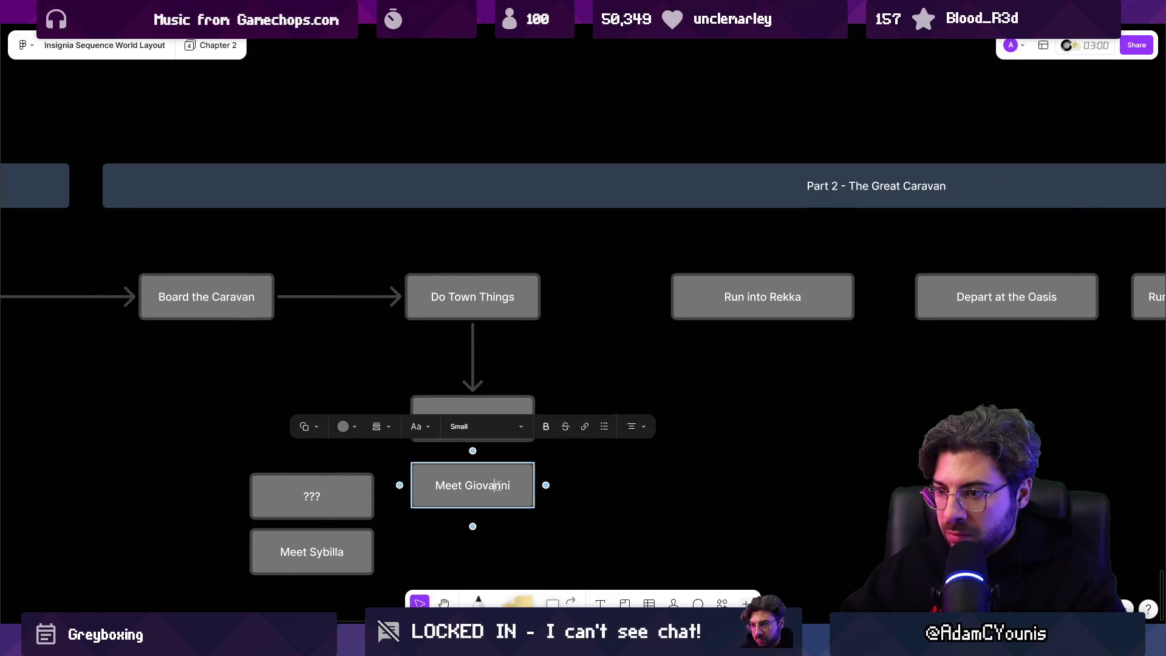
type("Ni")
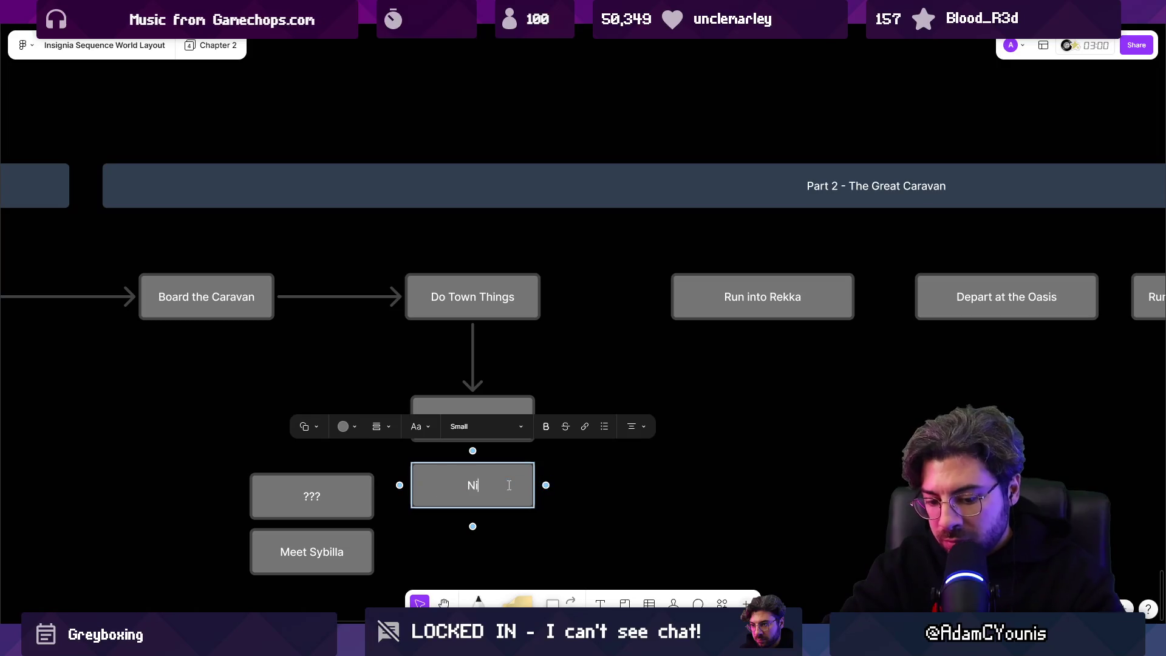
type("ght Scene")
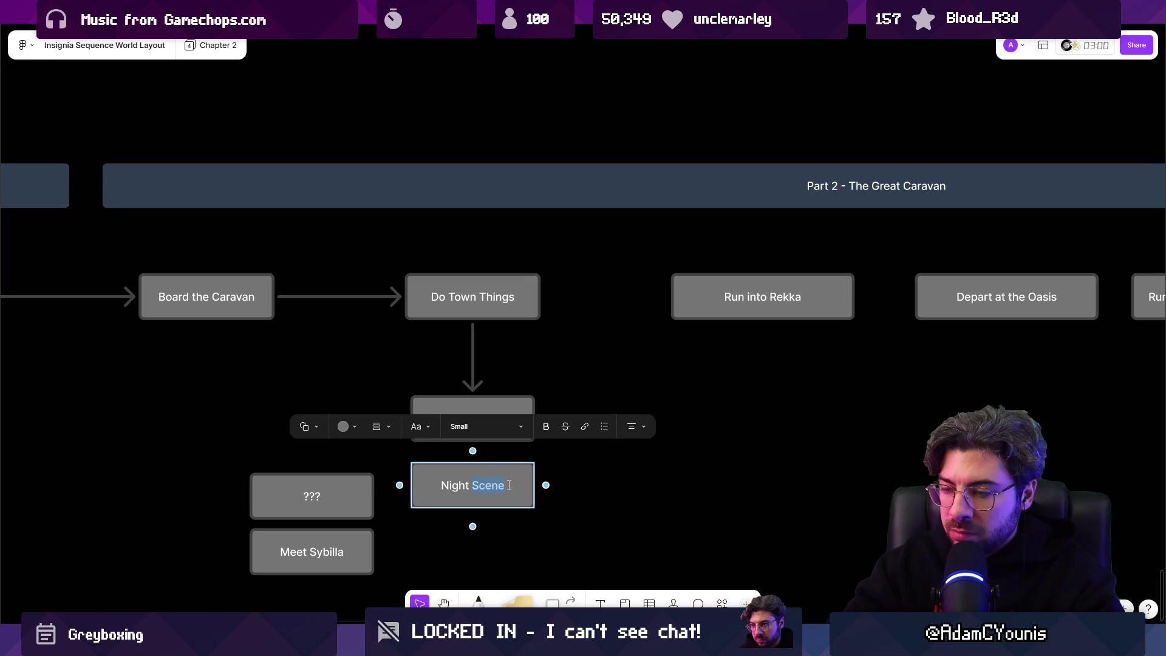
key("Escape")
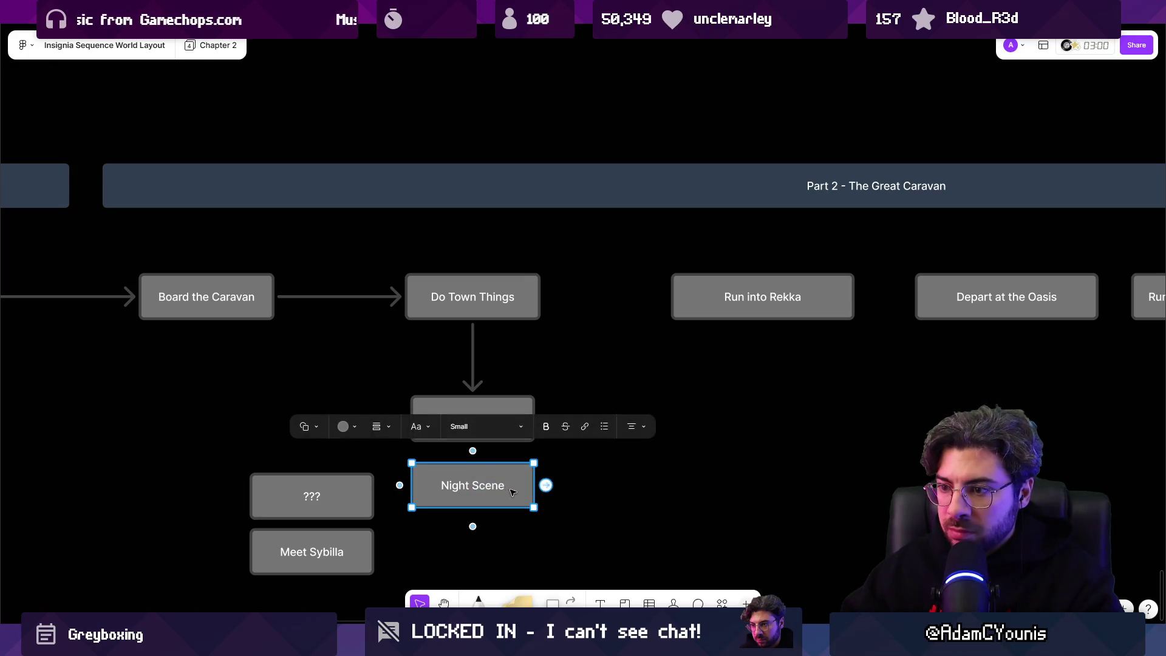
left_click(478, 461)
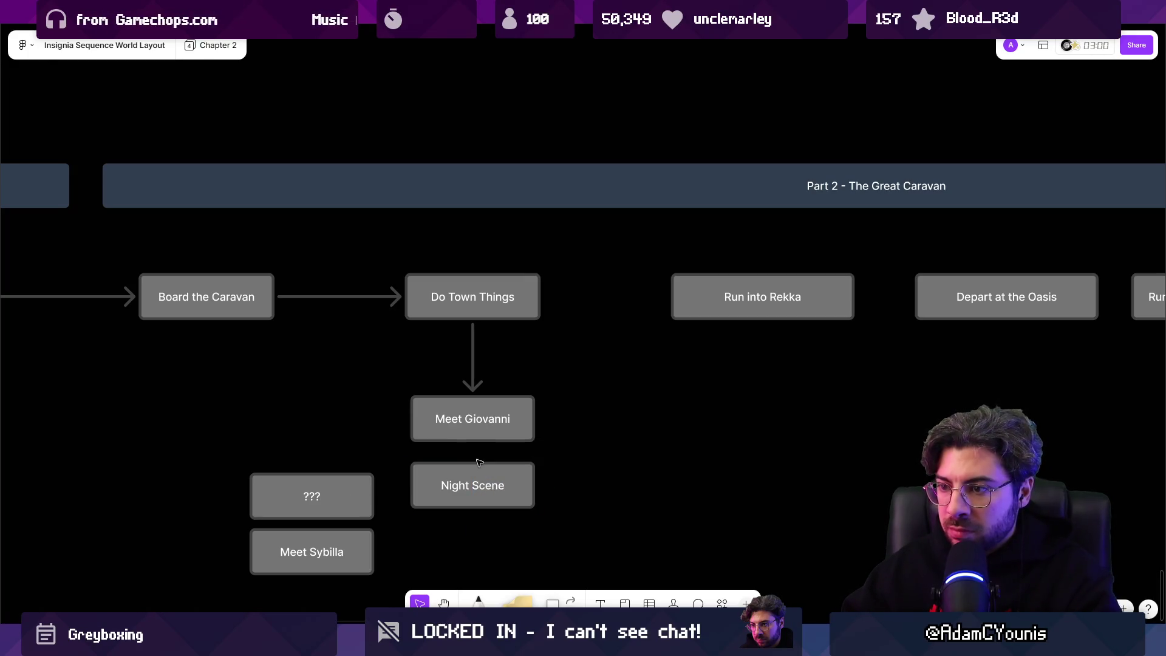
left_click(478, 439)
mouse_move(472, 460)
left_mouse_down()
mouse_move(473, 485)
mouse_move(527, 516)
left_mouse_up()
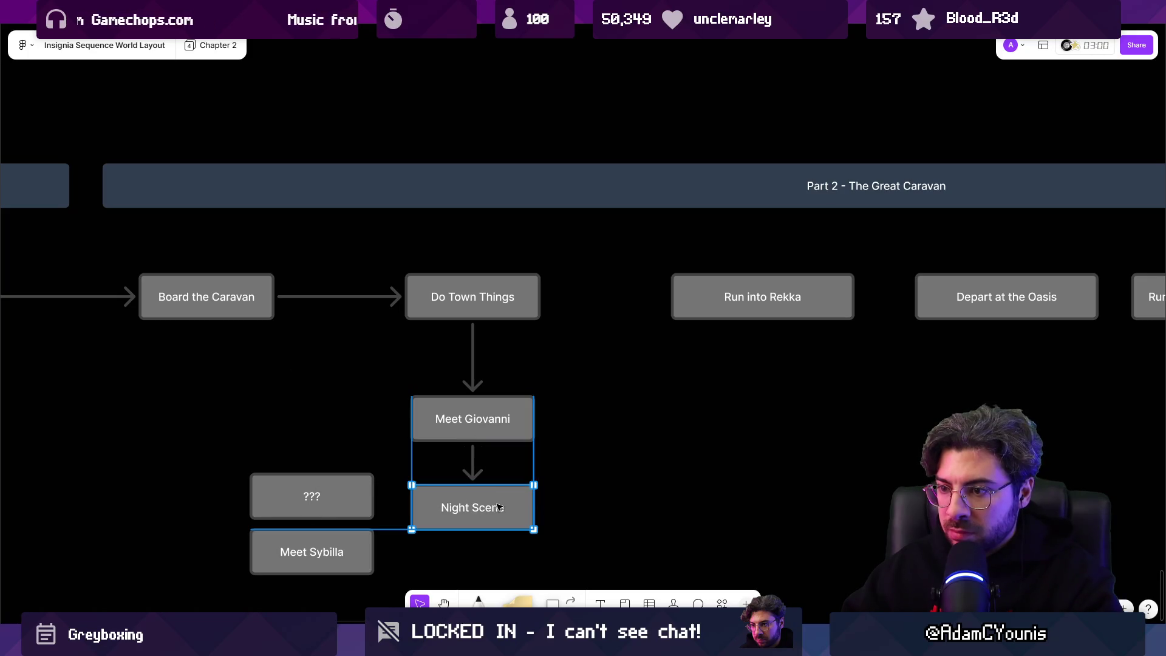
mouse_move(546, 508)
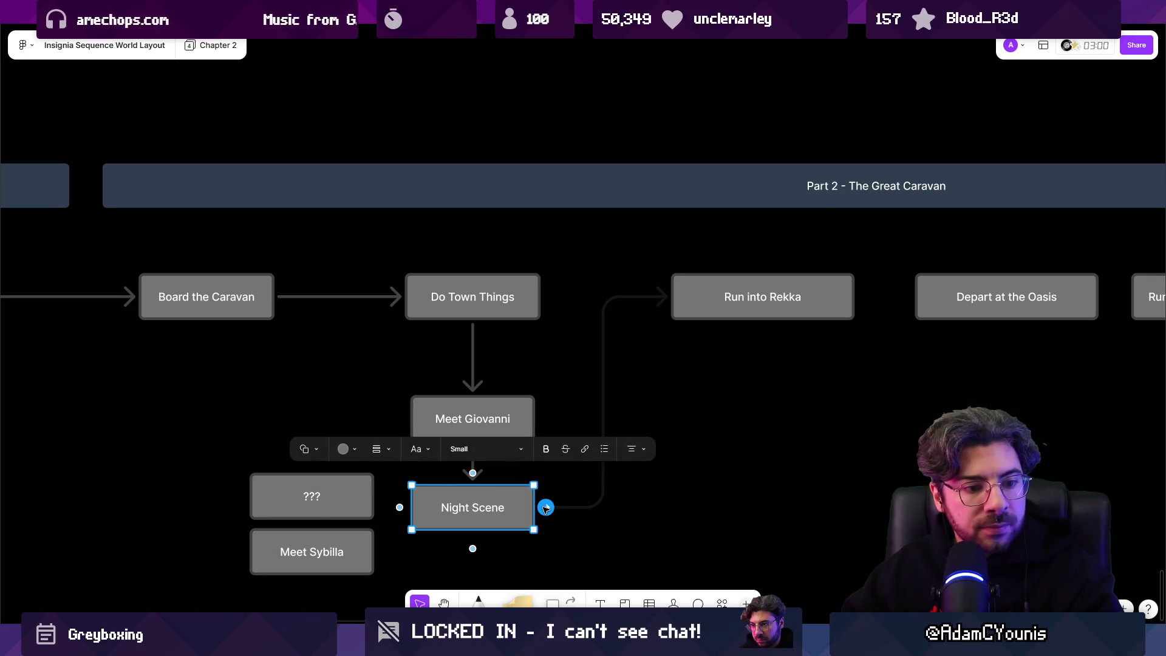
key("ctrl+z")
key("ctrl+z")
key("ctrl+z")
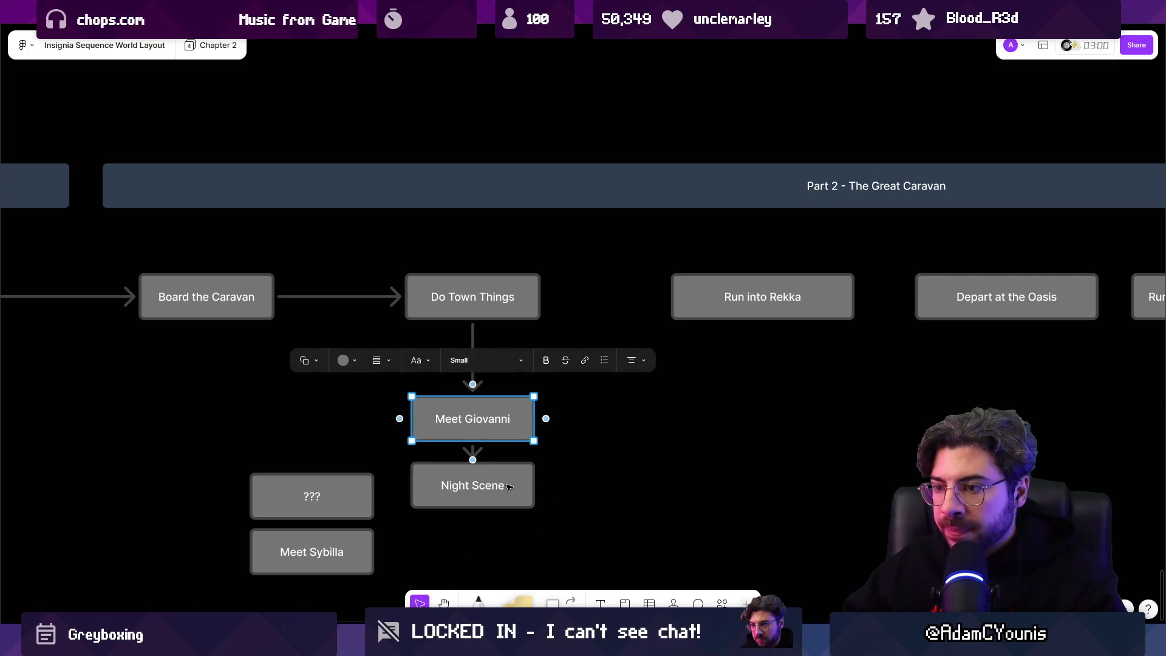
Duplicate Meet Sybilla directly below it as Talk about Rosie.
scroll(486, 462, "down", 2)
scroll(486, 462, "left", 3)
left_click(441, 483)
mouse_move(441, 483)
left_mouse_down()
mouse_move(440, 527)
mouse_move(422, 548)
left_mouse_up()
double_click(422, 548)
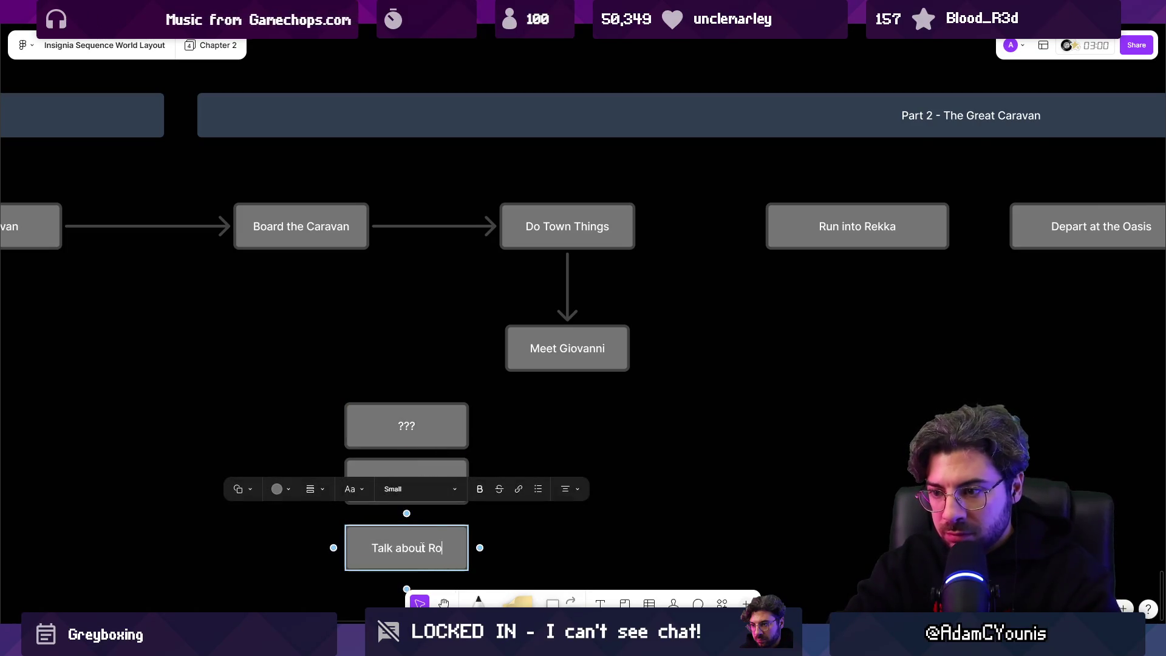
key("Escape")
Move the ???, Meet Sybilla and Talk about Rosie boxes together beneath Meet Giovanni.
left_click(404, 481, "shift")
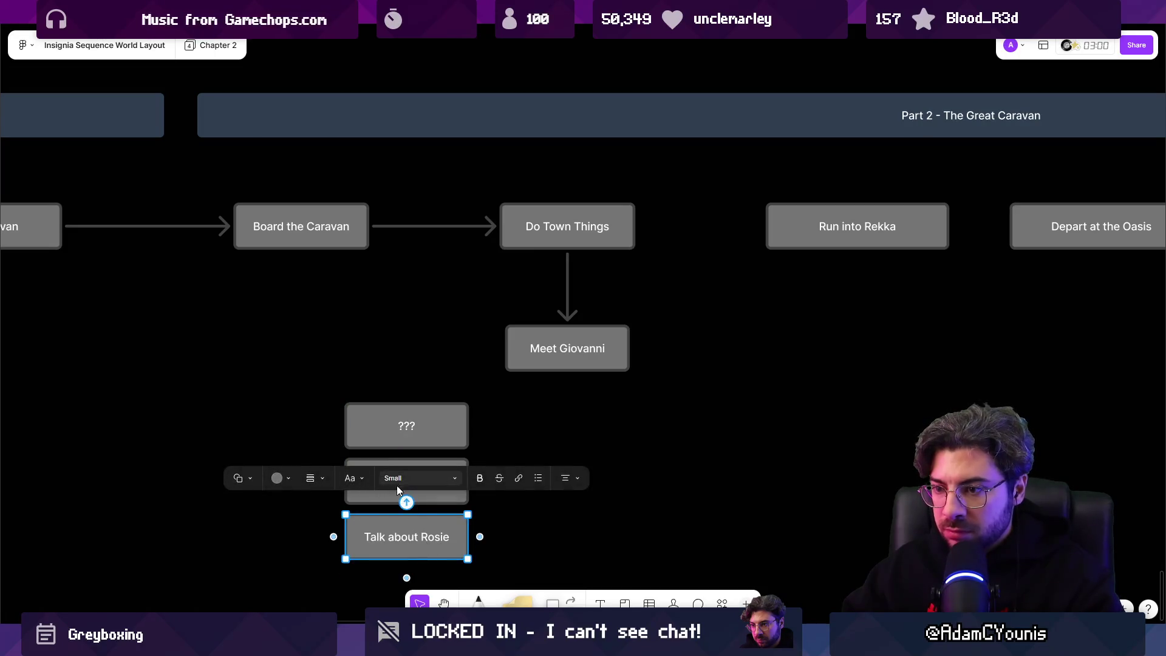
left_click(407, 425, "shift")
mouse_move(407, 481)
left_mouse_down()
mouse_move(534, 487)
mouse_move(407, 481)
left_mouse_up()
mouse_move(410, 543)
left_mouse_down()
mouse_move(567, 542)
mouse_move(567, 554)
left_mouse_up()
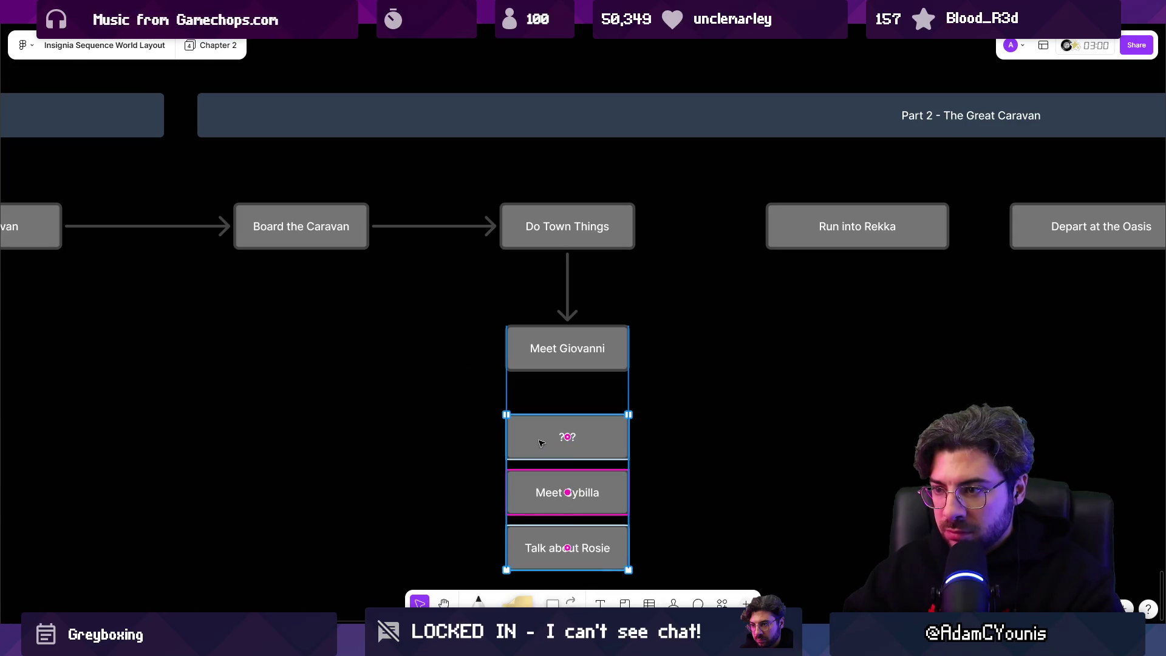
scroll(775, 397, "up", 2)
Draw a connector arrow from Meet Giovanni to Run into Rekka.
left_click(576, 433)
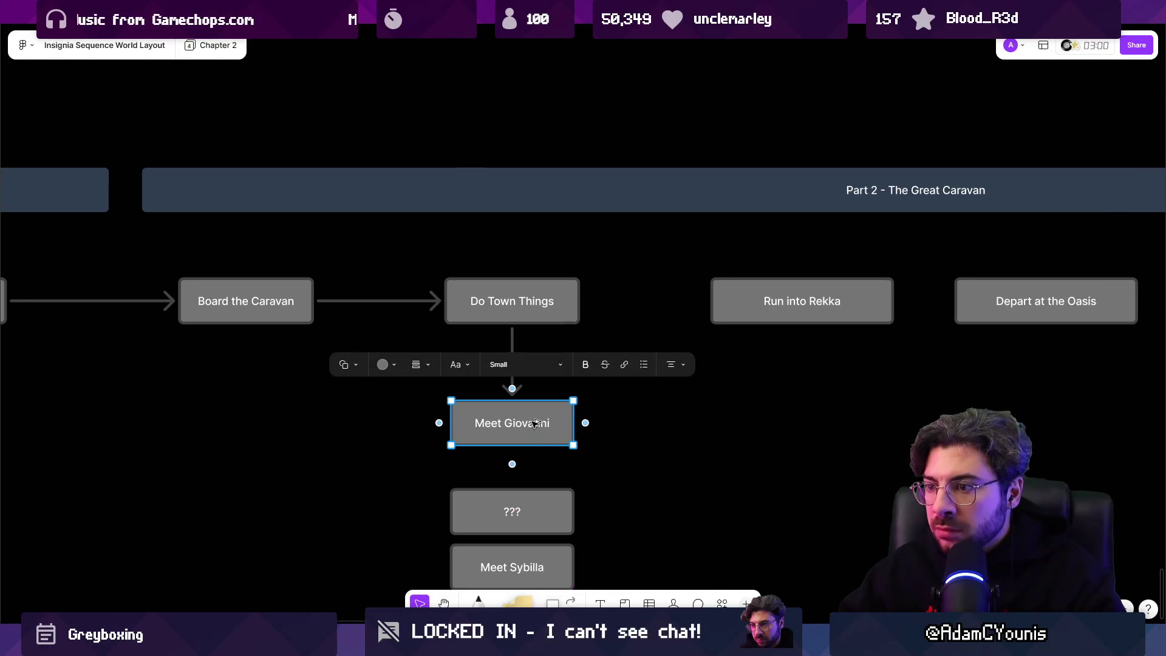
left_click_drag(586, 423, 707, 302)
scroll(654, 395, "right", 1)
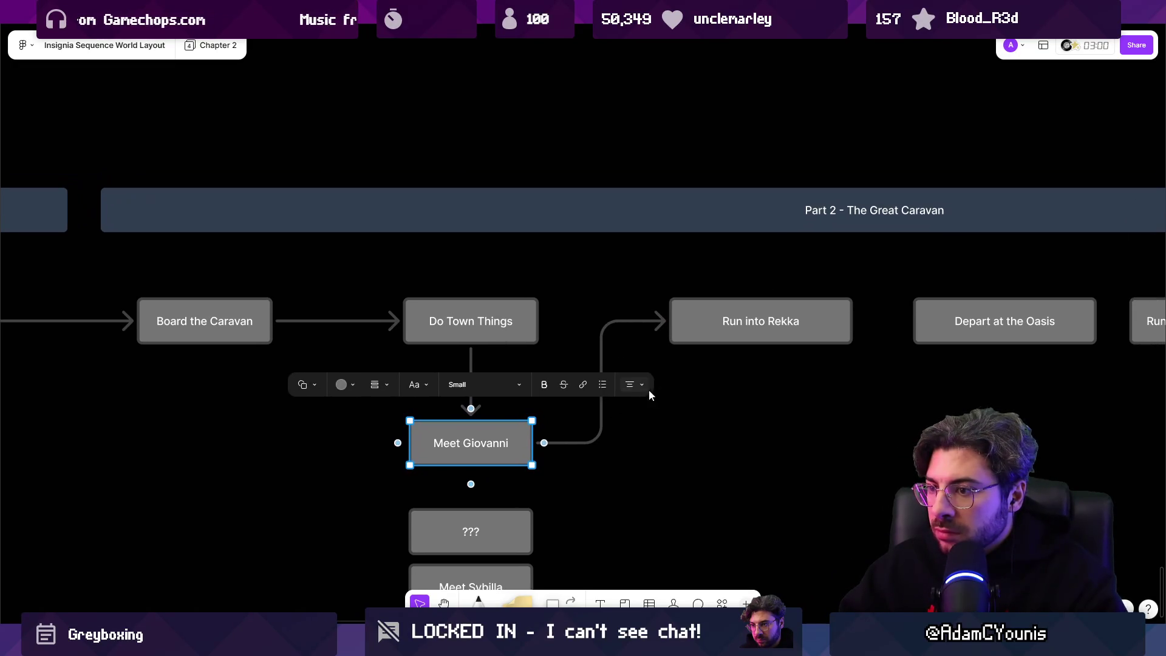
key("ctrl+z")
left_click(534, 312)
left_click_drag(549, 321, 682, 317)
key("ctrl+shift+z")
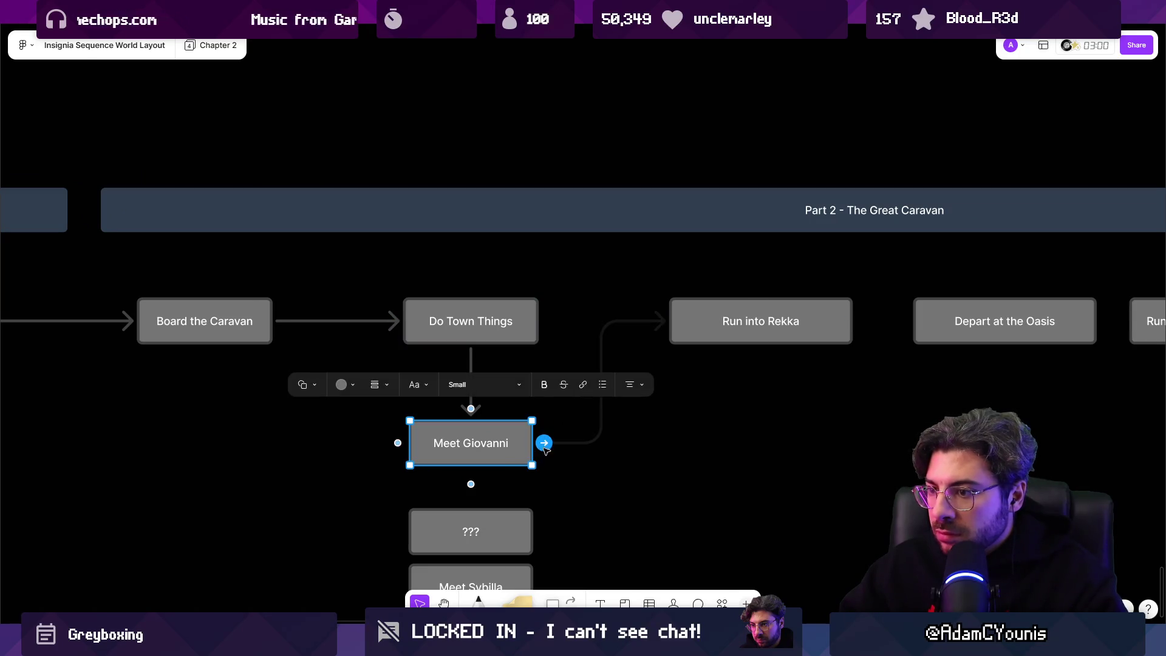
Narrow Run into Rekka, move Depart at the Oasis left, and rename the box Spot Hunden.
left_click(513, 364)
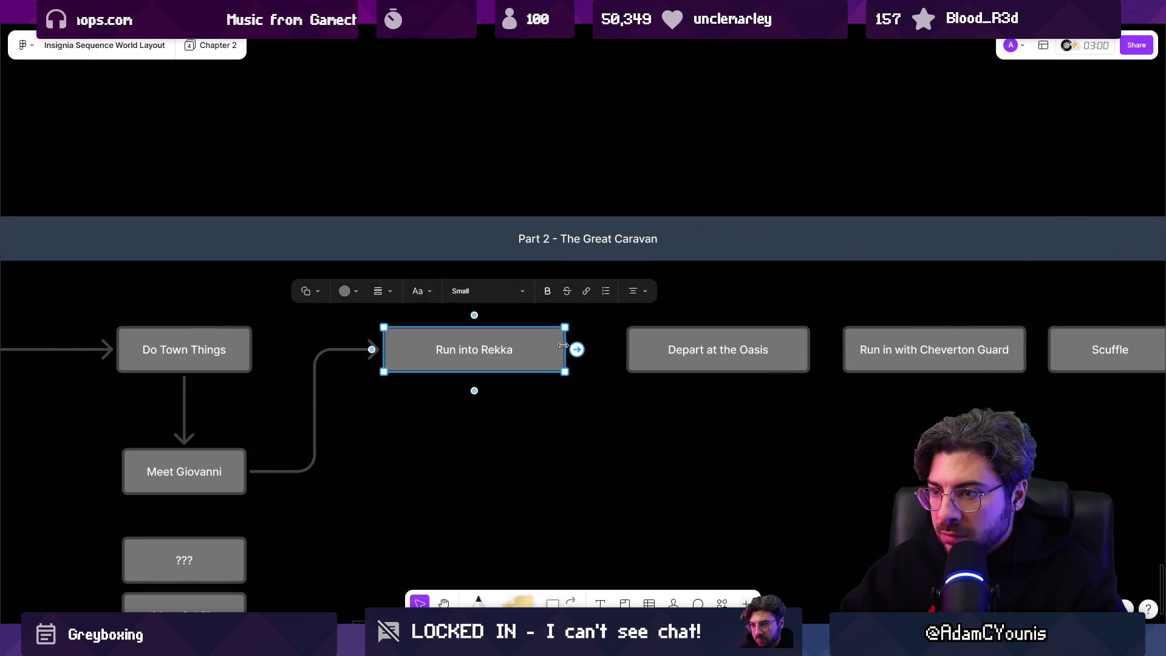
left_click_drag(565, 350, 507, 349)
left_click_drag(778, 359, 723, 352)
left_click(502, 352)
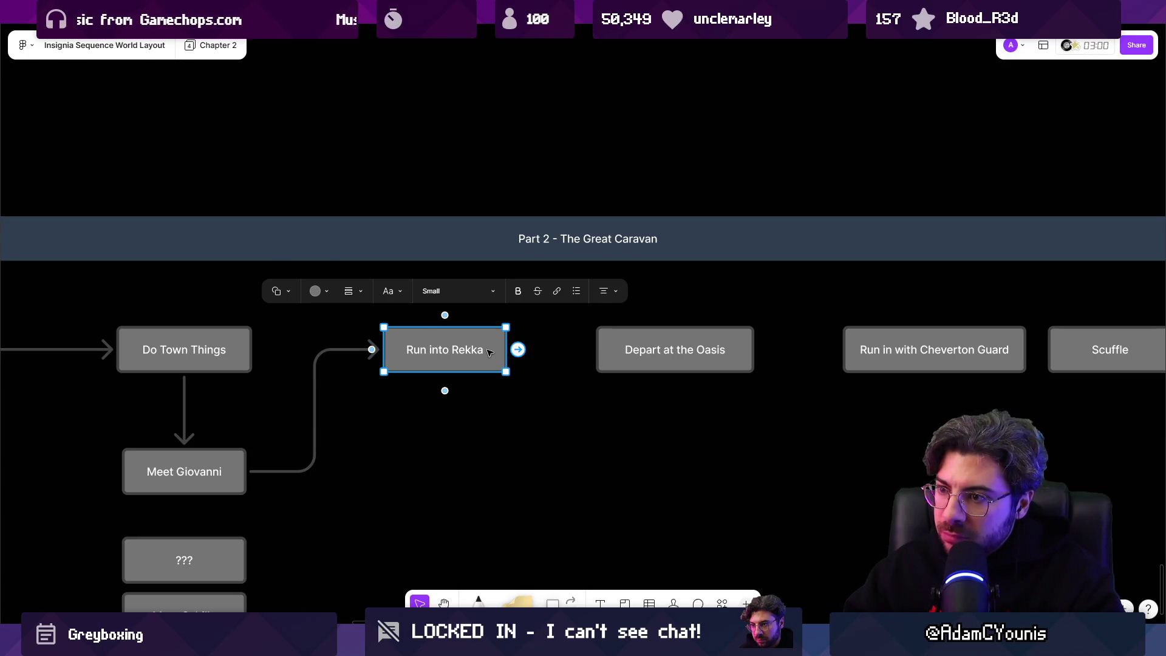
double_click(458, 352)
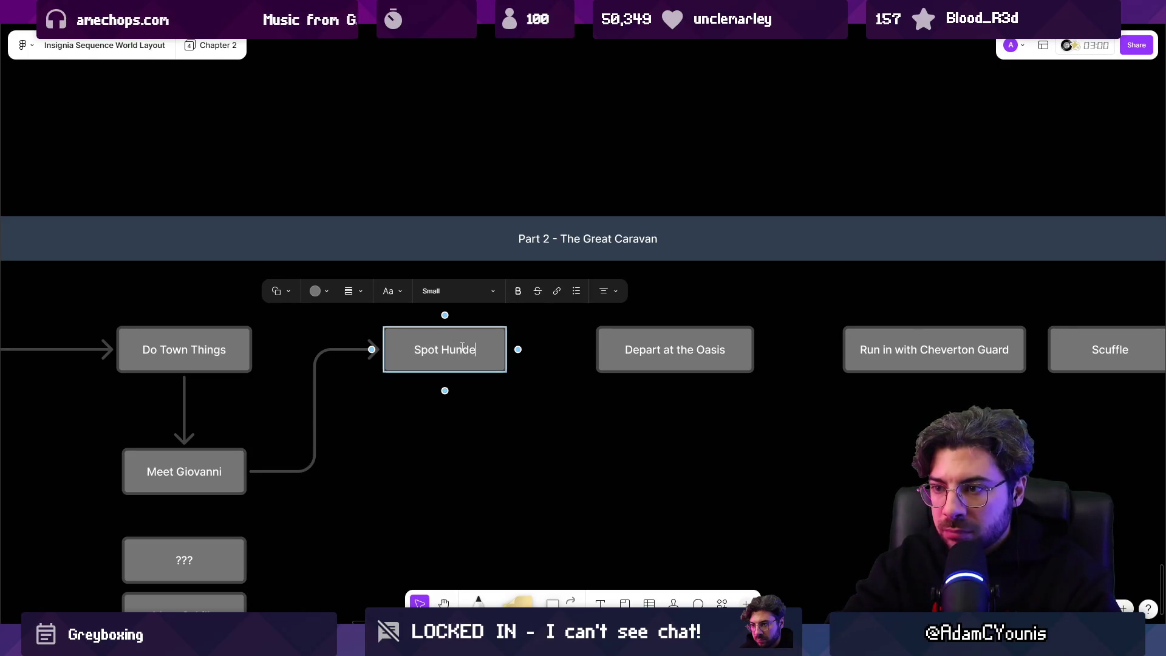
type("n")
Add a Stealth / Train sequence box below Spot Hunden, linked by an arrow.
left_click(445, 390)
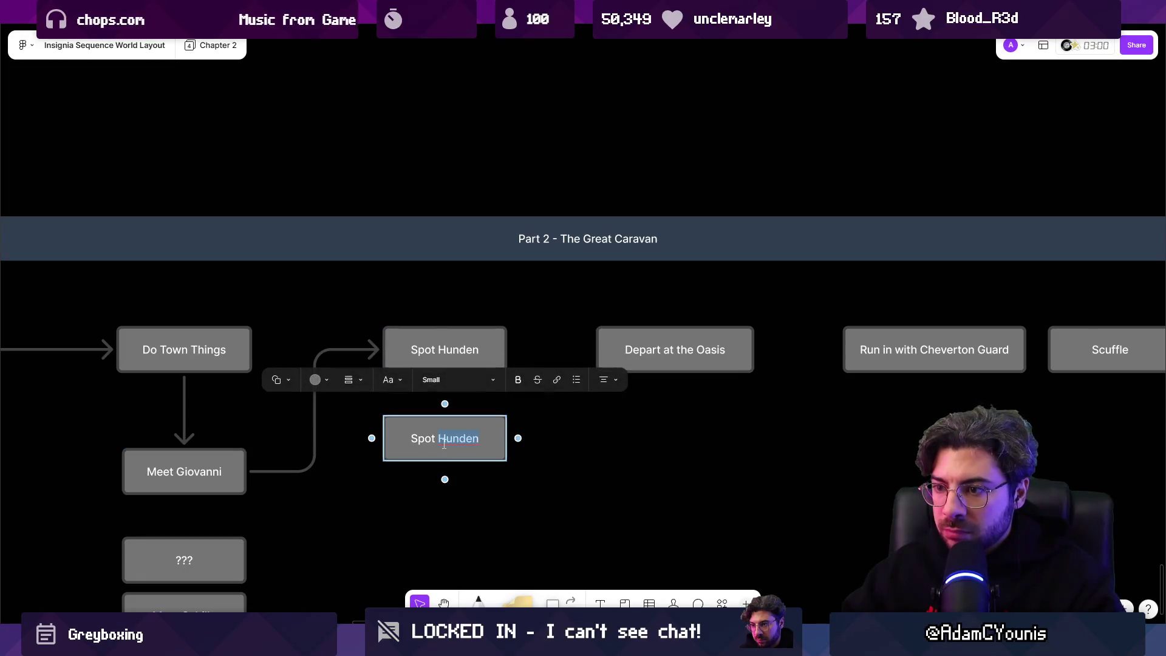
type("Ste")
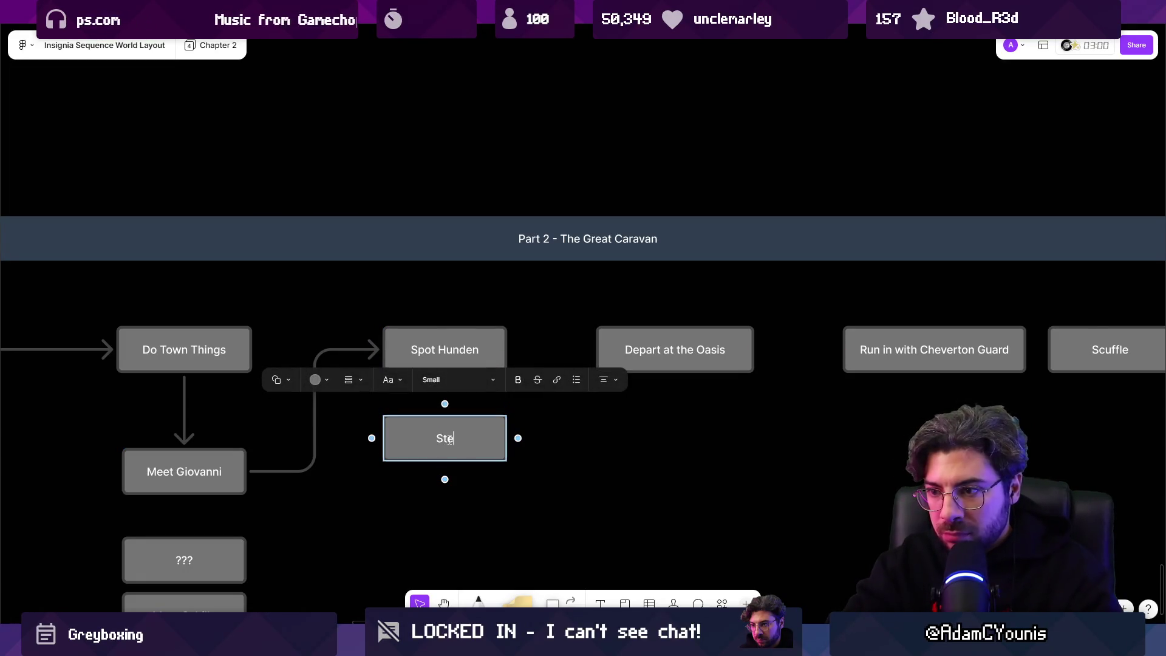
type("alth / Train sequence")
key("Escape")
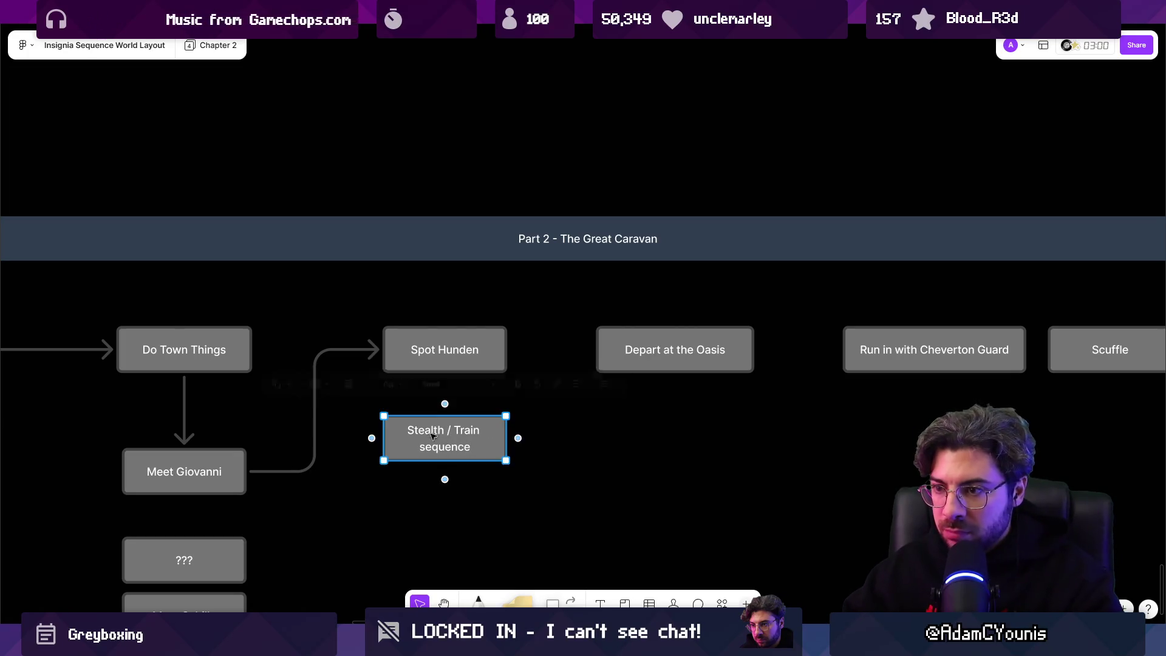
left_click(444, 349)
left_click_drag(444, 383, 460, 514)
Add a Run into Rekka box under Stealth / Train sequence, connected to Depart at the Oasis.
left_click(459, 447)
double_click(459, 513)
type("Run into Rekka")
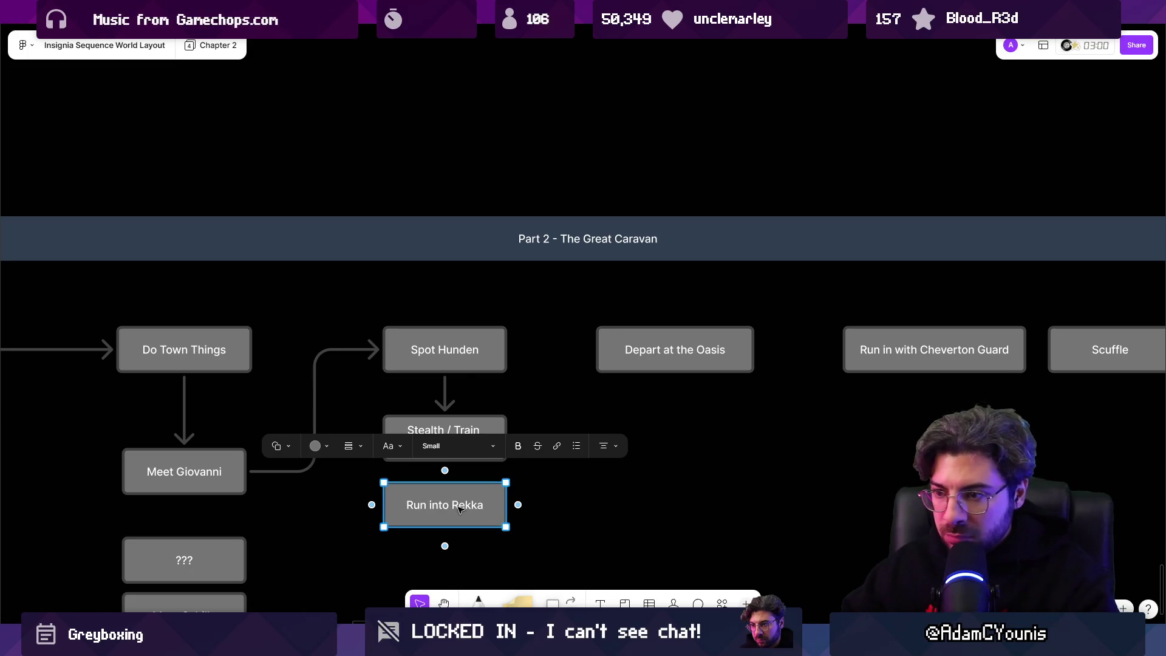
mouse_move(518, 505)
left_mouse_down()
mouse_move(573, 494)
mouse_move(594, 351)
left_mouse_up()
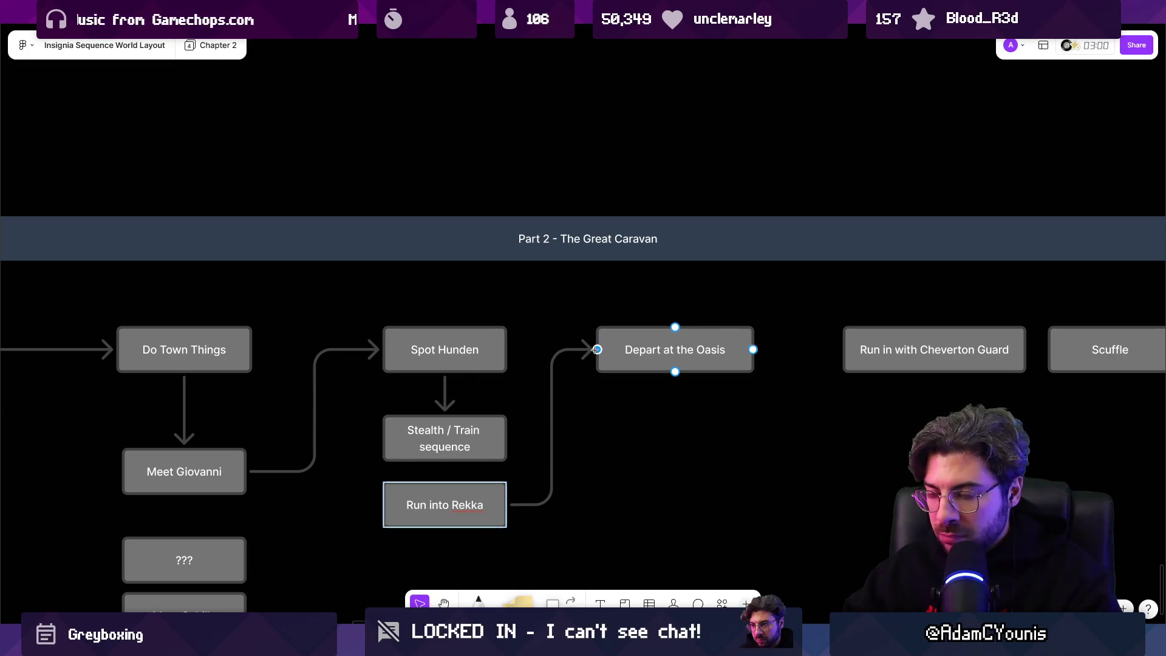
double_click(473, 507)
key("Escape")
left_click_drag(490, 494, 490, 516)
left_click(462, 446)
key("Escape")
scroll(504, 435, "right", 5)
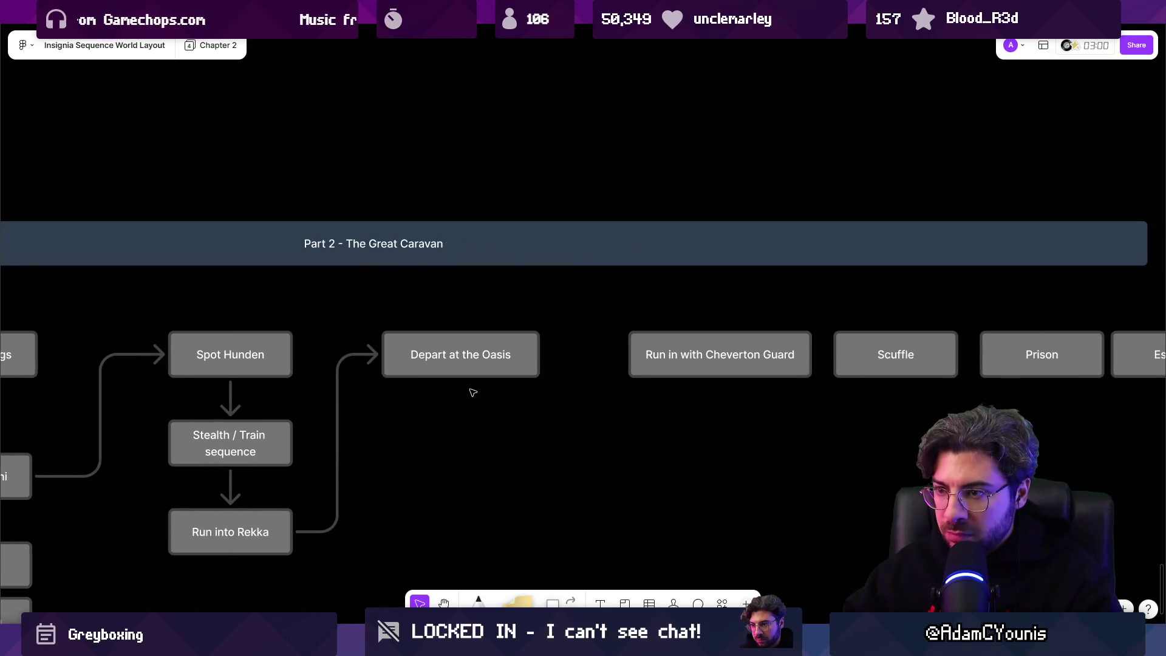
Stack Depart at the Oasis, Run in with Cheverton Guard and Scuffle into a narrow arrow-linked column.
left_click(467, 364)
scroll(558, 370, "right", 3)
left_click_drag(627, 365, 384, 421)
left_click(425, 365)
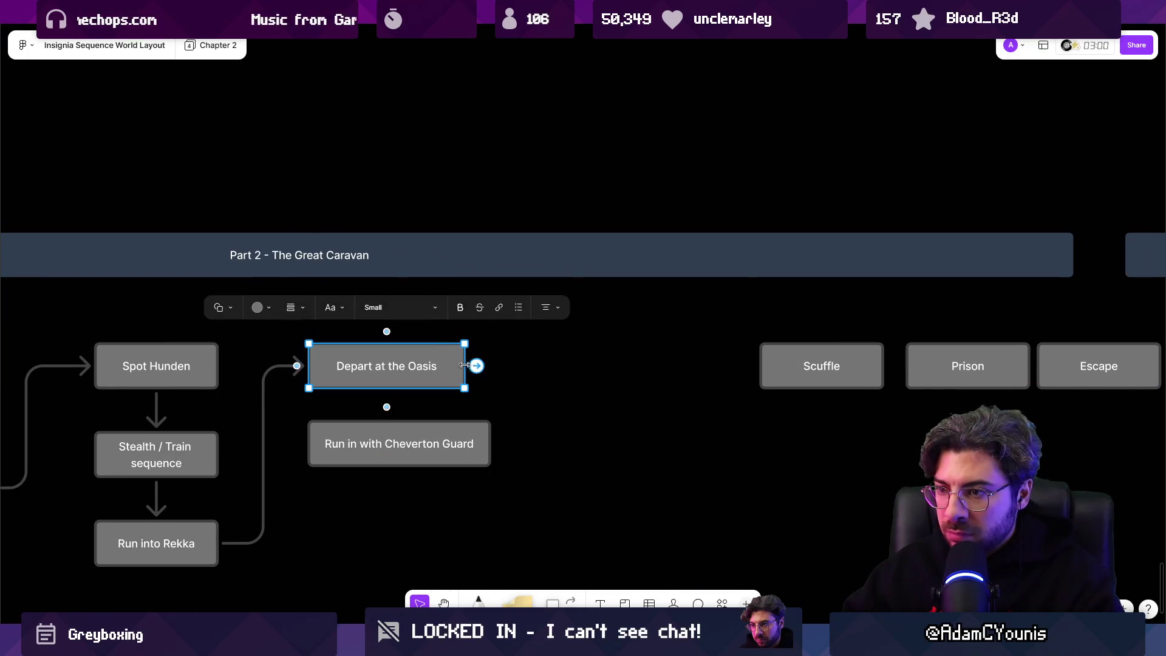
left_click_drag(466, 365, 452, 365)
left_click(480, 444)
left_click_drag(485, 444, 451, 444)
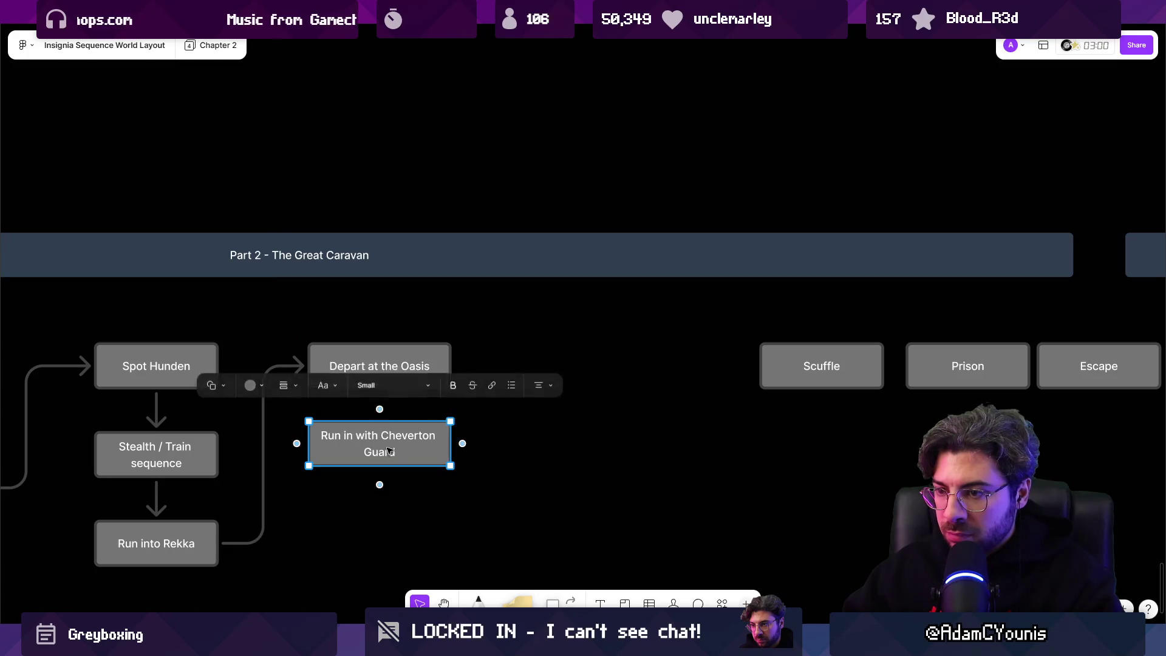
left_click(401, 348)
left_click_drag(379, 407, 379, 432)
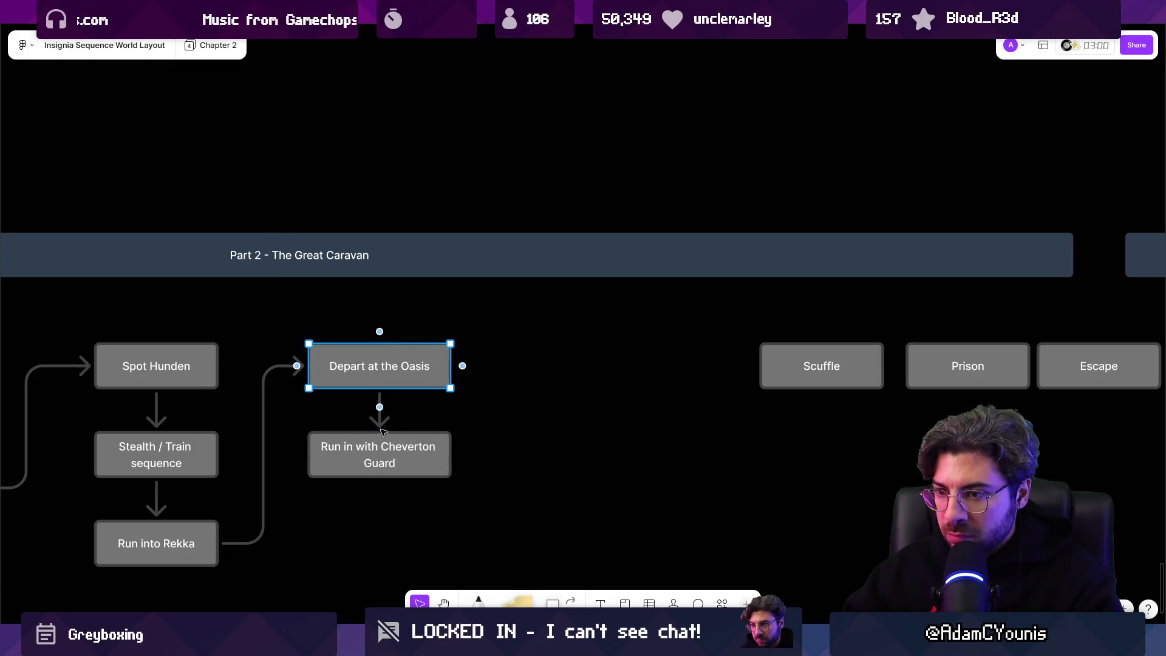
left_click_drag(778, 379, 336, 556)
left_click(385, 471)
left_click_drag(380, 495, 379, 541)
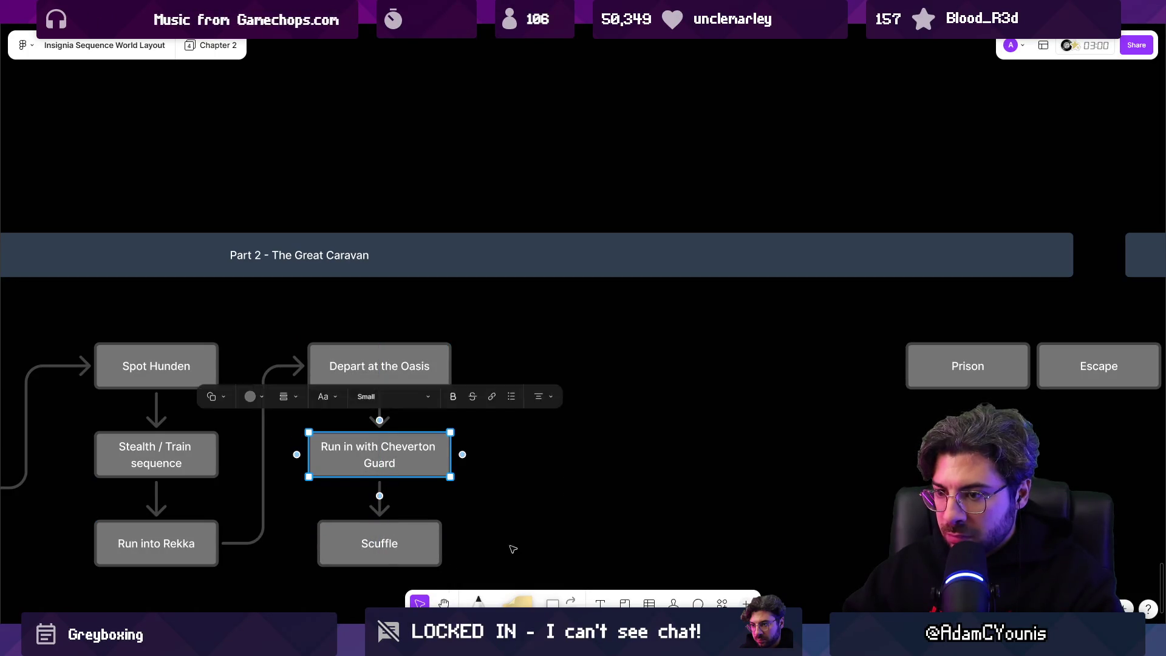
Place Prison beside Depart at the Oasis, connect Scuffle to it, and slide Chase beside Escape.
scroll(835, 299, "down", 3)
left_click_drag(899, 294, 475, 297)
left_click(376, 471)
scroll(492, 338, "right", 3)
mouse_move(835, 316)
left_mouse_down()
mouse_move(512, 307)
mouse_move(501, 318)
left_mouse_up()
left_click_drag(917, 326, 649, 326)
Duplicate Prison into Sequence 1 and Climb out minigame boxes stacked below it.
left_click(356, 320)
scroll(356, 320, "left", 3)
left_click_drag(447, 328, 447, 416)
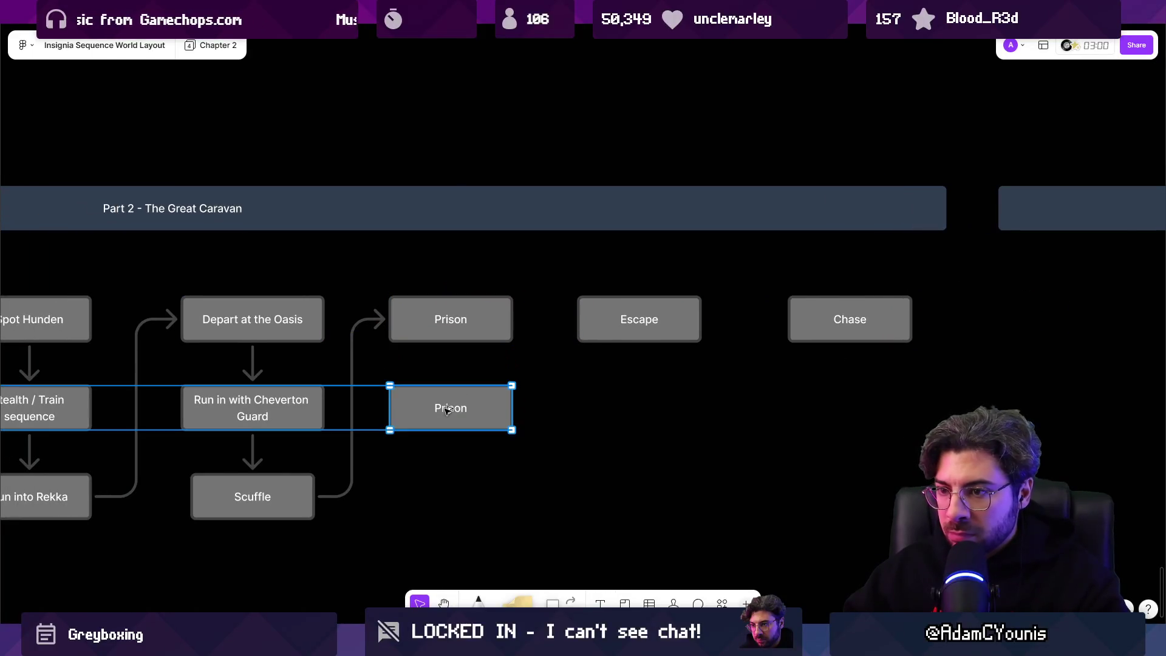
double_click(447, 413)
type("Sequence 1")
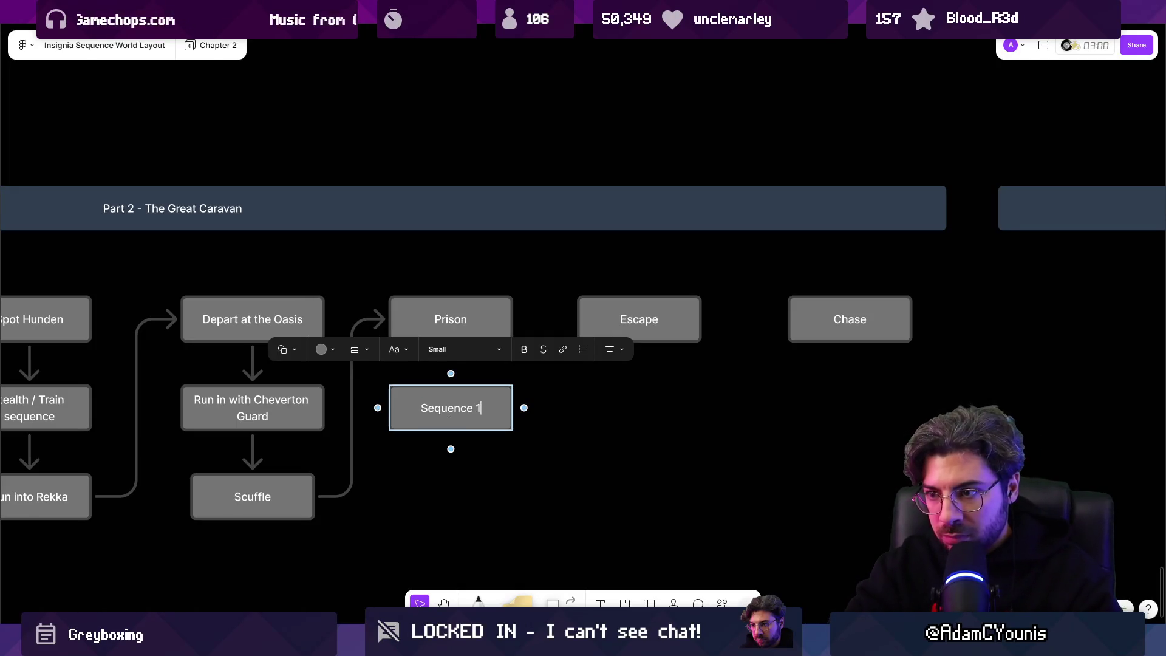
key("Escape")
mouse_move(449, 413)
left_mouse_down()
mouse_move(448, 477)
mouse_move(435, 489)
left_mouse_up()
key("ctrl+z")
left_click_drag(475, 425, 472, 512)
double_click(455, 498)
type("Climb out m")
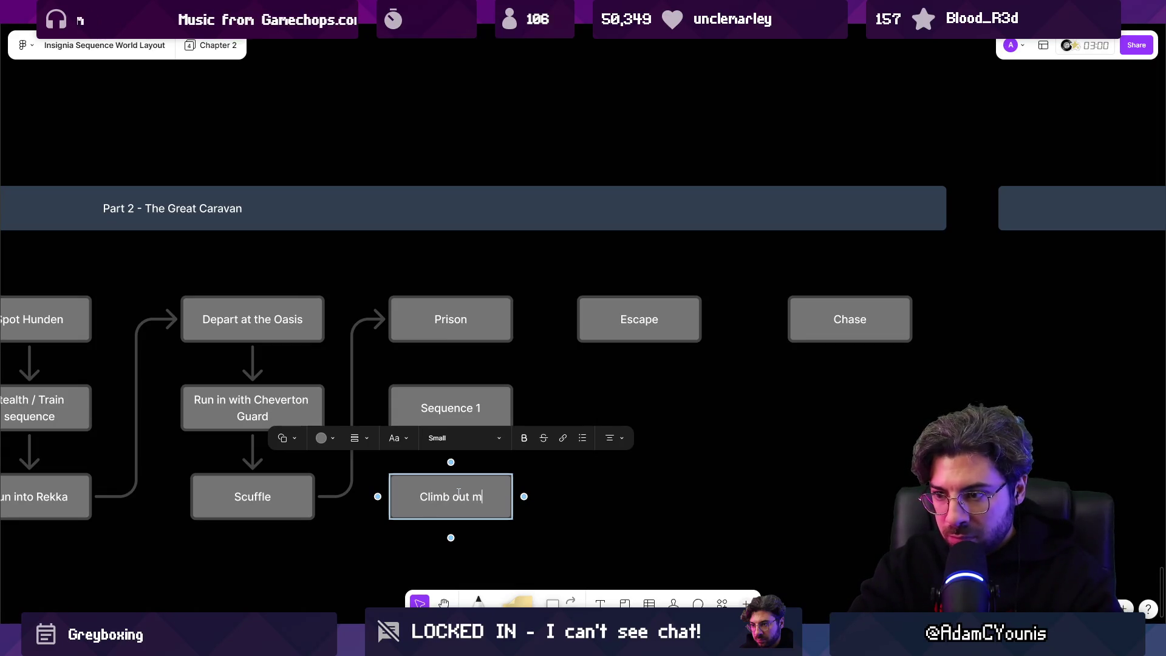
type("inigame")
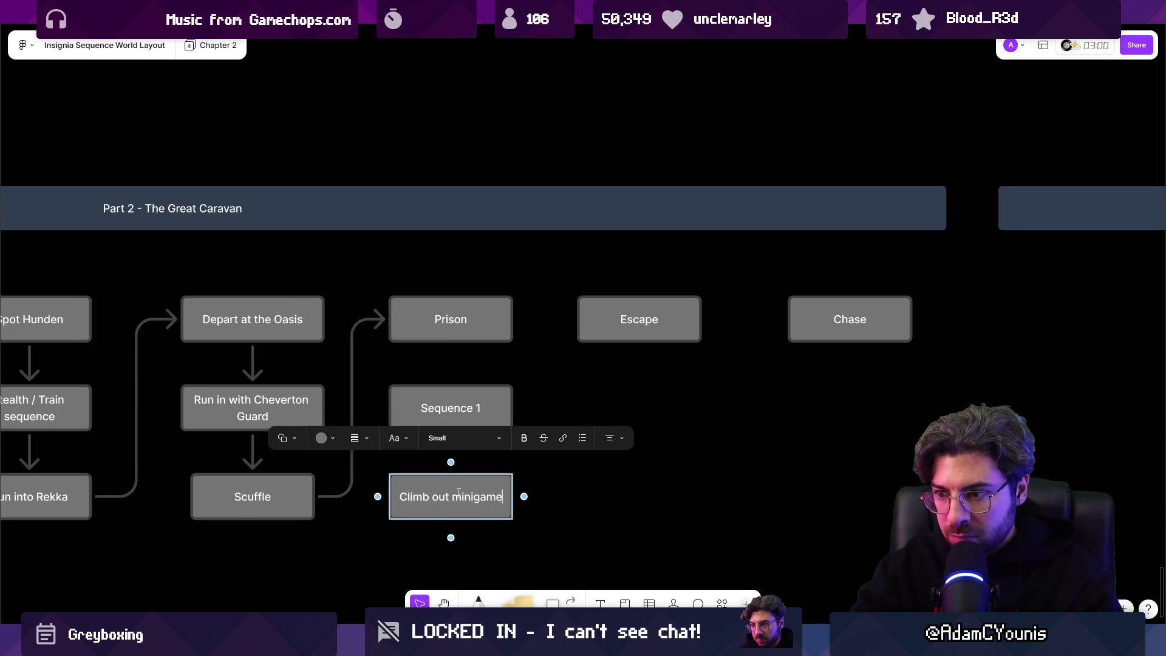
key("Escape")
key("Escape")
Link Prison to Sequence 1, Sequence 1 to Climb out minigame, and that to Escape.
left_click(462, 339)
left_click_drag(450, 346, 450, 472)
left_click(483, 495)
mouse_move(524, 496)
left_mouse_down()
mouse_move(567, 322)
mouse_move(583, 320)
left_mouse_up()
Connect Escape to Chase and rename Chase to Stow Away.
scroll(584, 320, "right", 5)
scroll(583, 320, "up", 2)
left_click(544, 364)
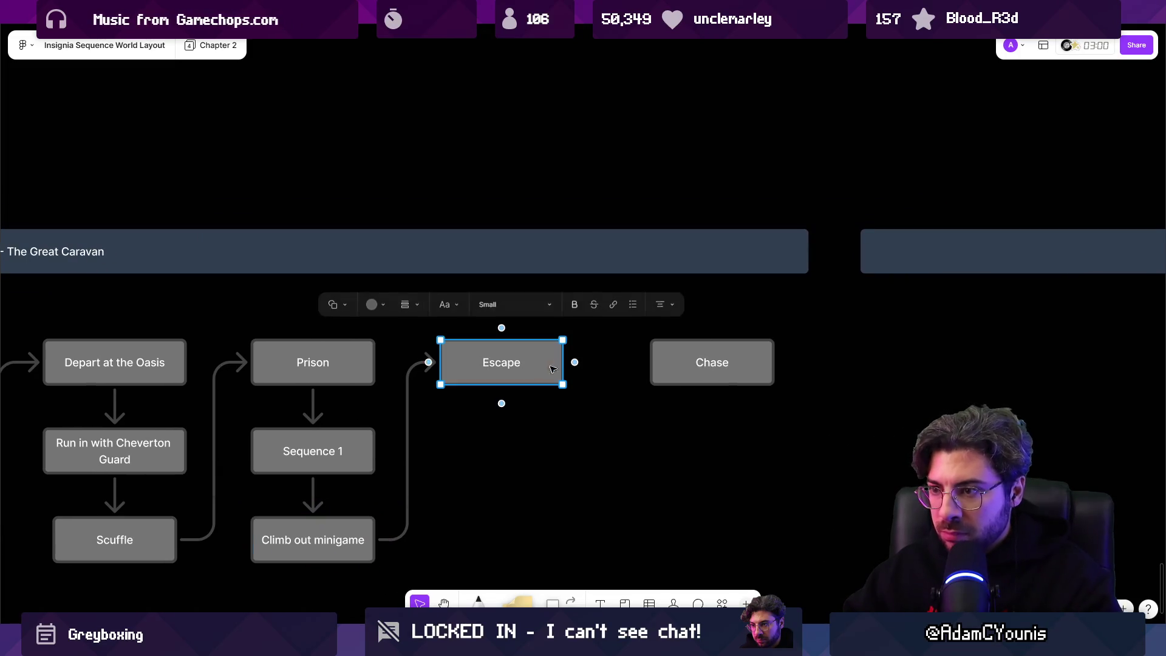
left_click_drag(575, 362, 674, 363)
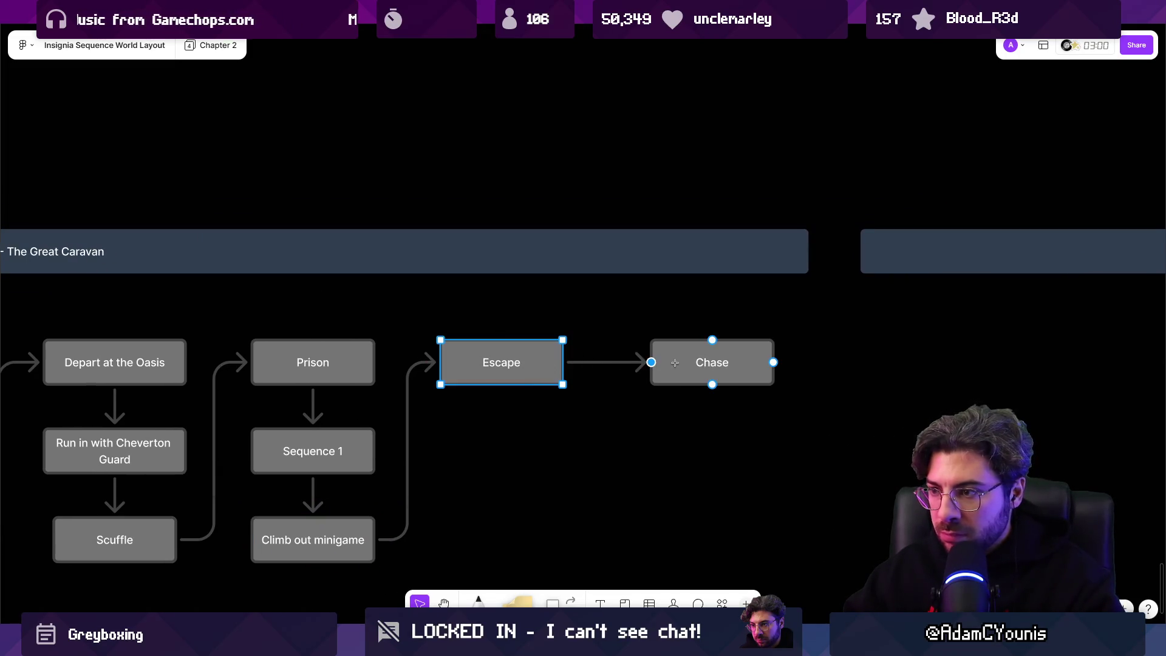
double_click(726, 364)
type("Stow Awa")
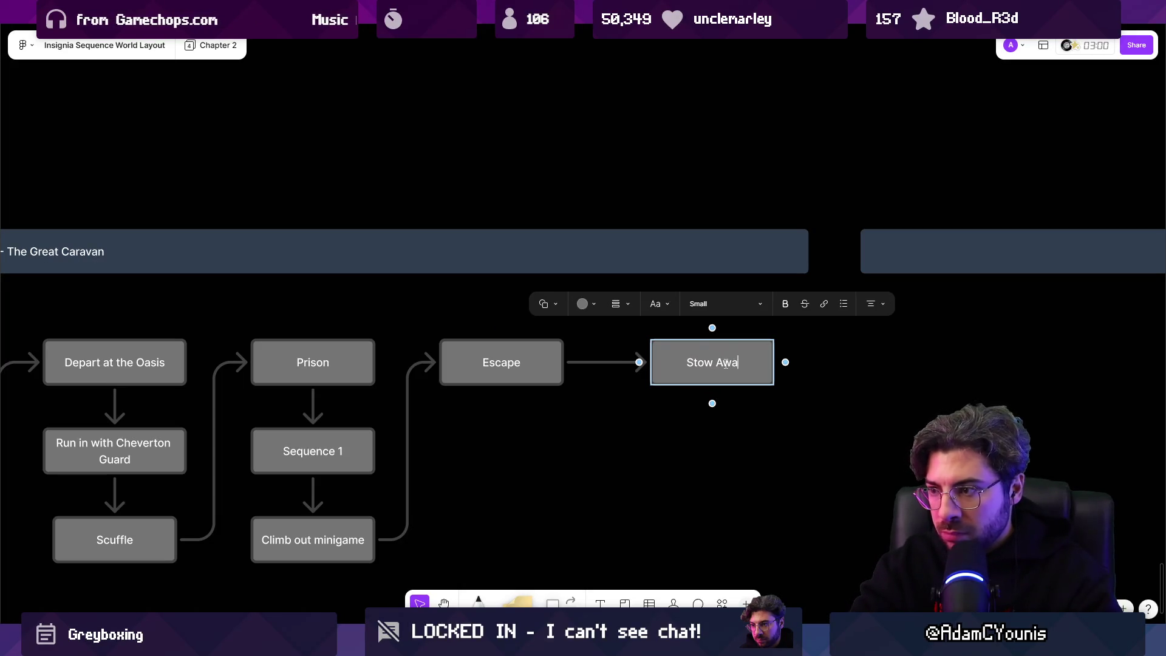
type("y")
key("Escape")
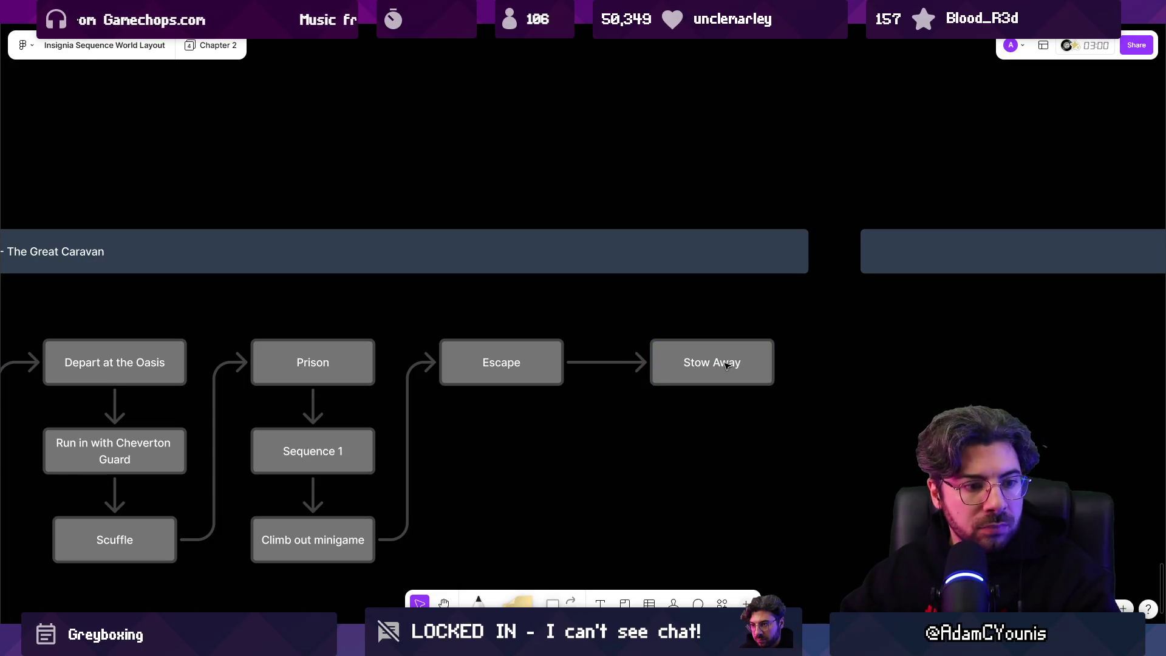
left_click_drag(534, 364, 556, 365)
scroll(547, 365, "down", 5)
Copy Stow Away into the Part 3 area and label it Enter City.
left_click(566, 272)
scroll(753, 369, "left", 5)
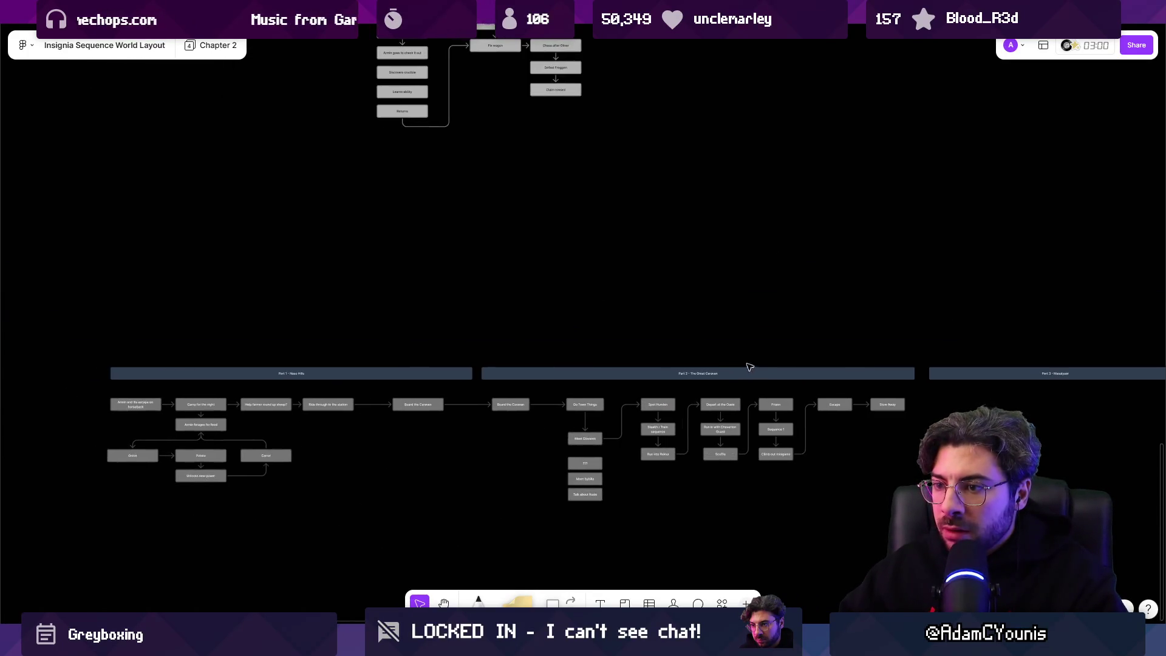
scroll(823, 424, "up", 2)
scroll(705, 424, "down", 5)
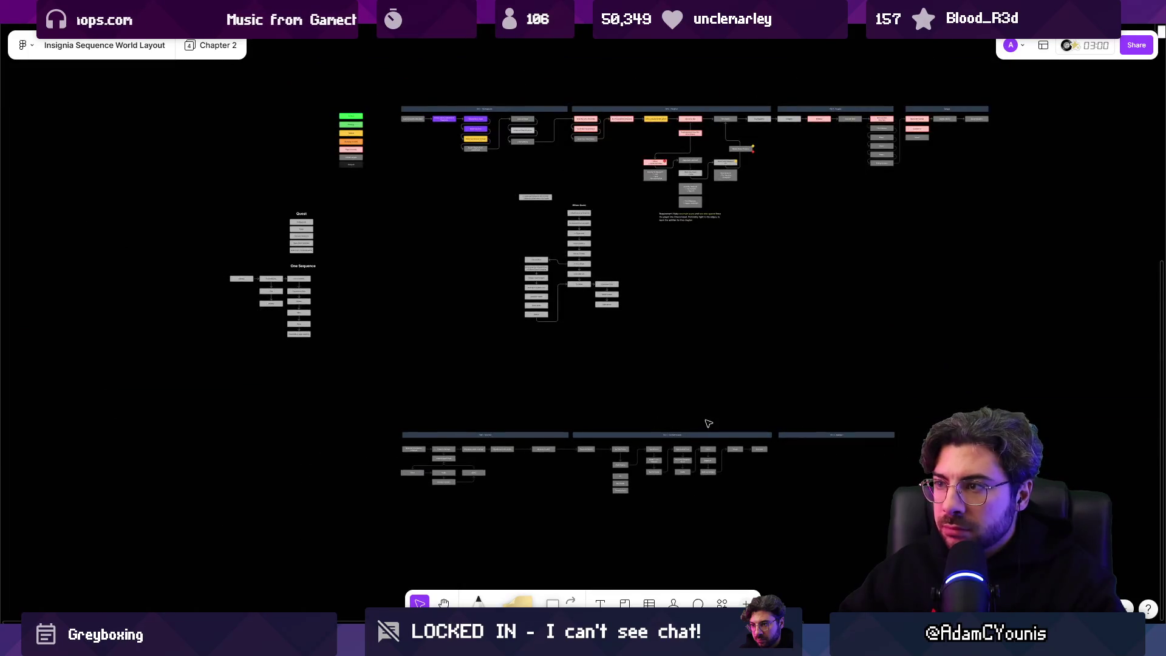
scroll(452, 383, "right", 5)
scroll(453, 384, "up", 5)
left_click(413, 365)
mouse_move(413, 364)
left_mouse_down()
mouse_move(665, 358)
mouse_move(647, 358)
left_mouse_up()
key("ctrl+z")
left_click(430, 346)
mouse_move(430, 346)
left_mouse_down()
mouse_move(667, 349)
mouse_move(661, 359)
left_mouse_up()
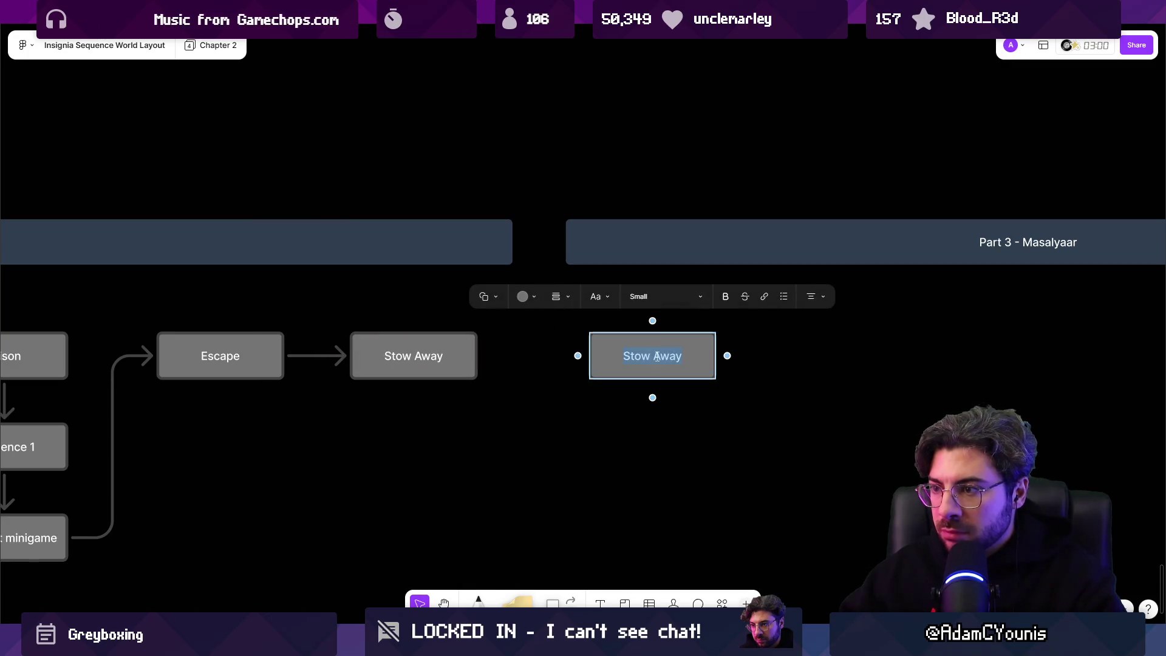
type("Enter City")
key("Escape")
Duplicate Enter City to its right as the Rind Ruby step.
scroll(657, 356, "right", 3)
left_click(453, 334)
left_click_drag(453, 333, 640, 342)
double_click(605, 353)
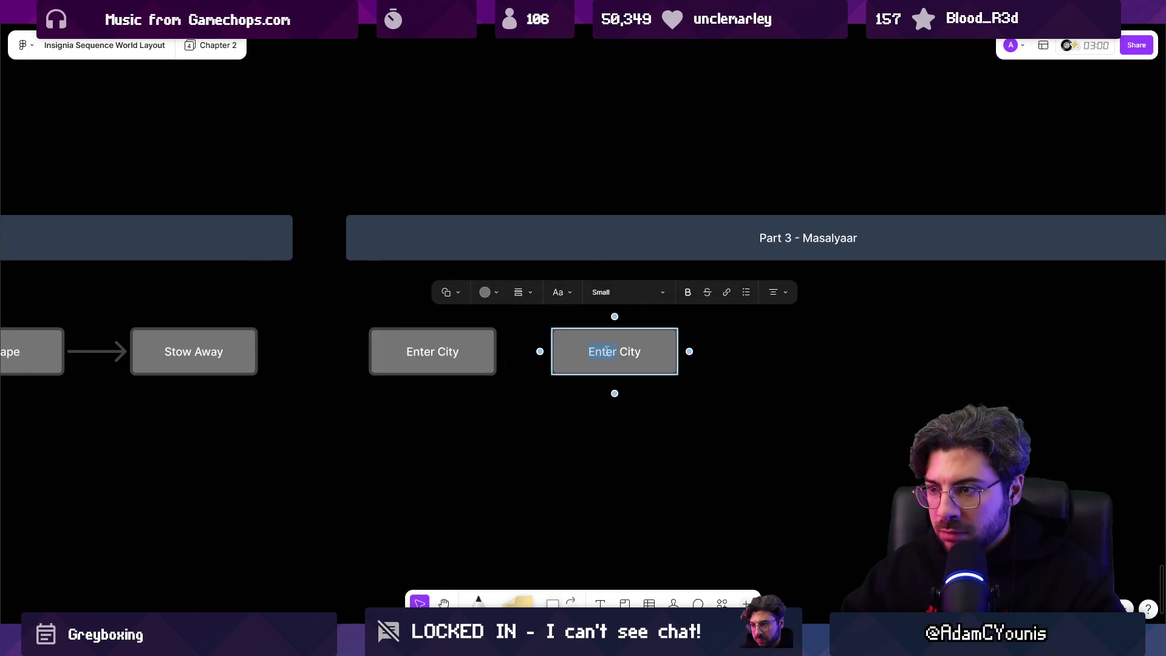
key("Escape")
Duplicate Rind Ruby further right and relabel it Fight Baruk and Cecil.
left_click(604, 347)
left_click_drag(605, 347, 1055, 348)
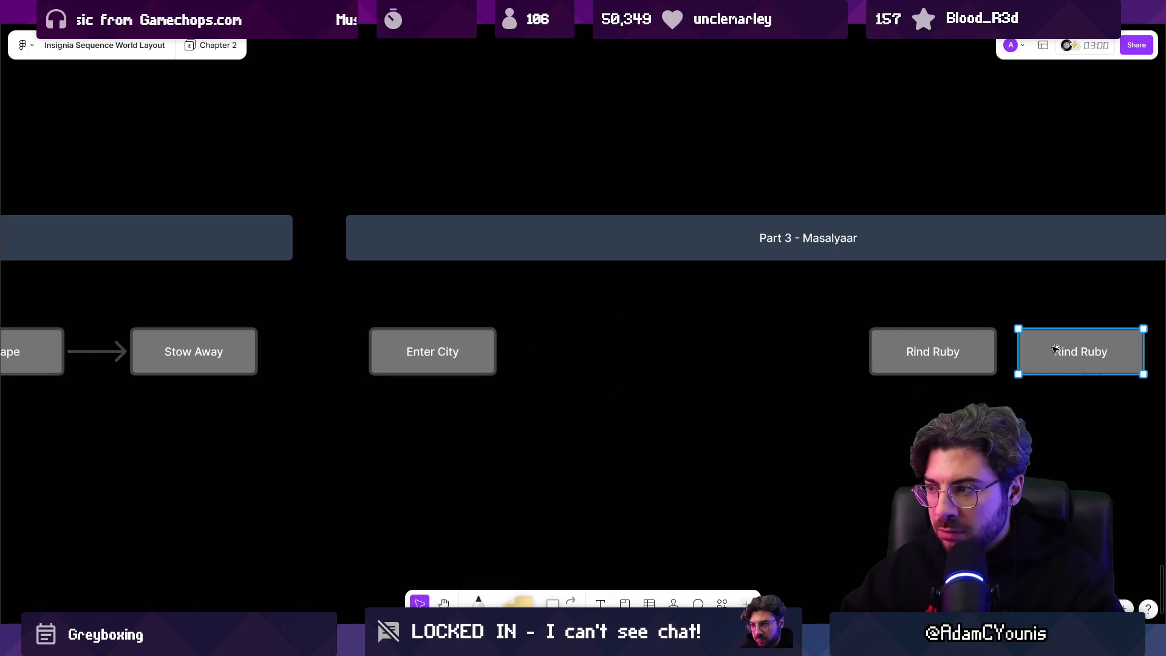
scroll(1055, 348, "right", 3)
double_click(895, 351)
type("Fight Ba")
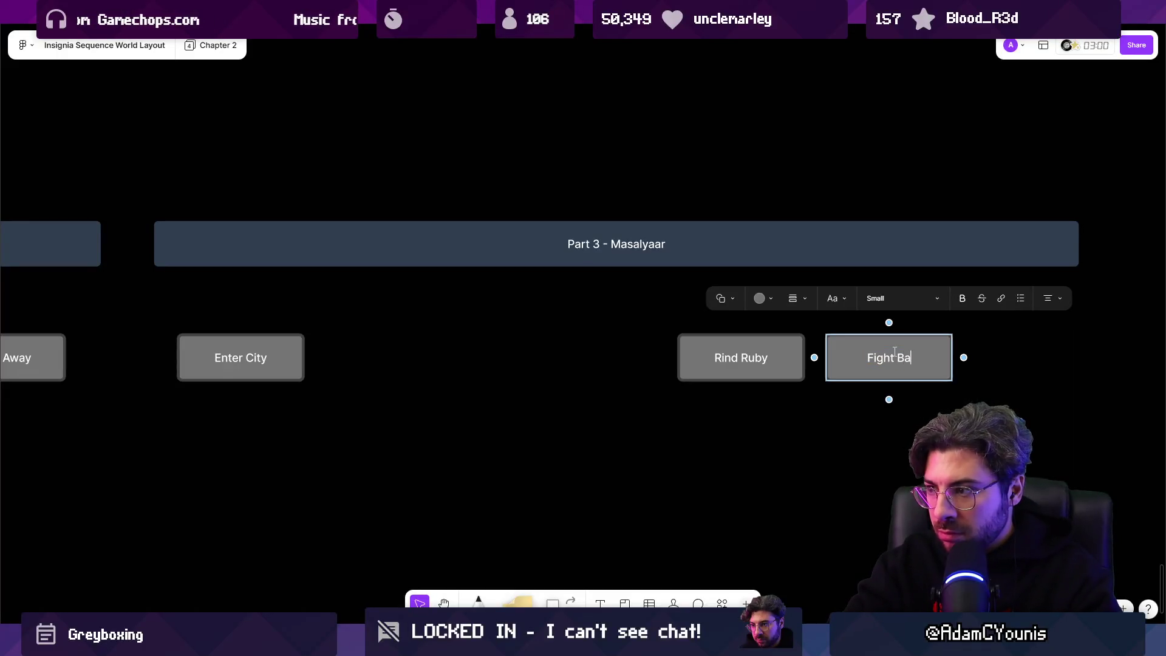
type("ruk")
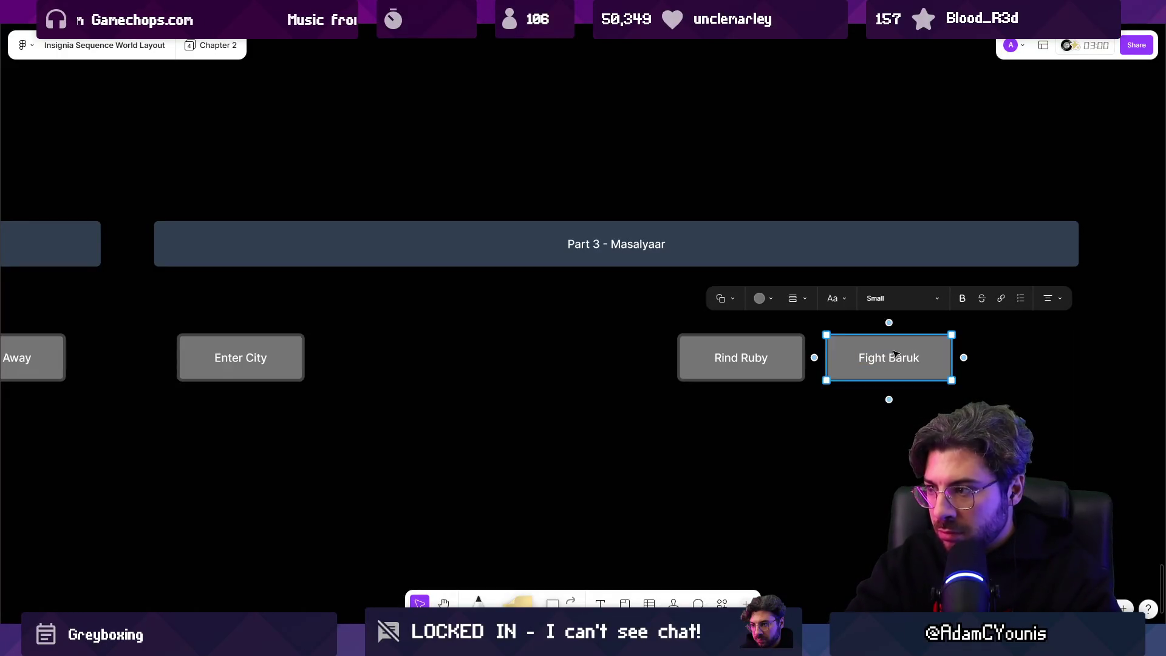
scroll(895, 351, "right", 2)
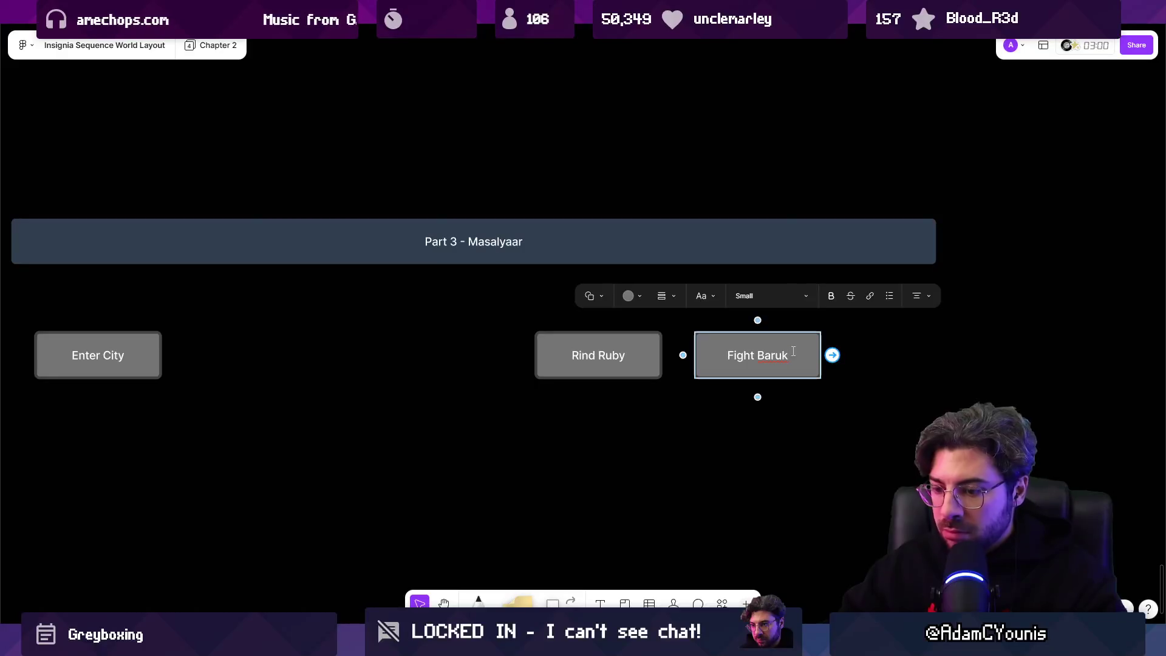
type("and Cecil")
left_click(681, 365)
Copy Fight Baruk and Cecil as Ascend Tower and place it between Rind Ruby and Fight.
left_click(551, 361)
scroll(551, 361, "left", 1)
scroll(551, 361, "left", 2)
left_click(893, 340)
scroll(893, 340, "right", 3)
left_click_drag(773, 346, 850, 348)
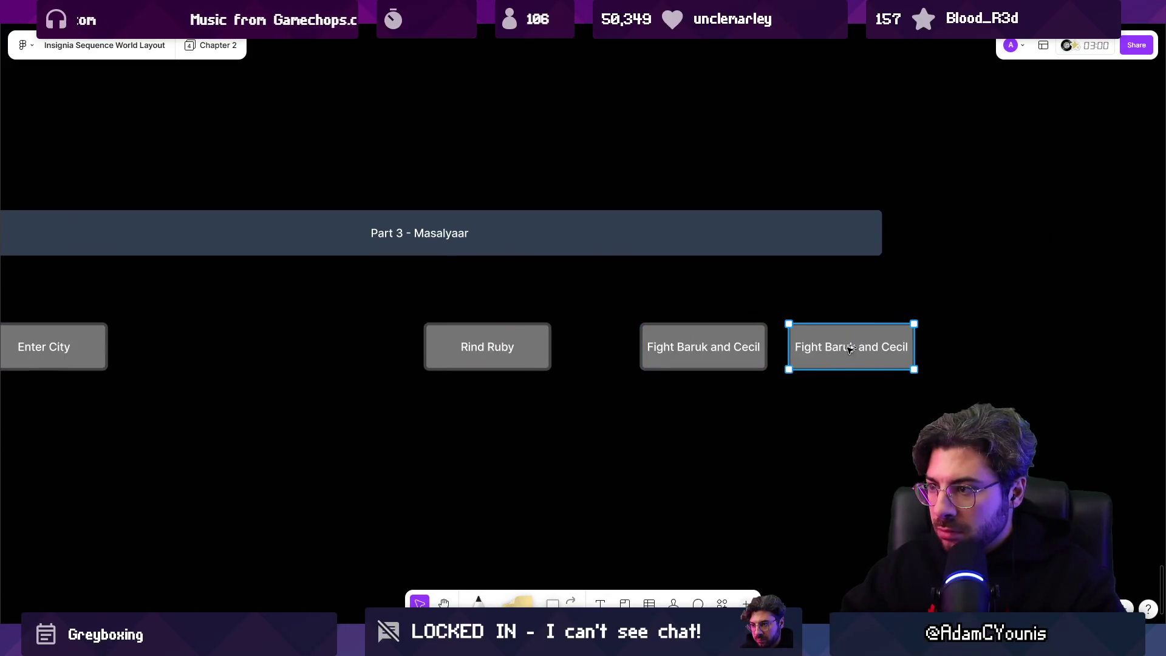
scroll(853, 348, "left", 4)
mouse_move(982, 346)
left_mouse_down()
mouse_move(904, 447)
mouse_move(775, 446)
left_mouse_up()
double_click(775, 446)
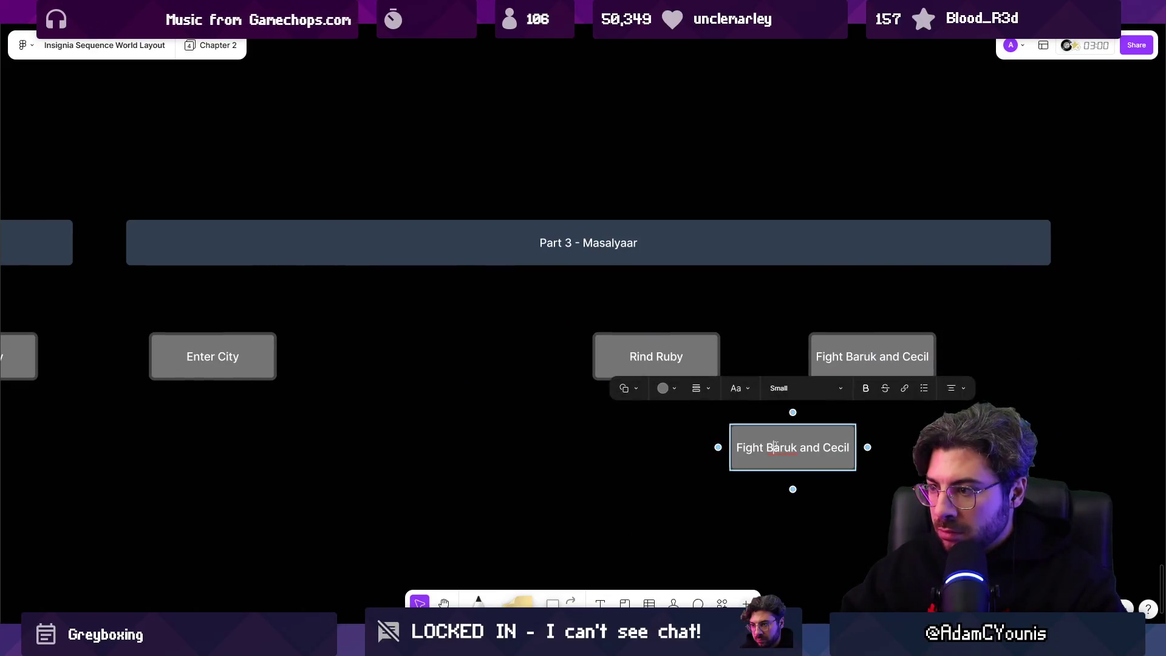
type("ASce")
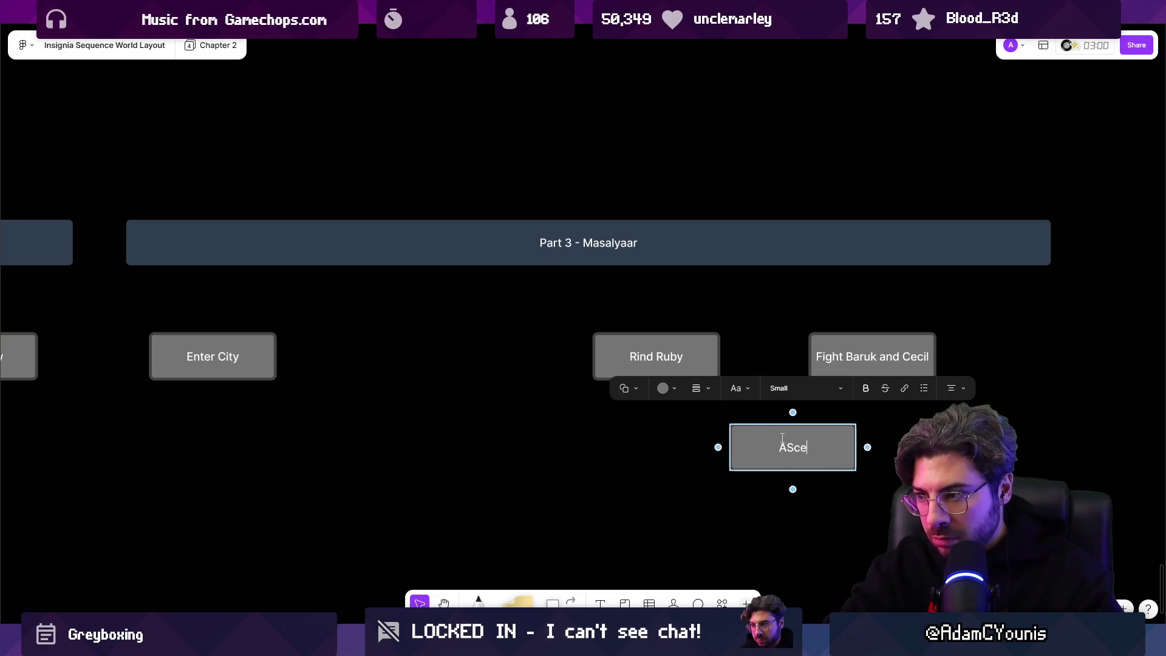
type("r")
left_click(593, 419)
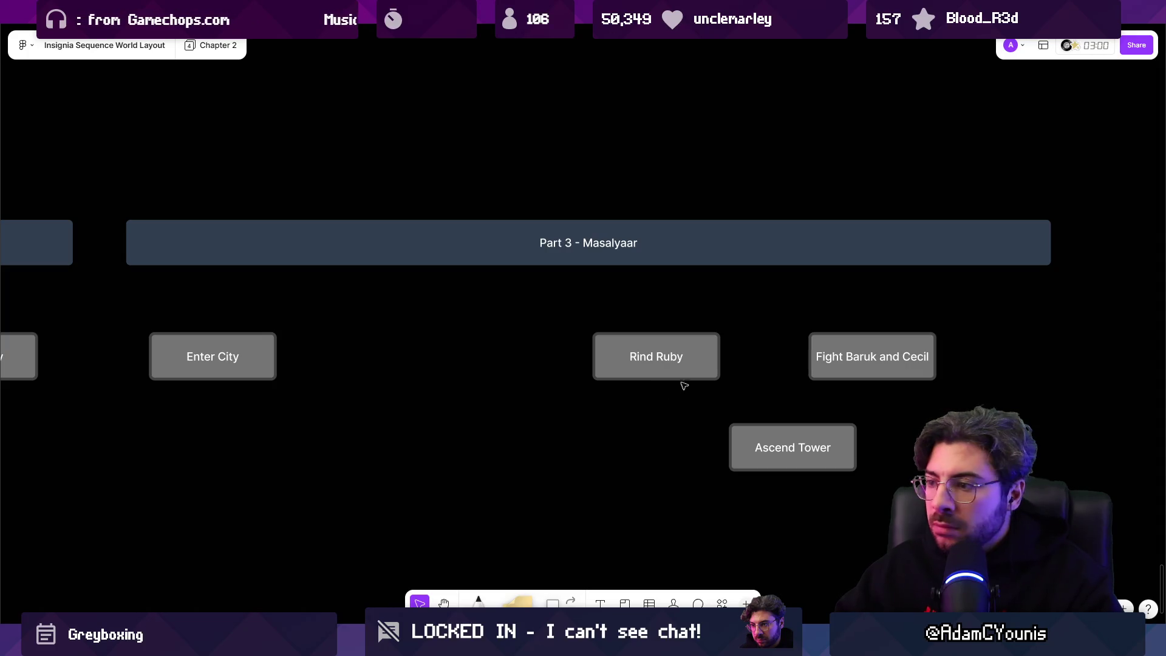
scroll(682, 387, "right", 4)
left_click_drag(709, 424, 735, 361)
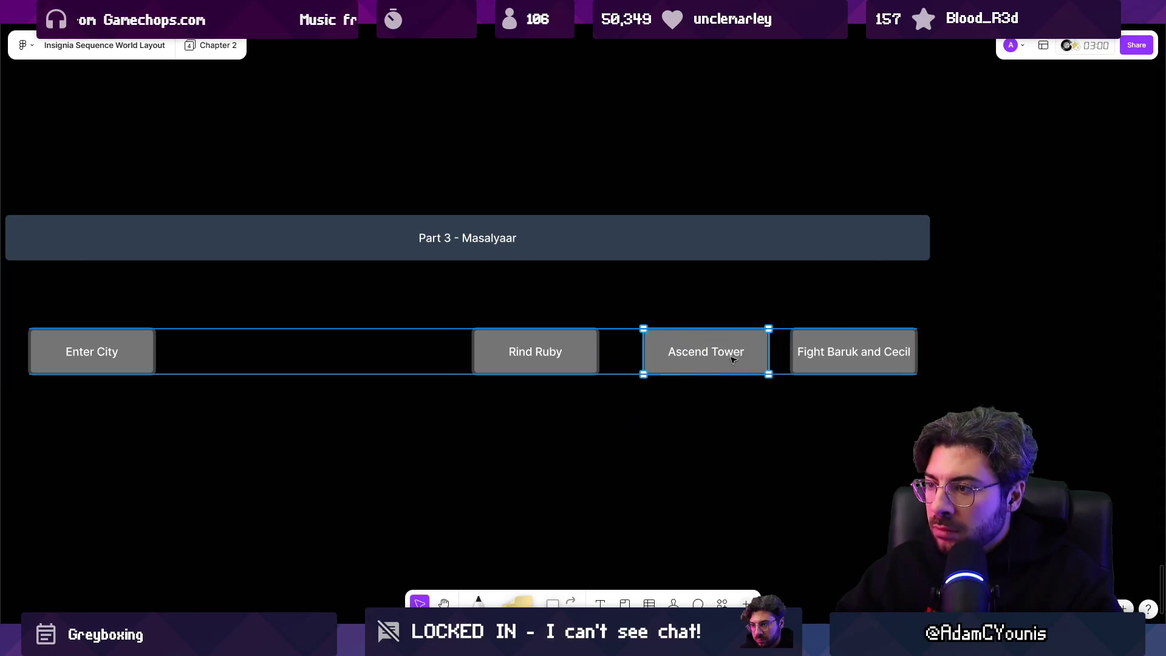
Copy Rind Ruby into the gap after Enter City and label it Descend into Mine.
scroll(735, 360, "left", 5)
left_click(697, 396)
left_click_drag(696, 396, 453, 396)
double_click(488, 395)
type("De")
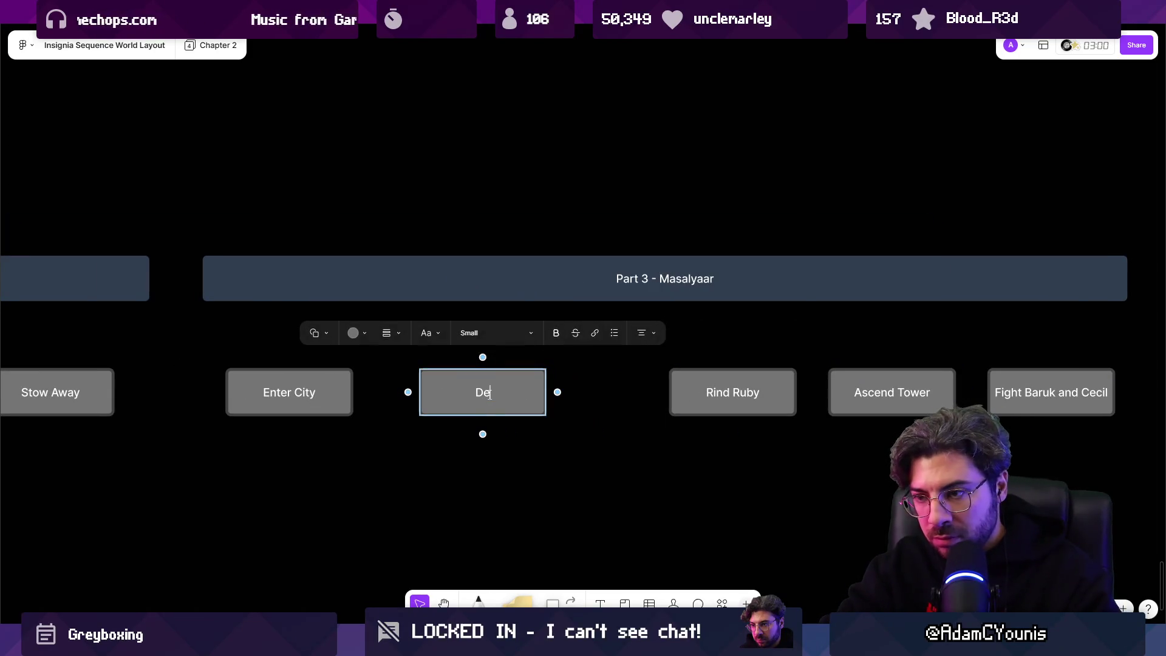
type("scend into Mine")
key("Escape")
left_click_drag(508, 401, 451, 402)
Duplicate Descend into Mine and rearrange the two copies next to Enter City.
left_click_drag(452, 402, 598, 402)
left_click_drag(305, 402, 271, 402)
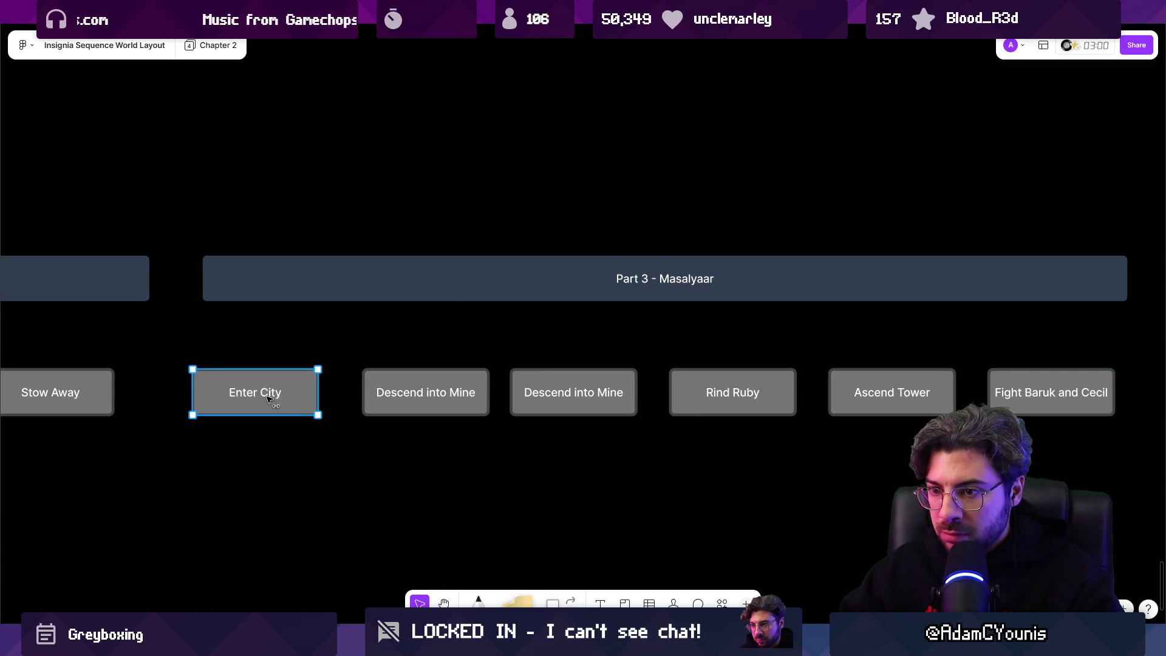
left_click(402, 398)
mouse_move(416, 395)
left_mouse_down()
mouse_move(563, 477)
mouse_move(564, 453)
left_mouse_up()
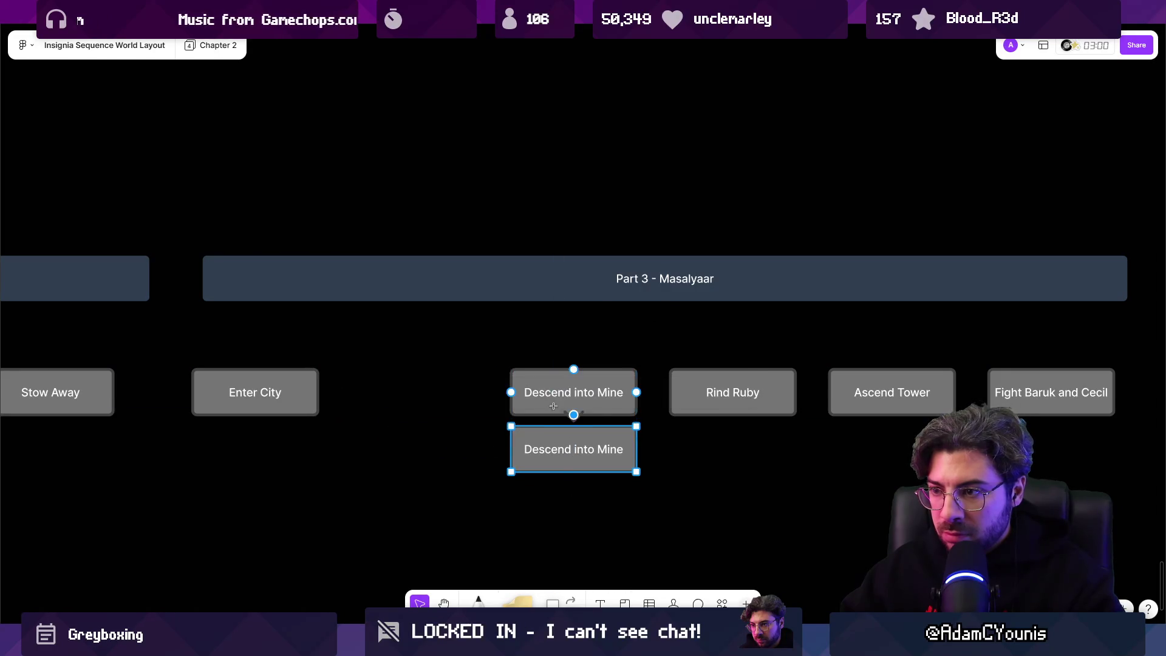
key("Escape")
left_click(546, 440)
left_click(561, 401)
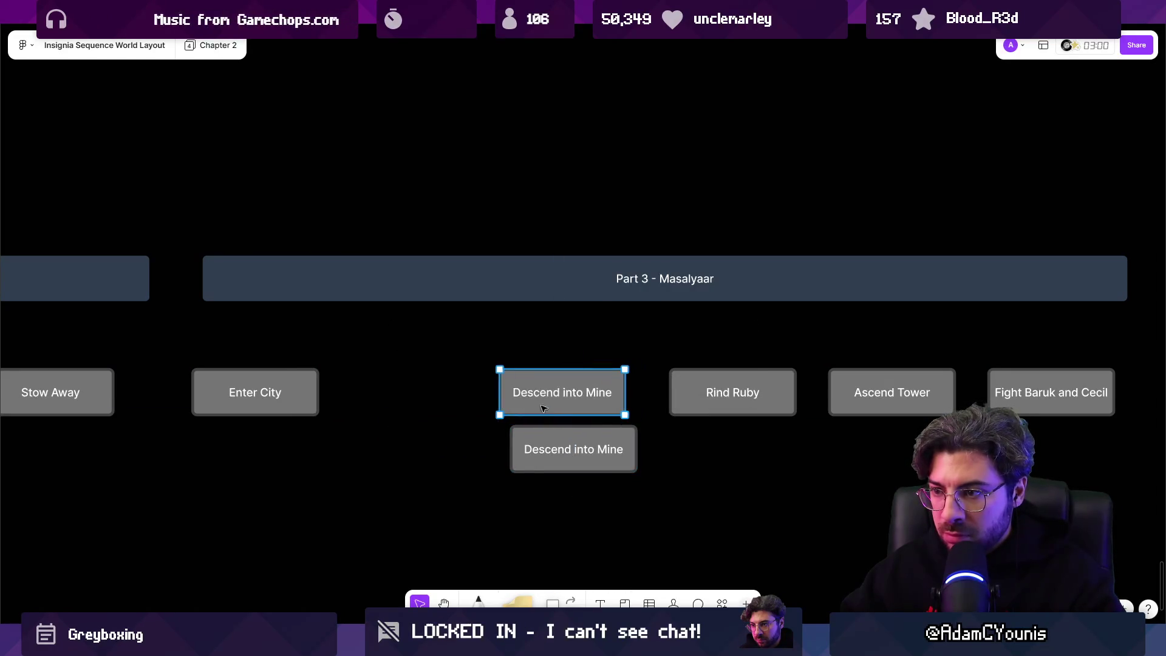
left_click_drag(561, 401, 385, 401)
Relabel one copy Walk through houses and set both steps back in the row.
double_click(391, 394)
type("Walk through houses")
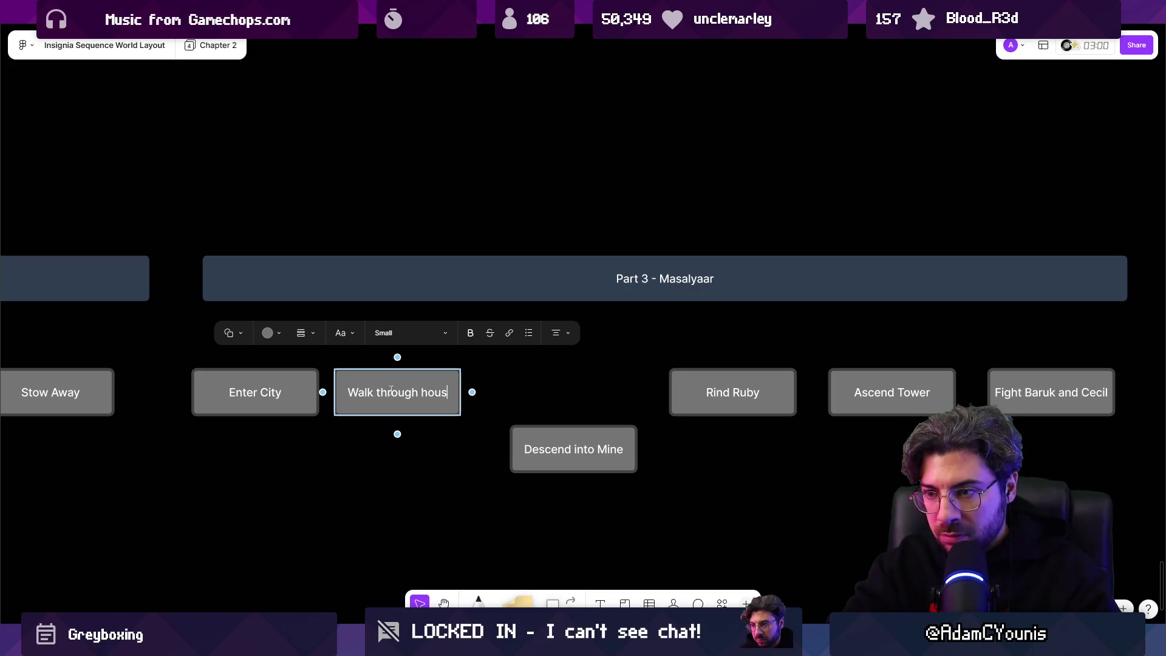
left_click(401, 394)
key("Escape")
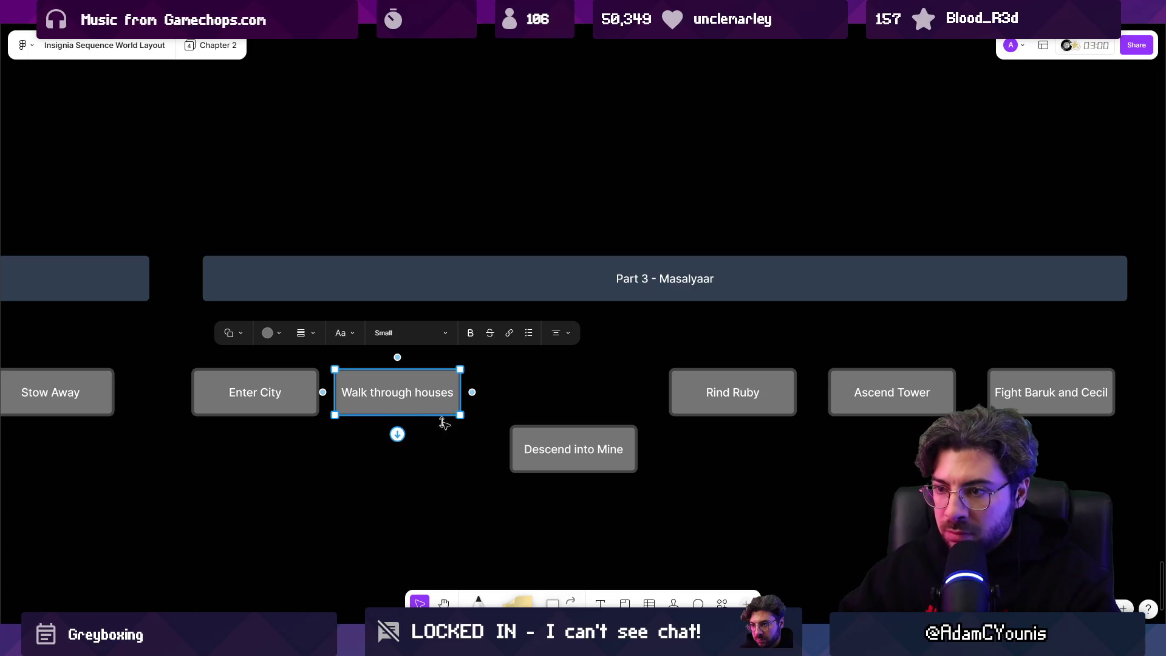
left_click_drag(574, 449, 574, 393)
left_click_drag(393, 405, 421, 407)
Rename the other Descend into Mine step to Descend into Lower sections.
left_click(569, 396)
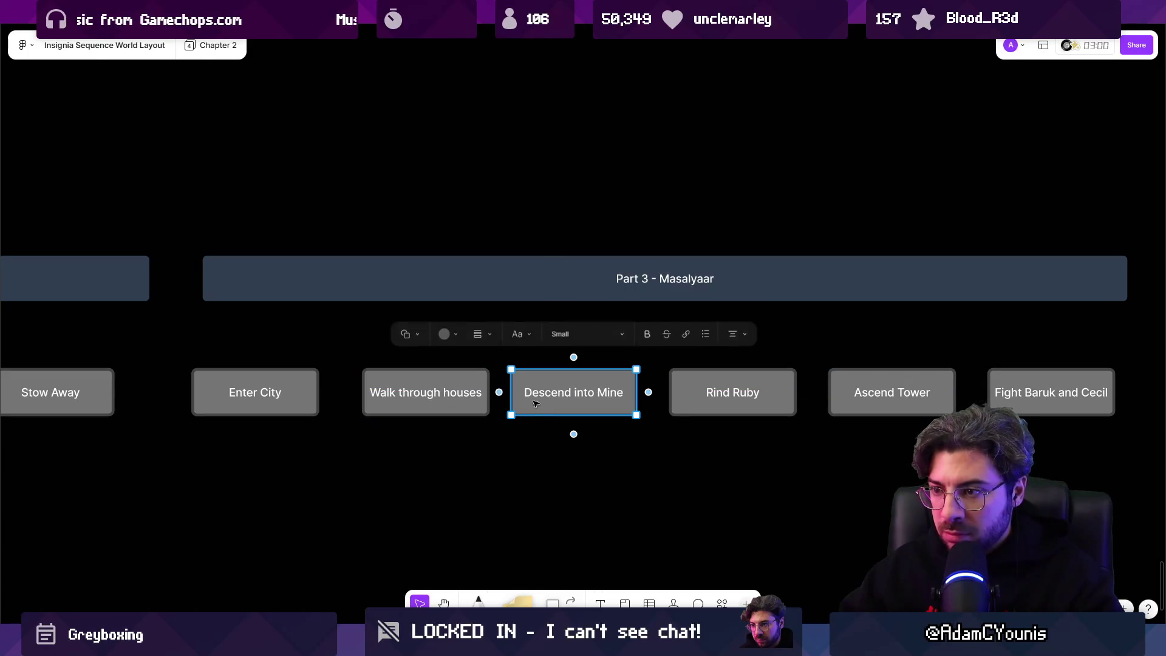
double_click(591, 392)
type("Lower se")
key("Escape")
left_click_drag(573, 434, 572, 454)
key("Escape")
Add a connected Ancient Scientists step below Ascend Tower.
scroll(763, 446, "right", 2)
left_click(758, 426)
left_click(776, 453)
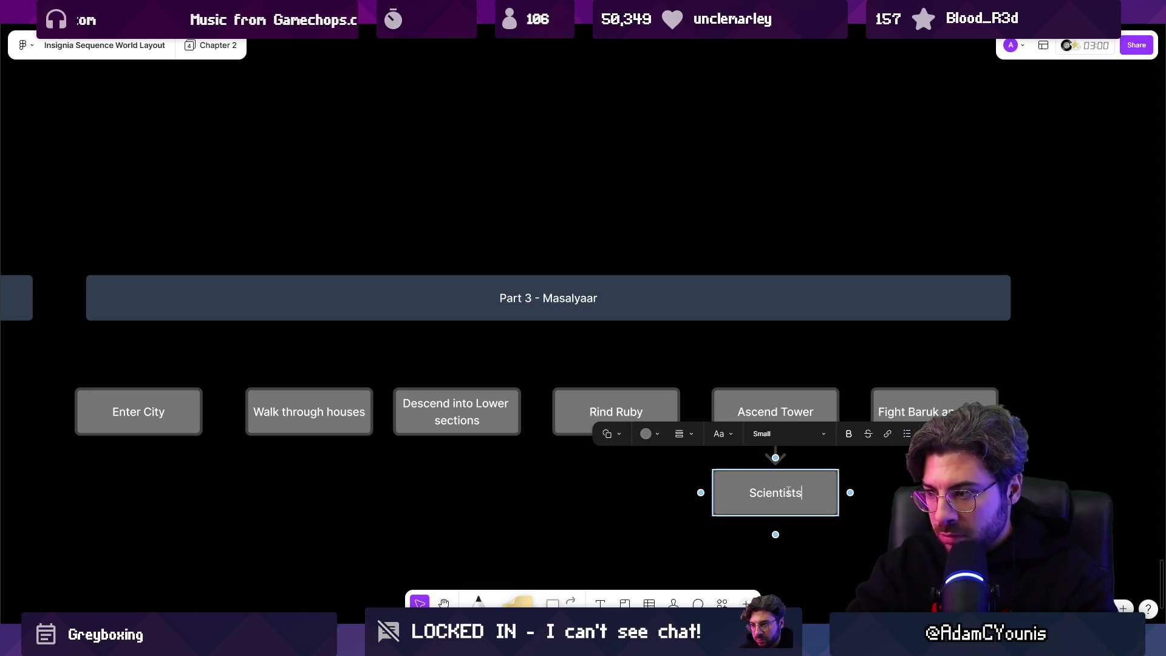
key("Escape")
scroll(789, 492, "left", 2)
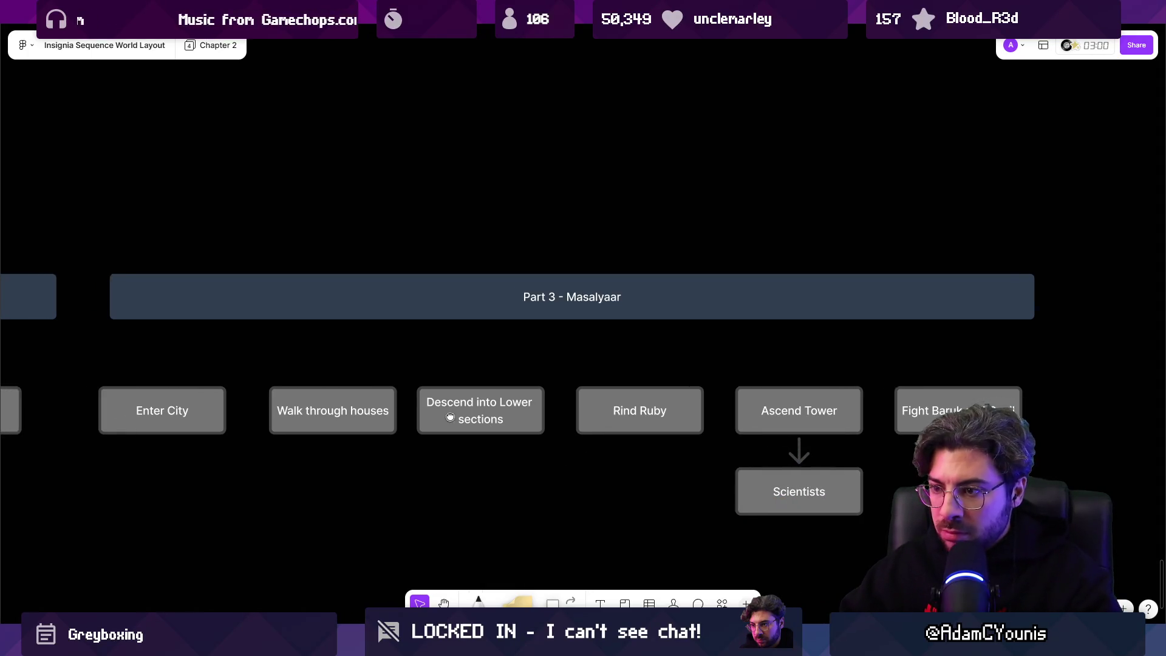
double_click(789, 491)
type("Ancient")
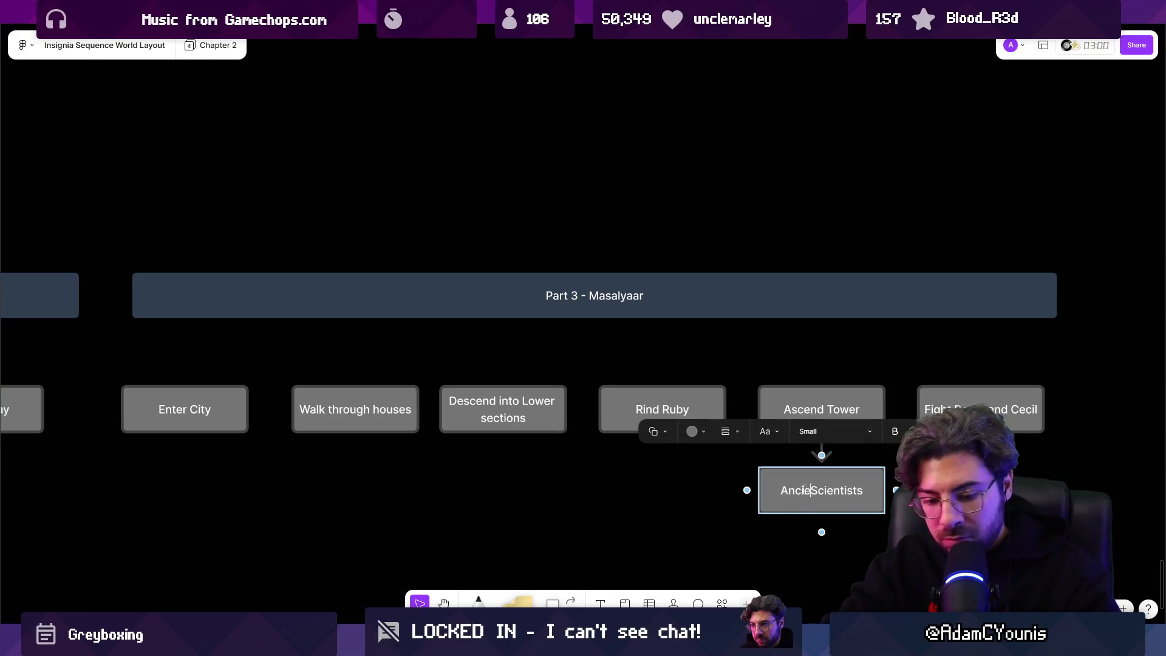
key("Escape")
Add Run in with familiar NPCs under Walk through houses and delete the stray Descend arrow.
left_click(497, 422)
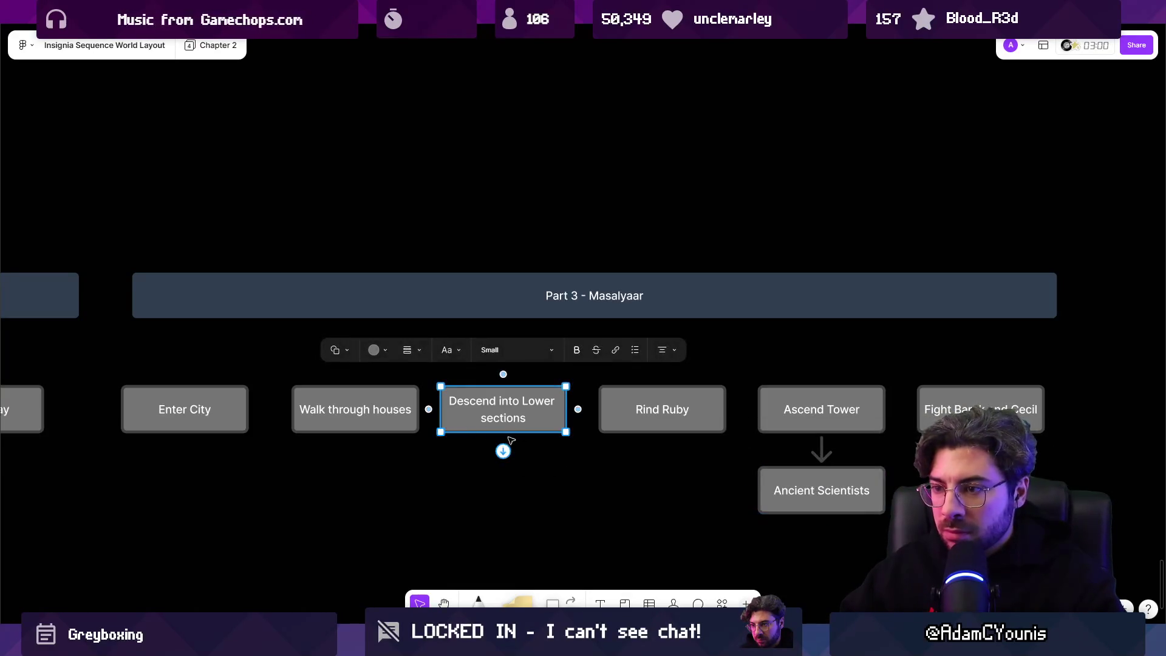
left_click(504, 451)
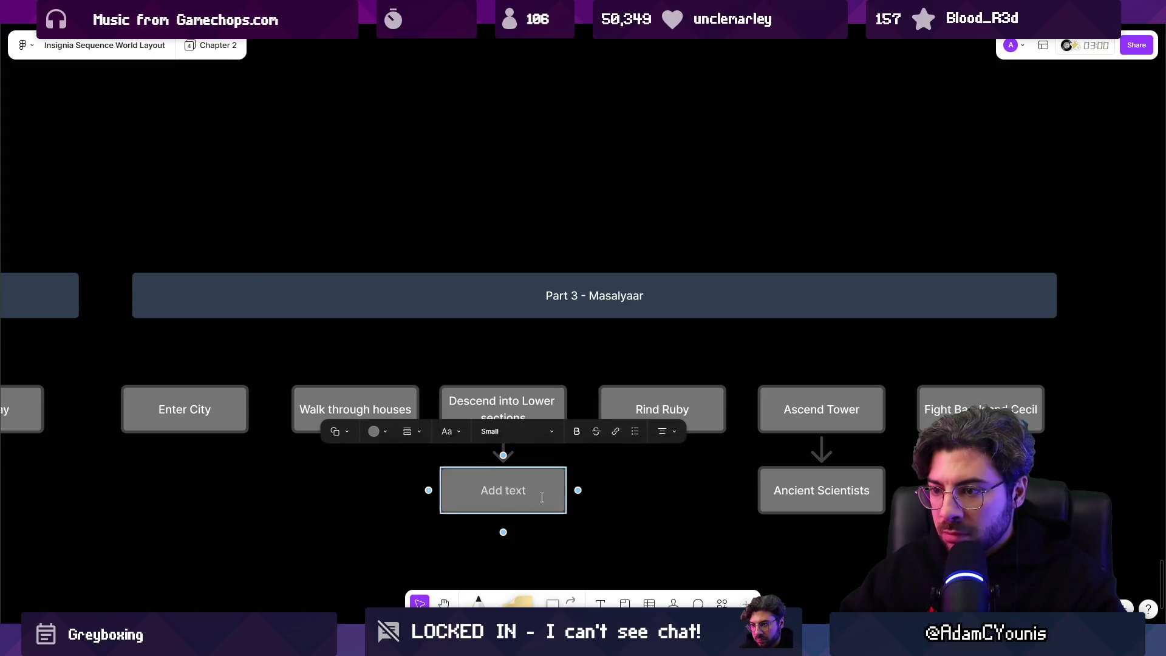
type("Run in with ")
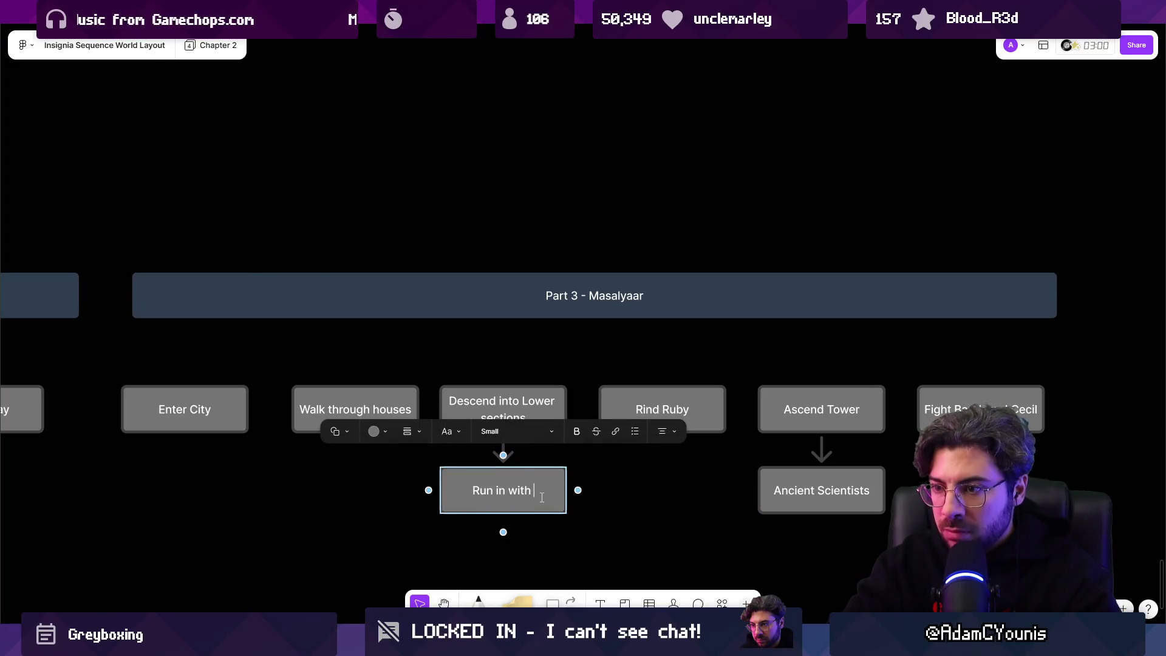
type("NPCs")
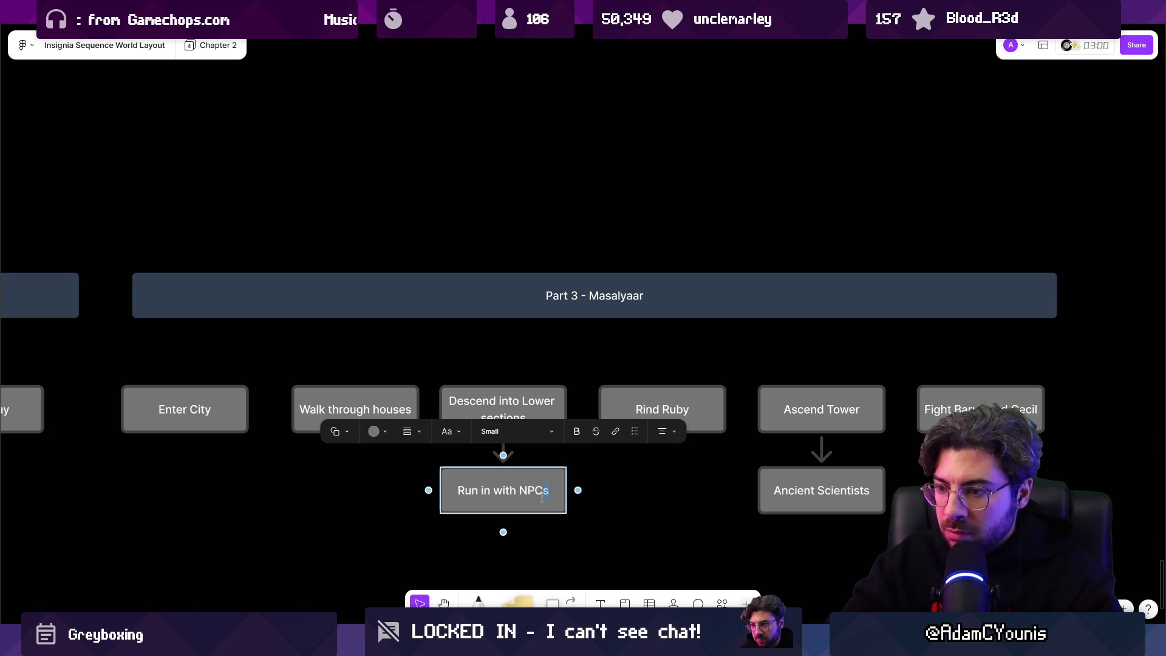
type("familiar")
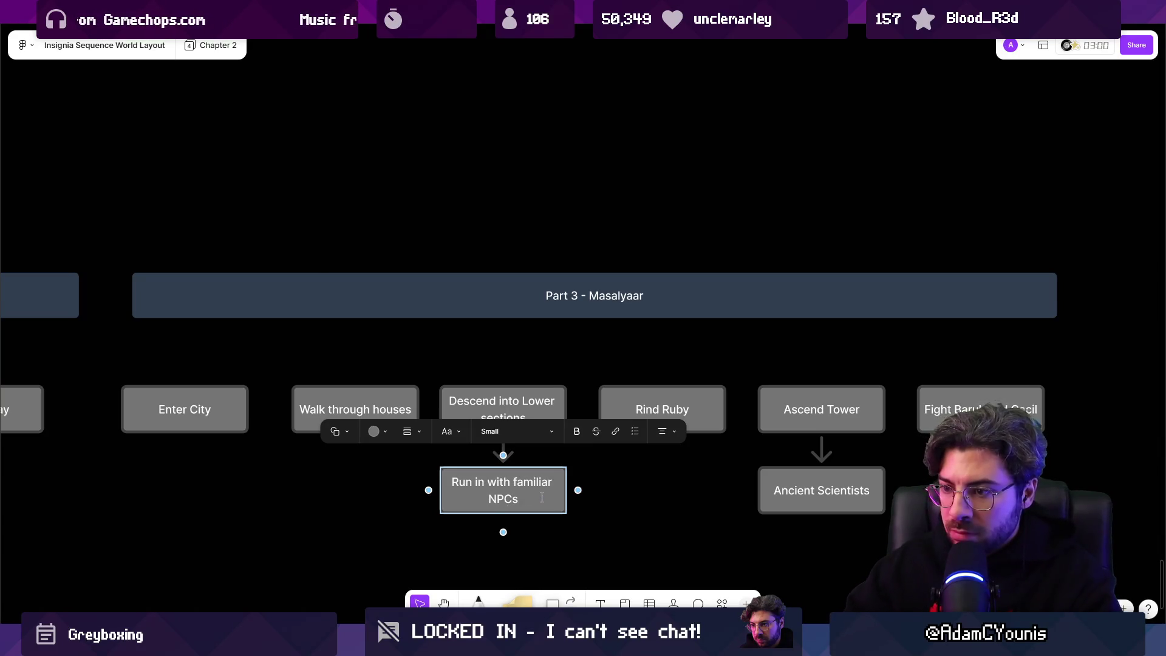
key("Escape")
scroll(542, 497, "left", 5)
left_click_drag(595, 513, 503, 523)
left_click(636, 479)
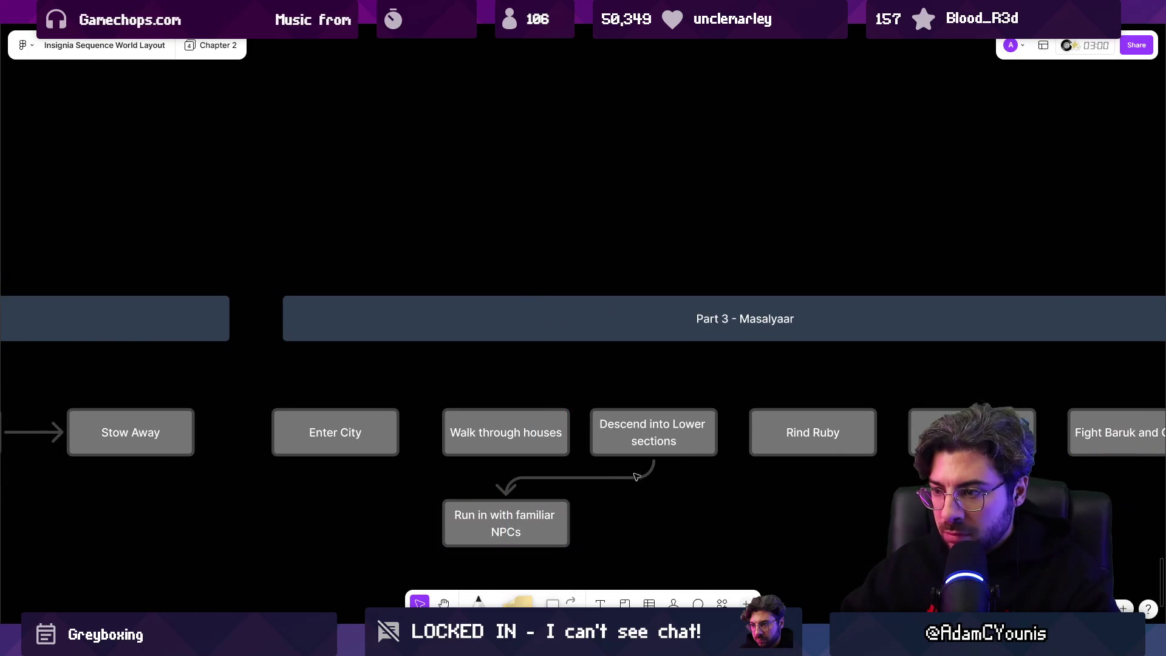
left_click(621, 482)
key("Delete")
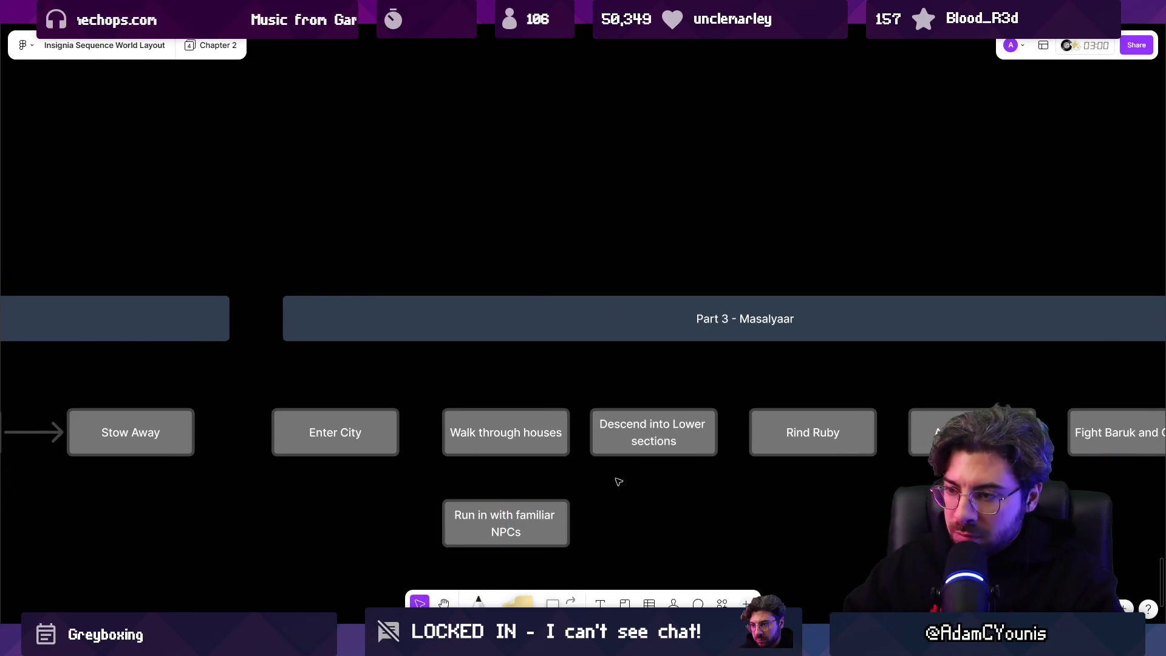
Connect Walk through houses to Run in with familiar NPCs and Descend into Lower sections, then on to Rind Ruby.
left_click(506, 444)
left_click_drag(506, 460, 503, 498)
left_click(506, 516)
scroll(547, 474, "right", 3)
left_click(601, 428)
left_click(502, 416)
left_click_drag(520, 414, 535, 414)
left_click(644, 419)
left_click_drag(668, 414, 789, 419)
Link Rind Ruby on to Ascend Tower and tidy the connector from Ascend Tower to Fight Baruk.
scroll(692, 416, "right", 3)
left_click(665, 419)
scroll(705, 420, "right", 2)
left_click(748, 425)
left_click(742, 504)
left_click(746, 425)
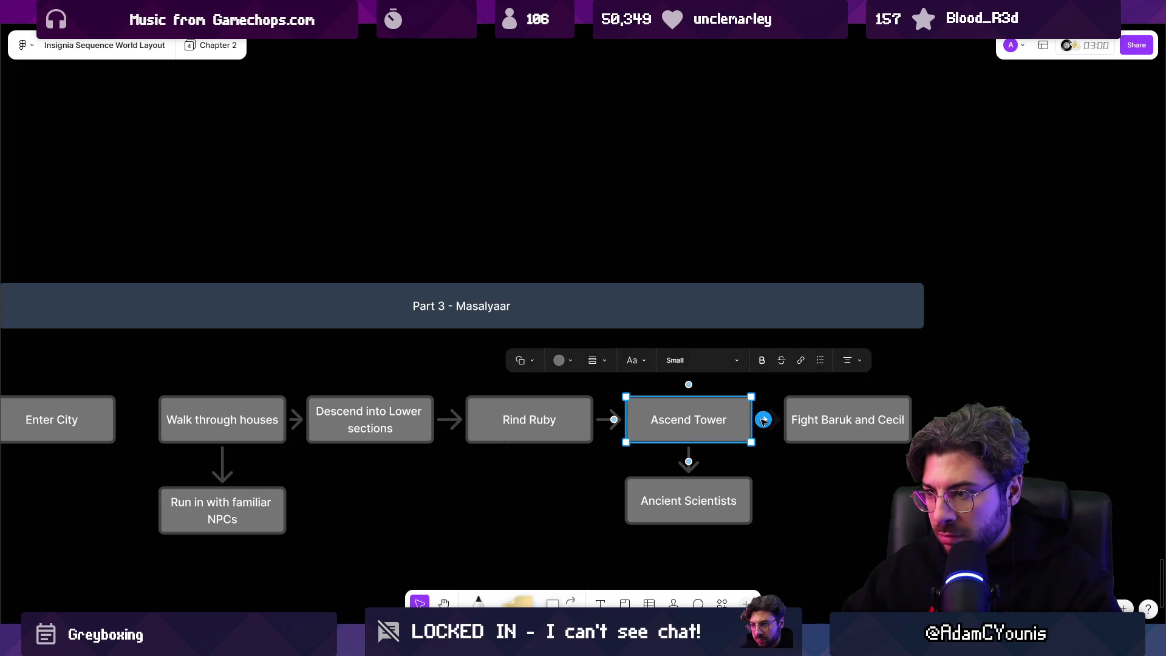
left_click(761, 420)
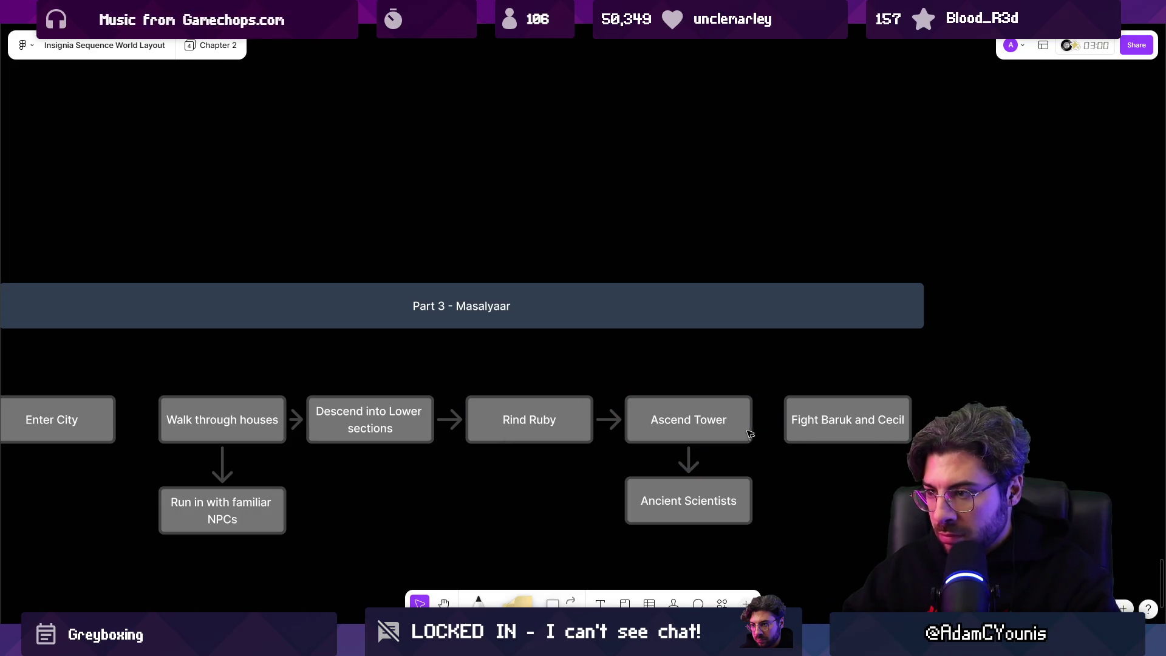
left_click(776, 453)
scroll(644, 475, "down", 3)
scroll(822, 453, "up", 3)
Copy Fight Baruk and Cecil to its right and relabel the copy 'Leave for Ustawicke'.
left_click(600, 446)
left_click_drag(600, 445, 794, 445)
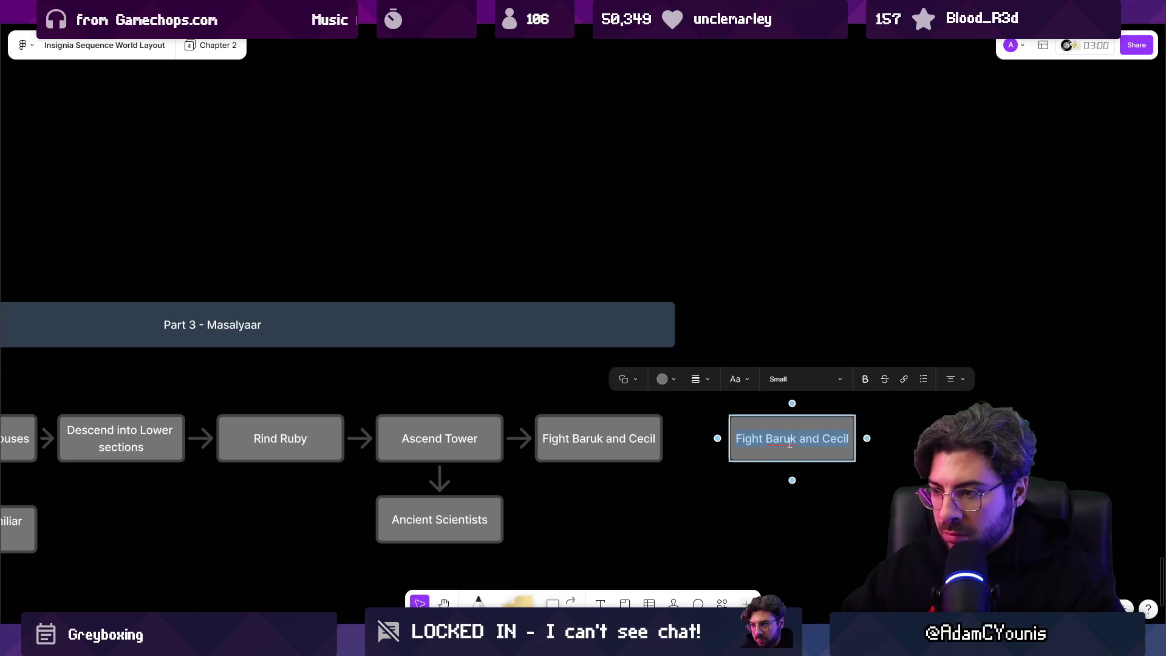
type("Leave for")
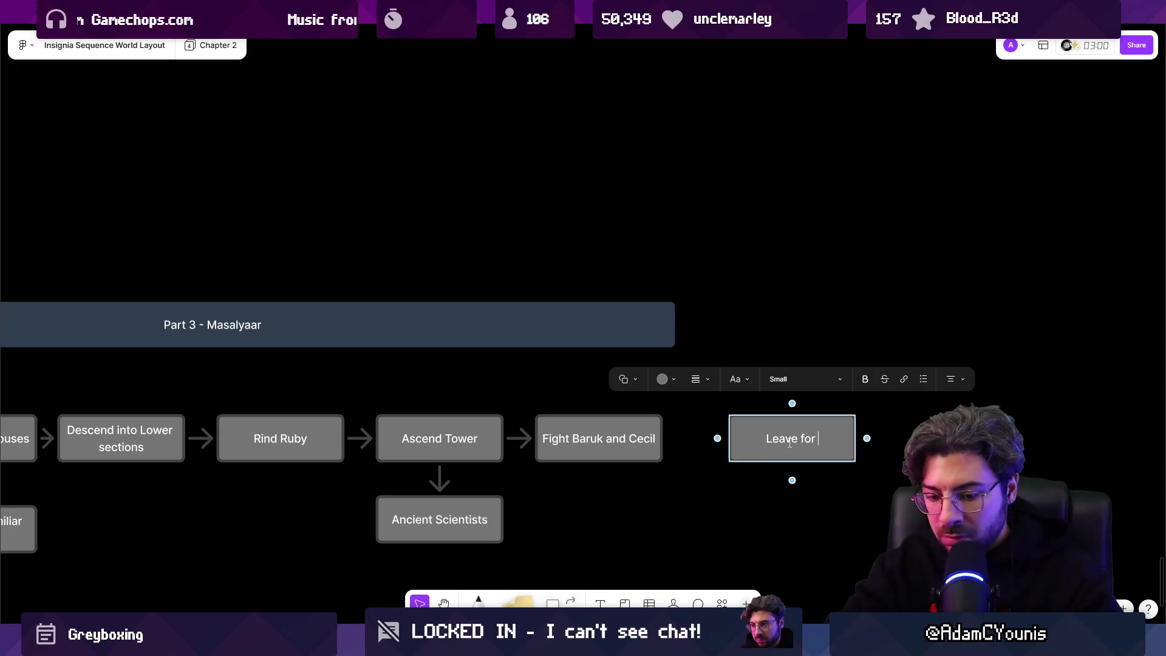
type("e")
key("Escape")
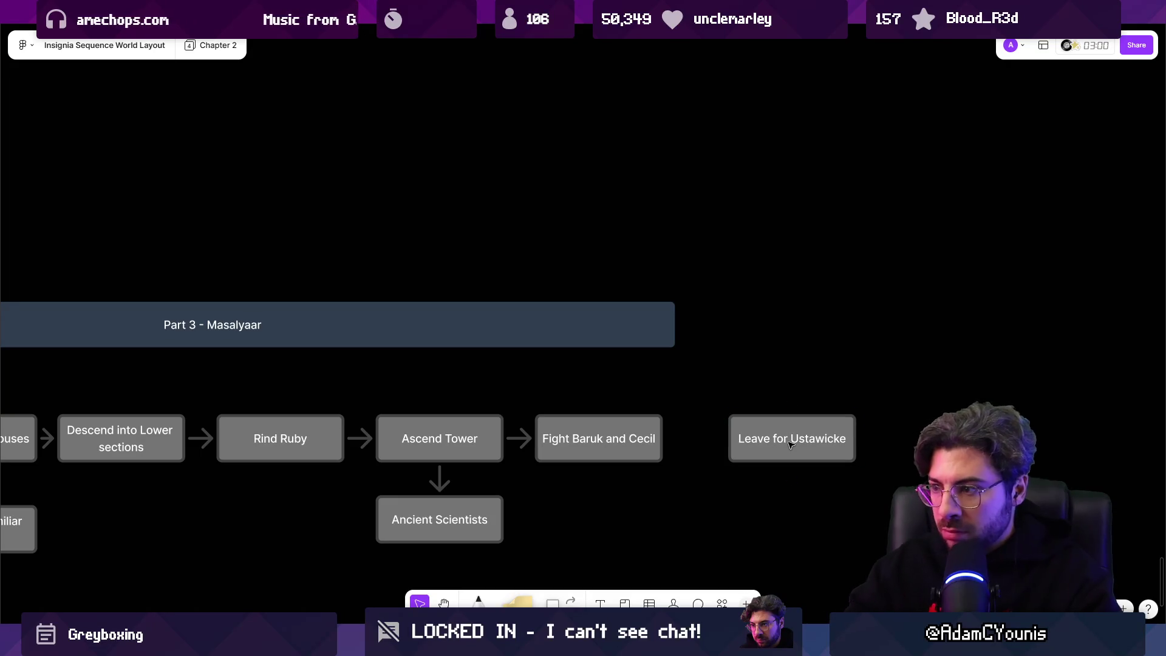
scroll(790, 425, "down", 5)
scroll(654, 386, "up", 4)
scroll(654, 386, "down", 10)
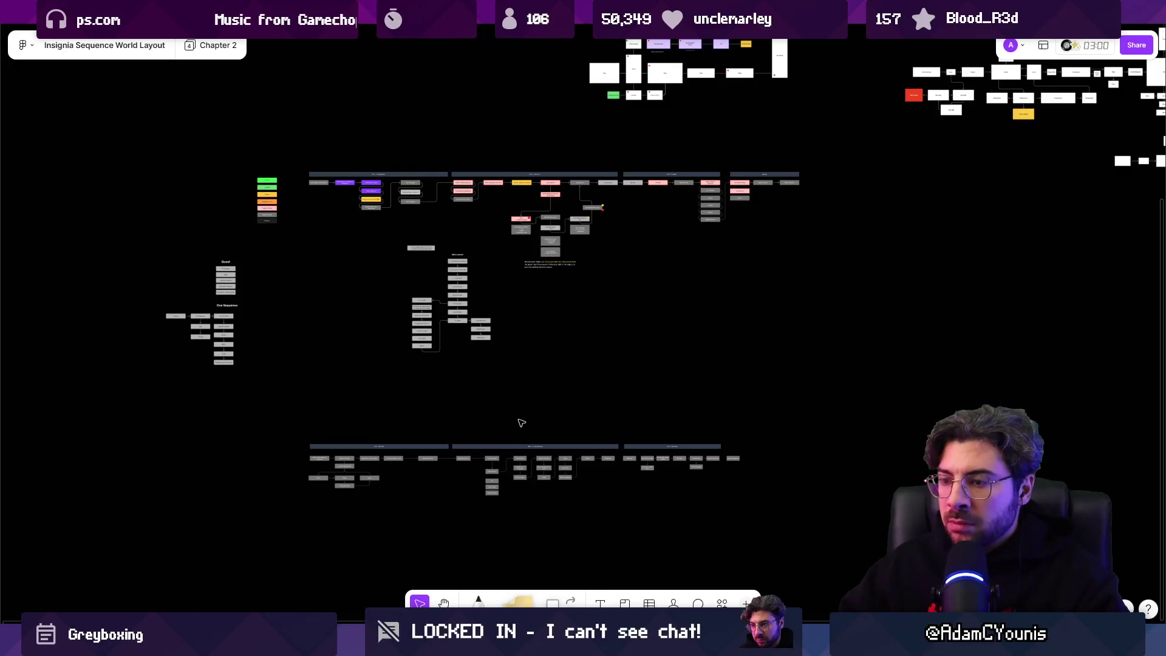
Select the whole Part 3 - Masalyaar row and shift it slightly left.
scroll(520, 422, "up", 5)
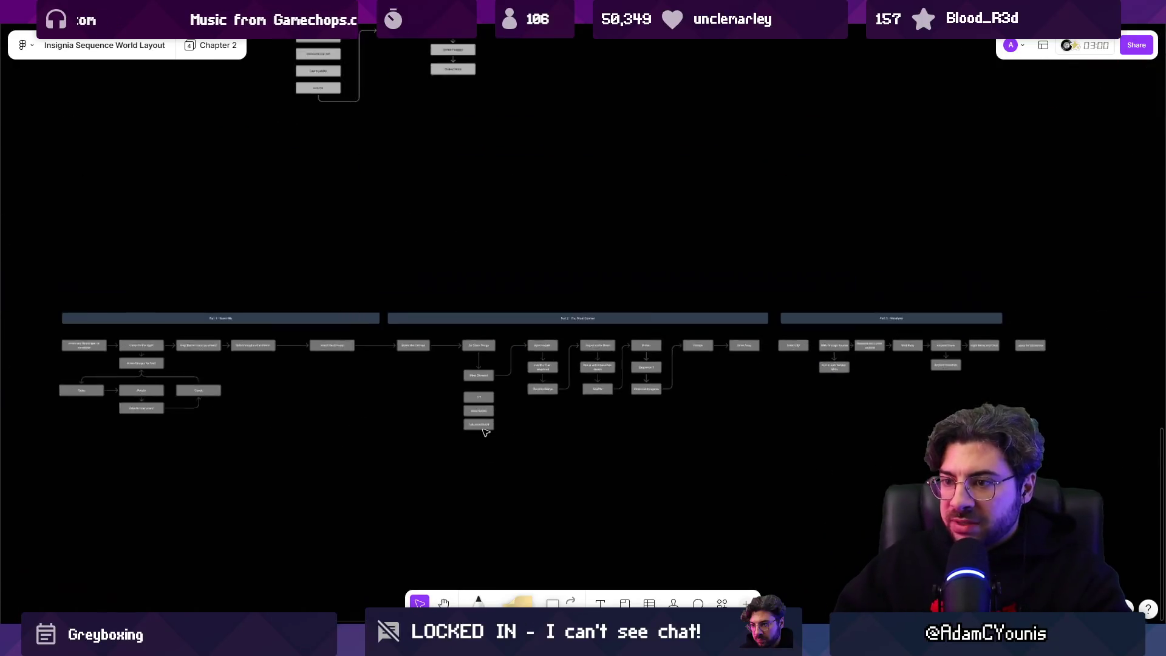
left_click_drag(771, 300, 1048, 375)
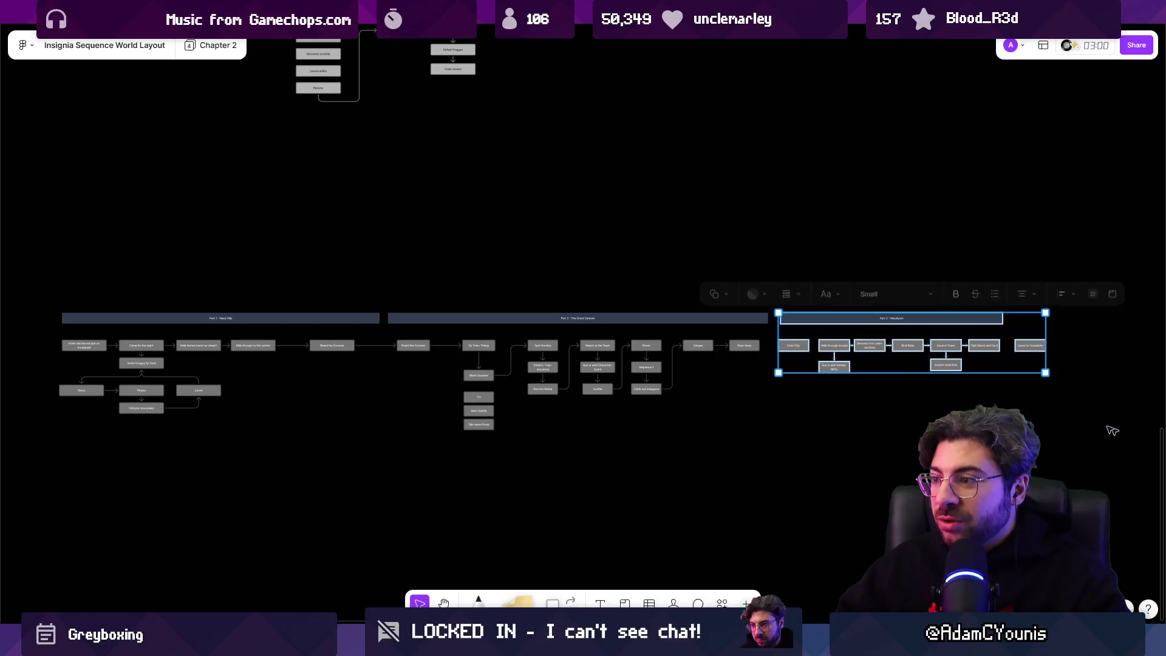
scroll(865, 359, "up", 5)
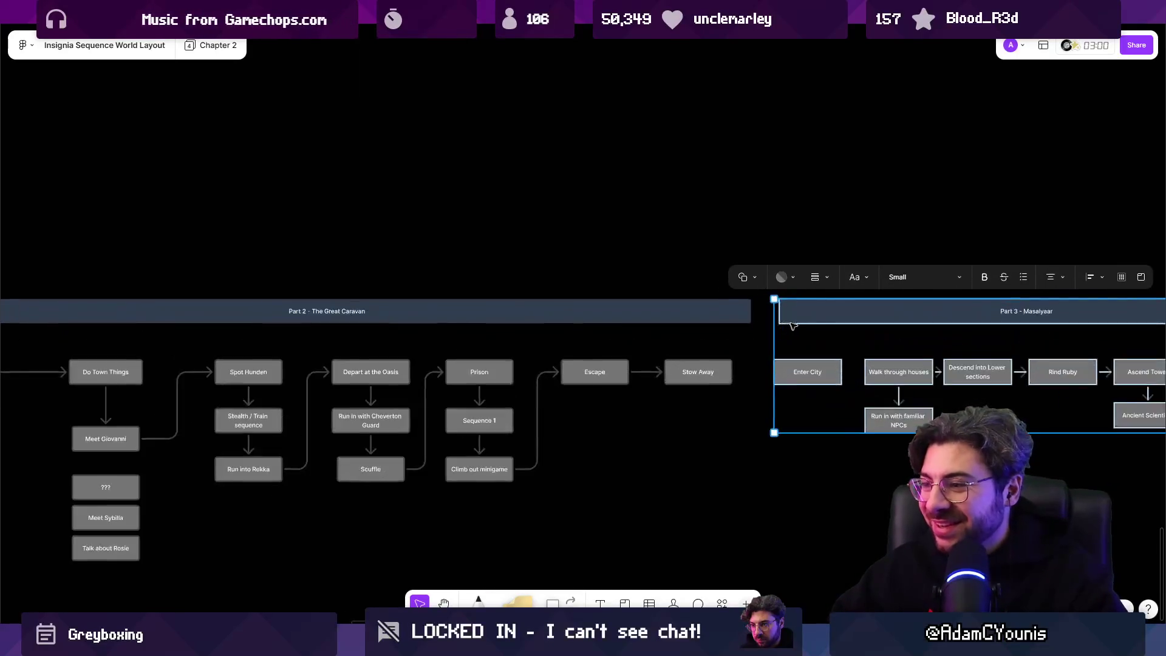
left_click_drag(798, 315, 788, 318)
scroll(787, 317, "down", 5)
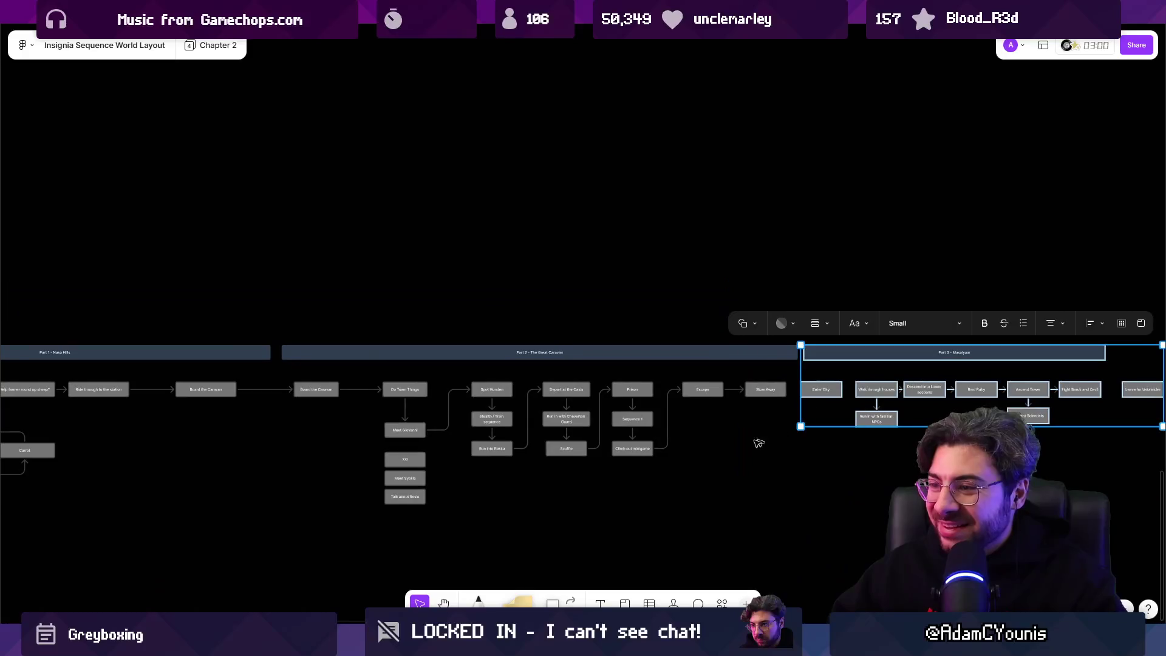
left_click(751, 450)
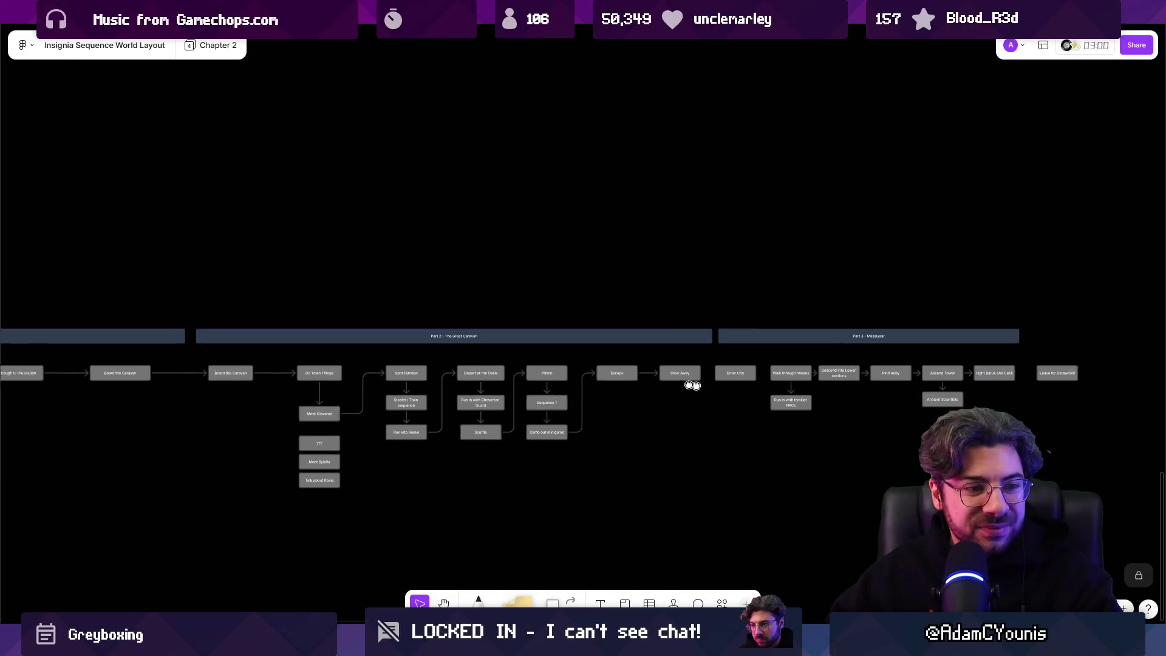
Correct the 'Rind Ruby' label to 'Find Ruby'.
scroll(984, 367, "up", 4)
scroll(717, 355, "up", 6)
double_click(648, 357)
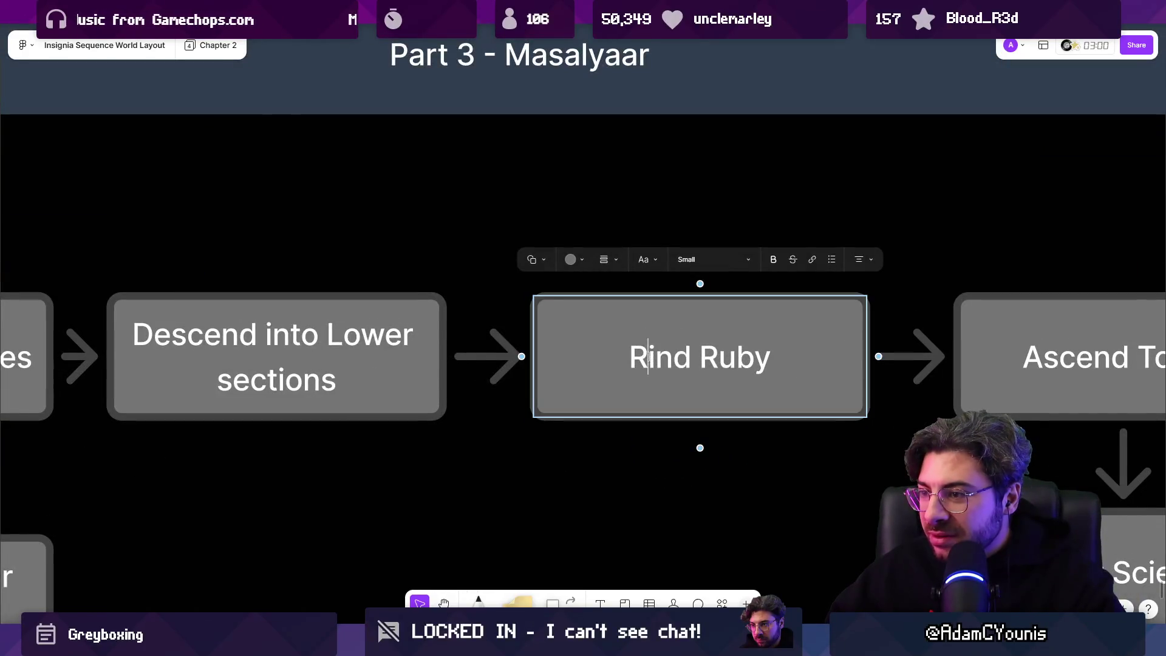
key("Left")
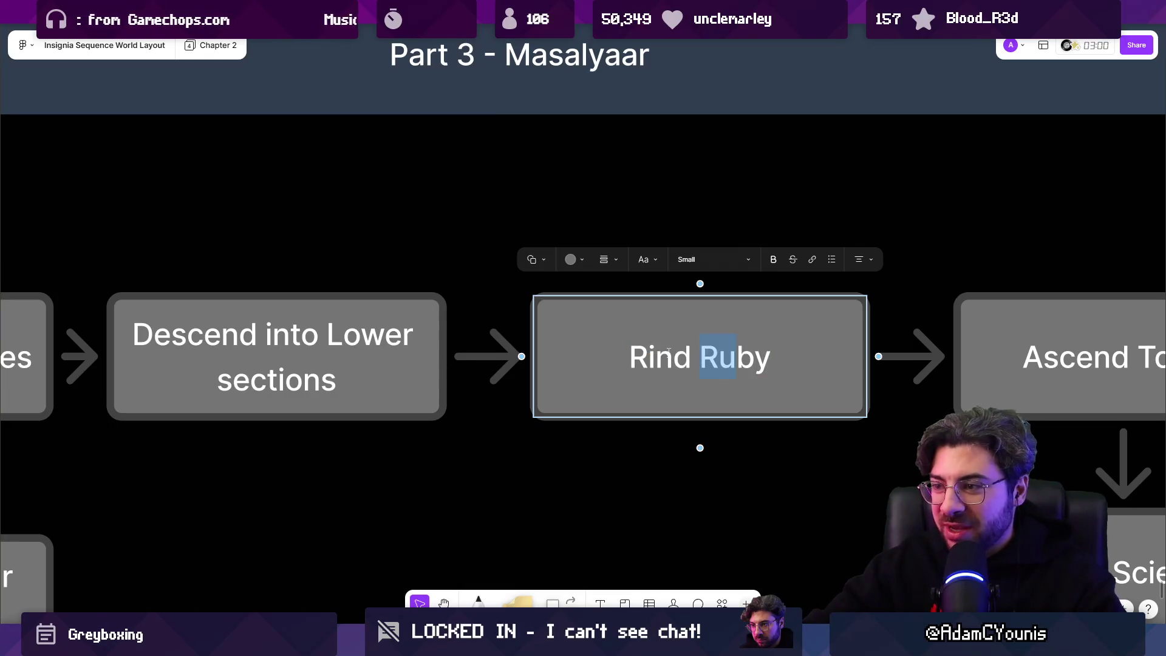
key("Delete")
type("F")
key("Escape")
key("Escape")
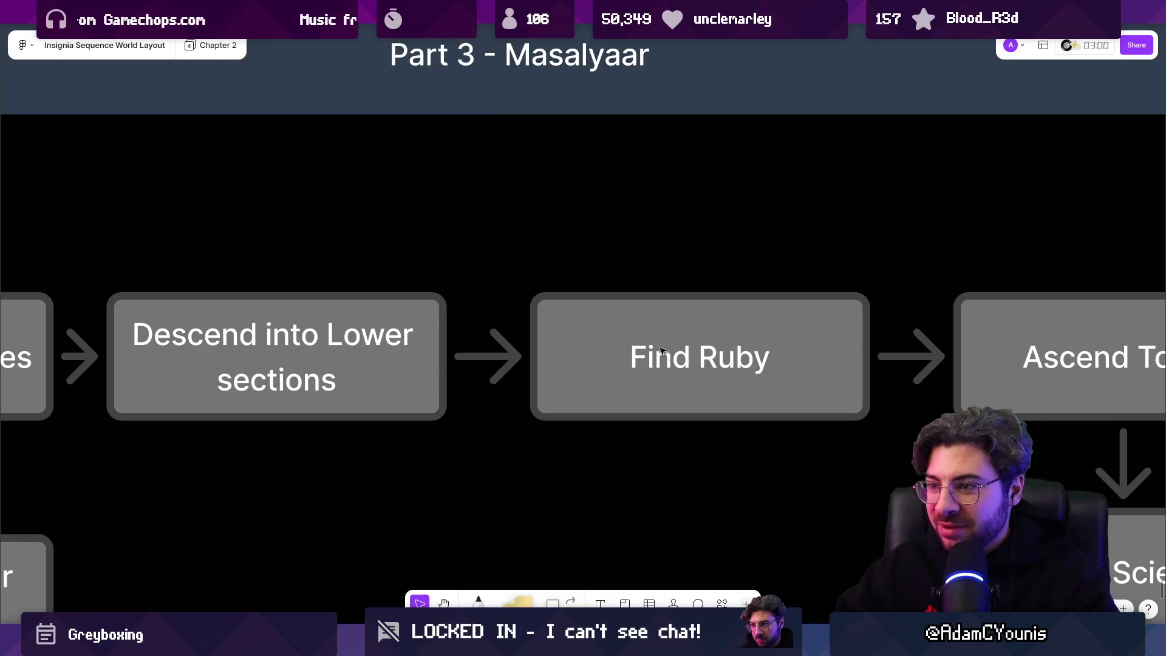
Look over the finished three-part sequence and bring the FigJam board back to the front.
scroll(669, 358, "down", 8)
scroll(541, 388, "left", 3)
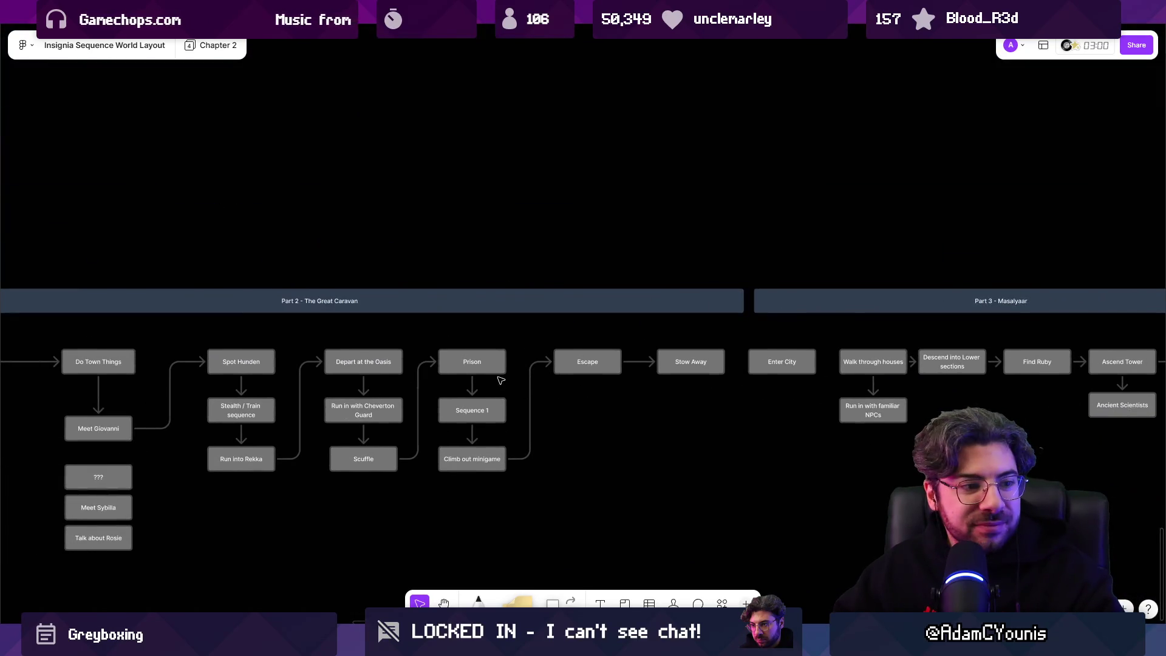
scroll(669, 388, "right", 2)
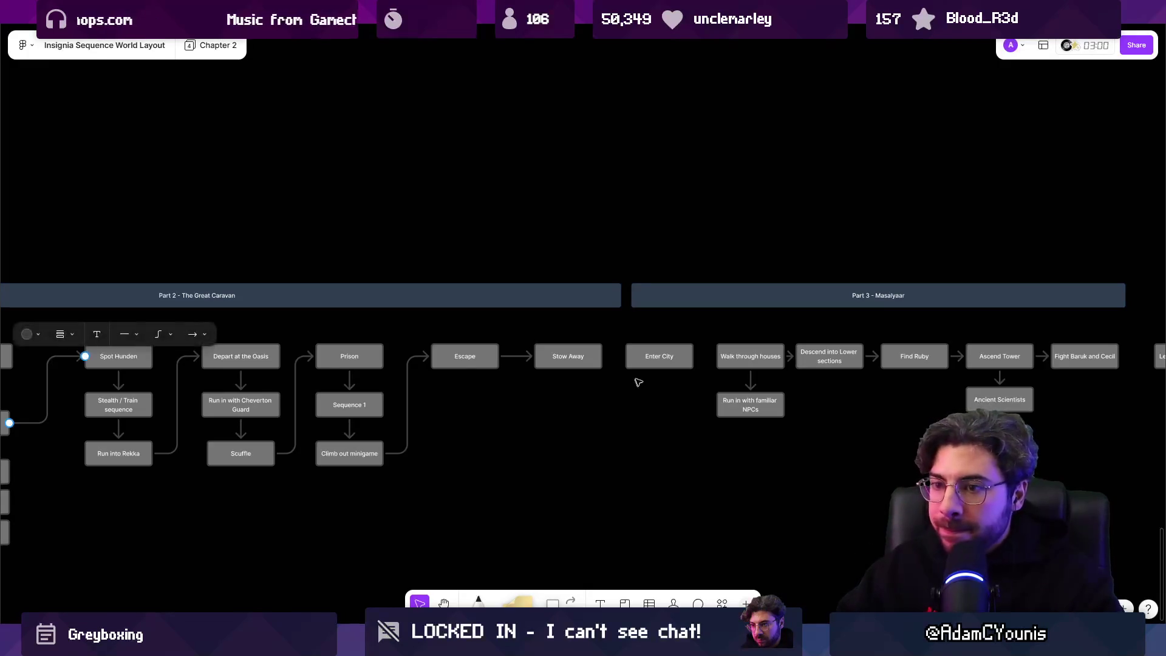
scroll(671, 388, "down", 3)
scroll(377, 379, "left", 5)
scroll(233, 423, "up", 5)
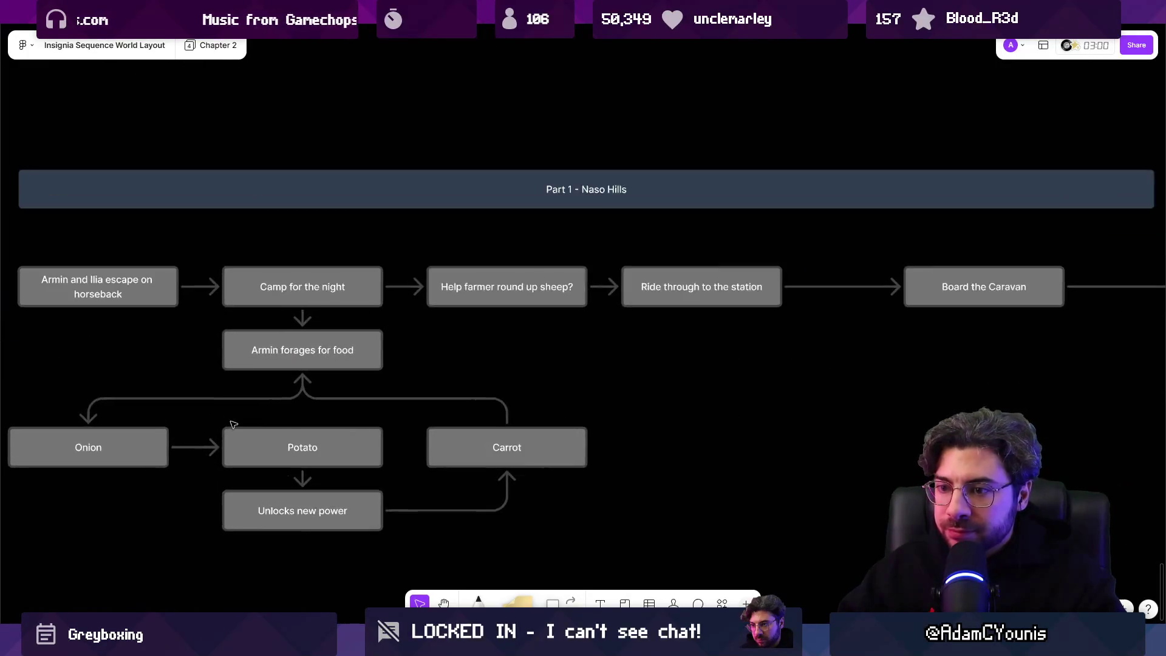
scroll(311, 386, "down", 5)
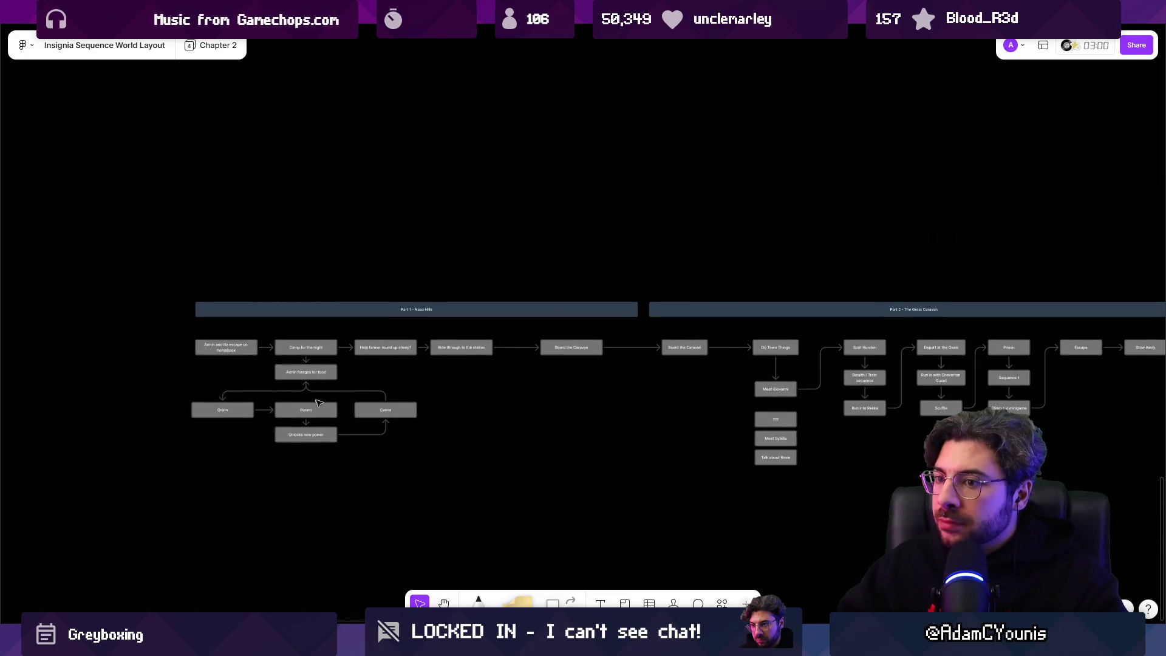
scroll(316, 401, "down", 5)
scroll(533, 515, "up", 5)
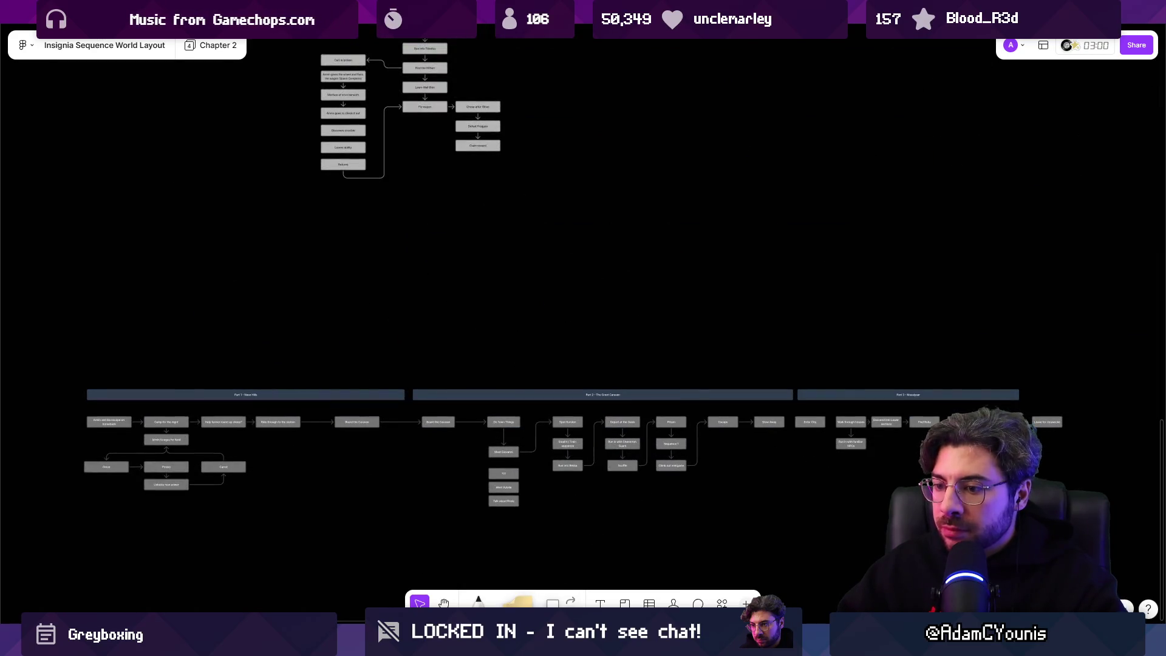
left_click(401, 644)
mouse_move(425, 644)
left_click(426, 565)
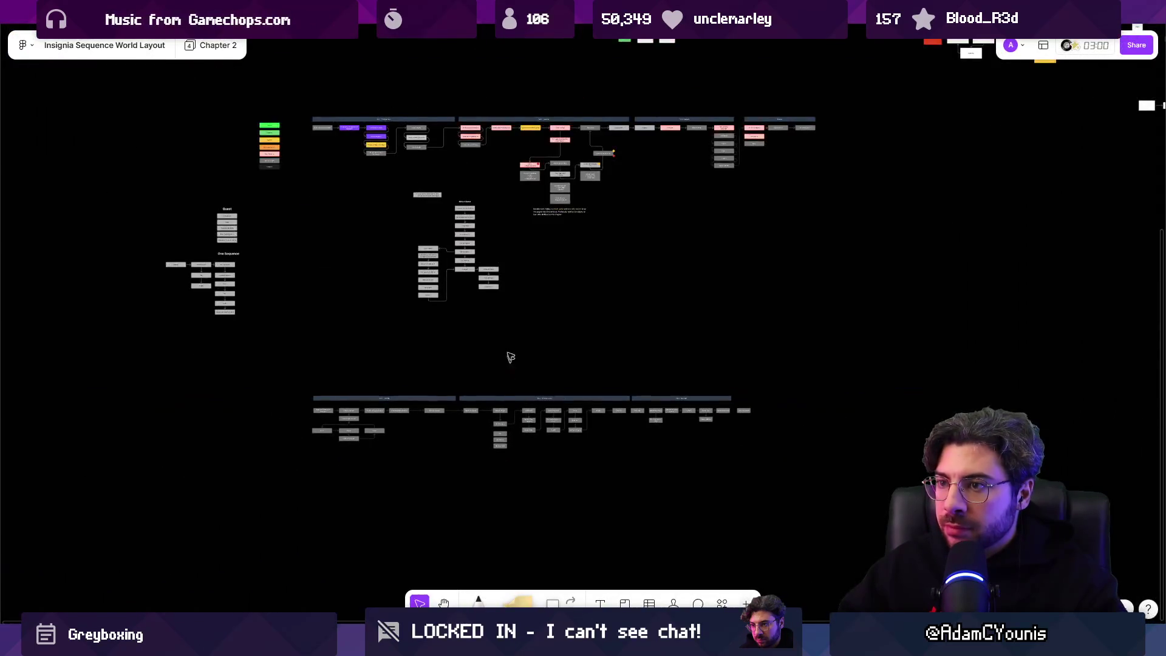
Select the Part 1–3 sequence rows and drag them beneath the world layout flowchart.
scroll(510, 365, "up", 5)
left_click_drag(887, 229, 611, 272)
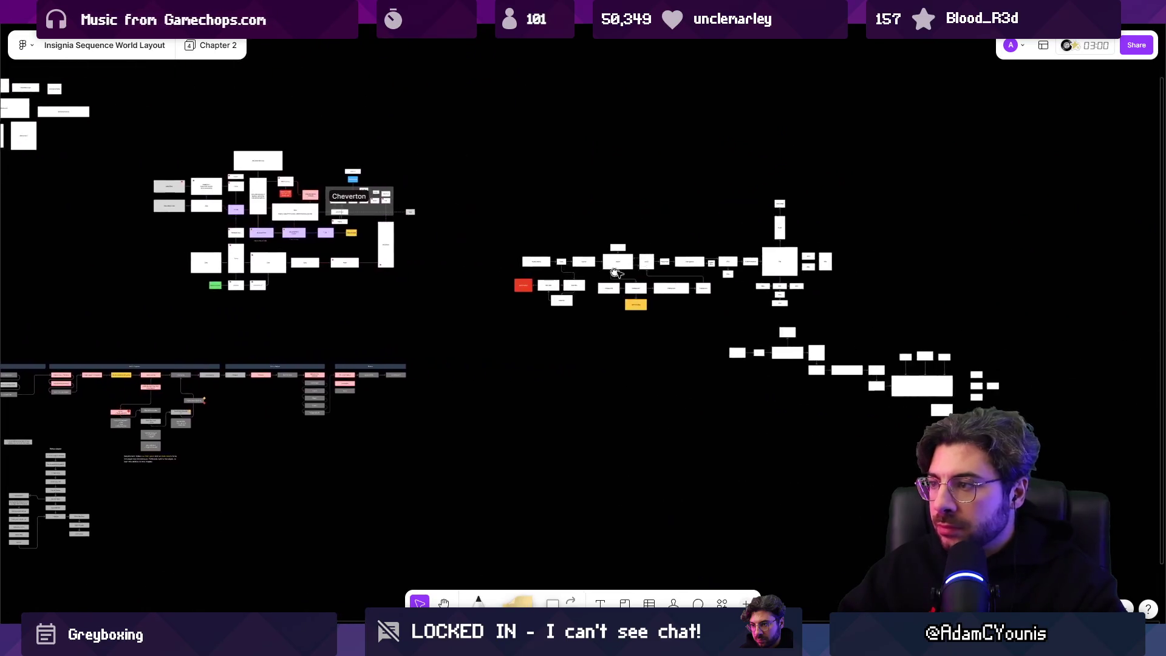
scroll(610, 272, "up", 5)
scroll(613, 391, "down", 6)
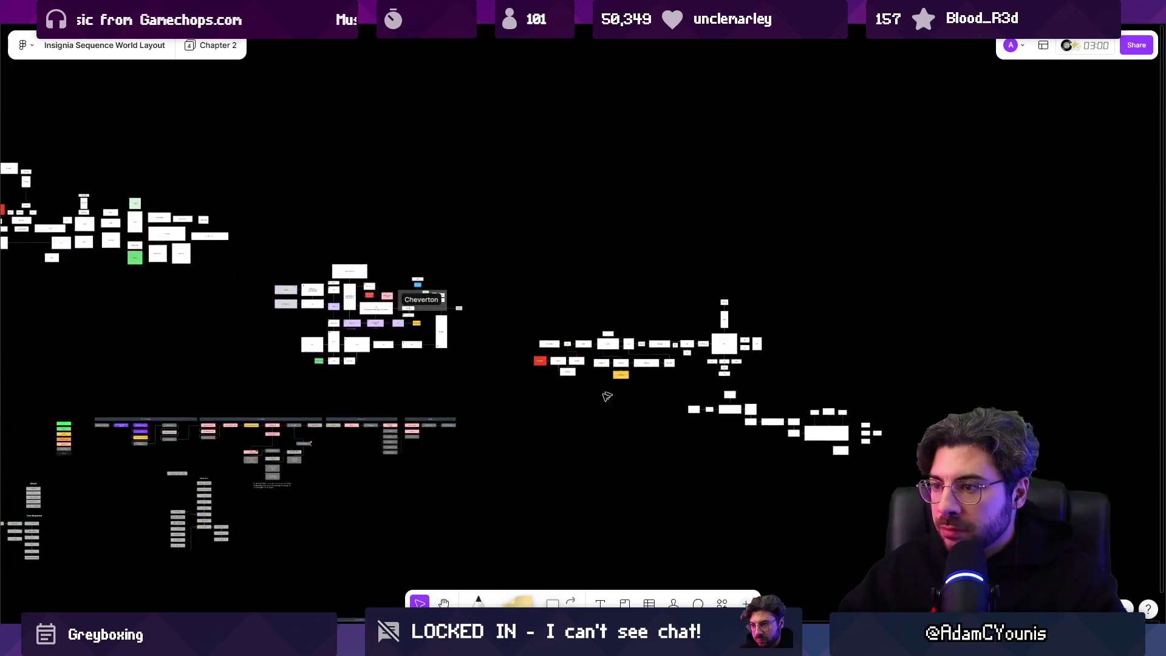
left_click_drag(613, 391, 816, 209)
mouse_move(273, 417)
left_mouse_down()
mouse_move(533, 482)
mouse_move(489, 472)
mouse_move(872, 327)
mouse_move(859, 327)
left_mouse_up()
Zoom in on the Part 1 - Naso Hills flow.
scroll(839, 230, "up", 3)
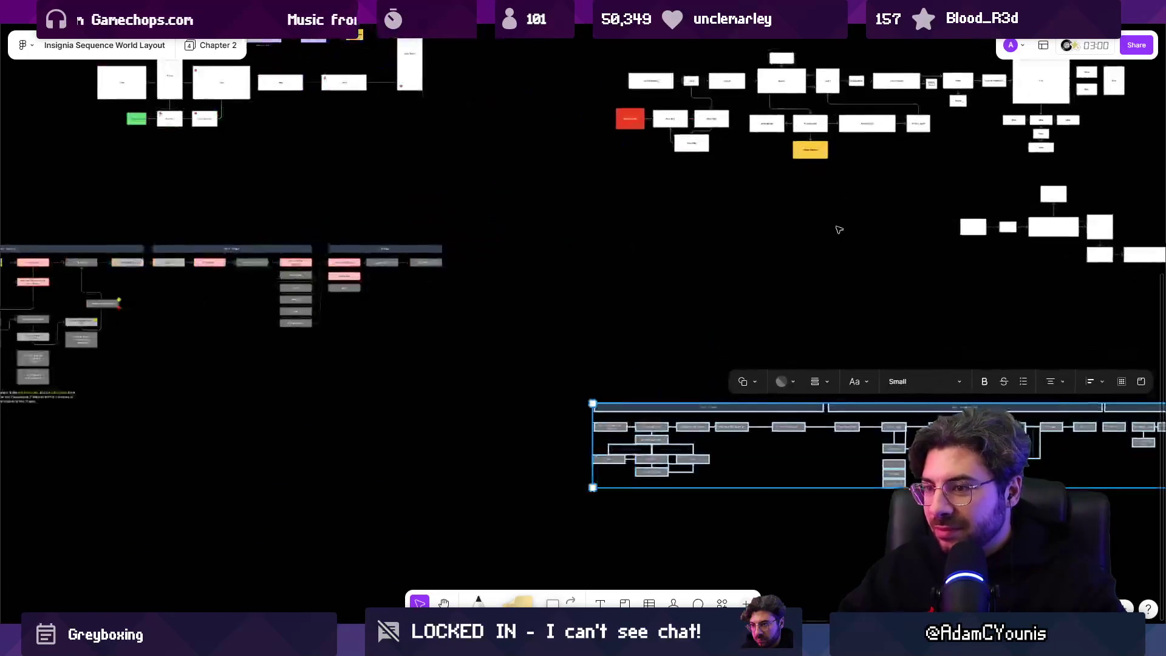
scroll(839, 230, "up", 2)
scroll(750, 255, "up", 5)
scroll(716, 125, "up", 3)
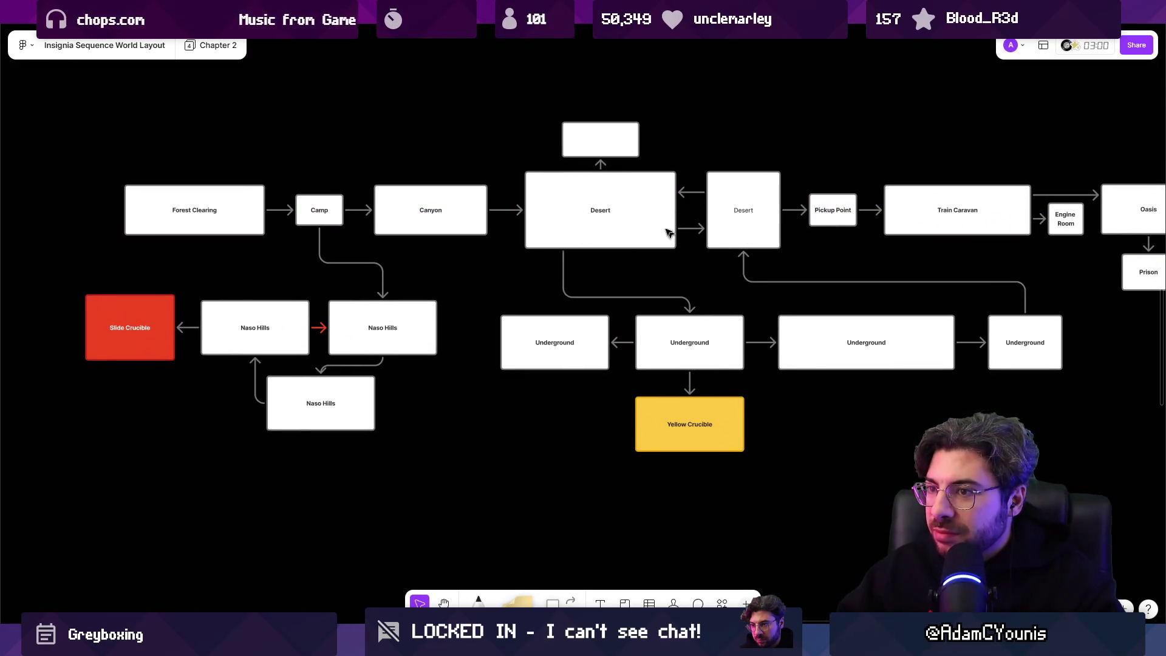
scroll(618, 283, "down", 5)
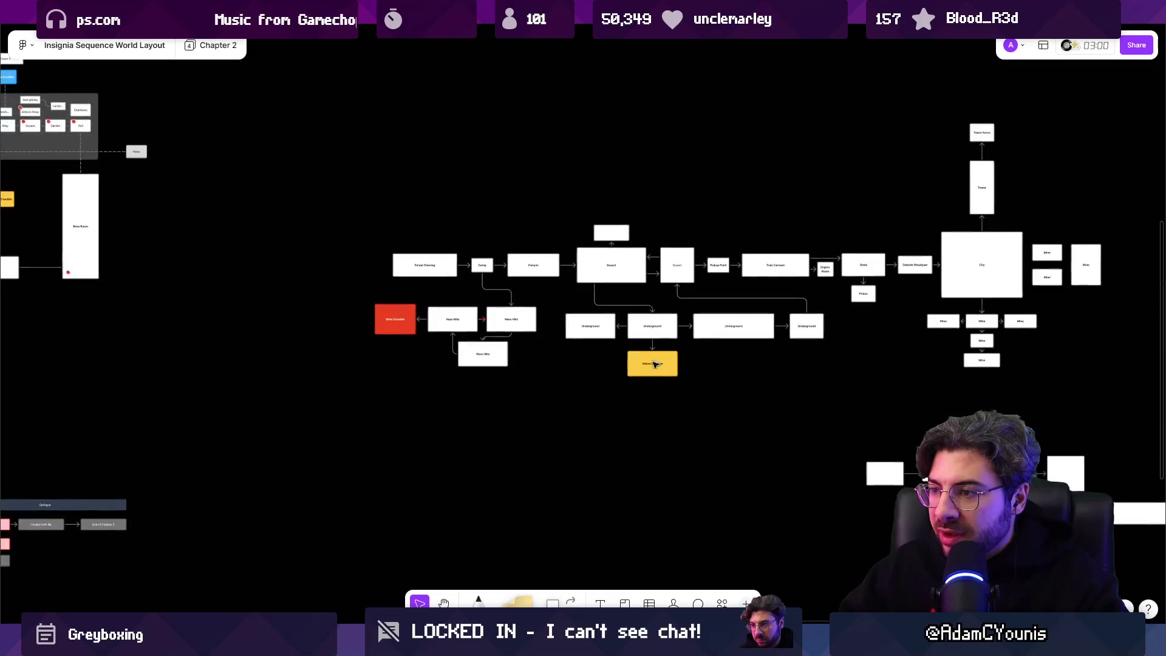
scroll(668, 338, "down", 5)
scroll(540, 344, "up", 5)
scroll(540, 345, "left", 3)
scroll(517, 353, "down", 1)
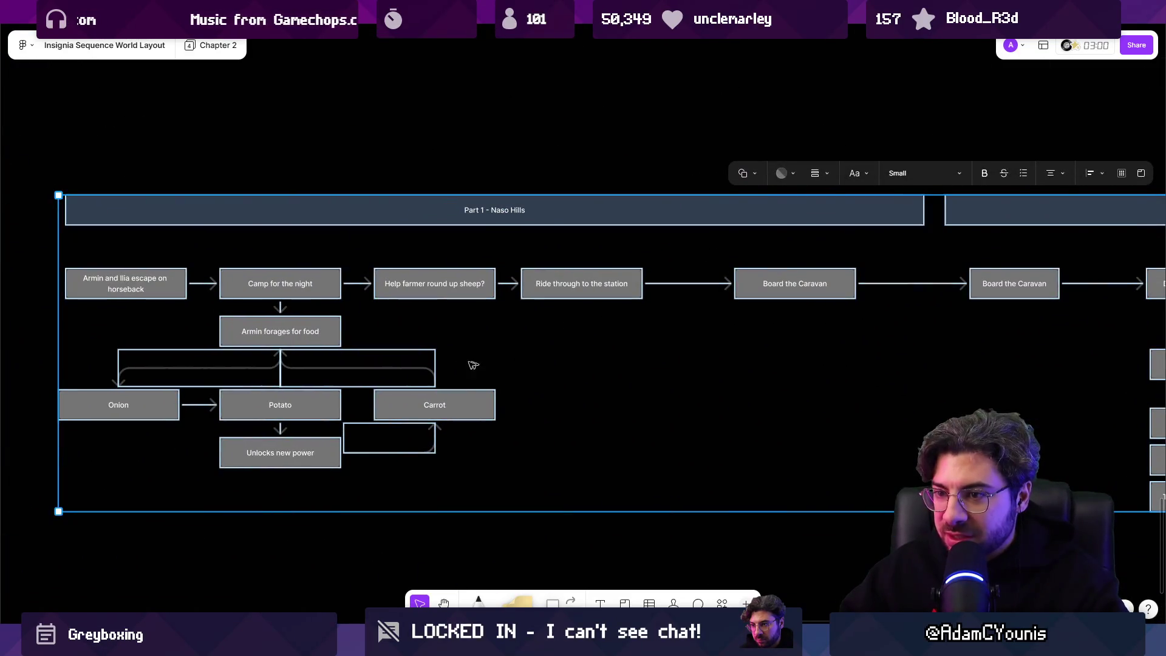
Duplicate the Armin forages for food box and shift Ride through to the station and Board the Caravan right.
left_click(321, 341)
left_click_drag(316, 343, 664, 352)
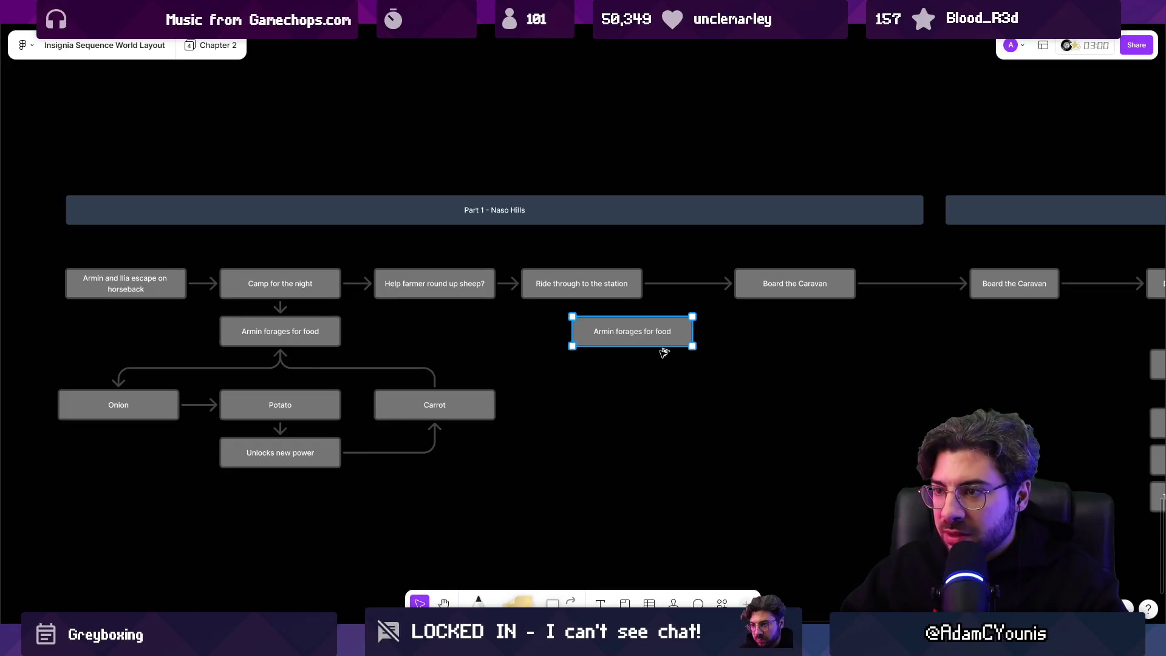
scroll(562, 302, "left", 2)
scroll(562, 302, "up", 1)
left_click_drag(607, 302, 683, 302)
left_click_drag(859, 304, 925, 304)
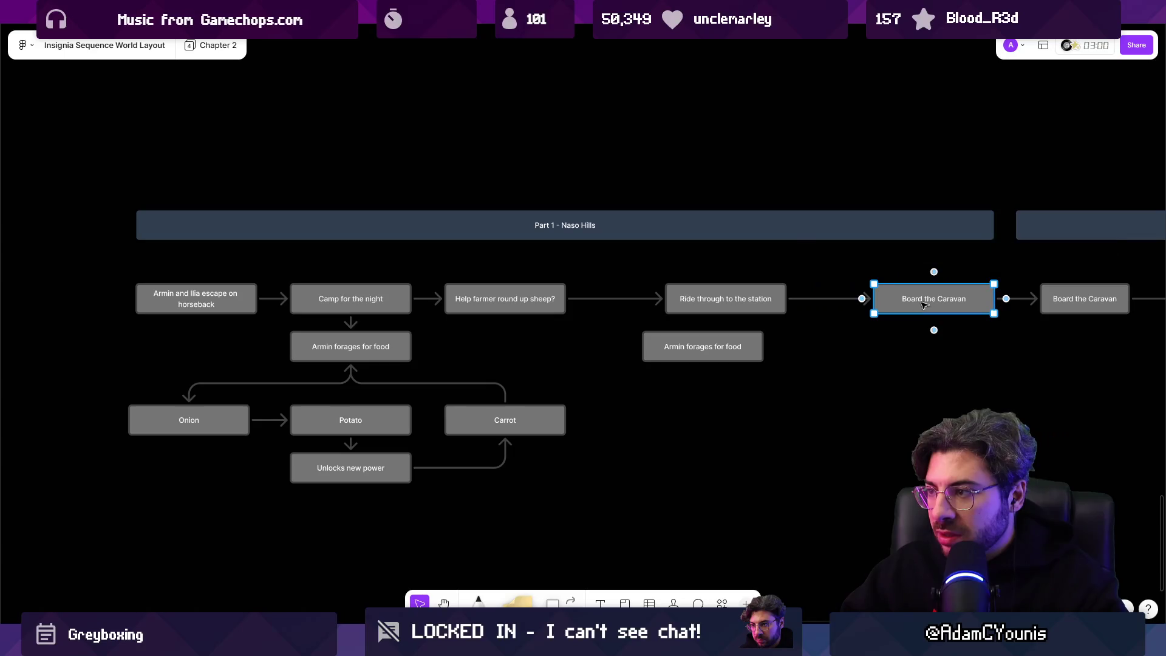
left_click_drag(728, 302, 781, 302)
left_click(572, 308)
Put the copy in the main-line gap after the sheep step, delete the old connector, and relabel it 'Ride through desert'.
left_click(632, 298)
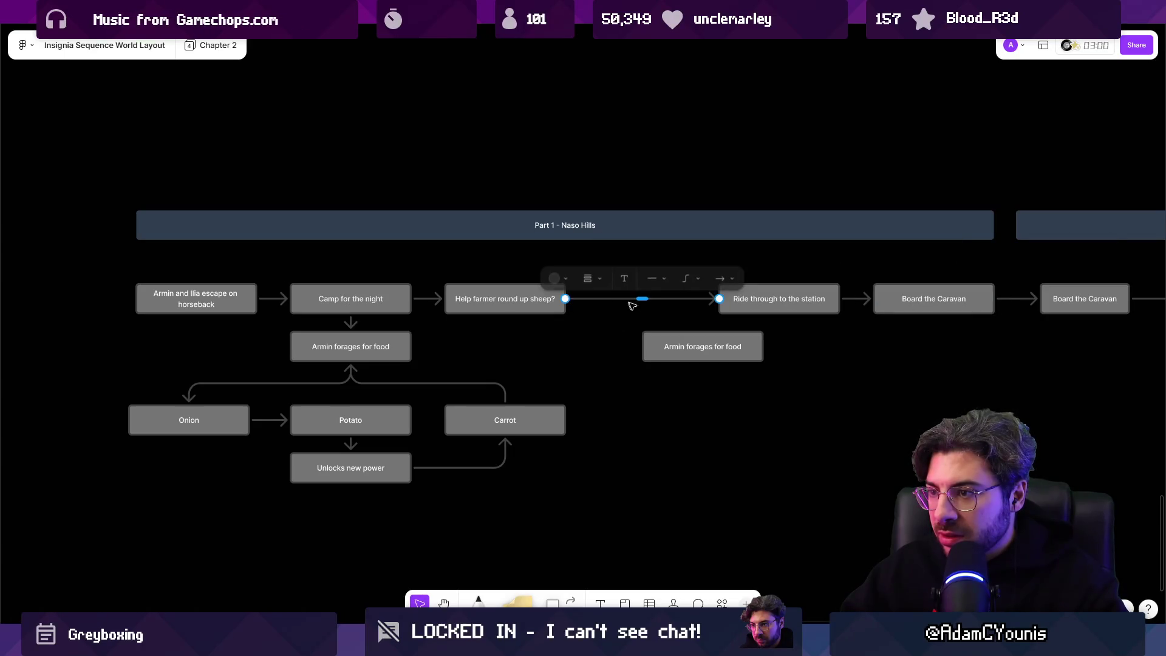
scroll(667, 336, "up", 3)
mouse_move(667, 335)
left_mouse_down()
mouse_move(622, 306)
mouse_move(585, 306)
mouse_move(605, 272)
left_mouse_up()
left_click(612, 287)
key("Delete")
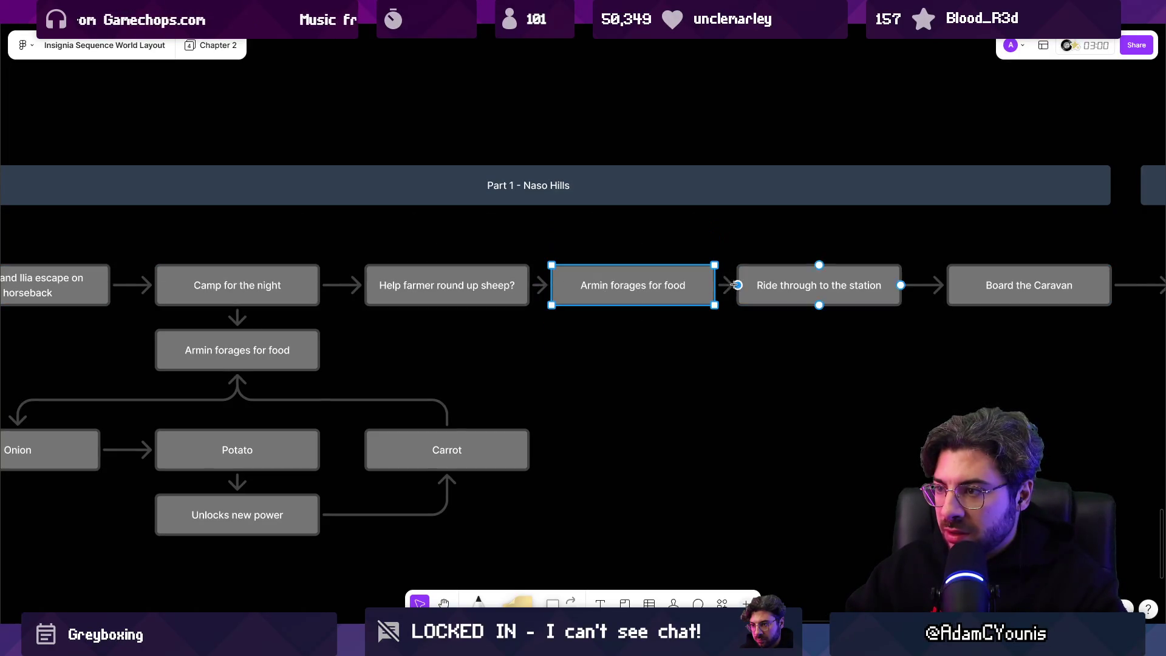
double_click(627, 284)
type("Righ")
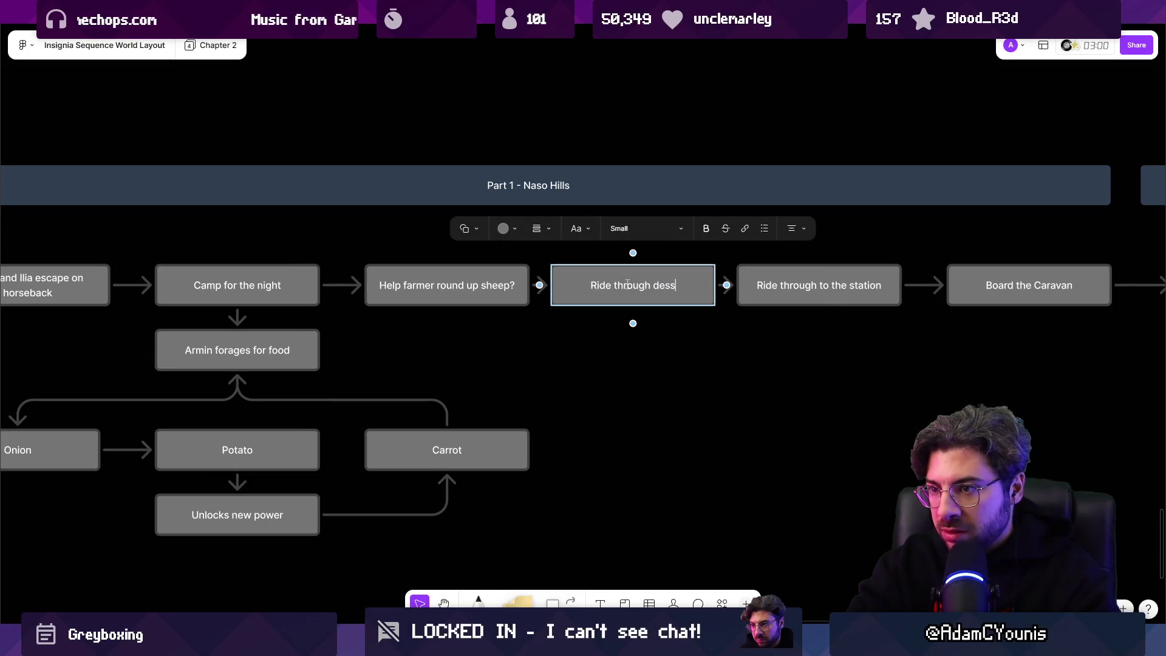
type("ert")
key("Escape")
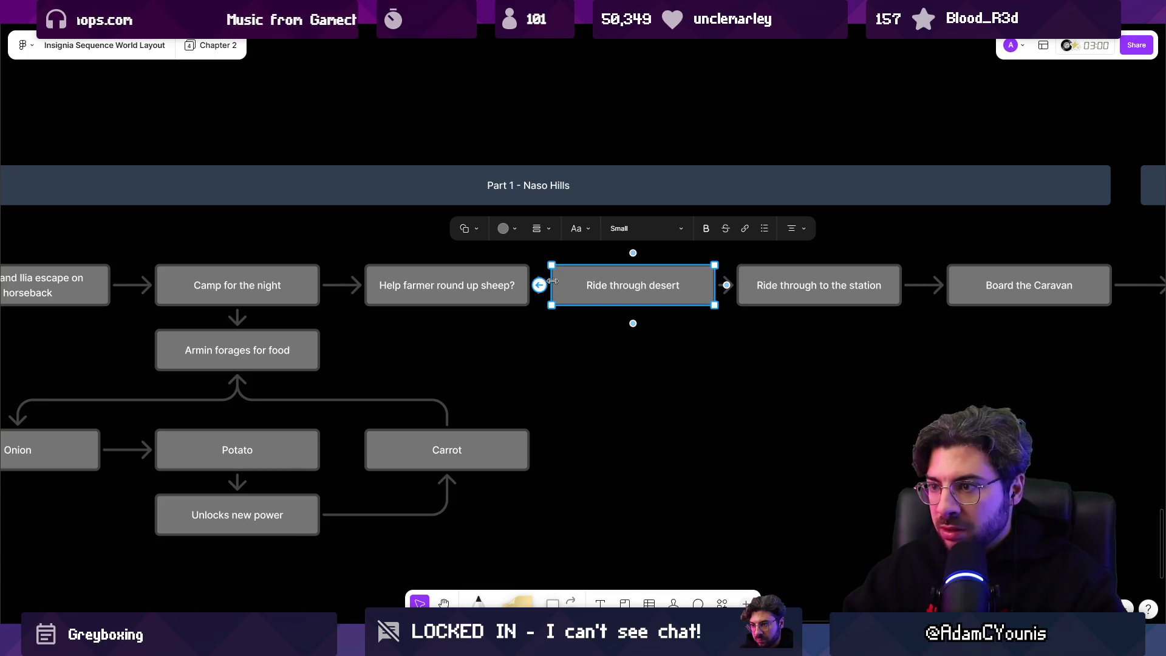
left_click_drag(552, 281, 574, 281)
key("Escape")
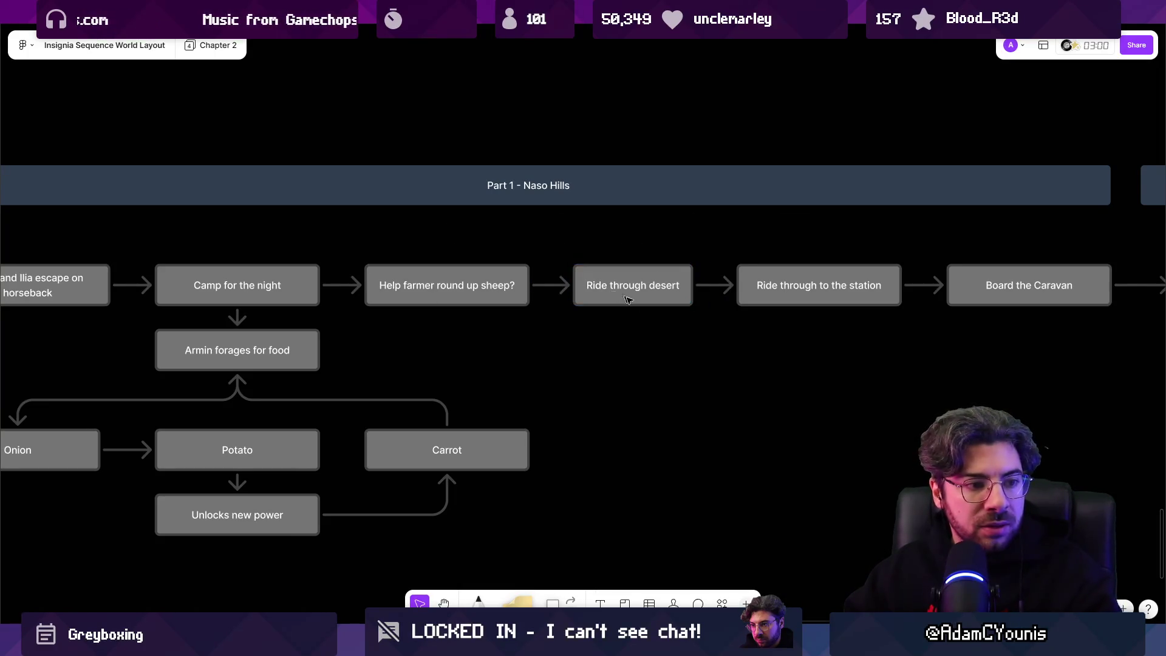
Narrow the Carrot, Onion, Potato and Unlocks new power boxes and move Carrot and Onion nearer Potato.
scroll(644, 304, "right", 2)
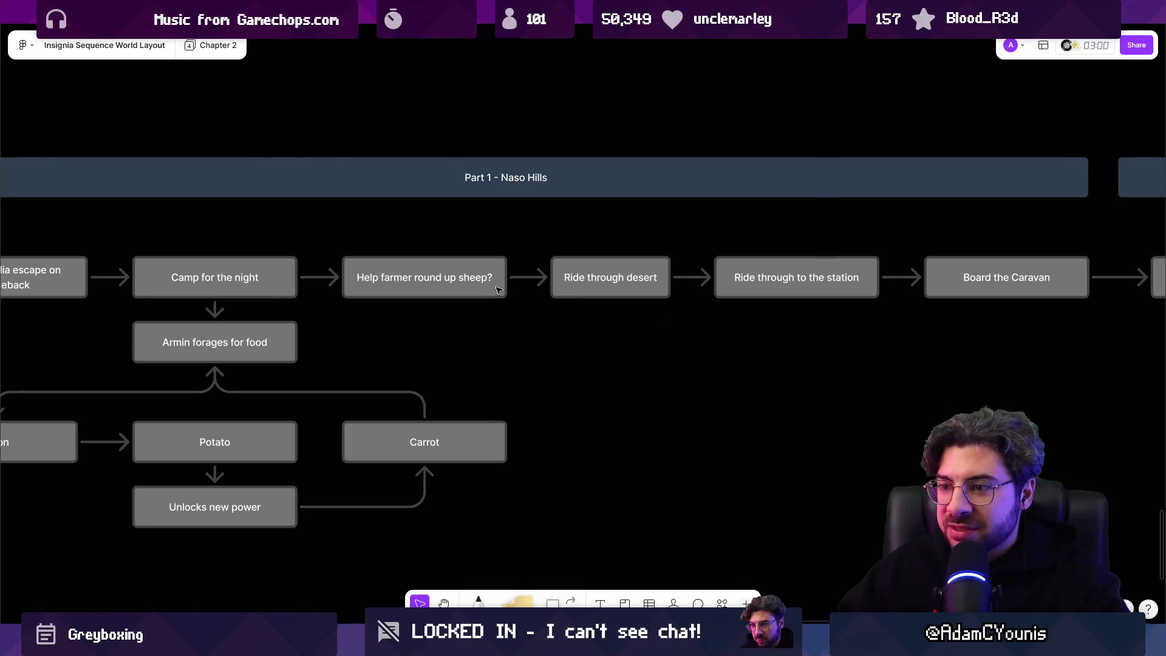
scroll(558, 345, "left", 5)
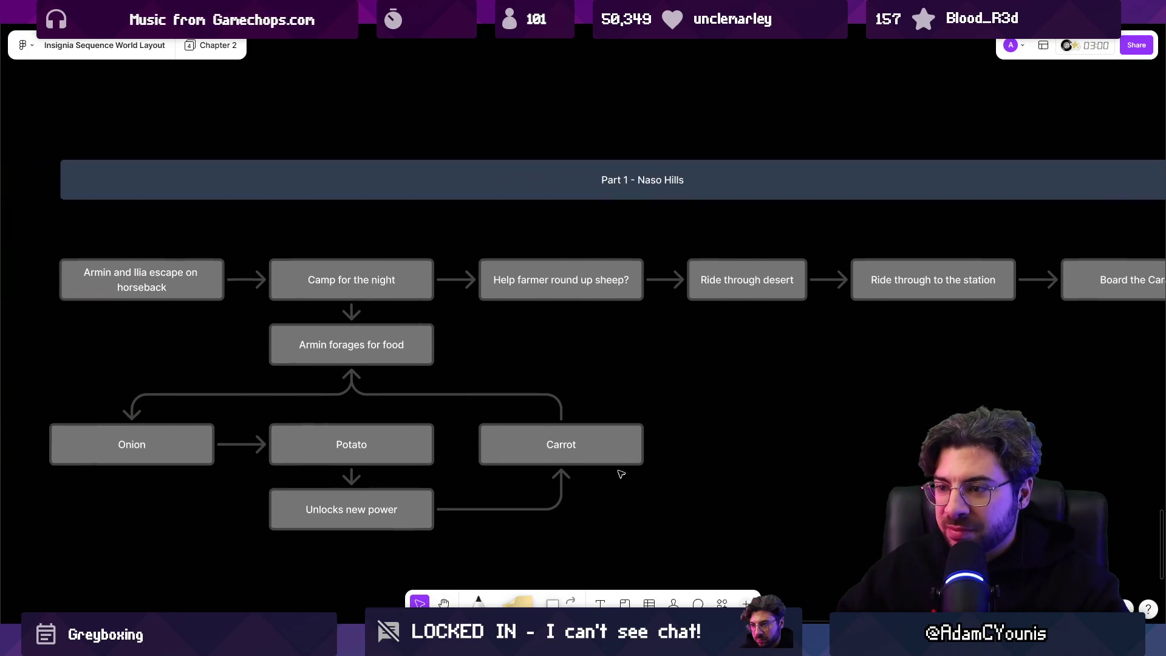
left_click(634, 453)
left_click_drag(642, 445, 609, 446)
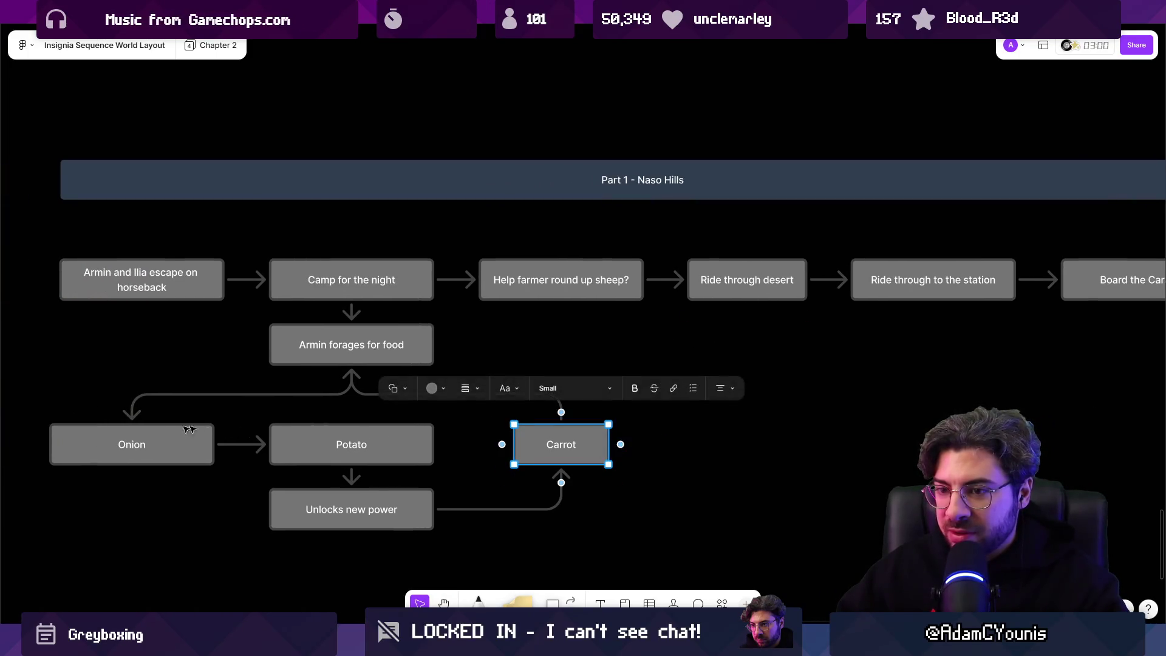
left_click(210, 443)
left_click_drag(212, 438, 180, 439)
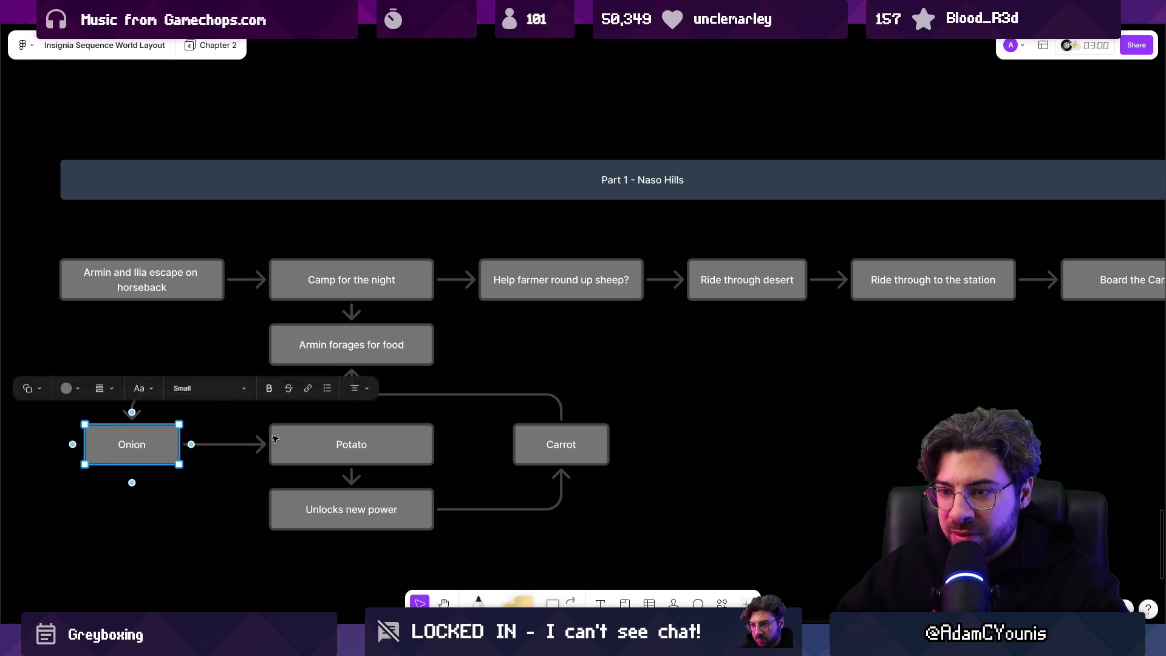
left_click(410, 439)
left_click_drag(430, 439, 396, 439)
left_click(429, 504)
left_click_drag(431, 504, 406, 504)
left_click_drag(550, 443, 474, 442)
left_click_drag(145, 435, 216, 433)
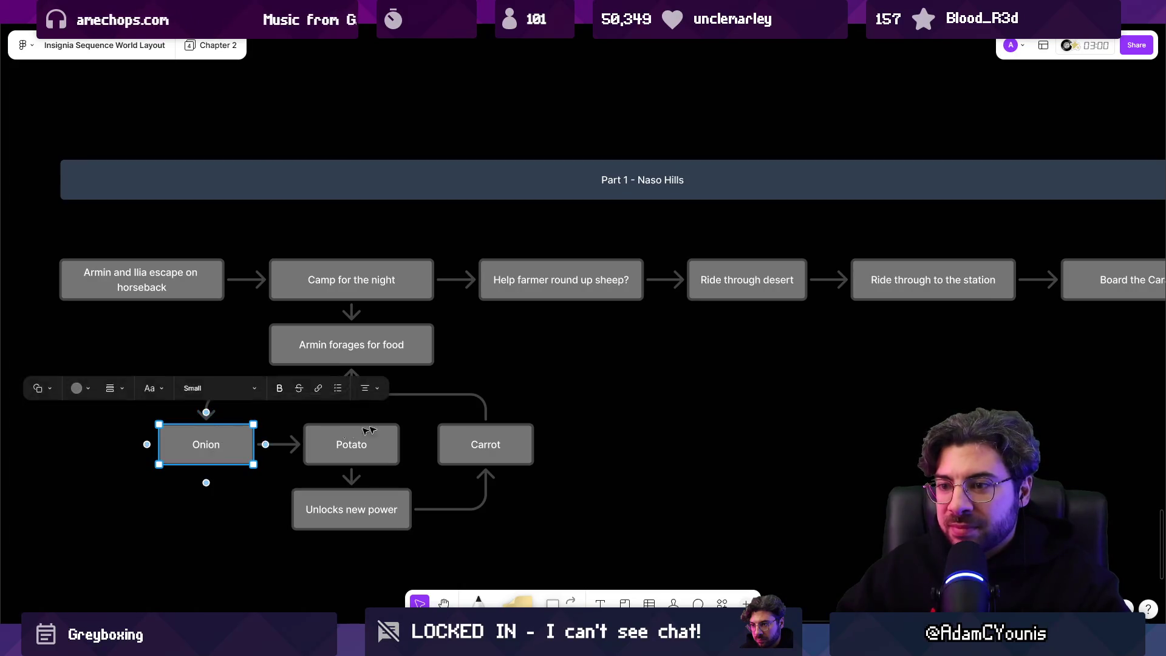
left_click(746, 367)
Duplicate Ride through desert below the main row.
scroll(780, 358, "right", 10)
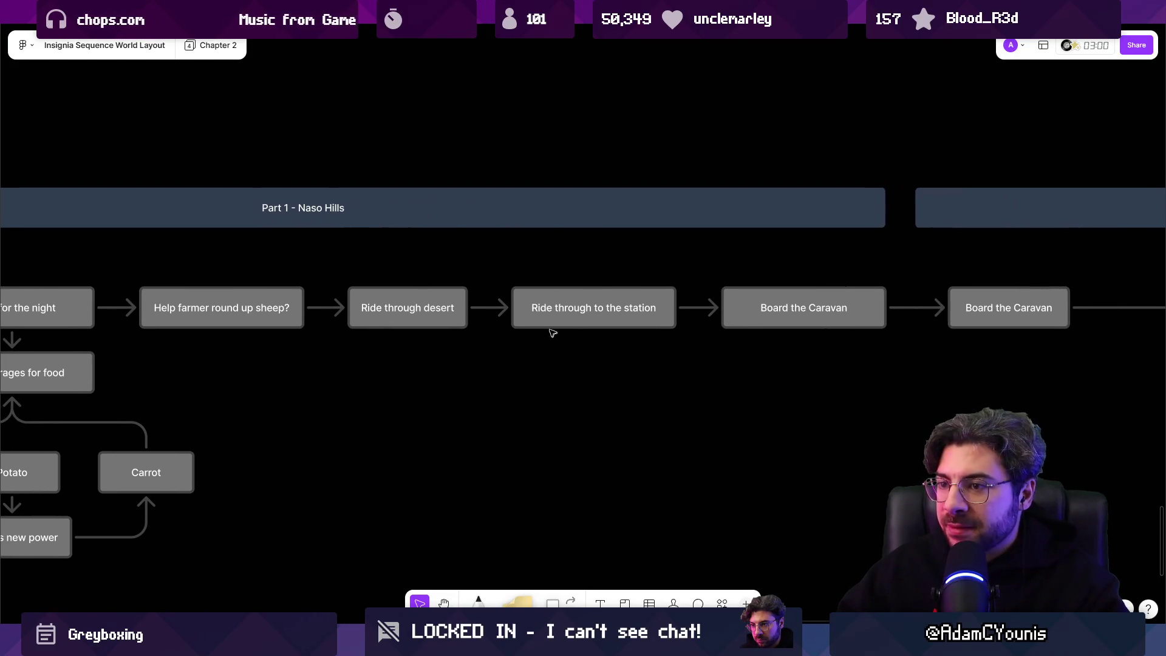
left_click(556, 322)
left_click(429, 320)
scroll(430, 320, "left", 5)
left_click_drag(556, 331, 556, 431)
Rename 'Ride through to the station' to 'Arrive at station'.
double_click(743, 320)
type("As")
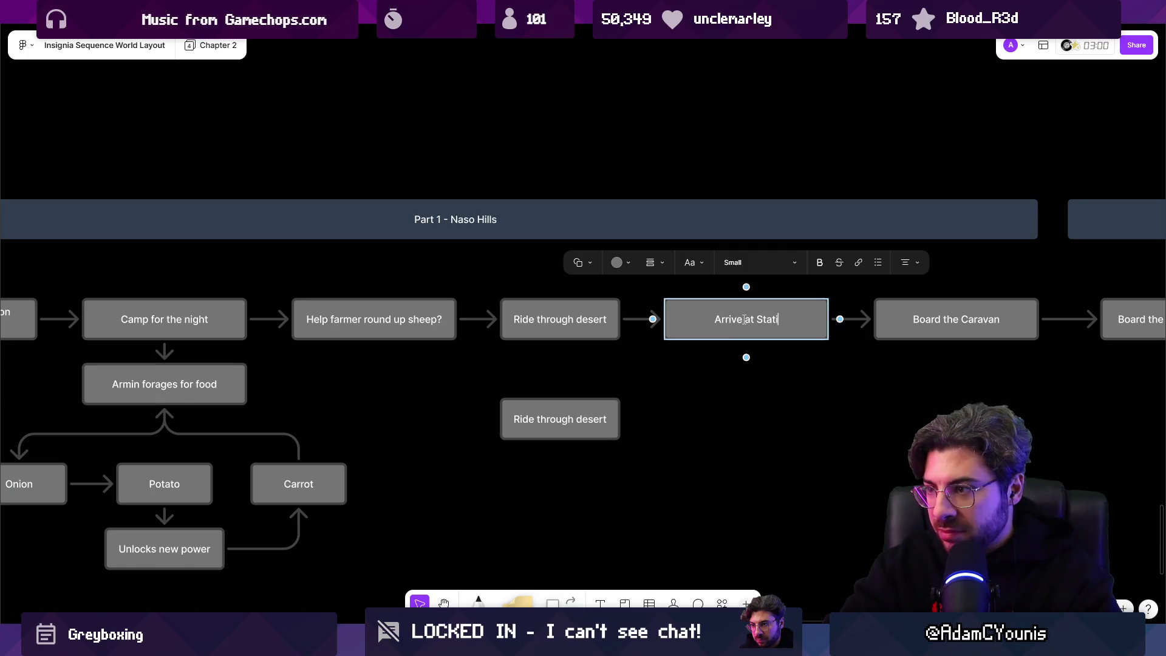
key("Escape")
key("Escape")
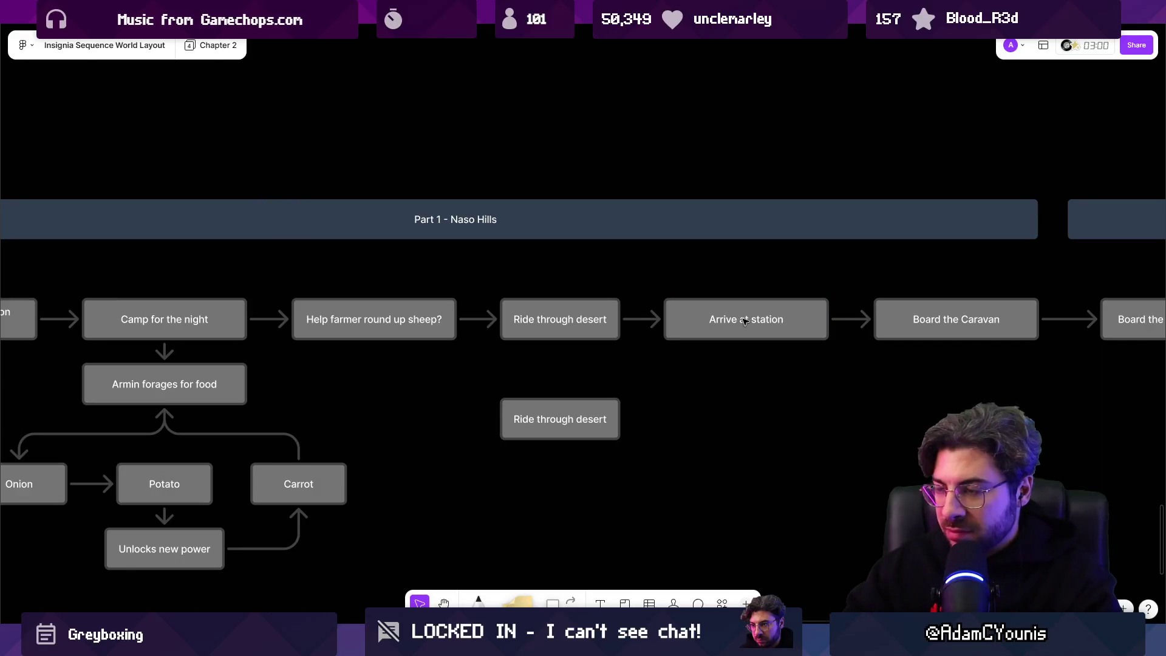
left_click(713, 308)
left_click(548, 420)
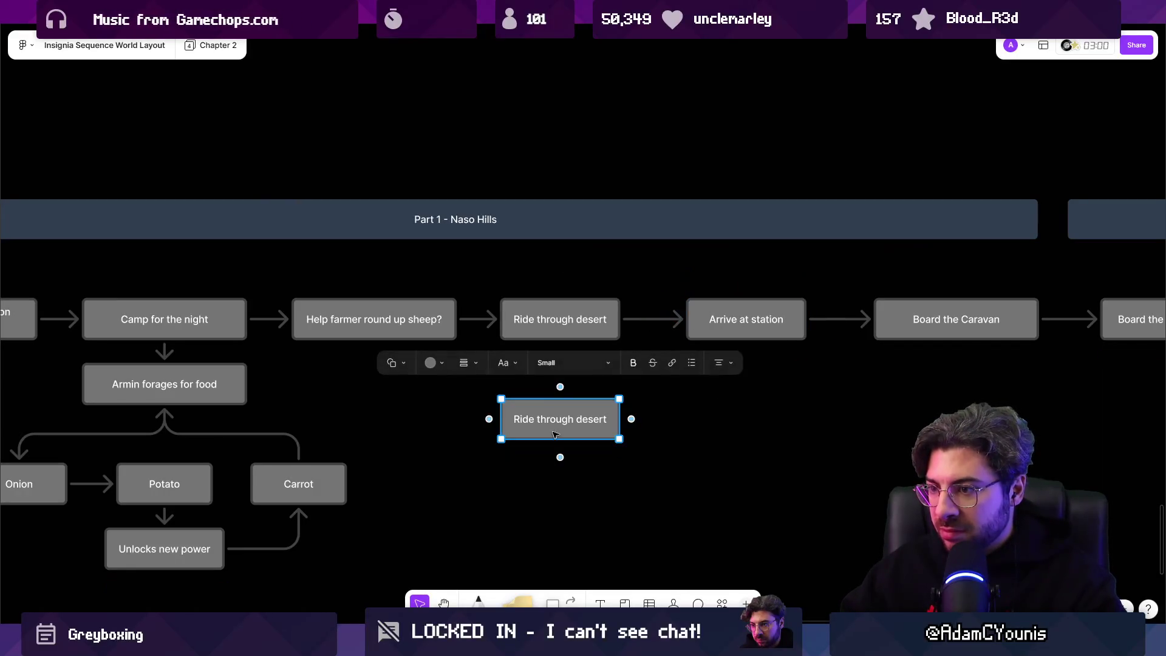
scroll(549, 421, "left", 2)
scroll(608, 407, "down", 2)
Switch to Figma and open the Insignia Production file.
left_click(296, 512)
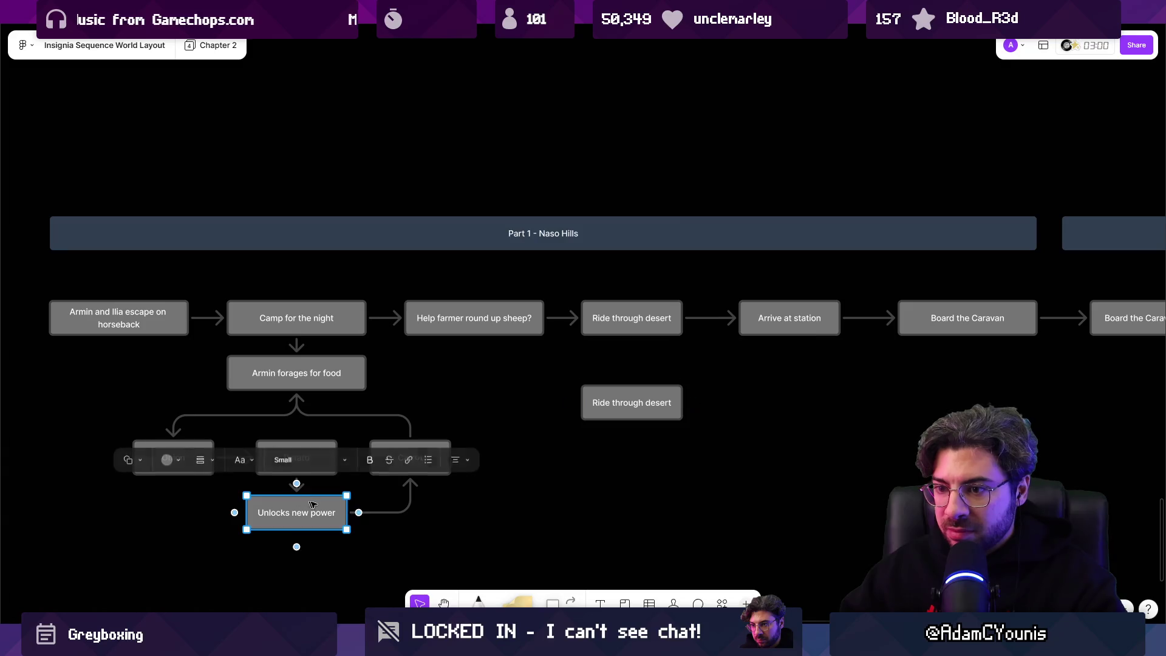
scroll(593, 474, "down", 5)
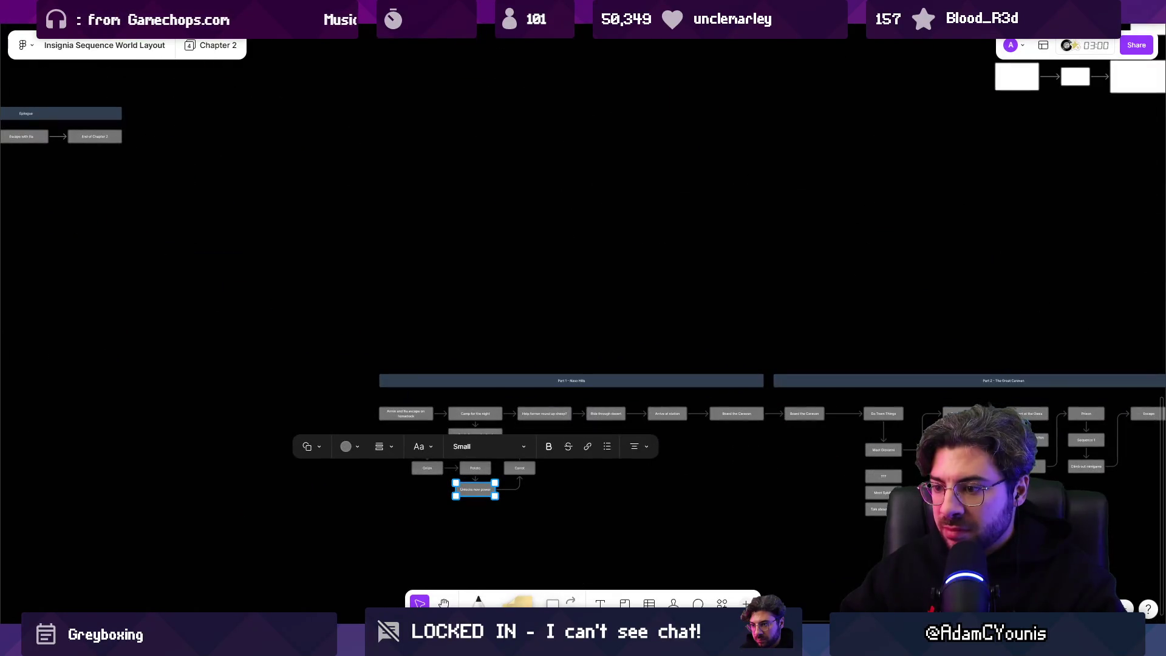
key("alt+Tab")
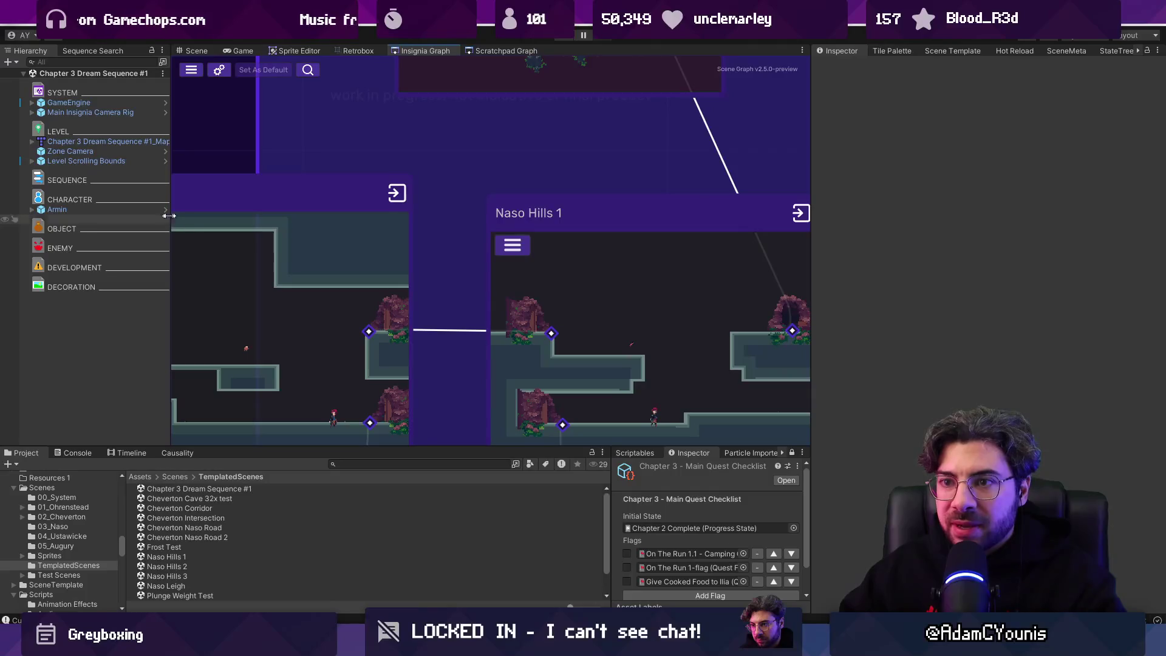
key("alt+Tab")
scroll(437, 156, "down", 3)
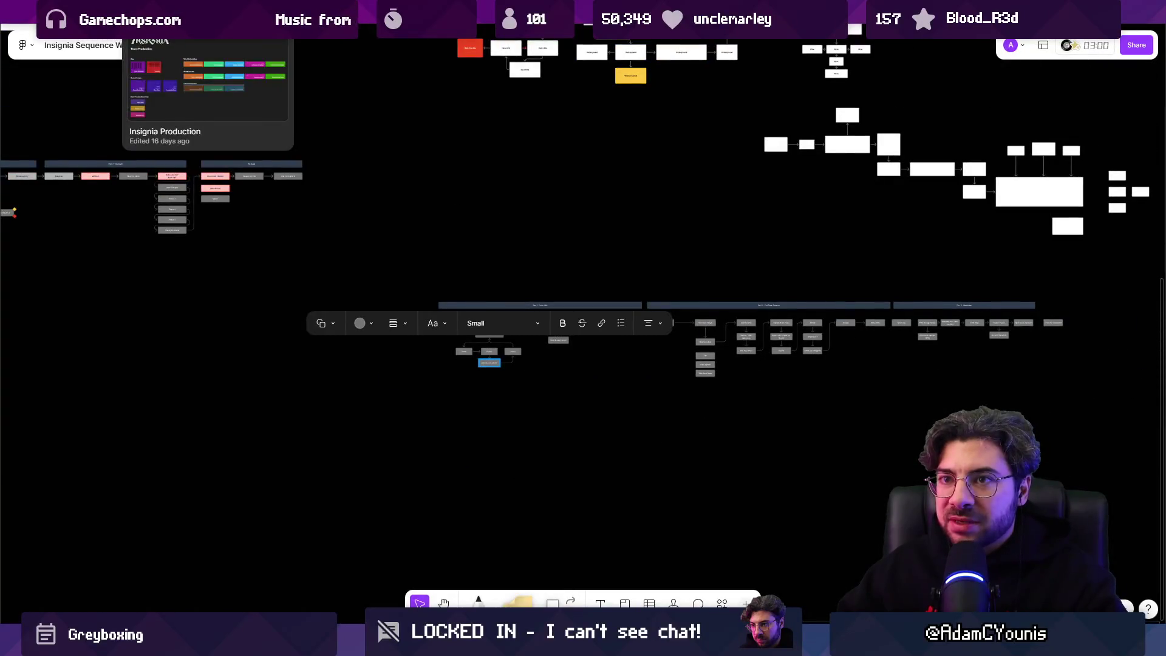
left_click(121, 12)
left_click(91, 12)
left_click(183, 13)
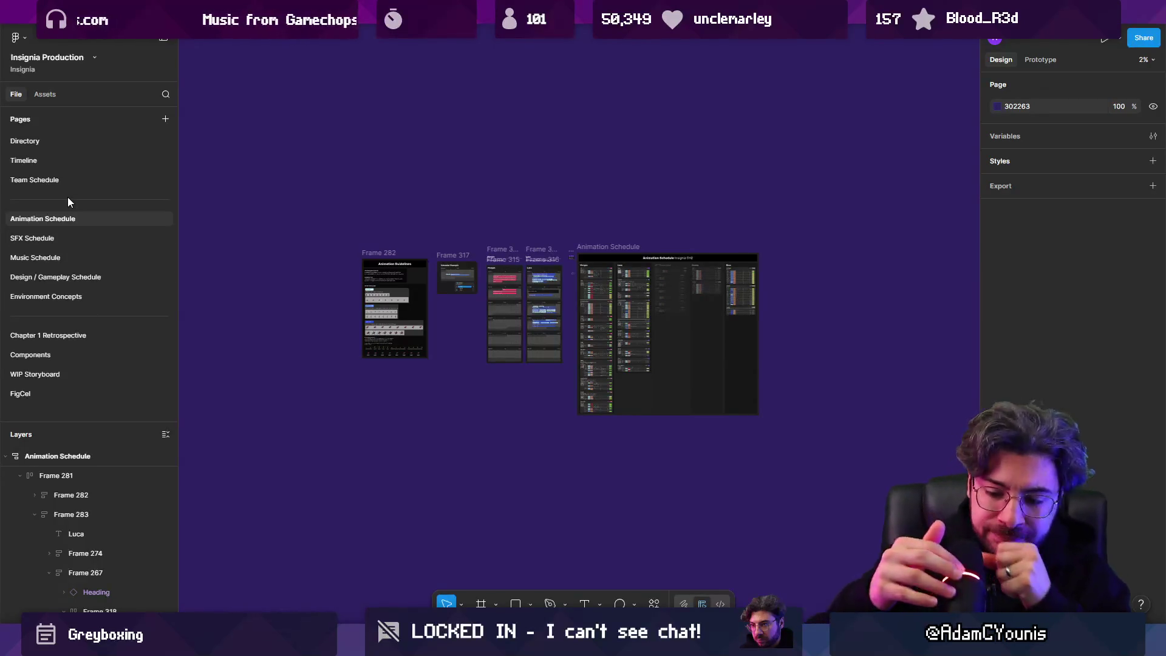
left_click(268, 12)
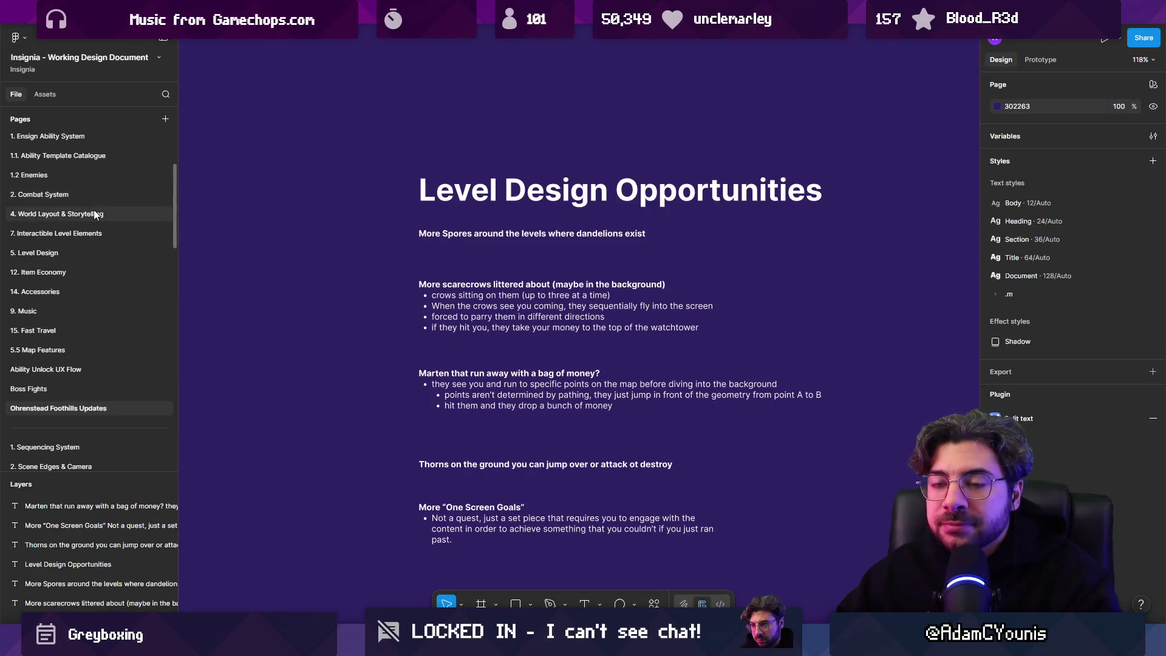
left_click(85, 155)
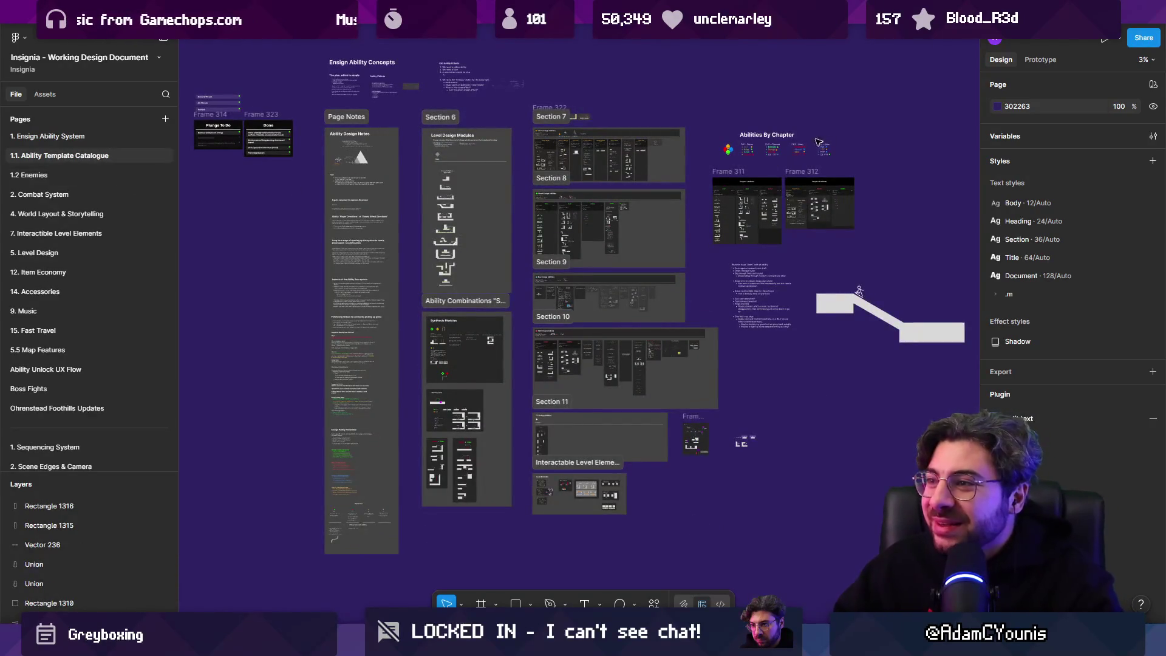
scroll(662, 208, "up", 10)
scroll(662, 208, "right", 5)
scroll(530, 277, "up", 5)
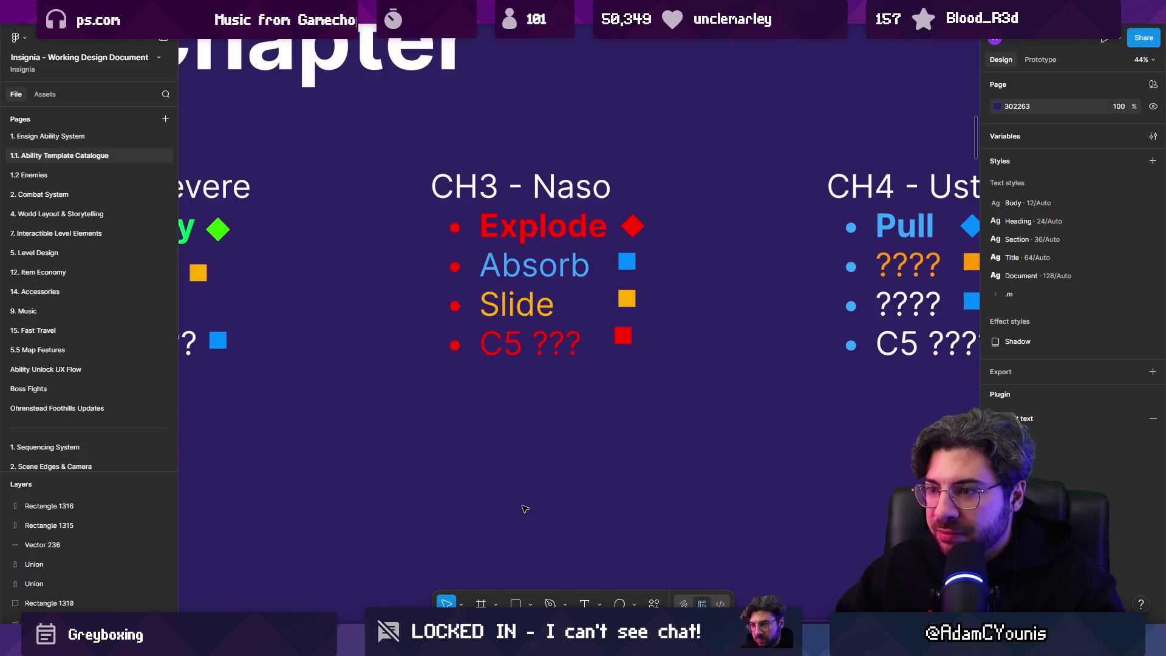
key("alt+Tab")
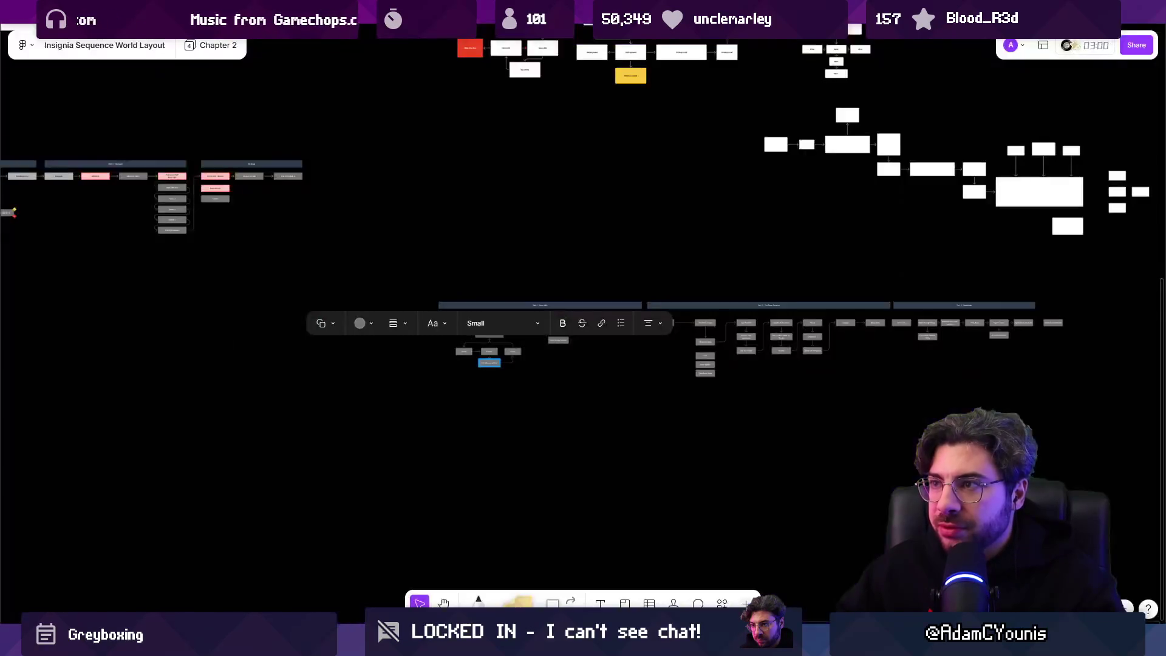
Fill the Slide Crucible box with yellow.
scroll(562, 176, "up", 4)
scroll(551, 280, "up", 5)
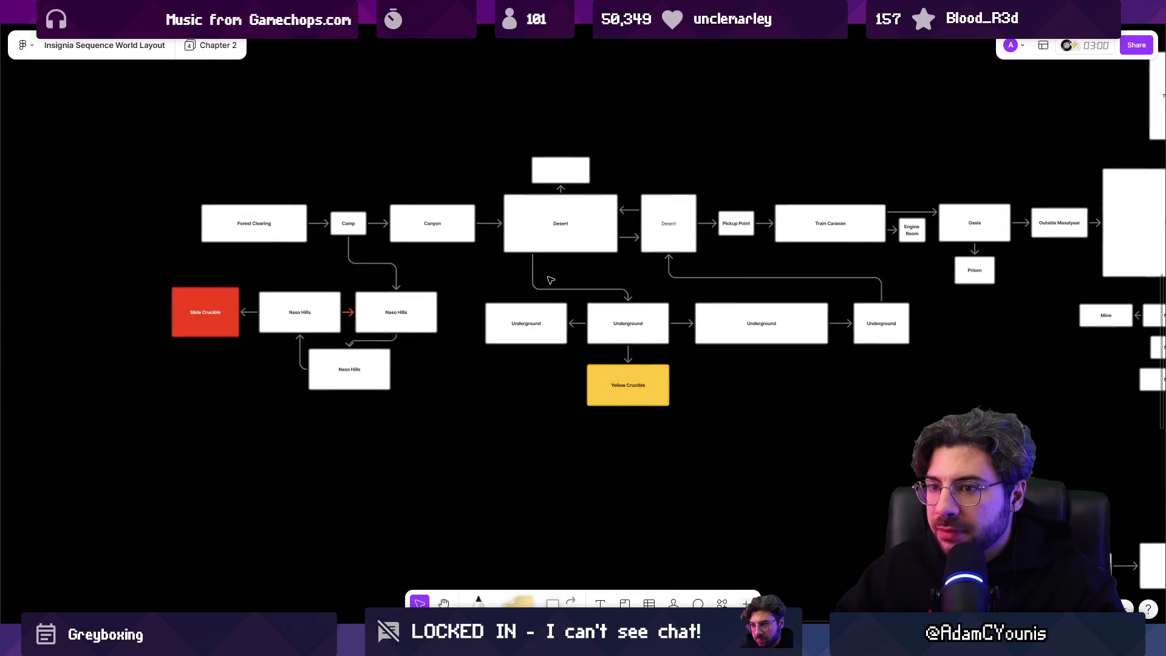
left_click(215, 331)
scroll(212, 328, "up", 3)
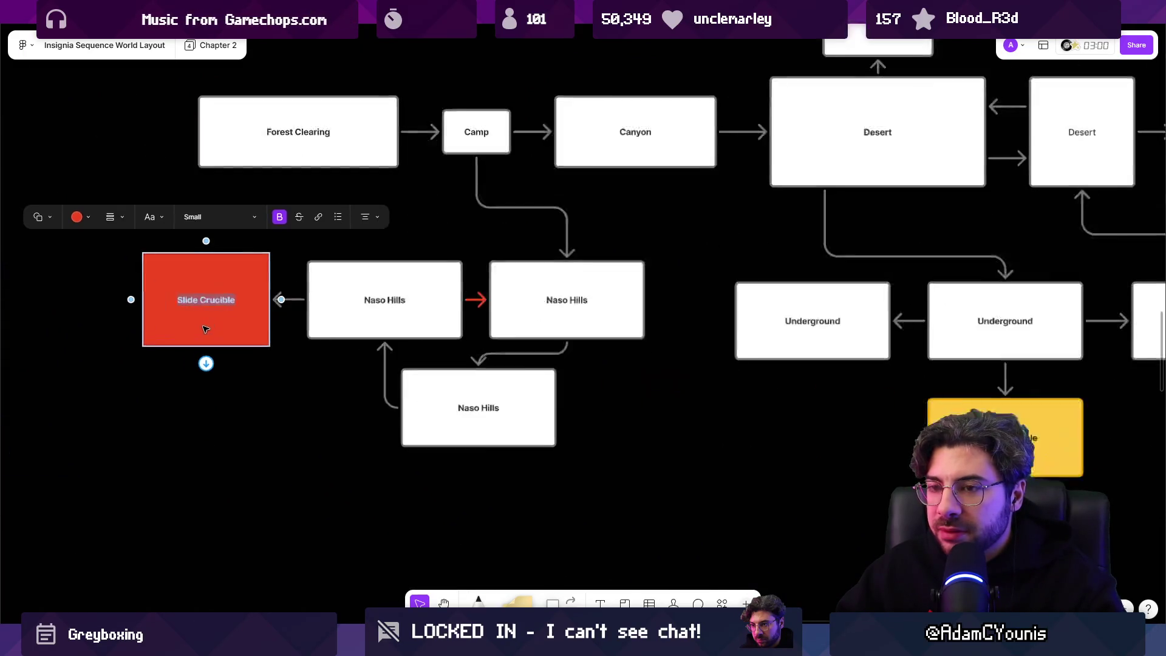
left_click(85, 217)
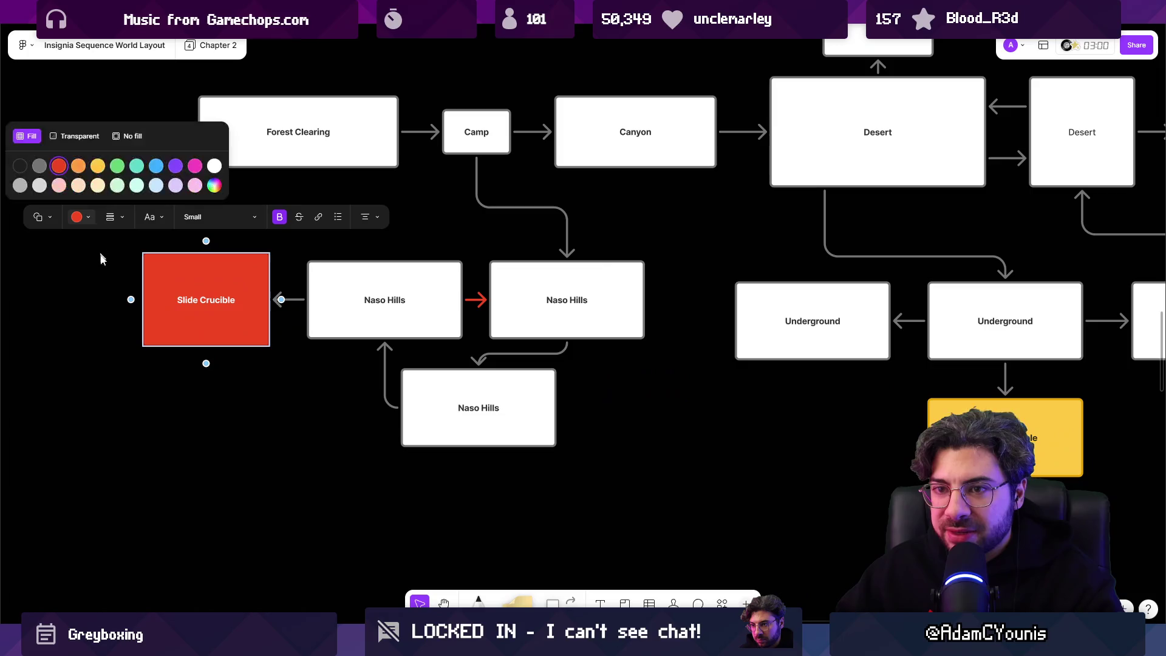
left_click(98, 166)
Fill the Yellow Crucible box with blue and retype the word Yellow in its label as 'Bl'.
scroll(755, 412, "right", 4)
left_click(755, 412)
left_click(638, 328)
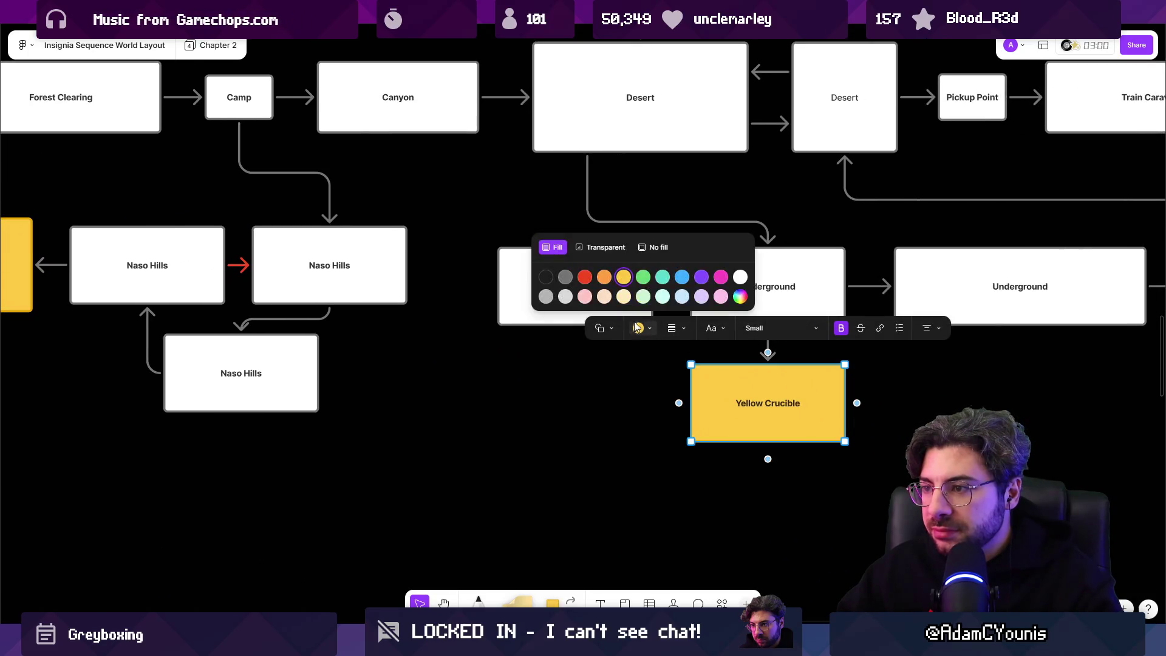
left_click(682, 277)
double_click(742, 405)
type("Blue")
left_click(662, 343)
Fill Unlocks new power with yellow and drag out a copy of it.
scroll(632, 325, "down", 10)
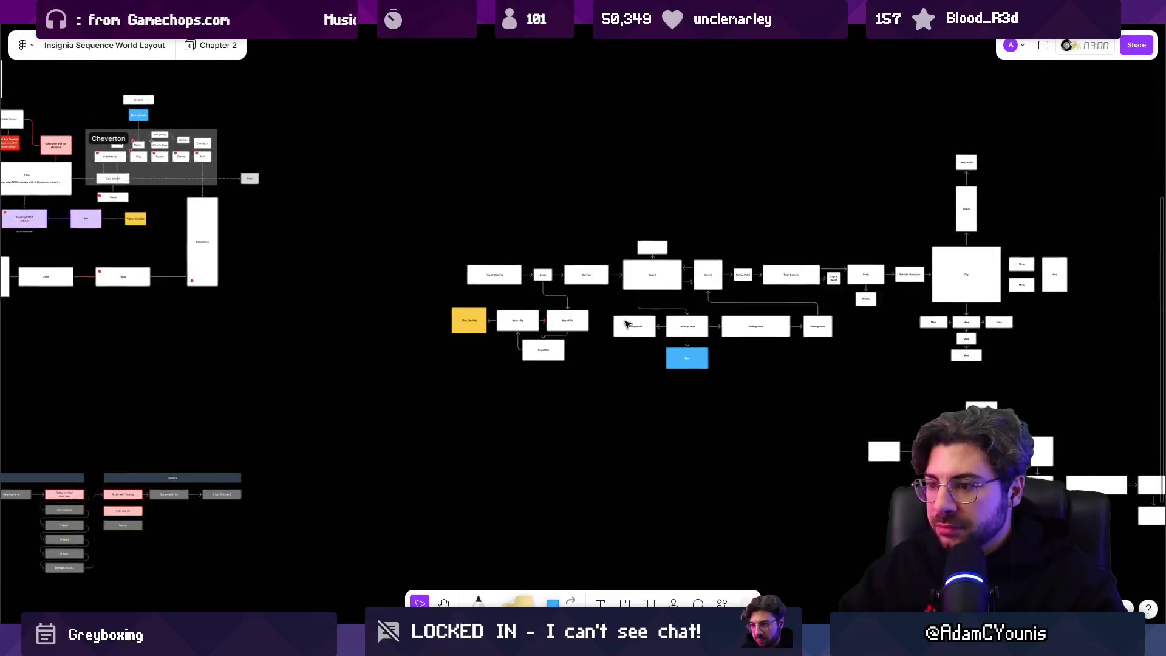
scroll(441, 460, "up", 10)
left_click(514, 531)
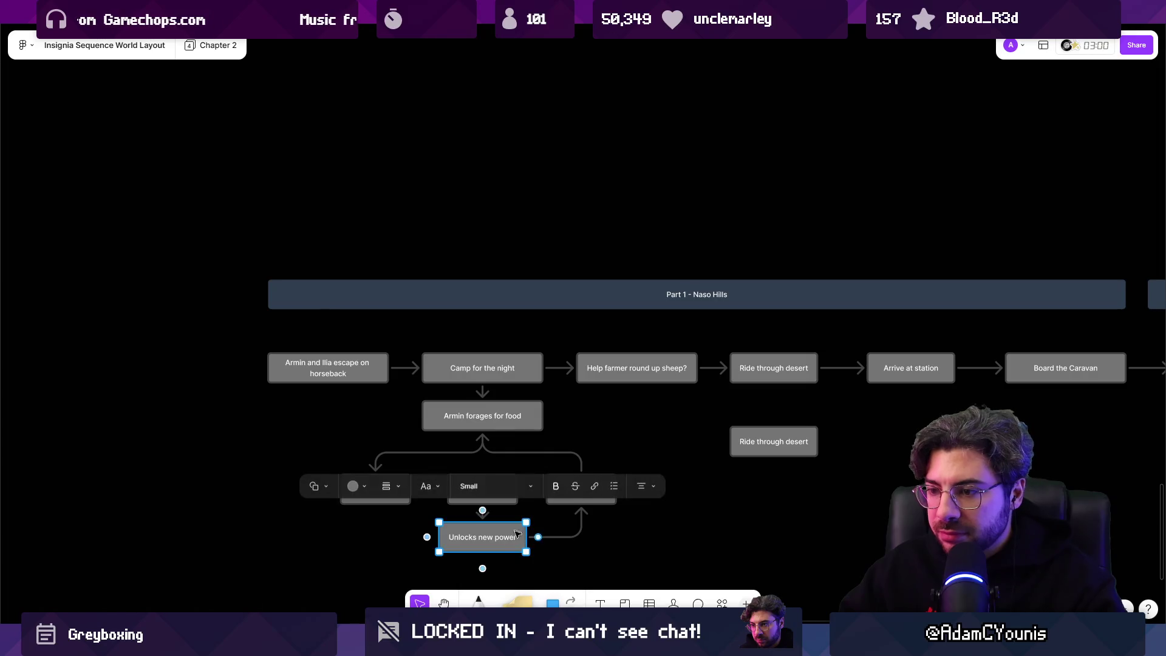
left_click(358, 485)
left_click(338, 435)
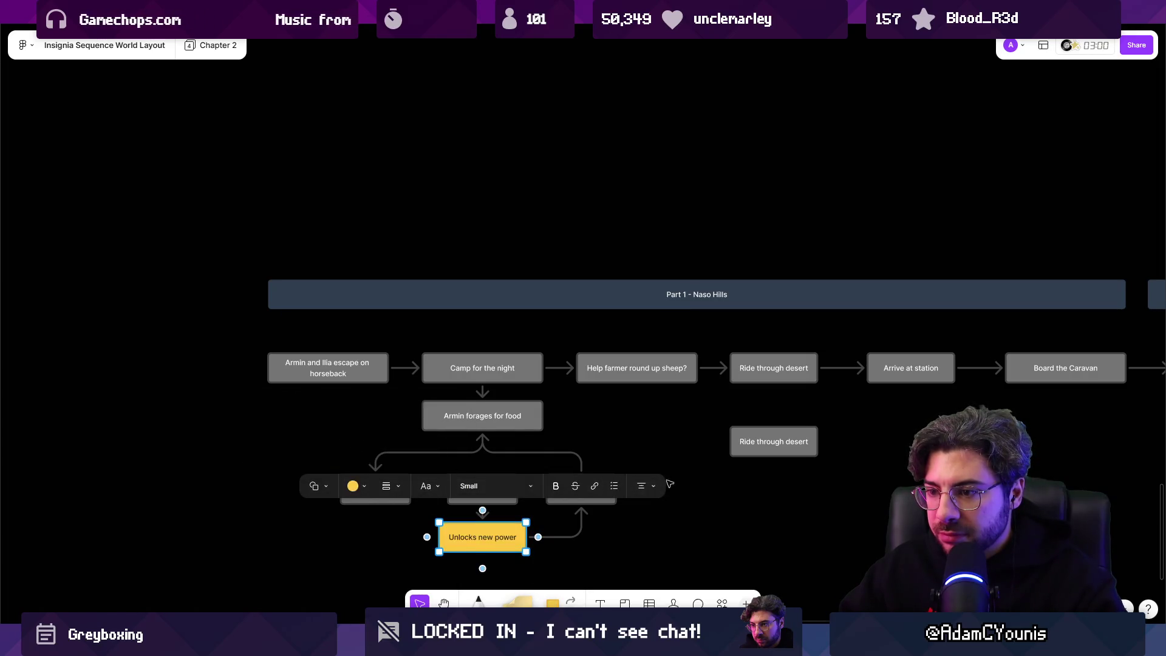
scroll(339, 442, "down", 3)
mouse_move(315, 419)
left_mouse_down()
mouse_move(609, 422)
mouse_move(380, 405)
mouse_move(300, 418)
mouse_move(298, 409)
left_mouse_up()
Connect the lower Ride through desert to the new Unlocks new power copy, linking it to Arrive at station.
scroll(553, 410, "up", 3)
scroll(426, 364, "left", 5)
left_click(556, 323)
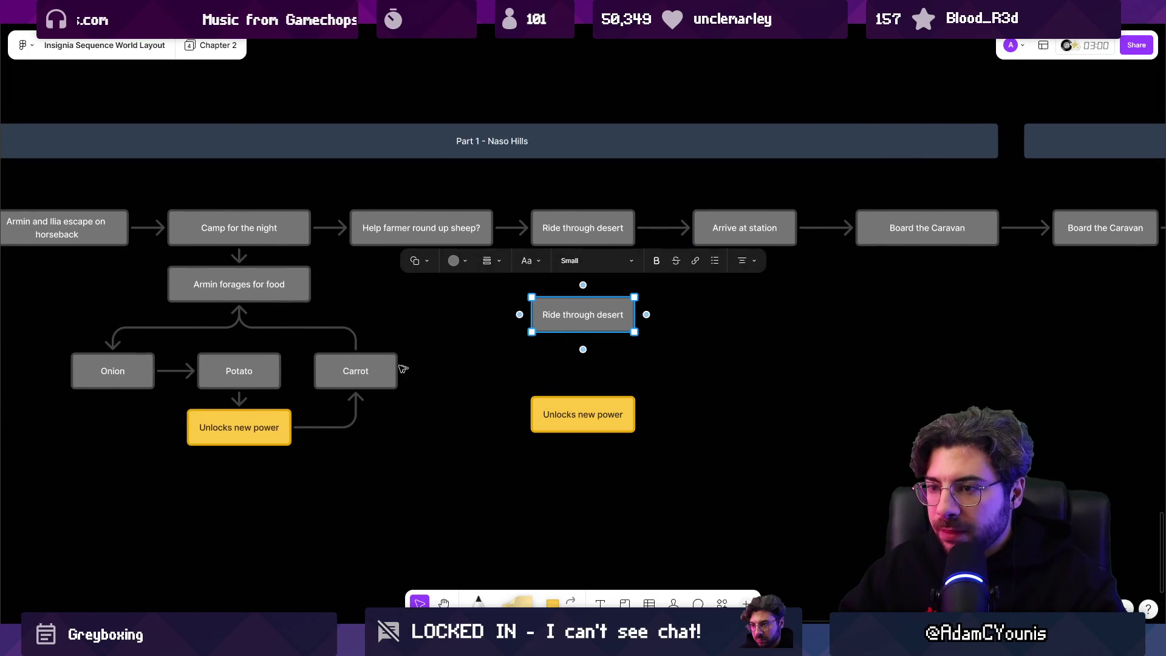
mouse_move(583, 349)
left_mouse_down()
mouse_move(583, 404)
mouse_move(682, 260)
mouse_move(744, 246)
left_mouse_up()
left_click(669, 228)
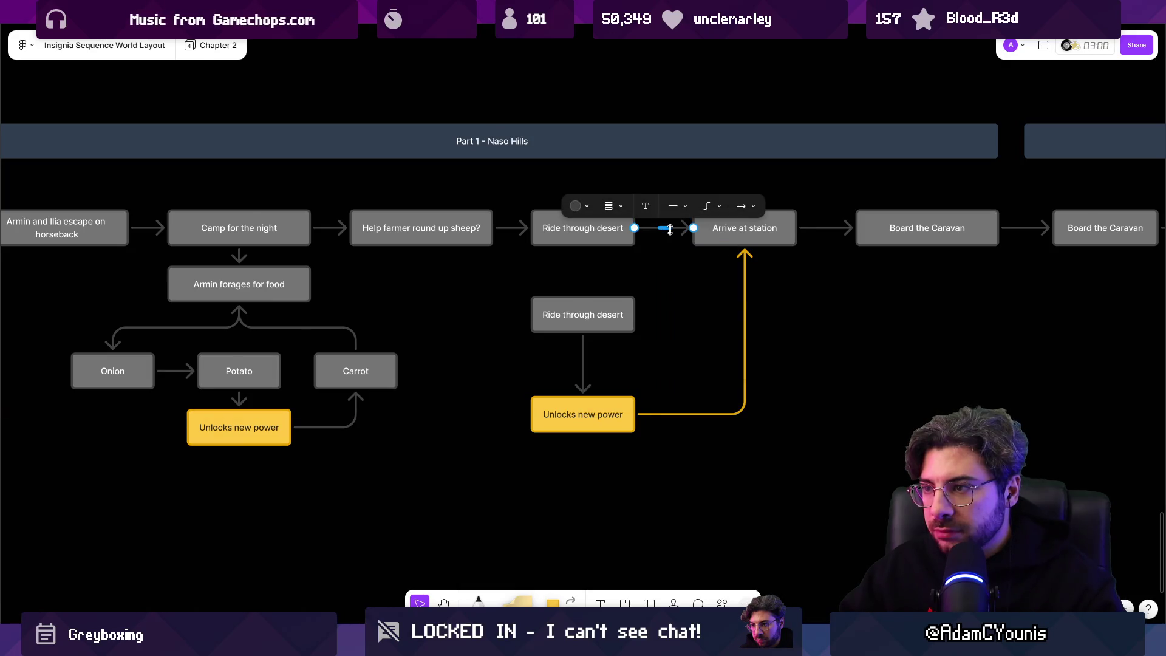
left_click(746, 258)
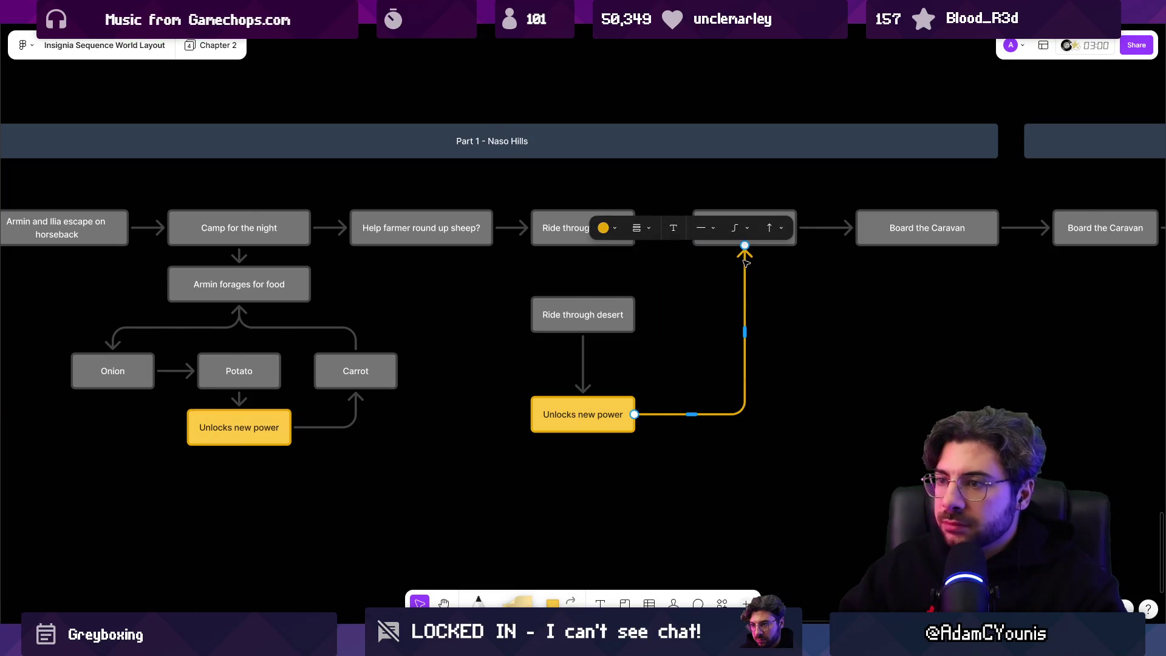